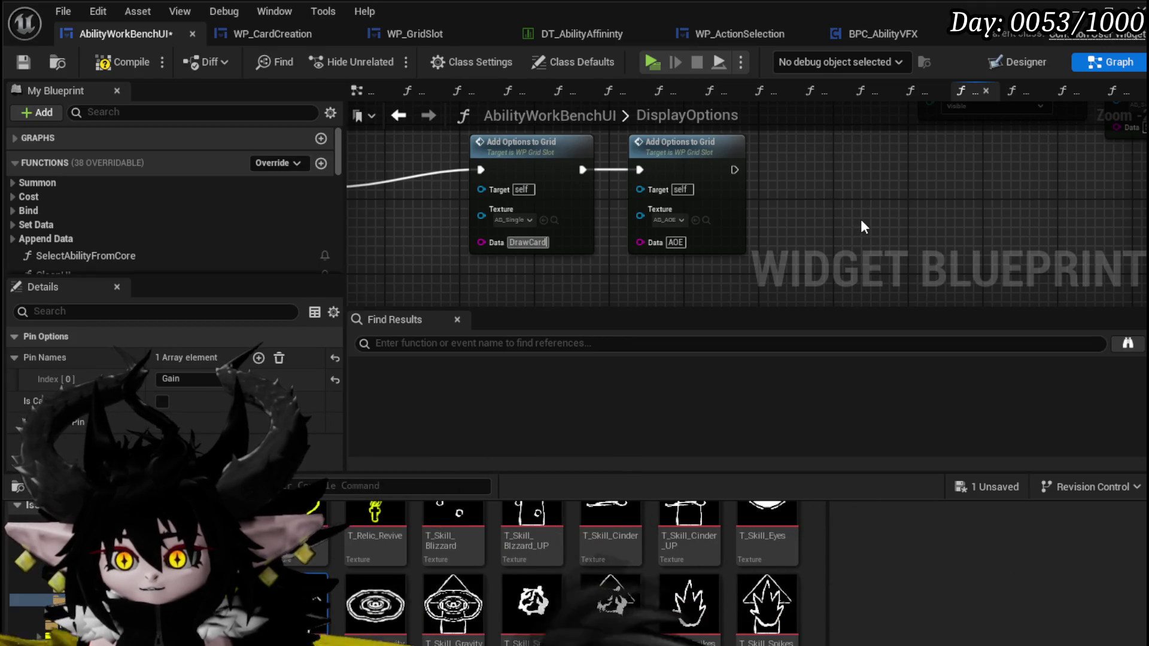
# Step: Change the second Add Options to Grid node's Data from AOE to AP and compile
pyautogui.click(675, 243)
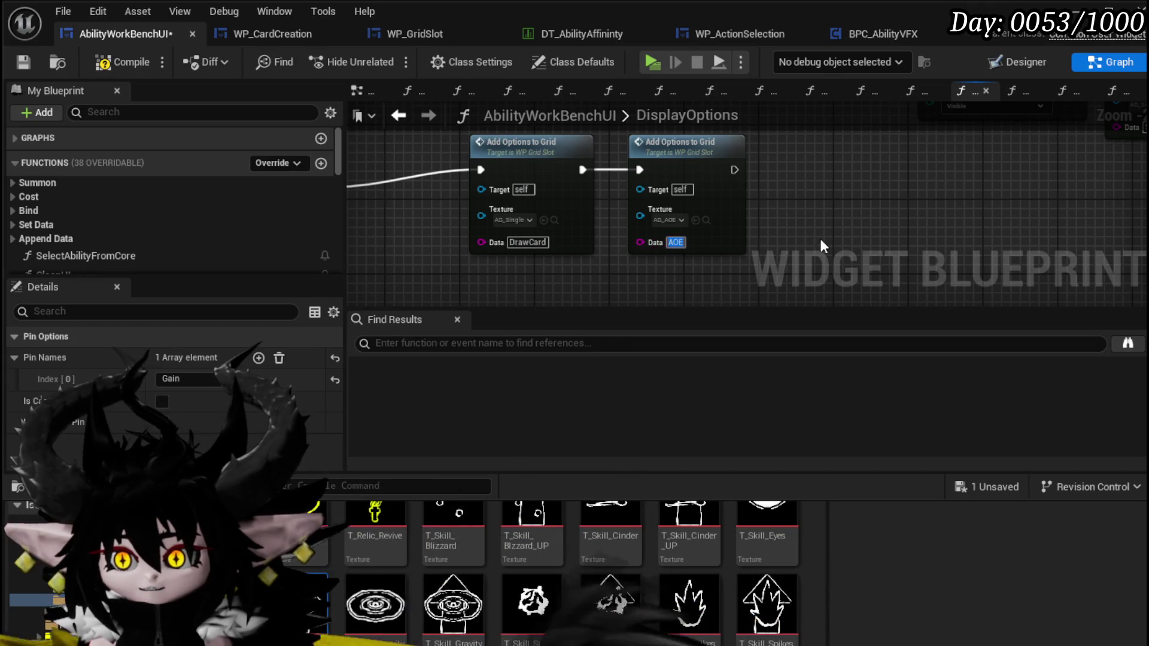
pyautogui.write('AP')
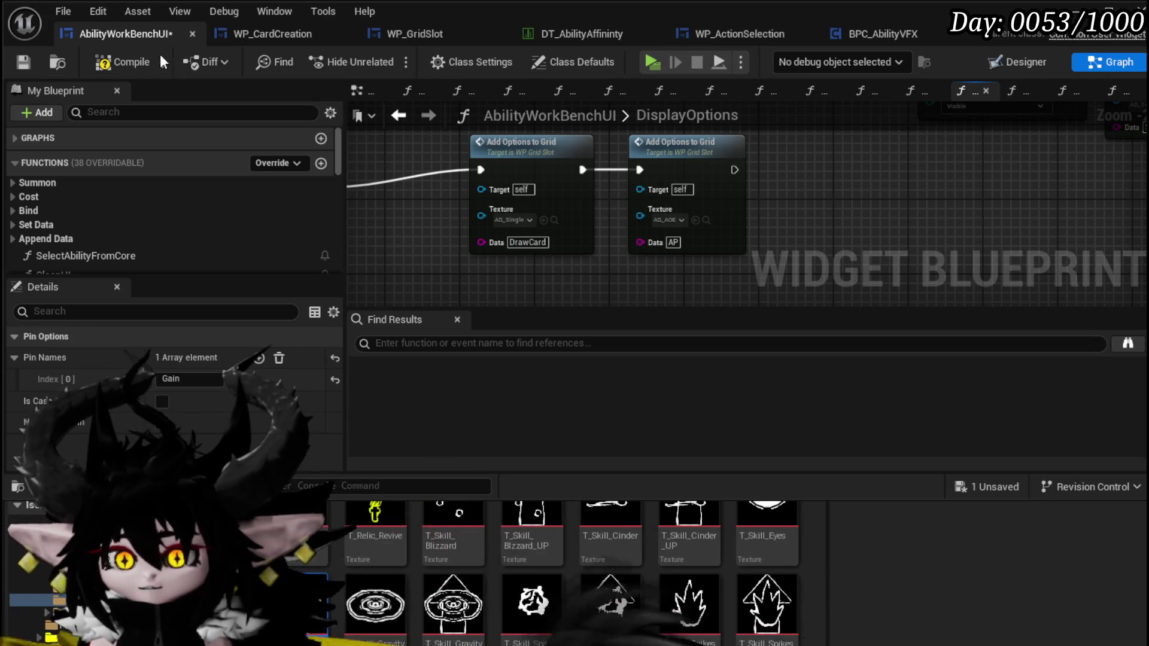
pyautogui.click(127, 63)
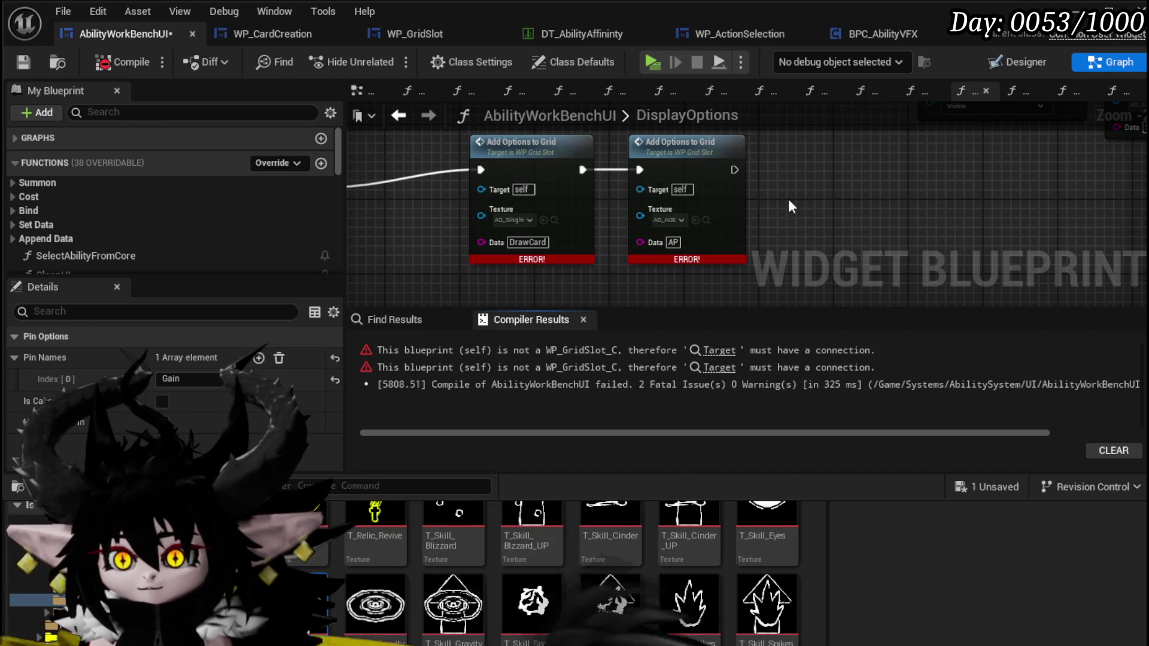
# Step: Connect WP Grid Slot to both Add Options to Grid Target pins, then compile and save
pyautogui.scroll(-5, 580, 304)
pyautogui.scroll(5, 526, 166)
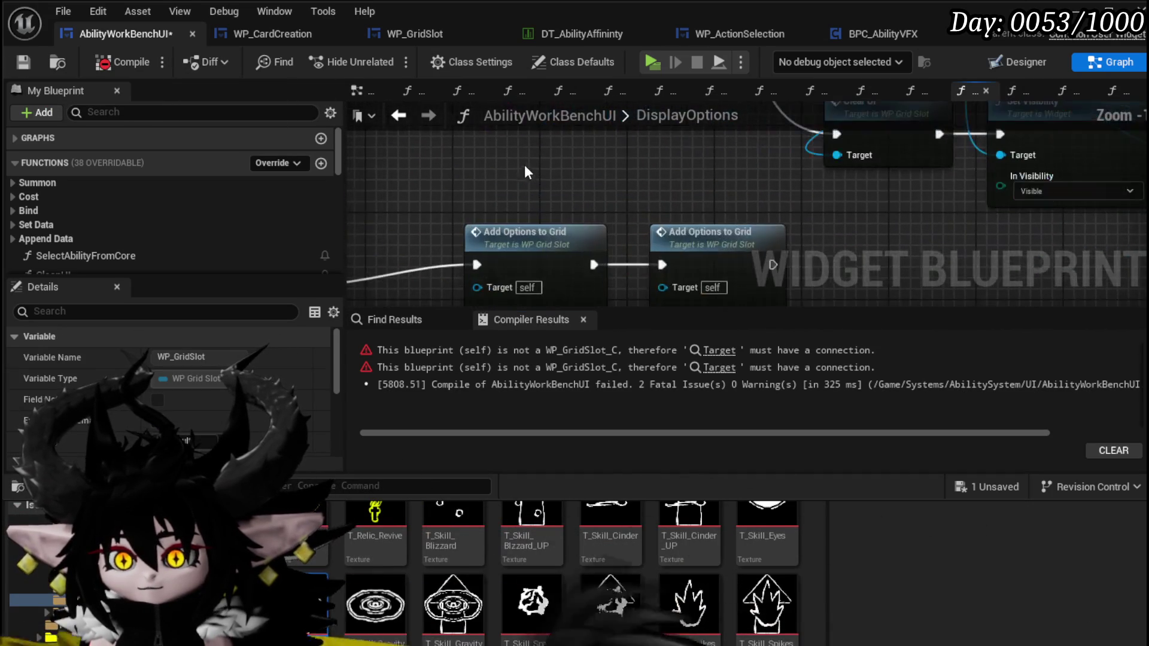
pyautogui.moveTo(569, 142); pyautogui.dragTo(513, 271)
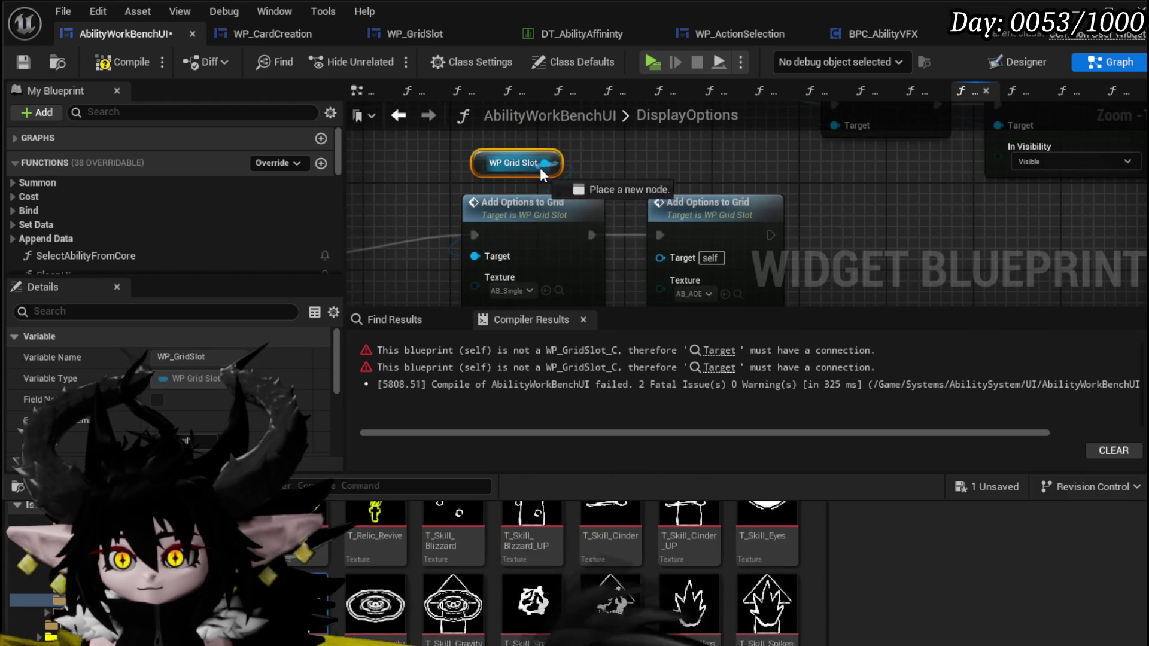
pyautogui.moveTo(663, 256); pyautogui.dragTo(664, 258)
pyautogui.scroll(-2, 663, 258)
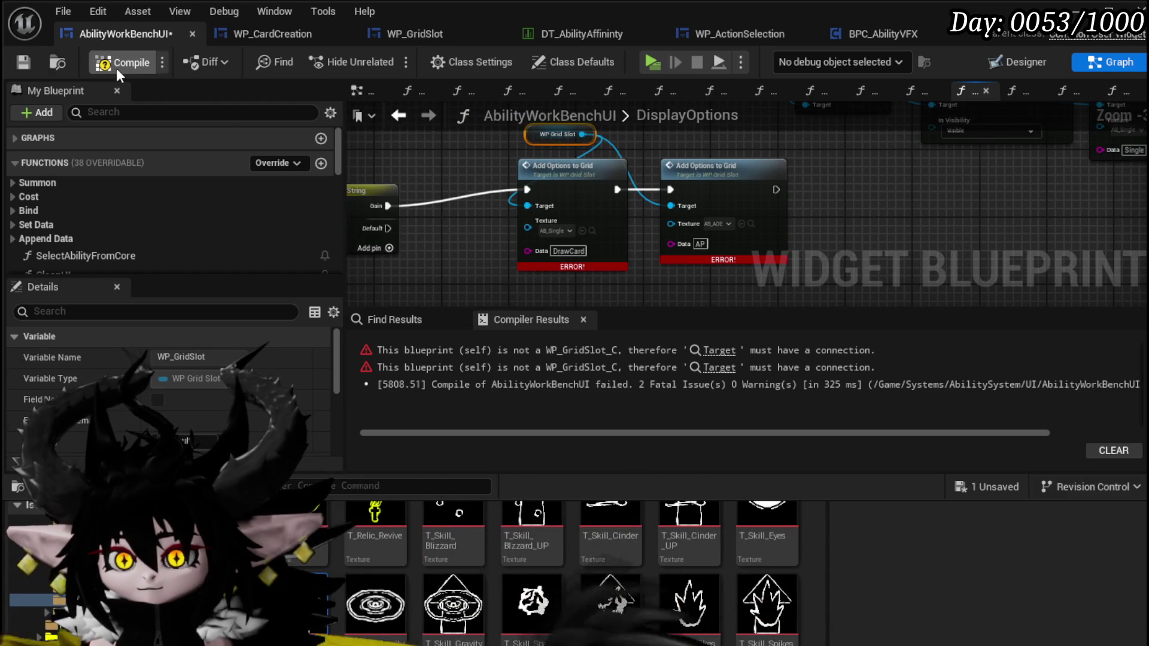
pyautogui.click(28, 61)
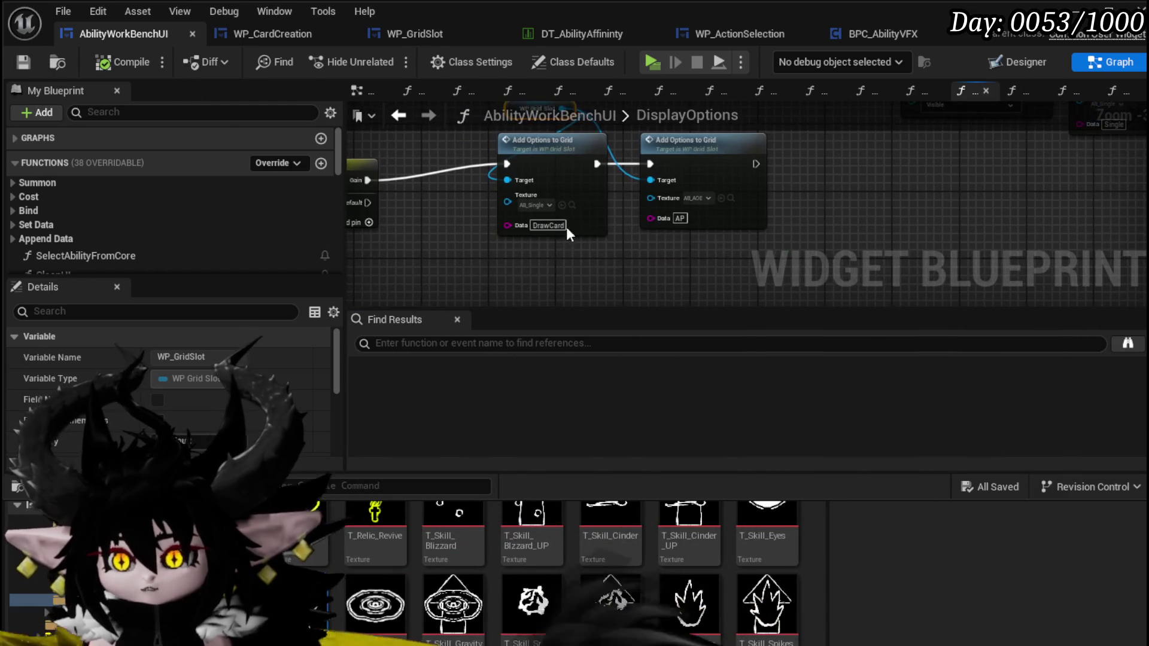
# Step: Paste copies of Clear UI, Set Visibility and WP GridSlot before Add Options to Grid, wire them in, and save
pyautogui.moveTo(612, 270)
pyautogui.mouseDown()
pyautogui.moveTo(795, 278)
pyautogui.moveTo(467, 266)
pyautogui.mouseUp()
pyautogui.scroll(-2, 990, 195)
pyautogui.moveTo(990, 195); pyautogui.dragTo(592, 227)
pyautogui.moveTo(698, 150); pyautogui.dragTo(699, 131)
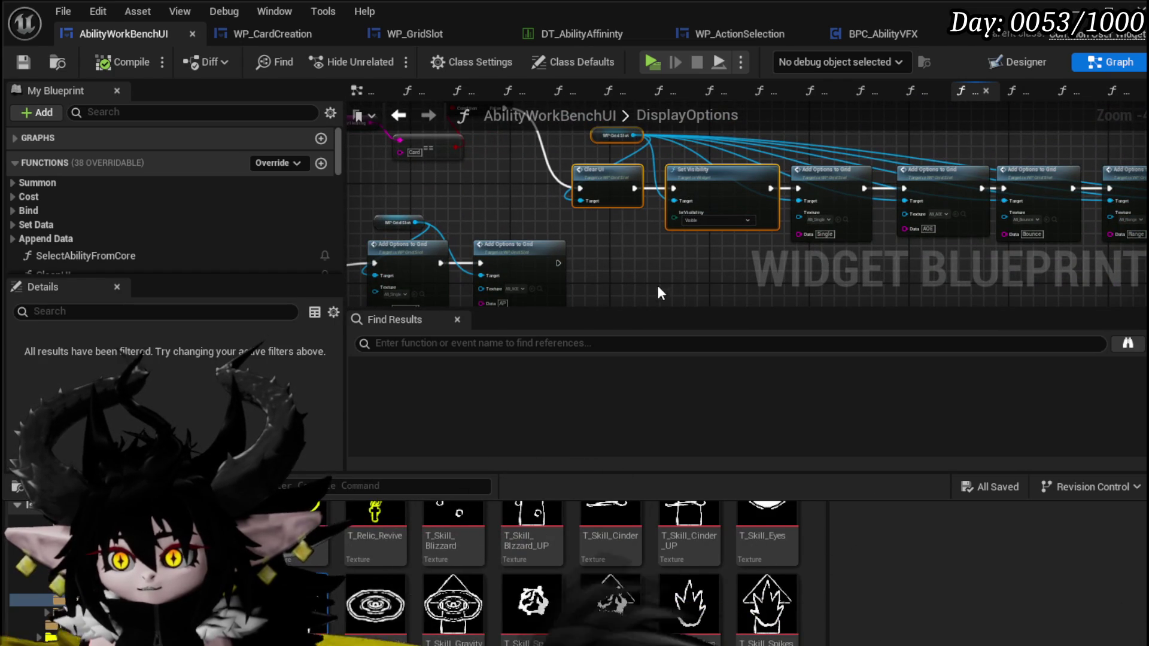
pyautogui.moveTo(631, 243); pyautogui.dragTo(801, 153)
pyautogui.moveTo(539, 228)
pyautogui.mouseDown()
pyautogui.moveTo(657, 145)
pyautogui.moveTo(905, 174)
pyautogui.mouseUp()
pyautogui.hotkey('ctrl', 'v')
pyautogui.moveTo(695, 226); pyautogui.dragTo(644, 176)
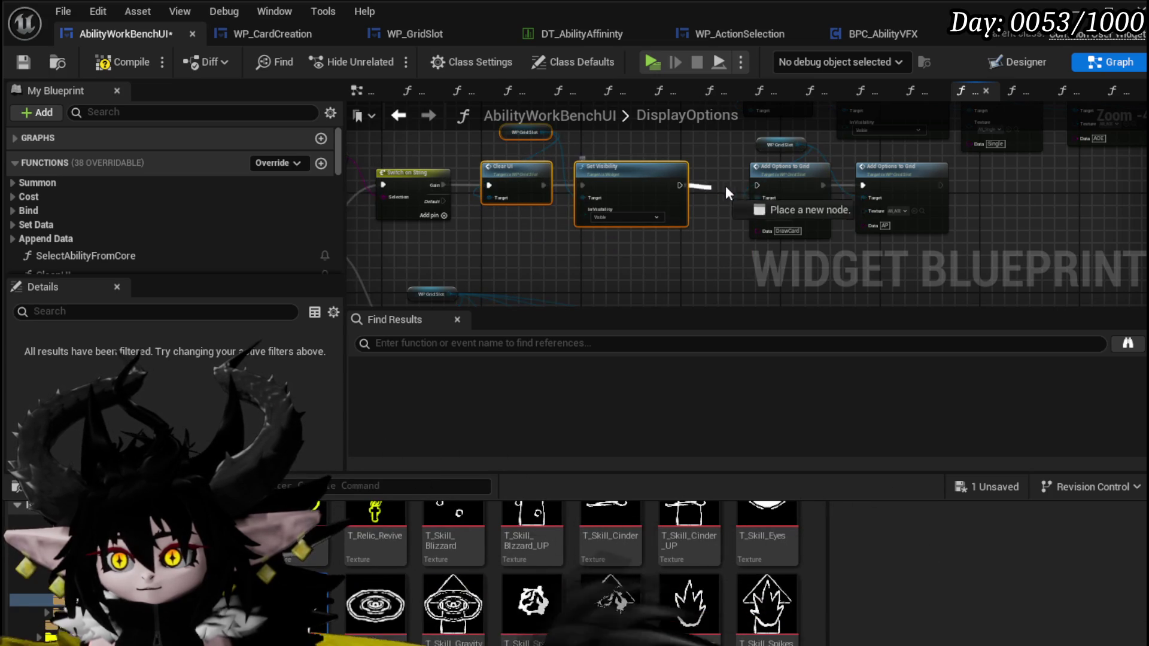
pyautogui.moveTo(763, 183); pyautogui.dragTo(762, 183)
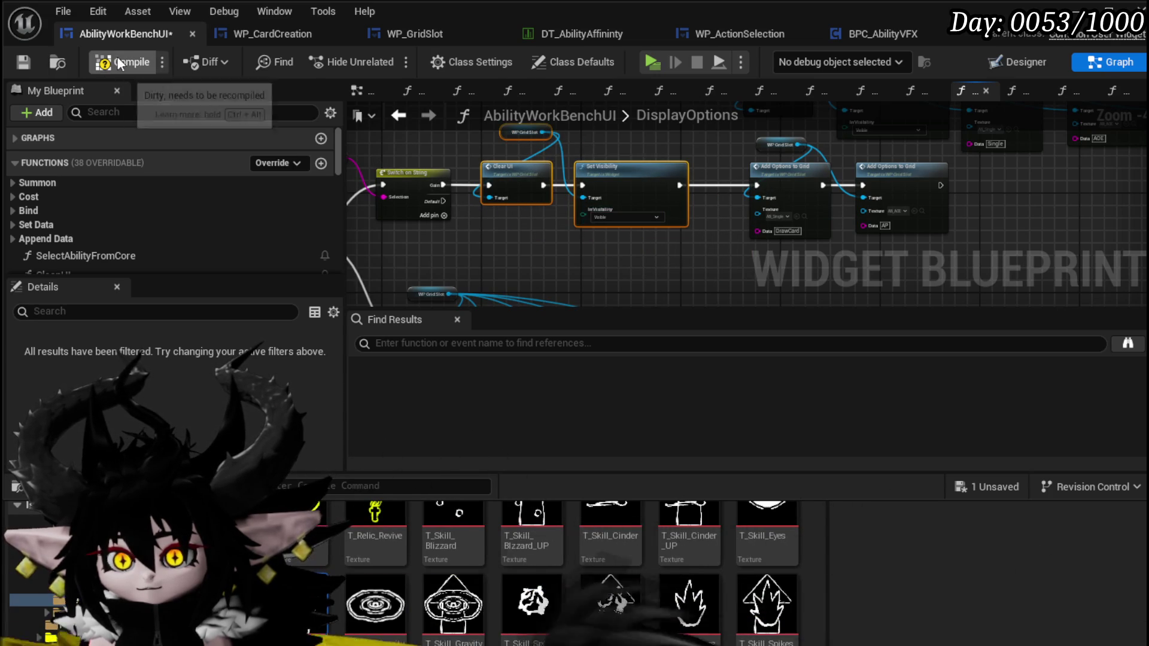
pyautogui.click(23, 62)
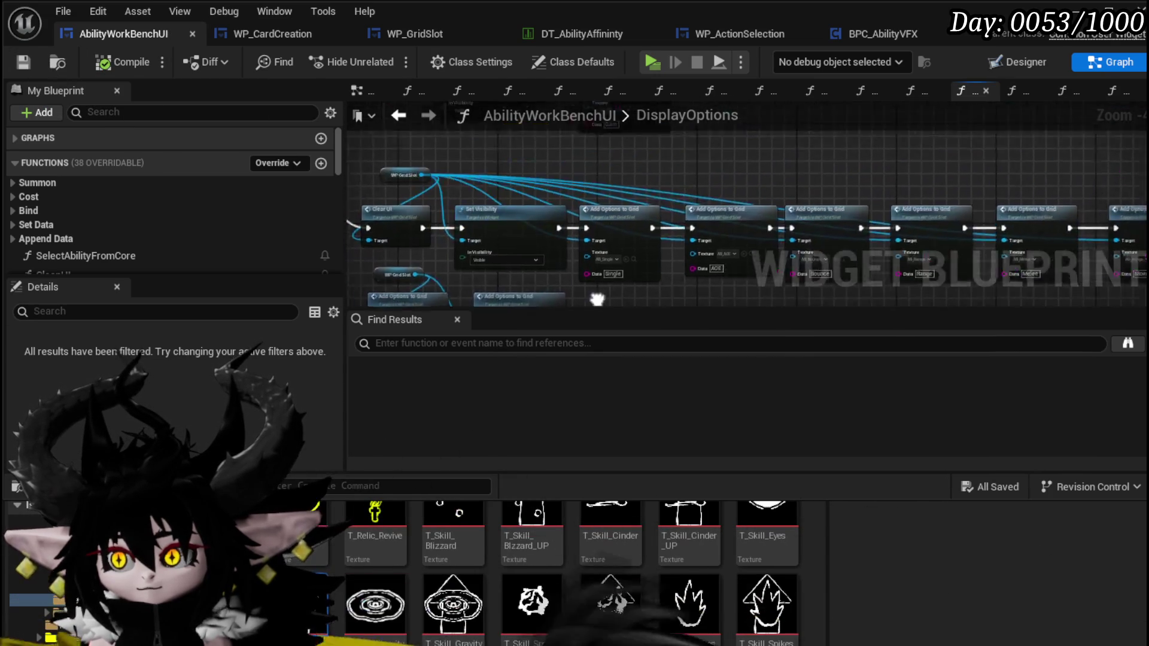
# Step: Tidy the graph by shifting the GET/OR group and the Clear UI/Set Visibility nodes, then save
pyautogui.moveTo(705, 270); pyautogui.dragTo(522, 274)
pyautogui.scroll(-3, 516, 252)
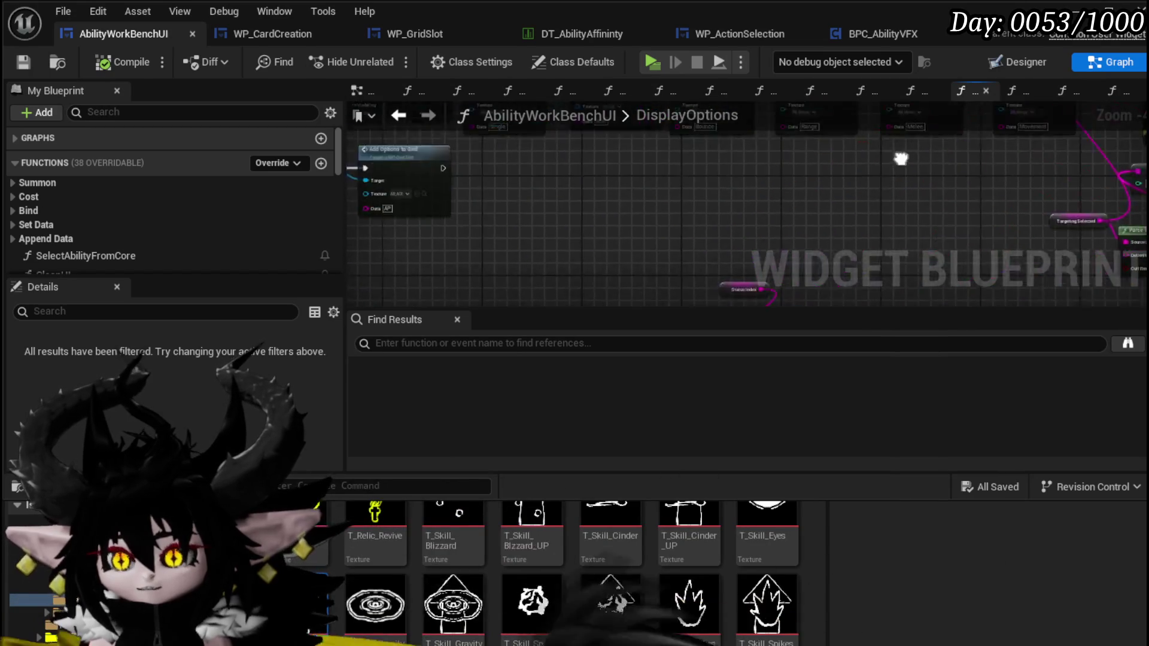
pyautogui.moveTo(552, 239); pyautogui.dragTo(801, 170)
pyautogui.moveTo(610, 181); pyautogui.dragTo(711, 163)
pyautogui.scroll(5, 551, 210)
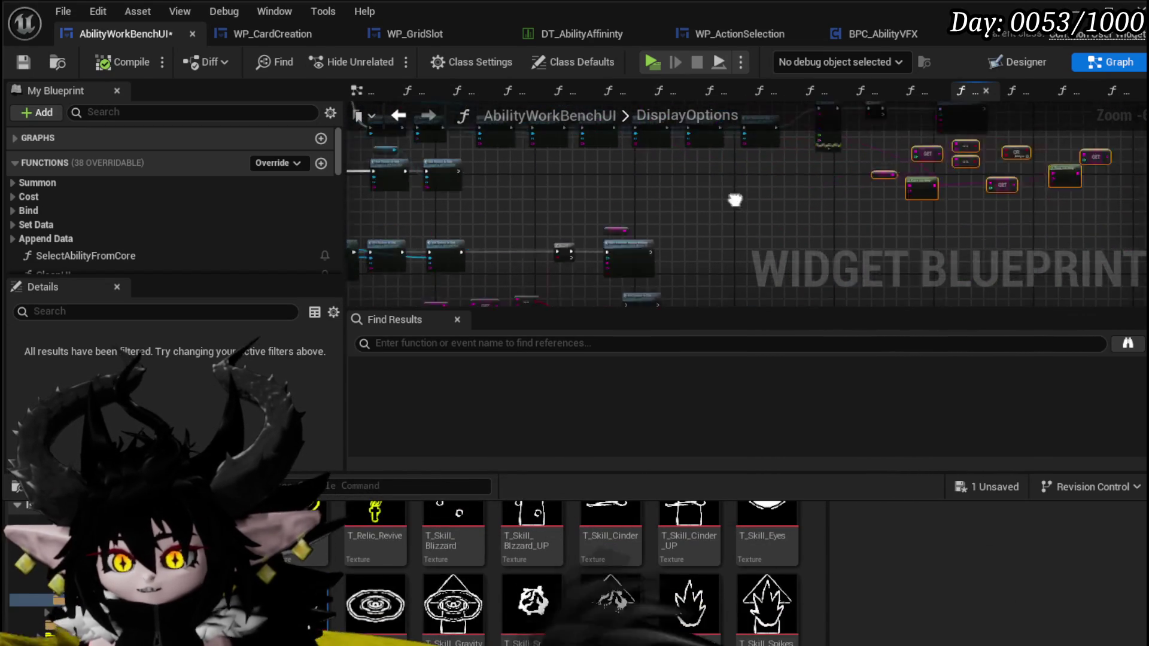
pyautogui.moveTo(491, 228); pyautogui.dragTo(460, 239)
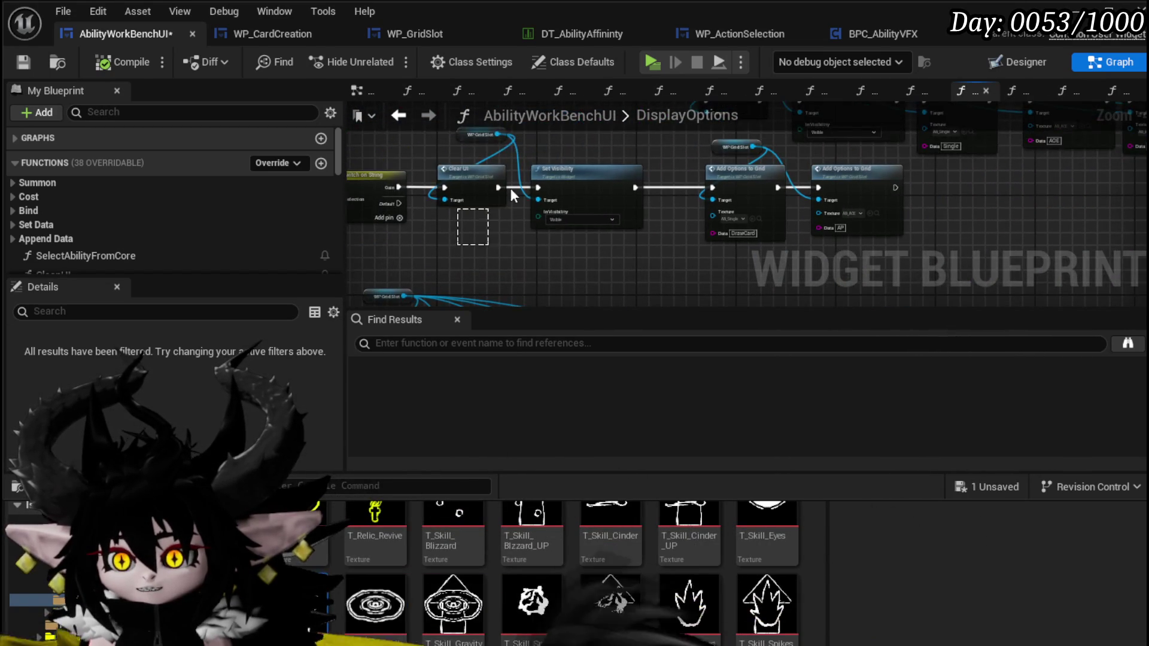
pyautogui.moveTo(582, 140); pyautogui.dragTo(611, 218)
pyautogui.moveTo(658, 269); pyautogui.dragTo(477, 258)
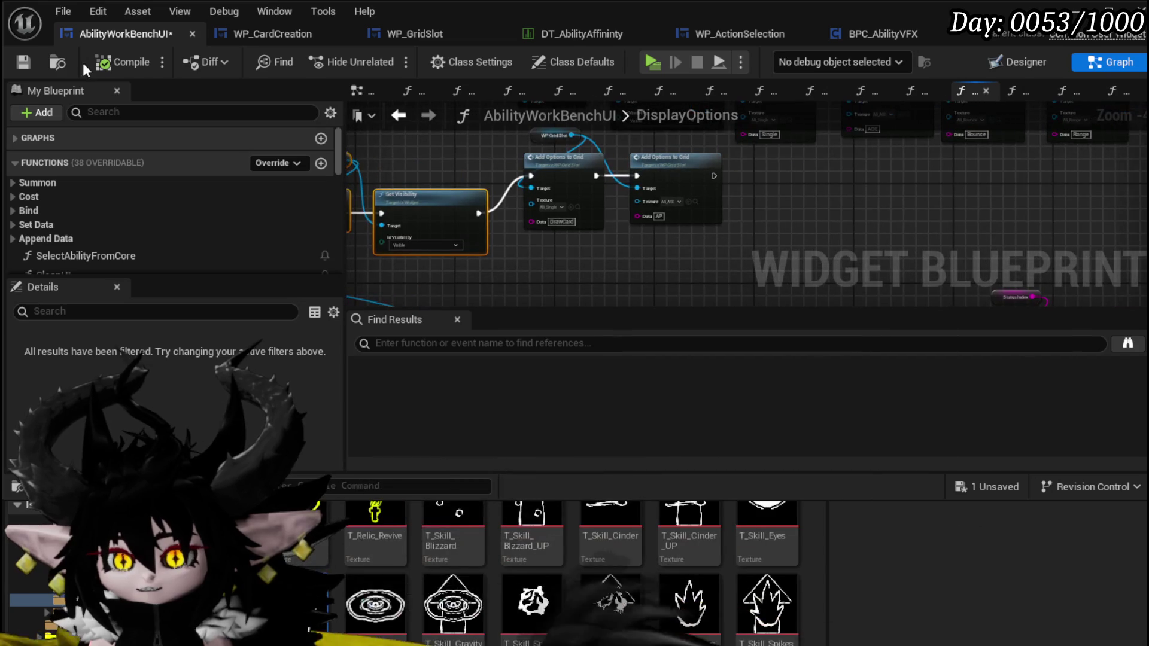
pyautogui.click(18, 65)
pyautogui.scroll(2, 602, 236)
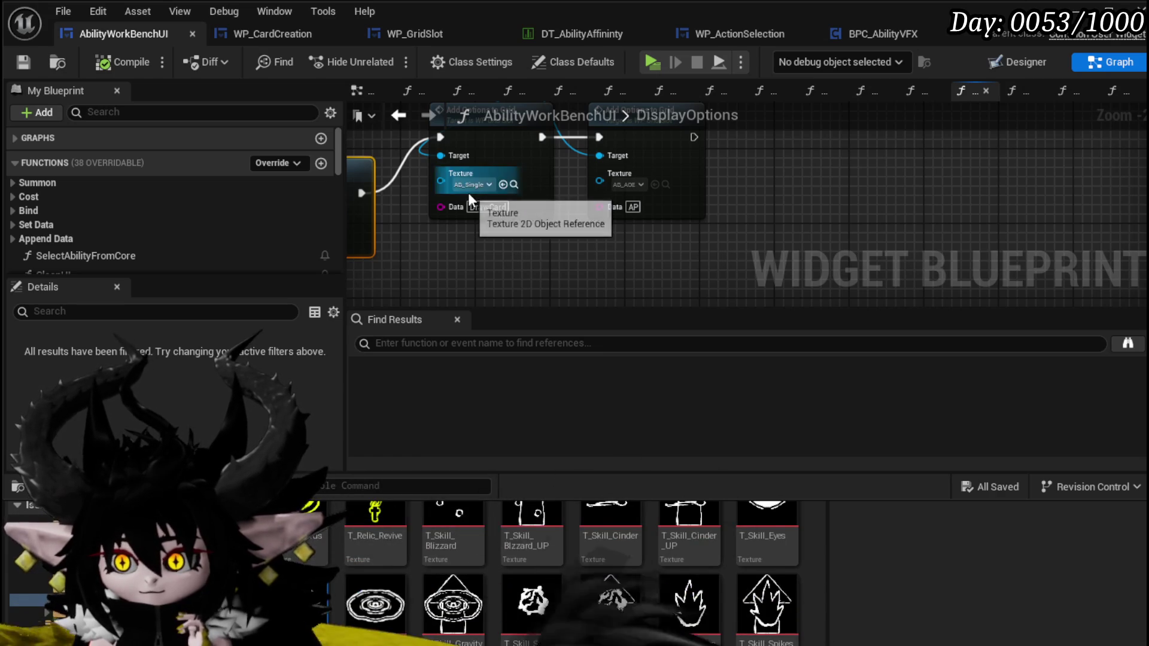
pyautogui.scroll(5, 689, 622)
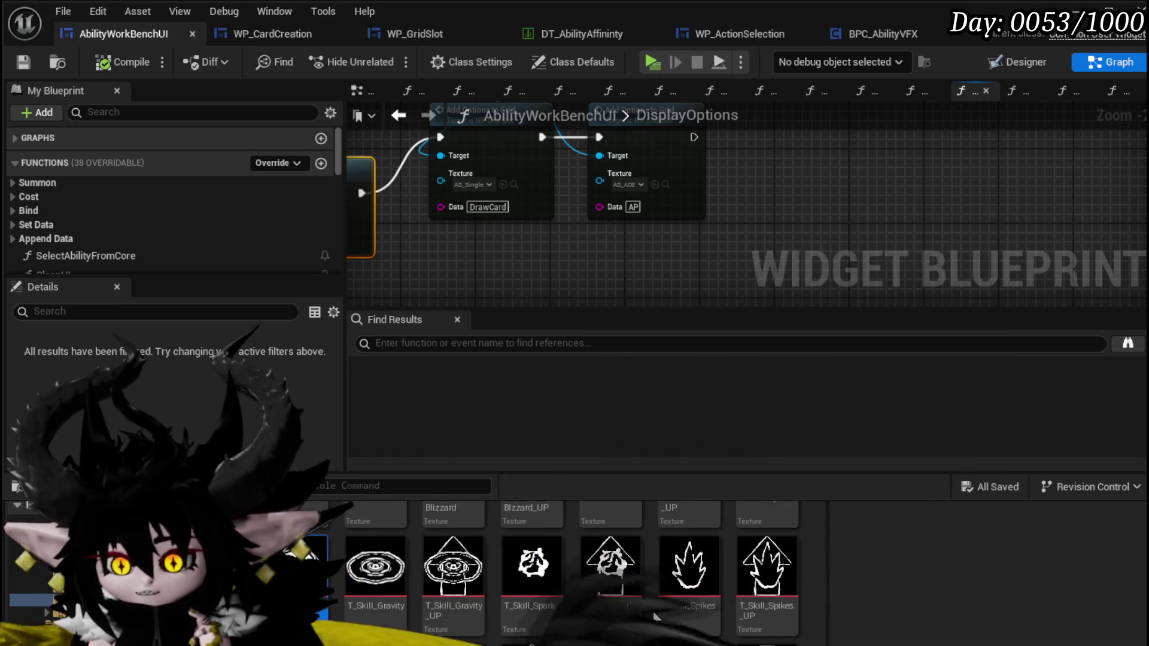
pyautogui.scroll(2, 723, 623)
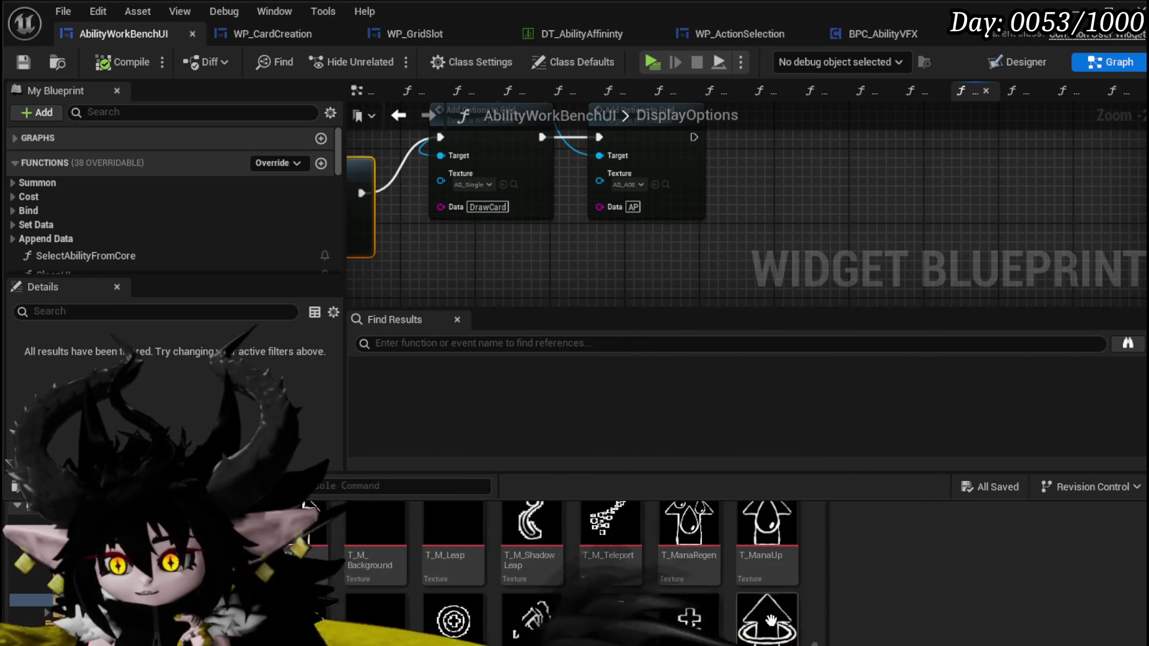
pyautogui.scroll(2, 751, 611)
pyautogui.scroll(2, 752, 610)
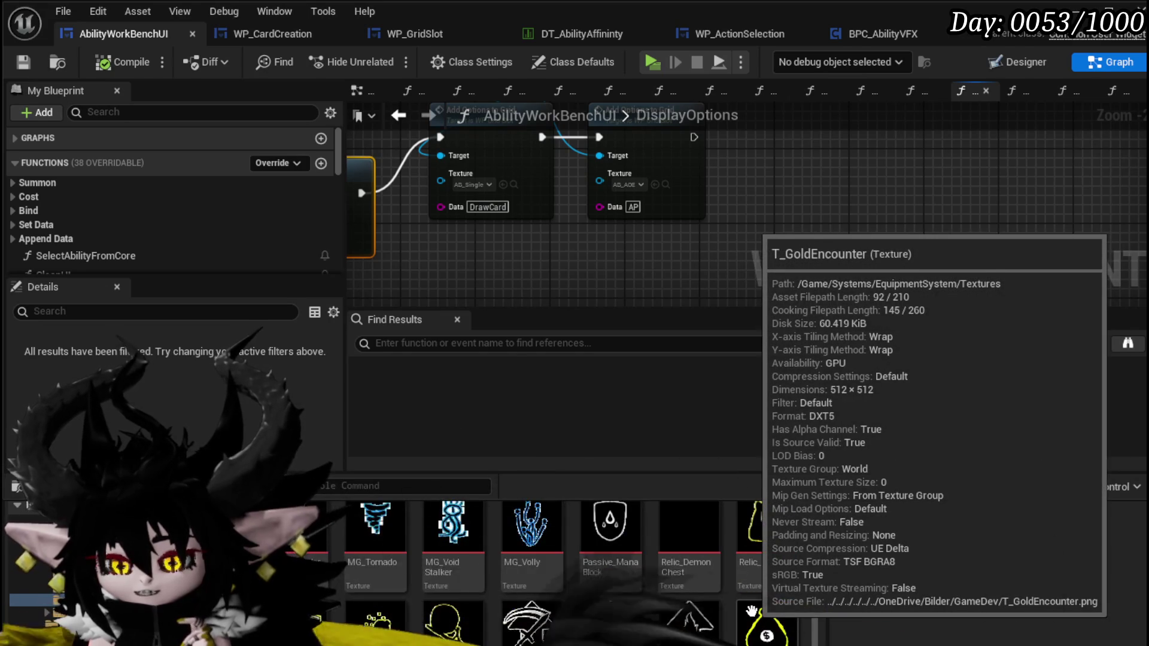
pyautogui.scroll(5, 751, 610)
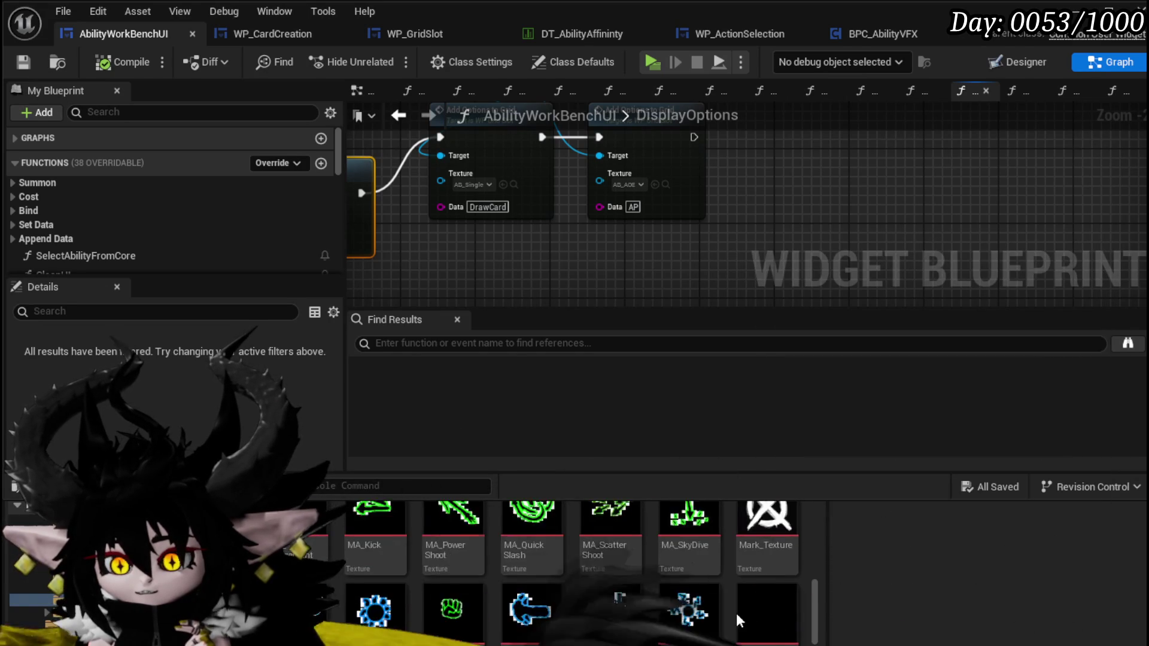
pyautogui.scroll(5, 736, 613)
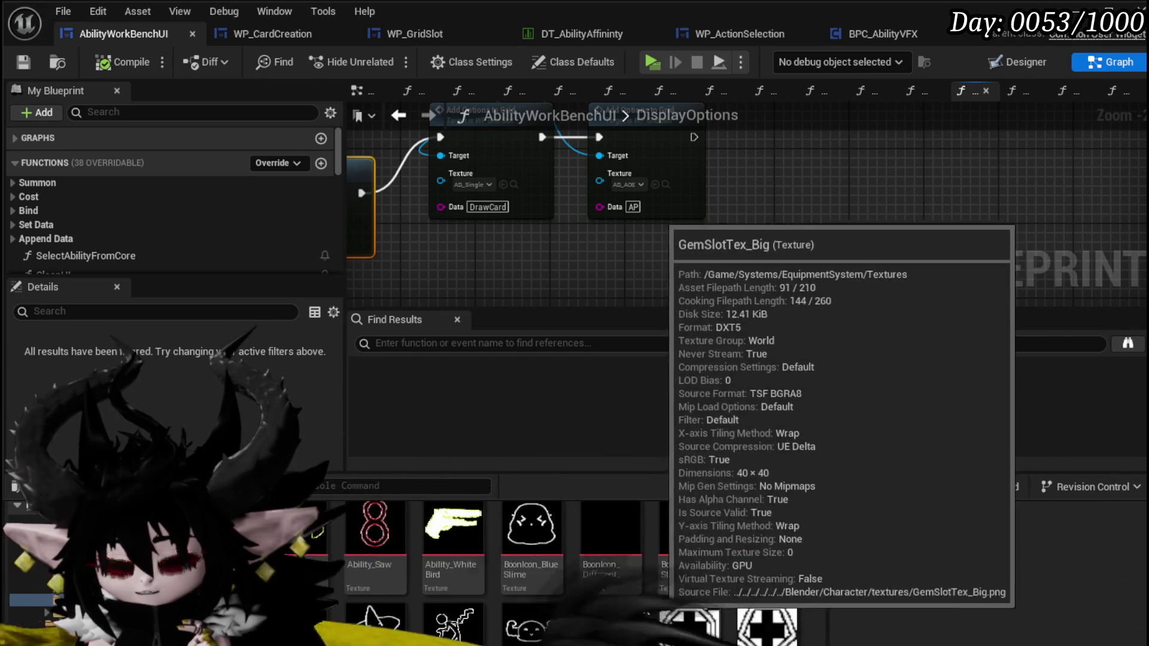
pyautogui.scroll(-3, 740, 614)
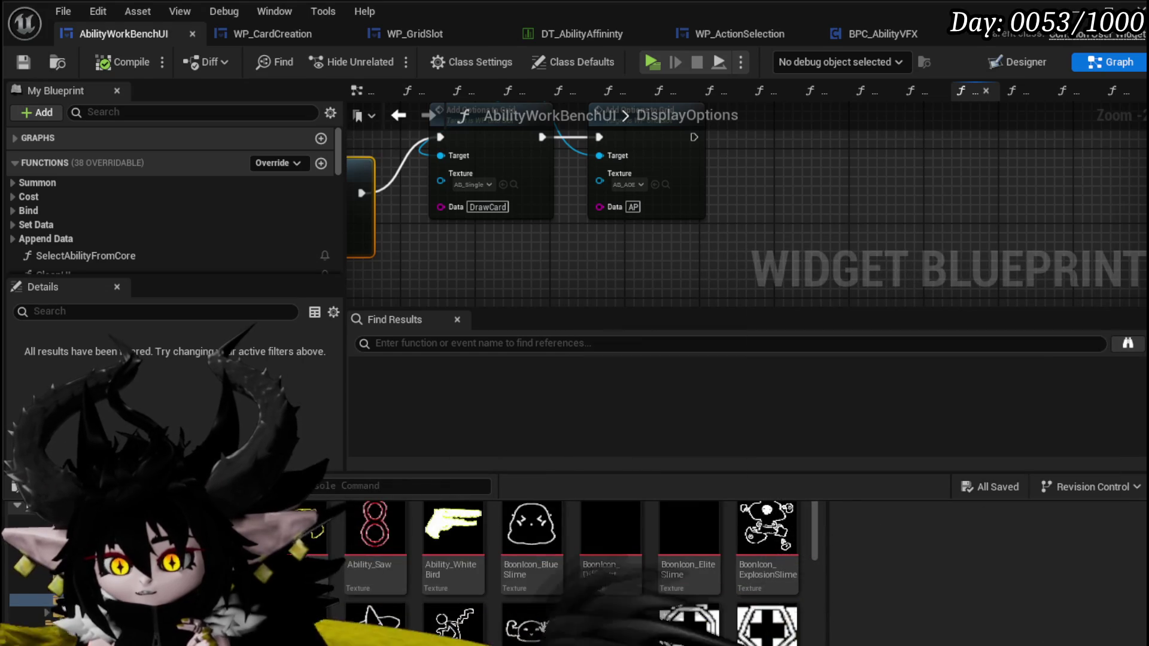
pyautogui.scroll(-3, 595, 614)
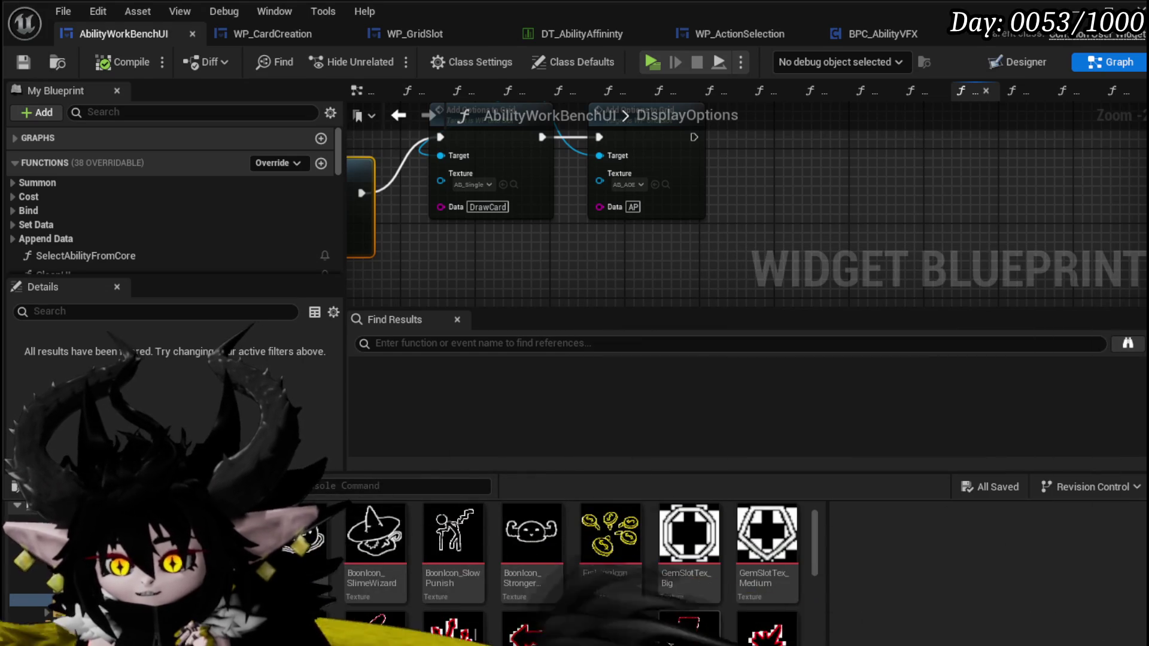
pyautogui.scroll(3, 669, 639)
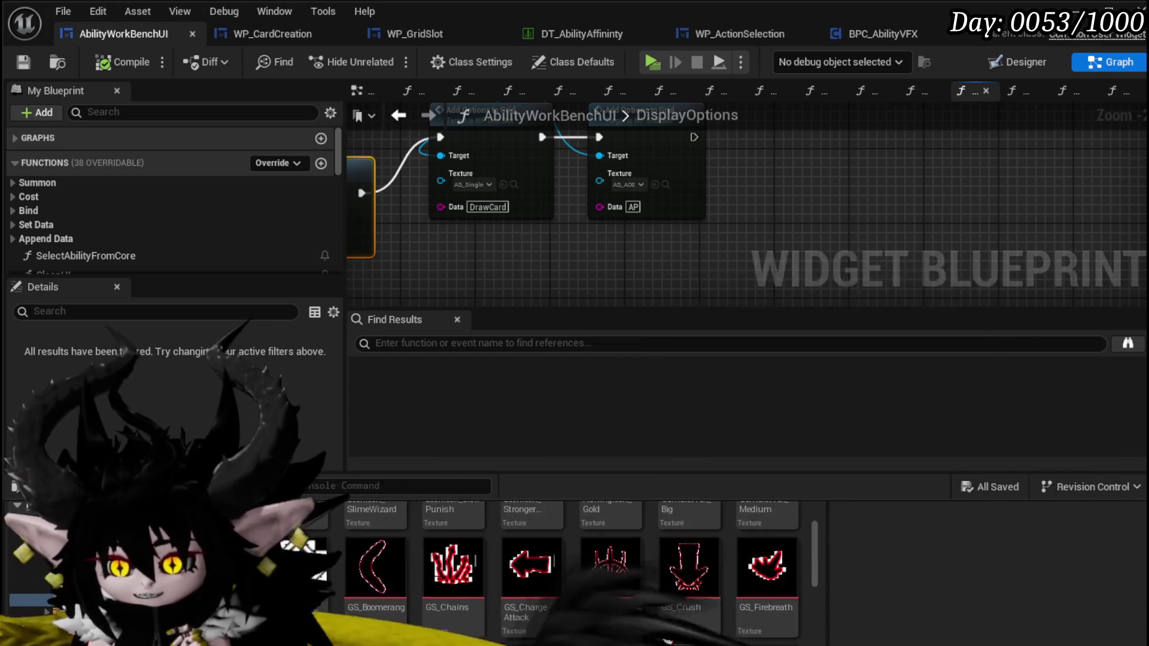
pyautogui.scroll(2, 706, 637)
pyautogui.scroll(-5, 742, 634)
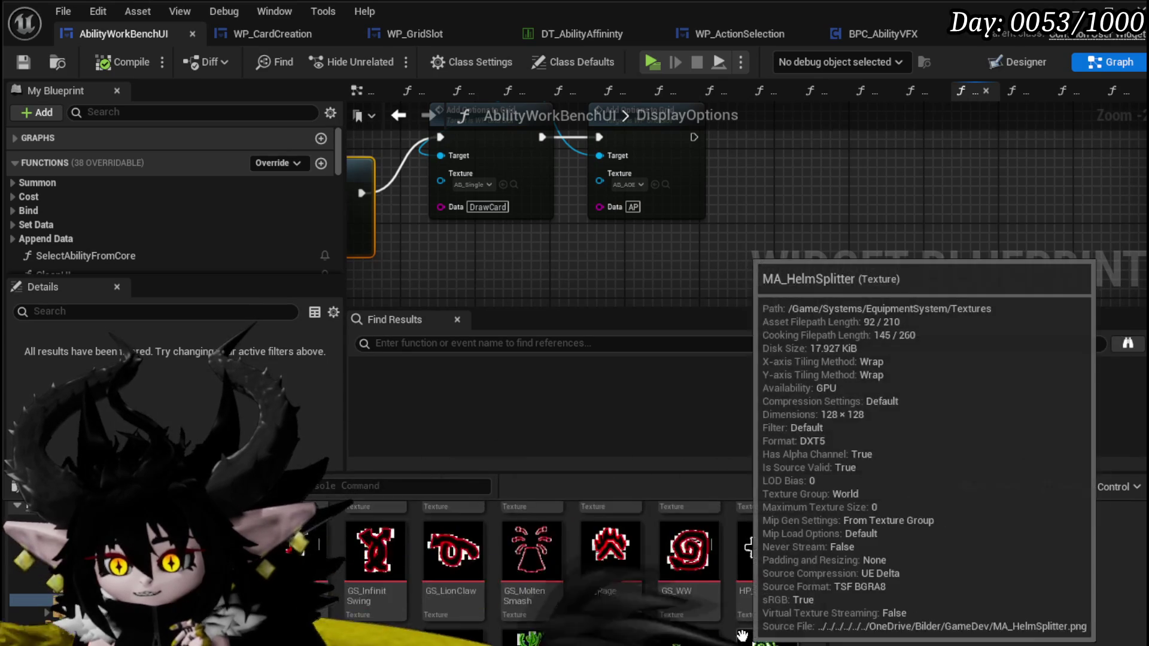
pyautogui.scroll(-4, 742, 636)
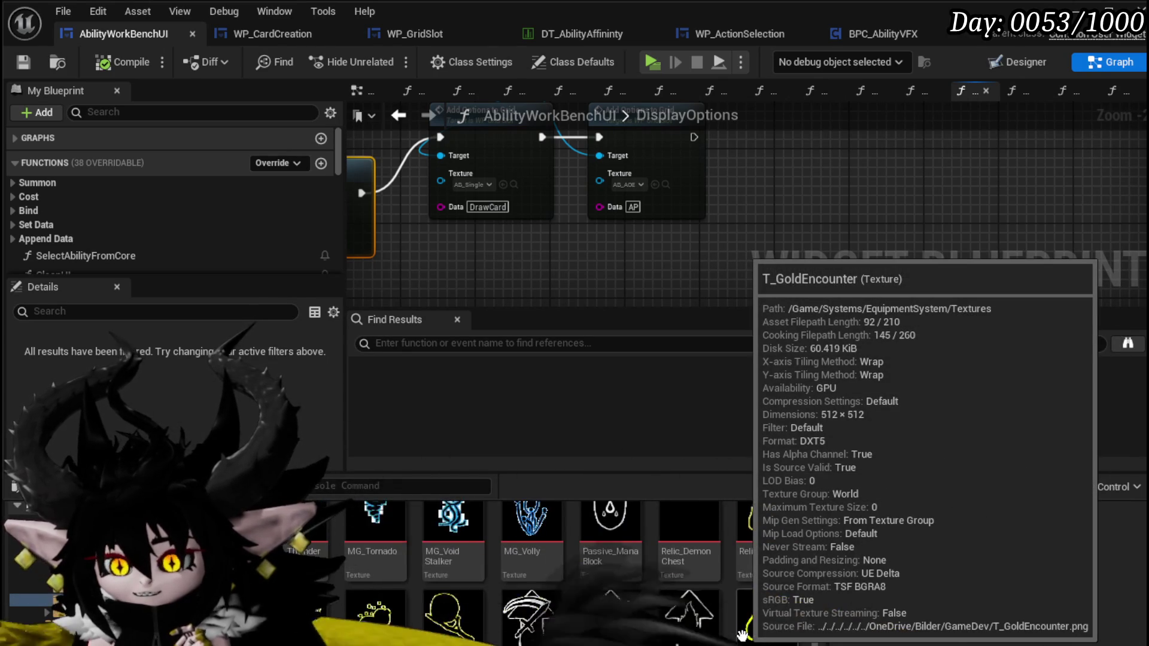
pyautogui.scroll(-2, 742, 635)
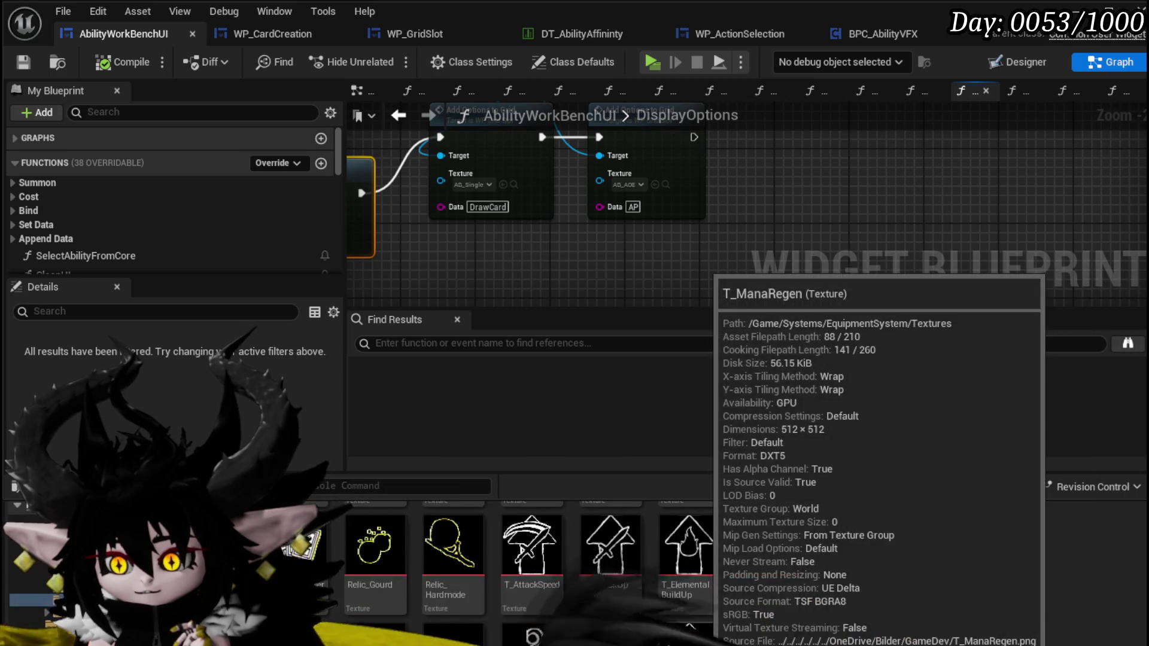
pyautogui.scroll(-1, 754, 598)
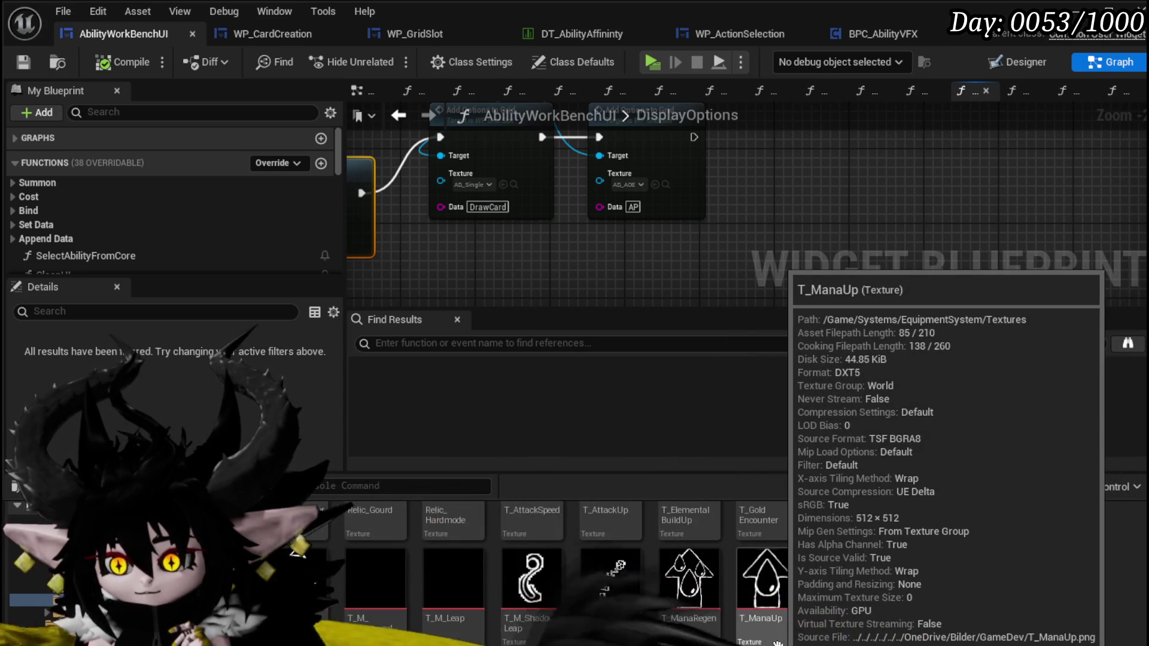
pyautogui.scroll(-3, 772, 640)
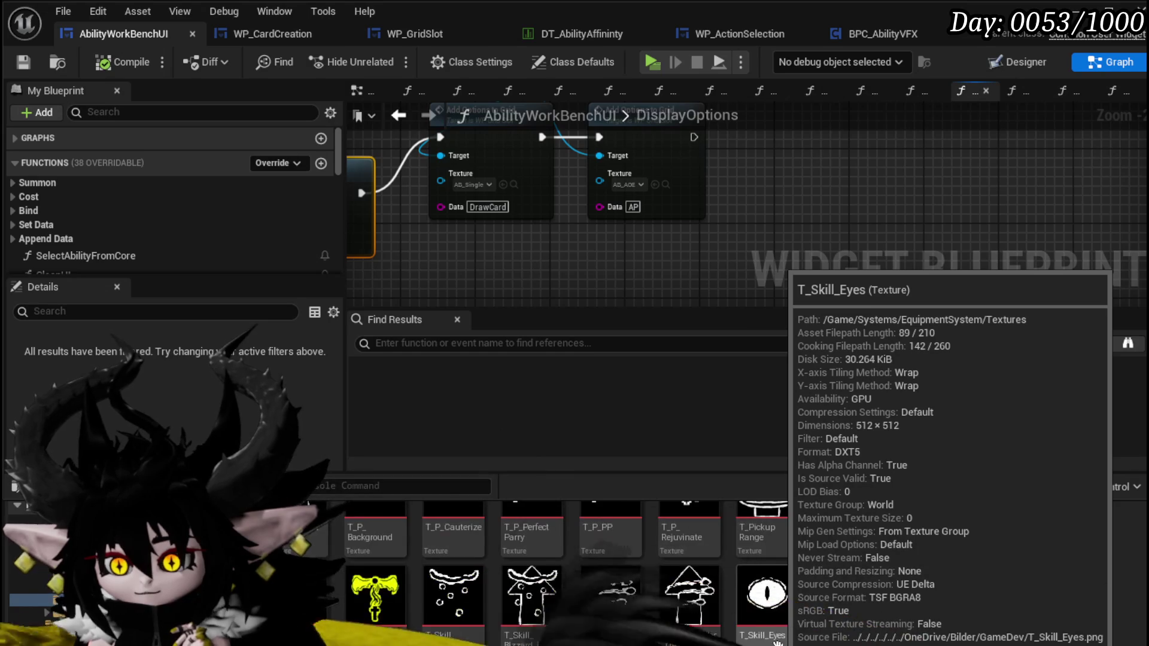
pyautogui.moveTo(777, 642)
pyautogui.mouseDown()
pyautogui.moveTo(575, 423)
pyautogui.moveTo(473, 184)
pyautogui.mouseUp()
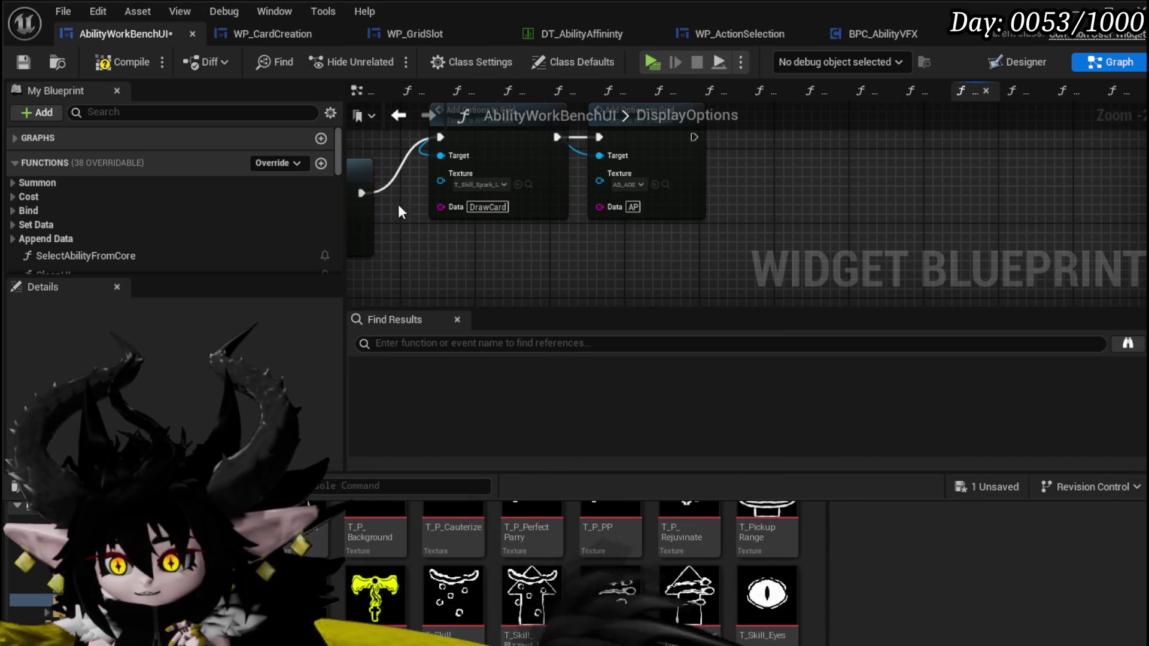
# Step: Assign T_Skill_Spark_UP to the second Add Options to Grid node's Texture and save
pyautogui.click(103, 63)
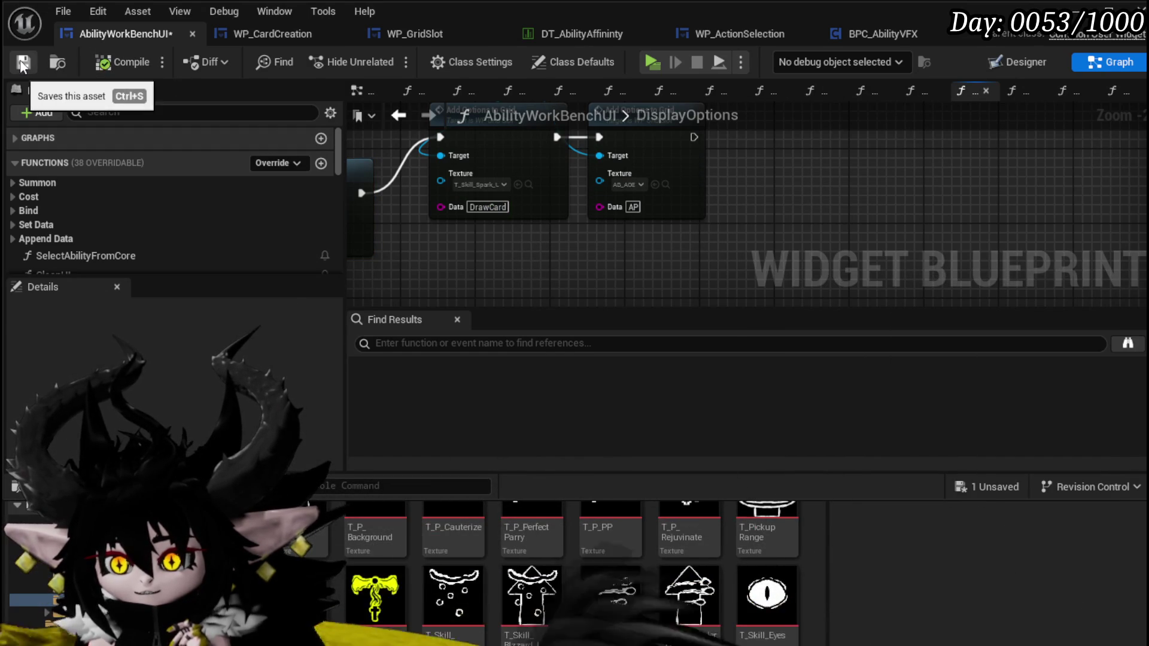
pyautogui.moveTo(773, 637)
pyautogui.mouseDown()
pyautogui.moveTo(772, 598)
pyautogui.moveTo(622, 183)
pyautogui.mouseUp()
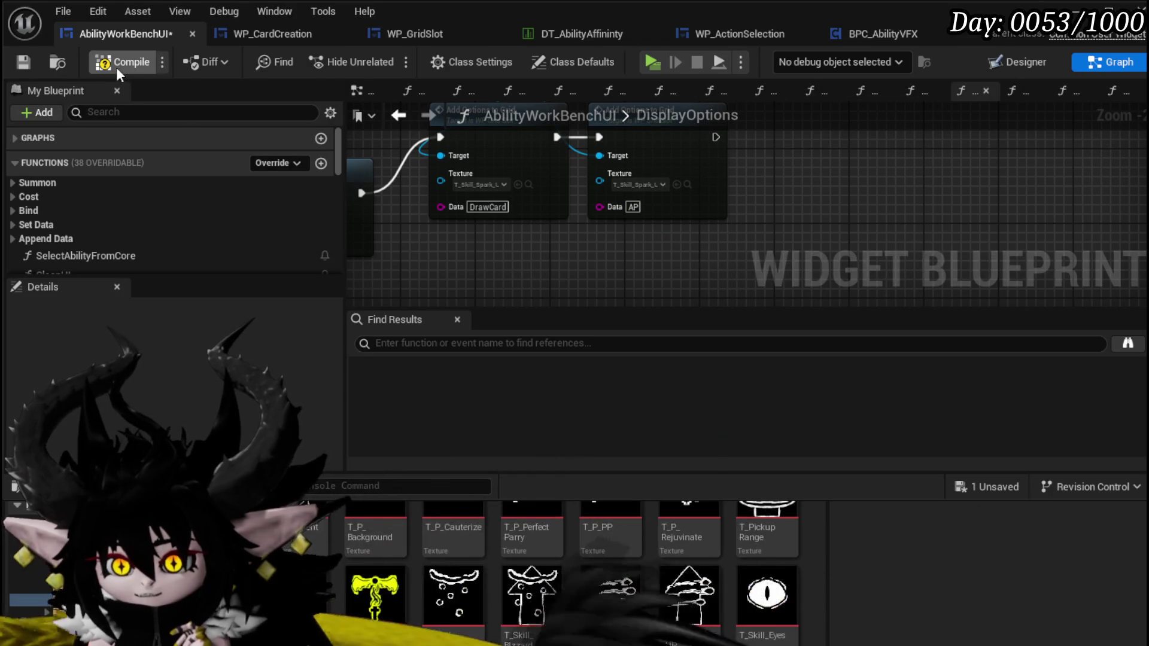
pyautogui.click(23, 63)
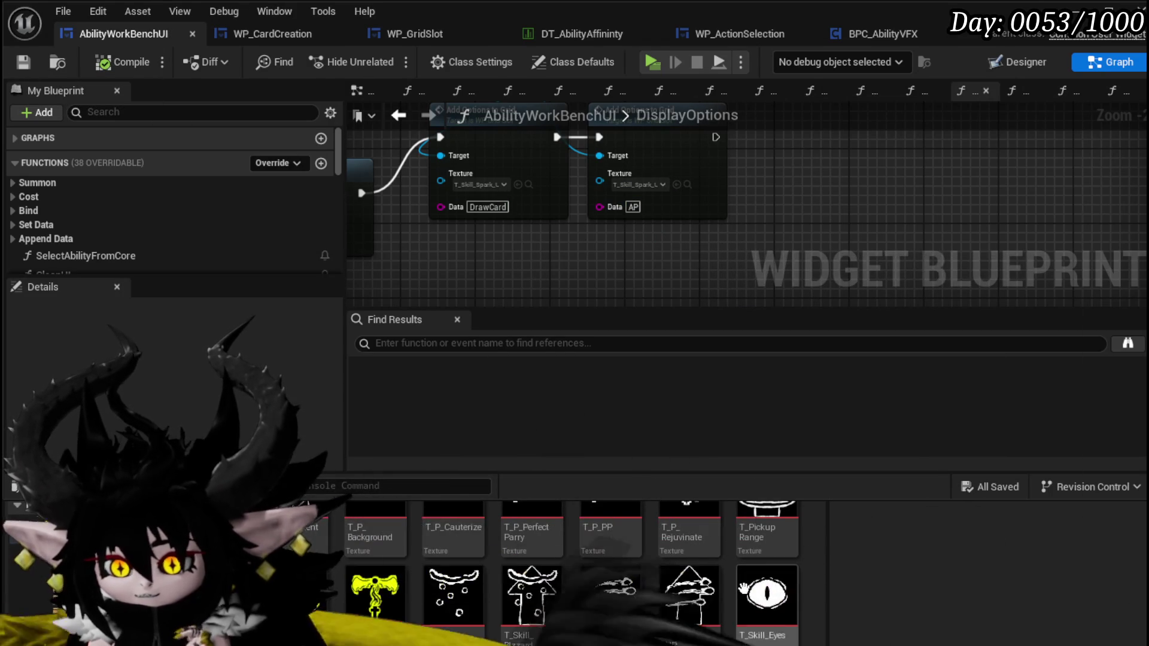
# Step: Give the first Add Options to Grid node the Relic_Gambler texture, then compile and save
pyautogui.scroll(-3, 742, 589)
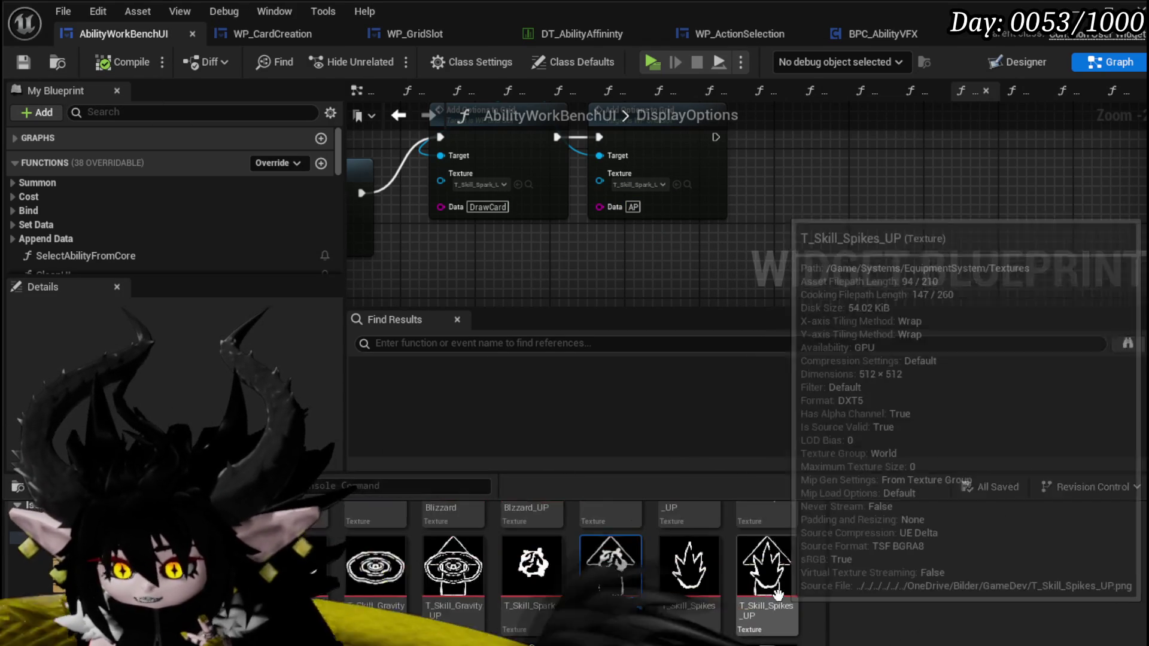
pyautogui.scroll(5, 778, 593)
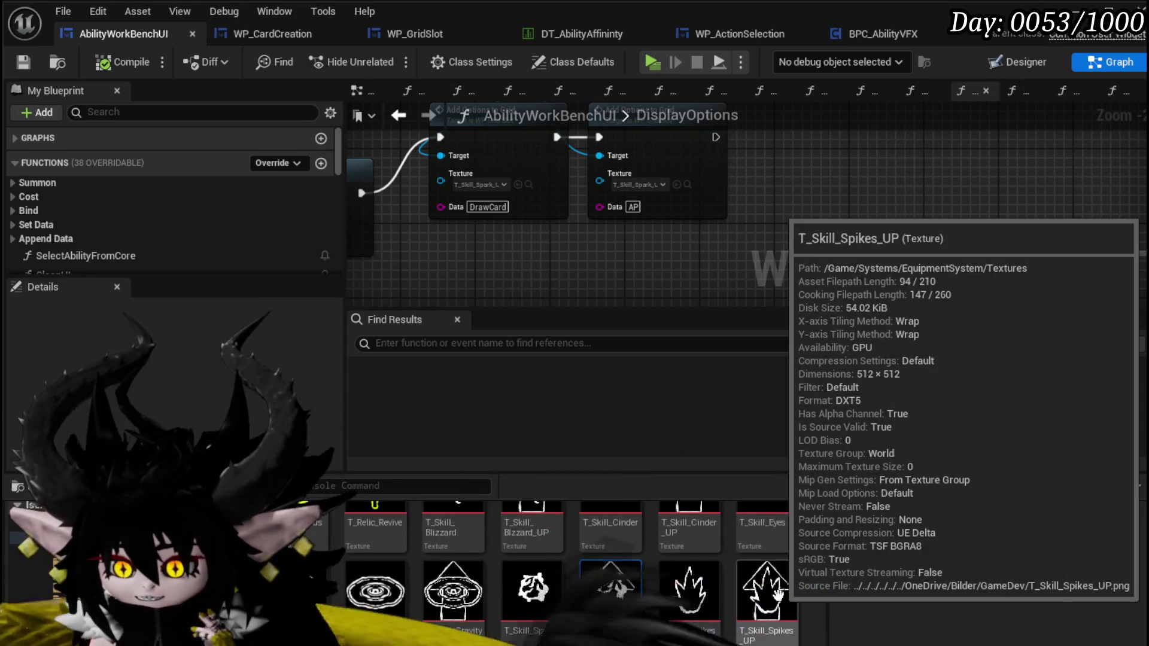
pyautogui.scroll(2, 778, 591)
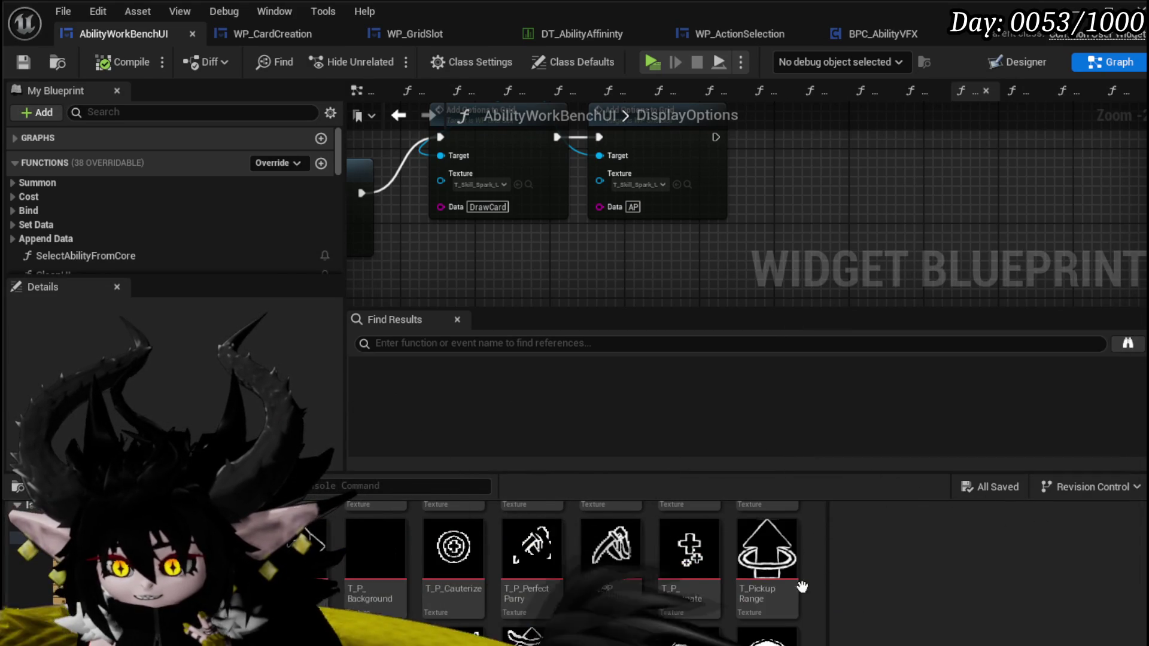
pyautogui.scroll(5, 781, 587)
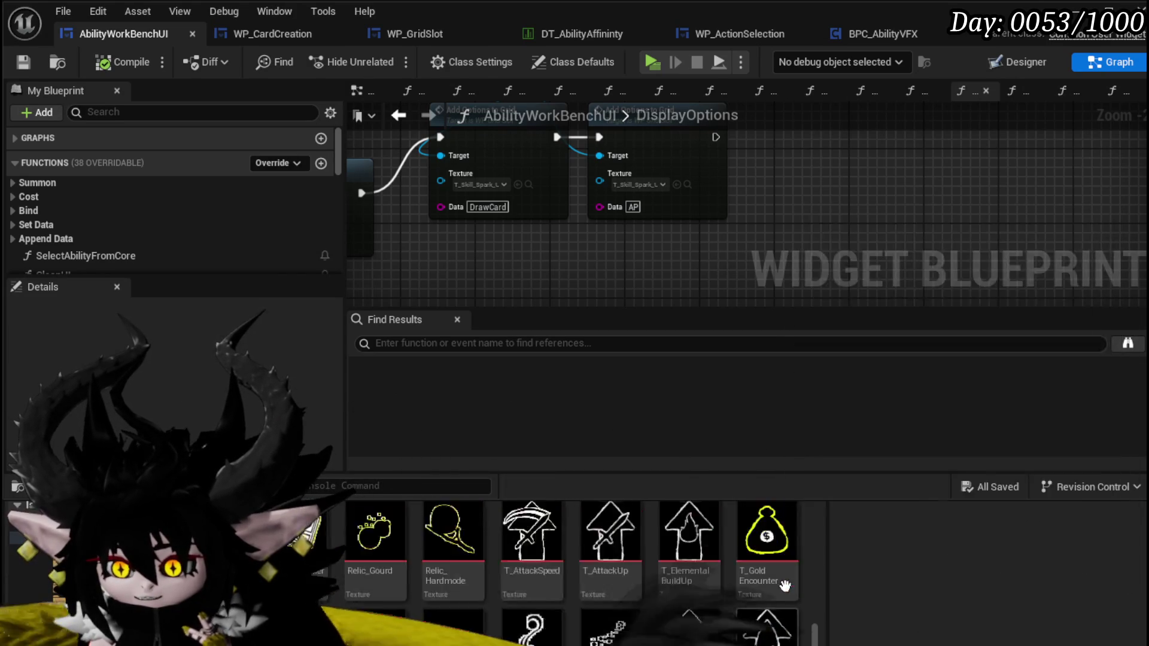
pyautogui.moveTo(354, 561)
pyautogui.mouseDown()
pyautogui.moveTo(533, 235)
pyautogui.moveTo(482, 191)
pyautogui.mouseUp()
pyautogui.click(117, 61)
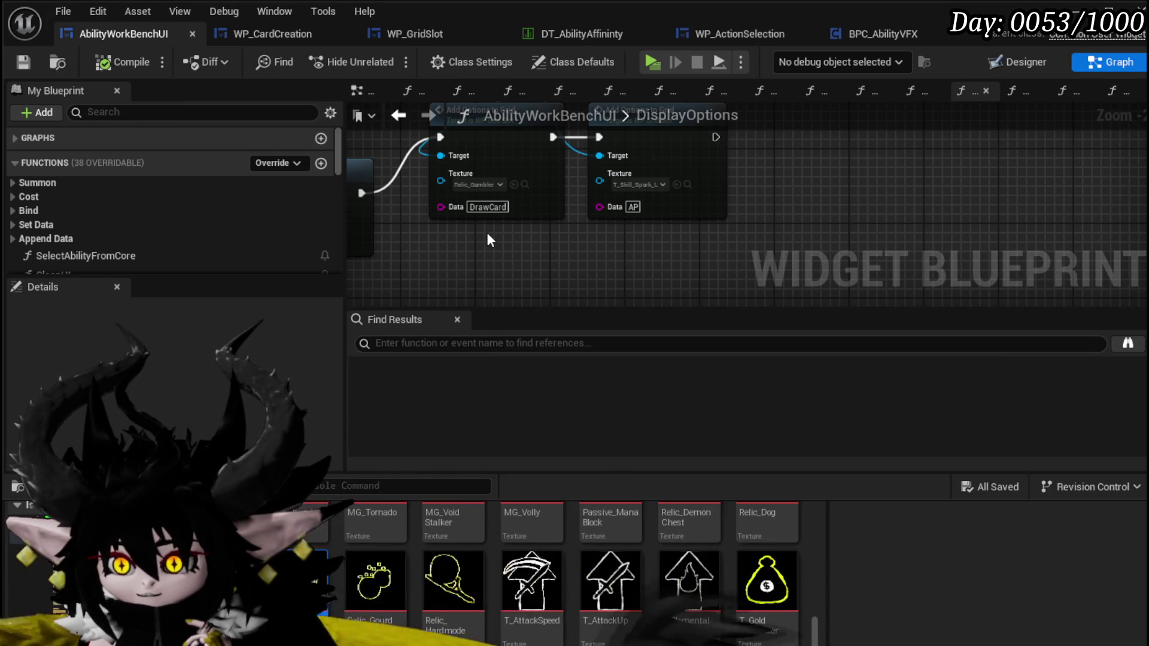
pyautogui.moveTo(486, 232); pyautogui.dragTo(515, 282)
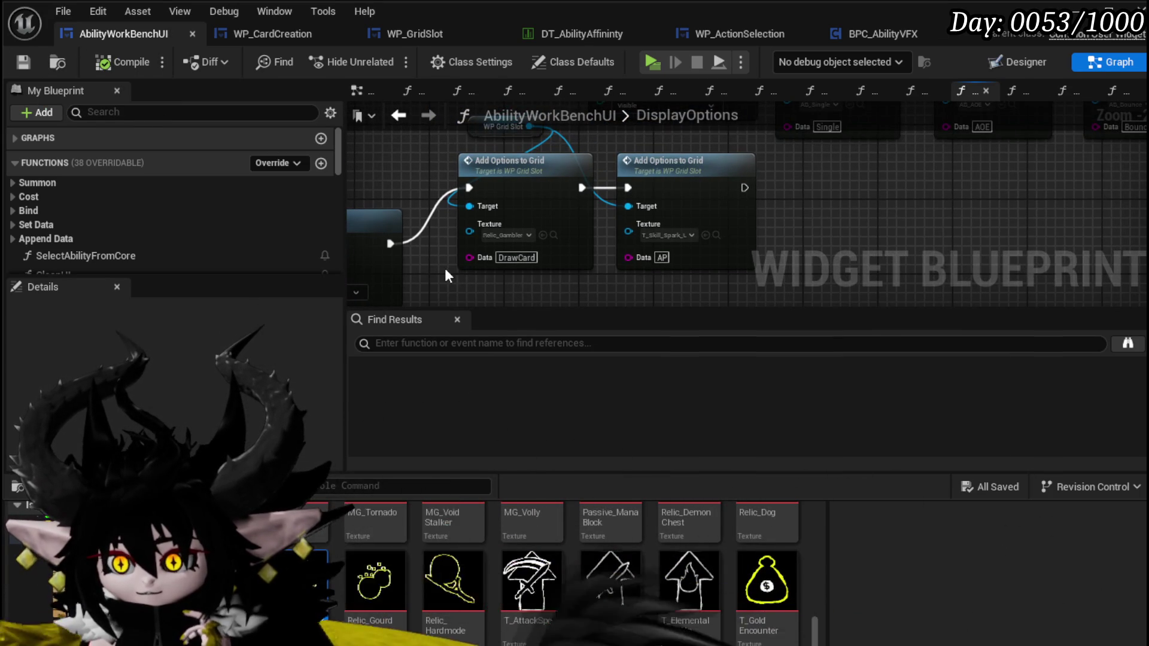
# Step: Filter members by 'Grid' and change the second node's Data from AP to GainAP
pyautogui.click(145, 113)
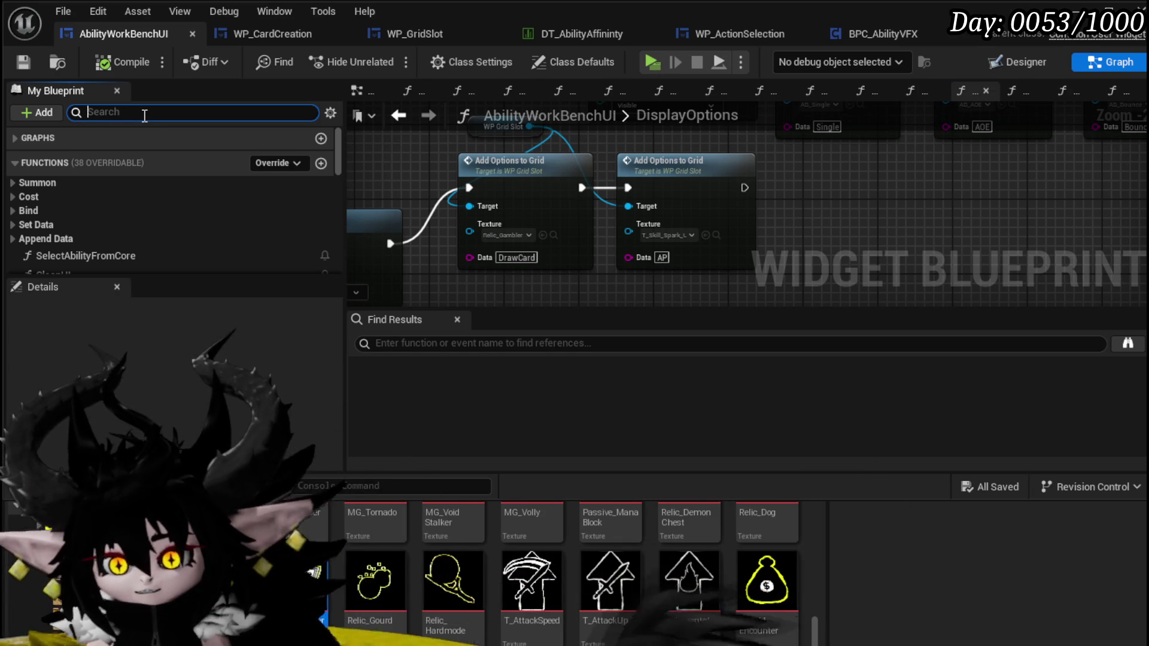
pyautogui.write('G')
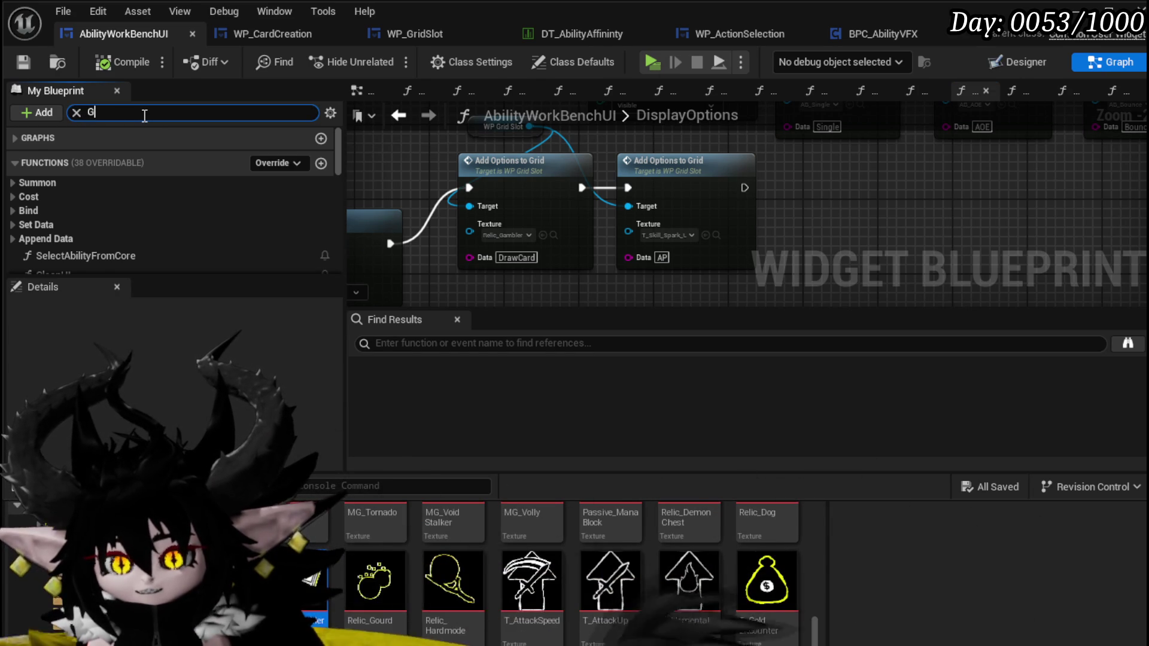
pyautogui.write('rid')
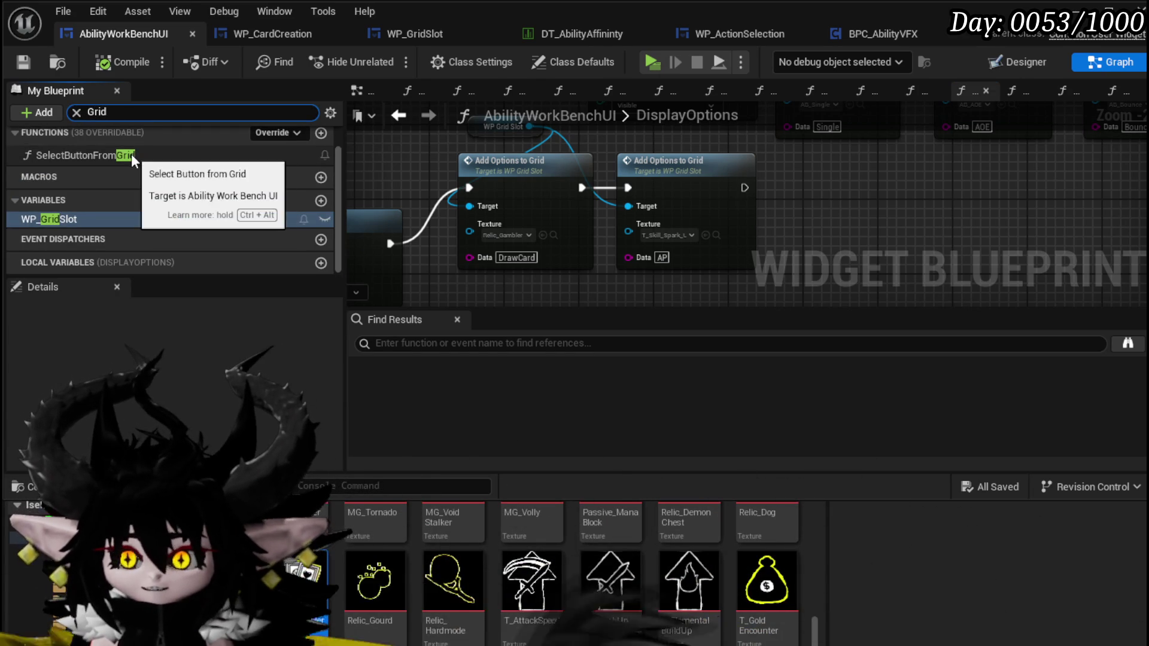
pyautogui.click(662, 258)
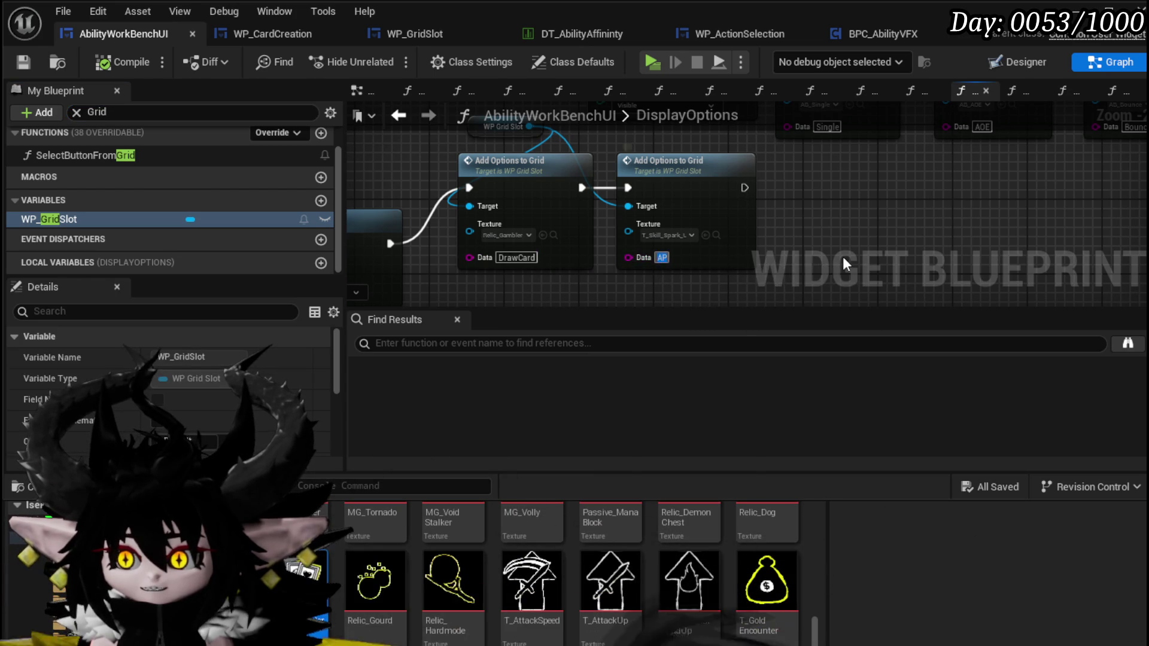
pyautogui.write('G')
pyautogui.press('Home')
pyautogui.write('Gain')
pyautogui.press('Return')
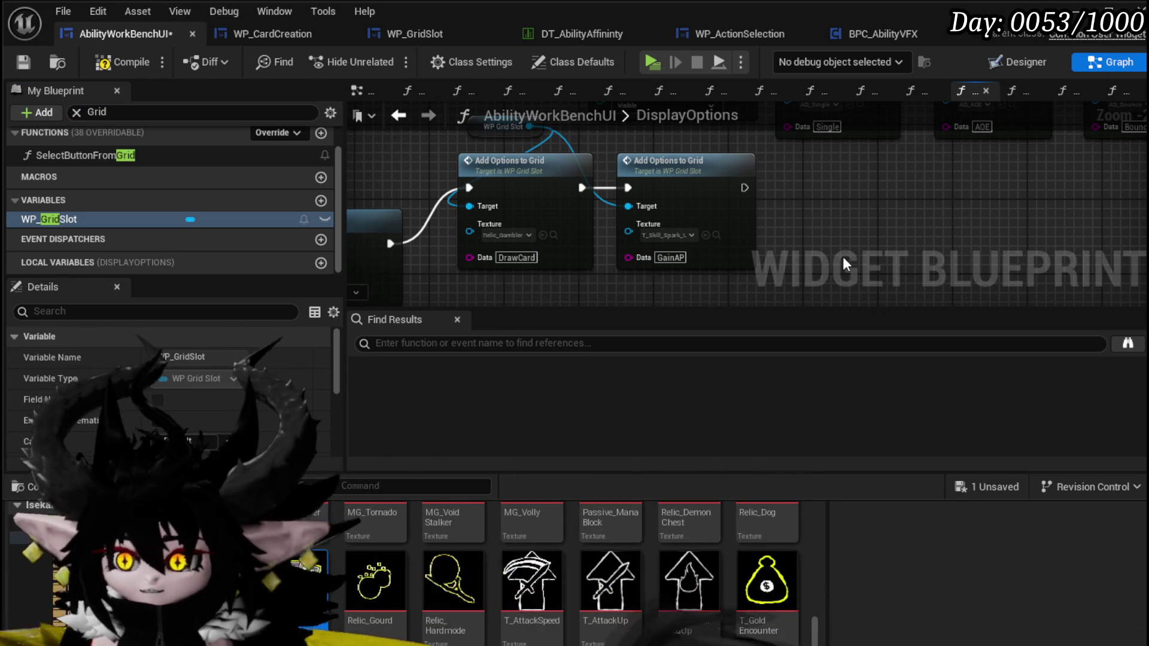
# Step: Compile and save, then open the SelectButtonFromGrid function graph
pyautogui.click(123, 62)
pyautogui.click(23, 62)
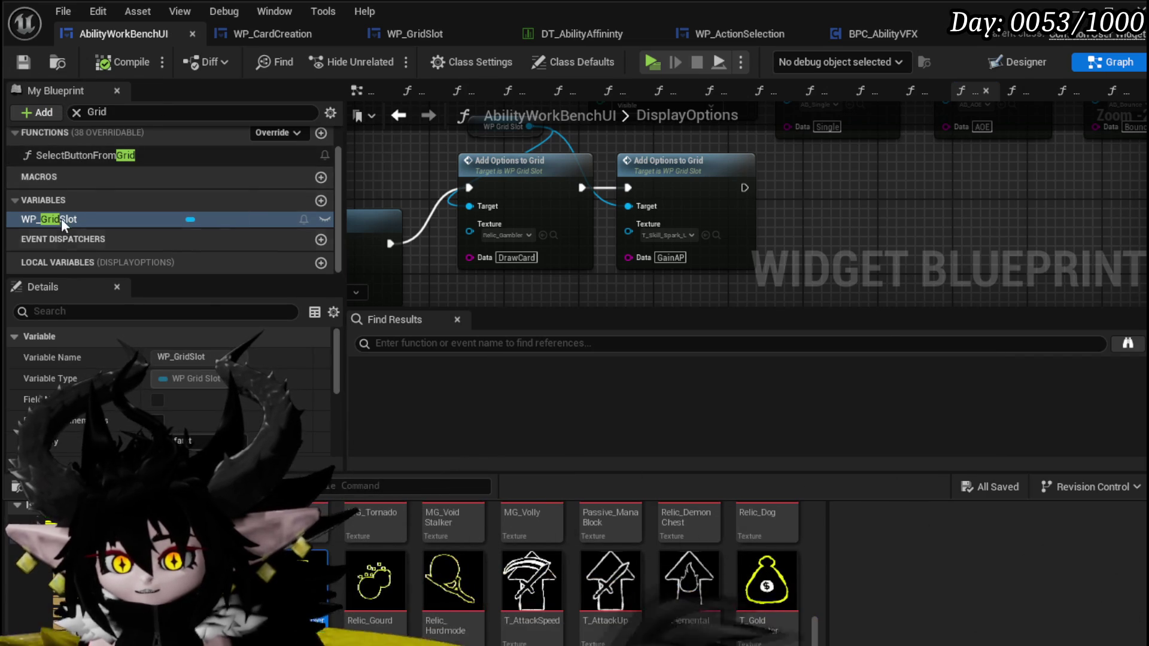
pyautogui.doubleClick(74, 156)
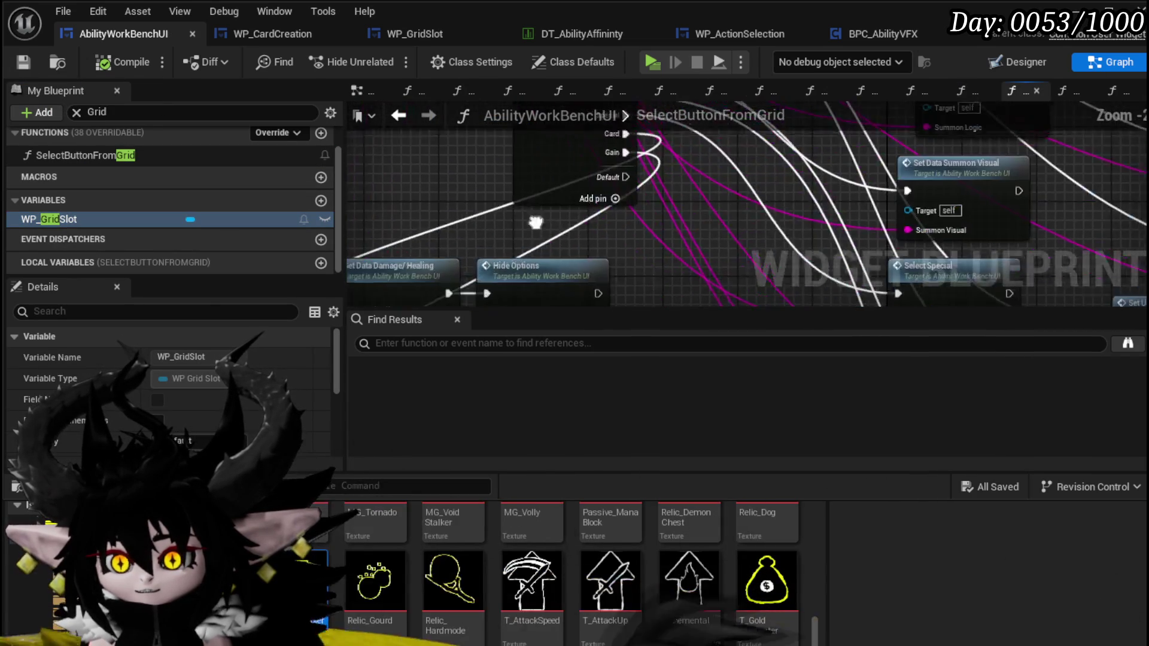
# Step: Add DrawCard and GainAP case outputs to the Switch on String, then compile and save
pyautogui.click(519, 259)
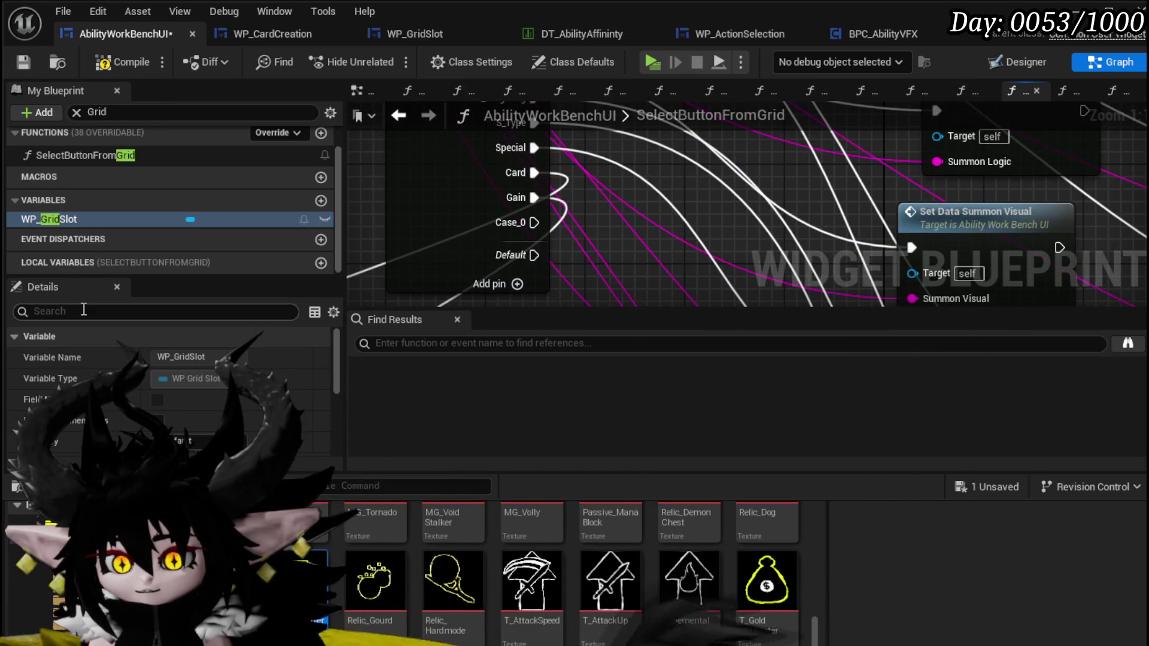
pyautogui.click(470, 242)
pyautogui.scroll(-5, 163, 392)
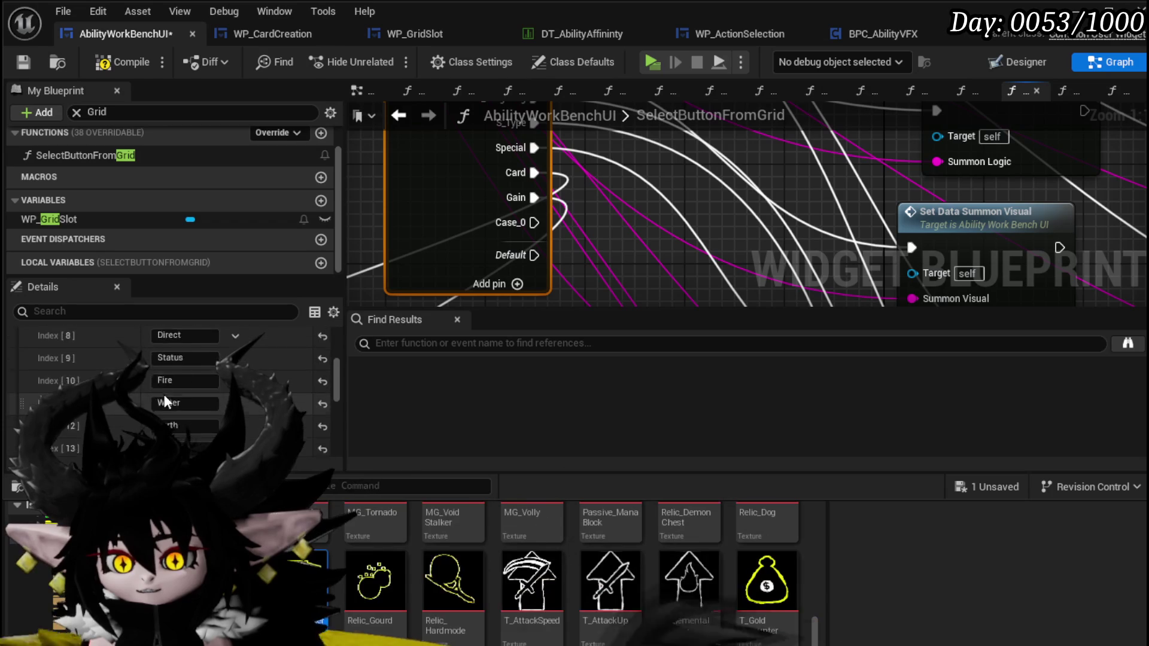
pyautogui.scroll(-4, 163, 394)
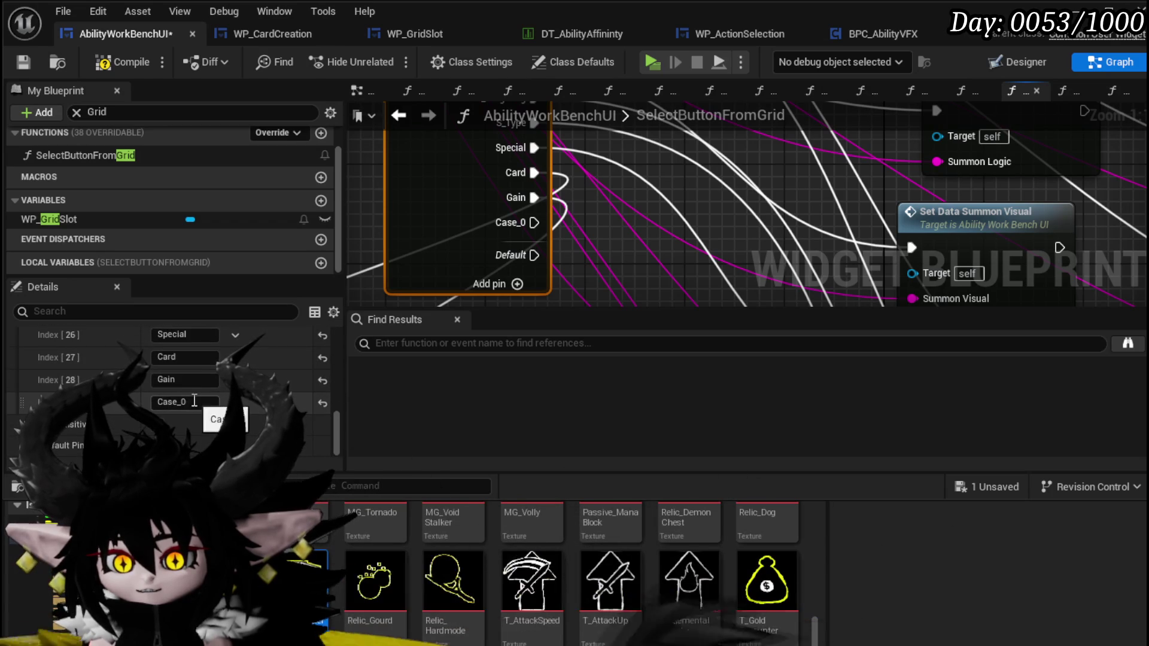
pyautogui.write('DrawCard')
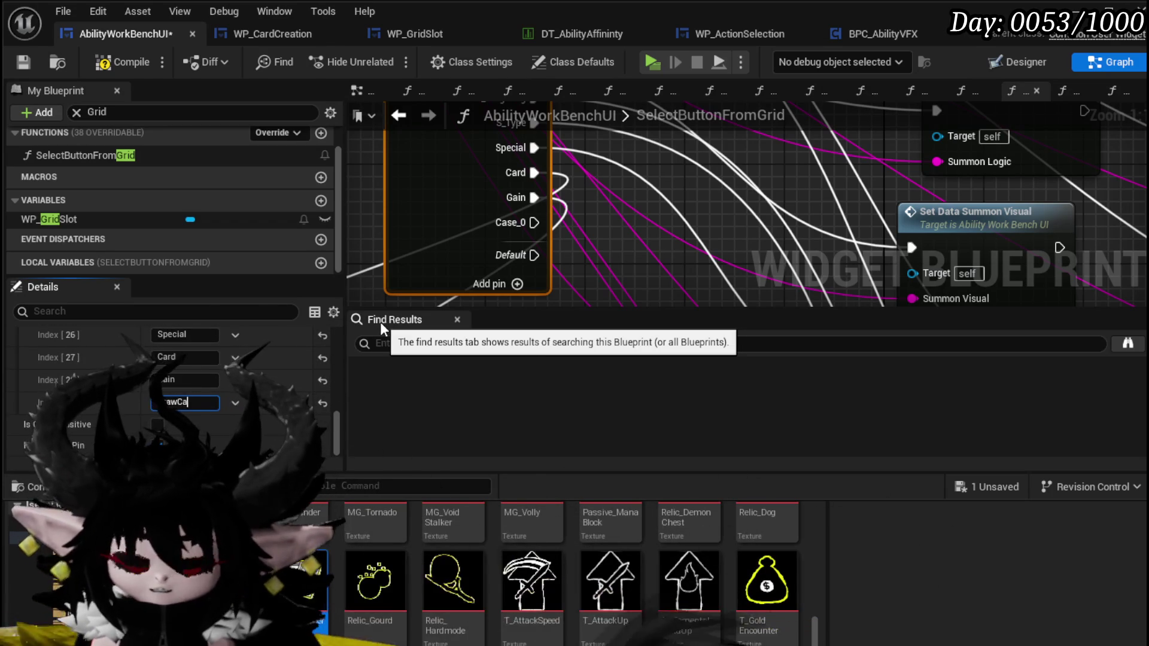
pyautogui.press('Return')
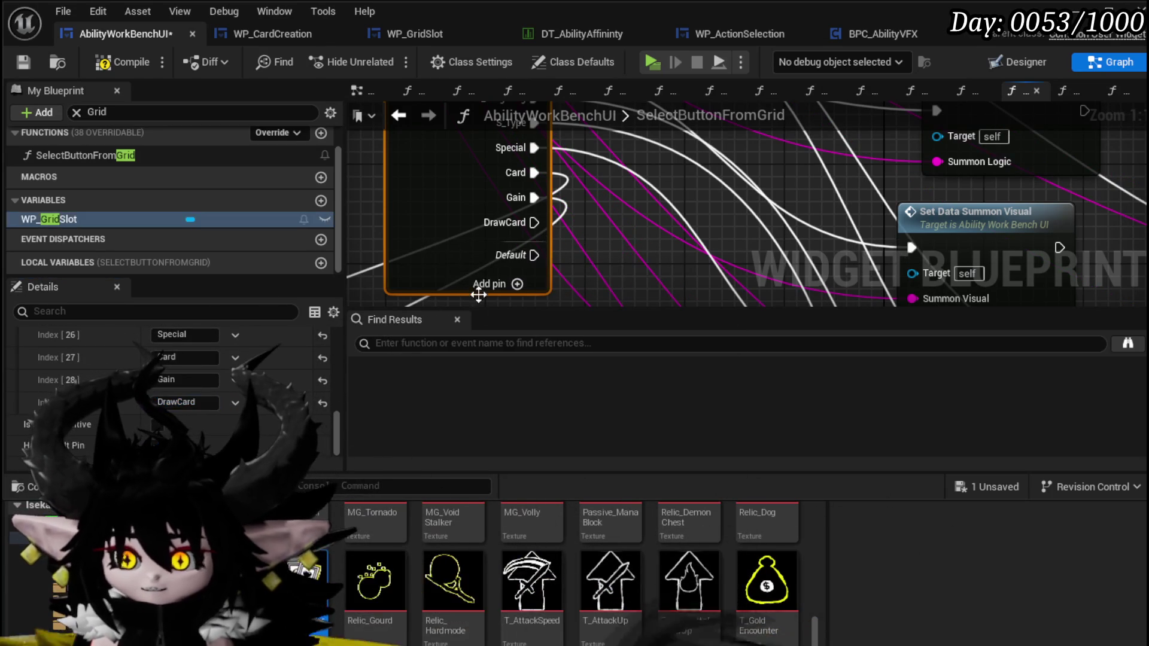
pyautogui.click(517, 284)
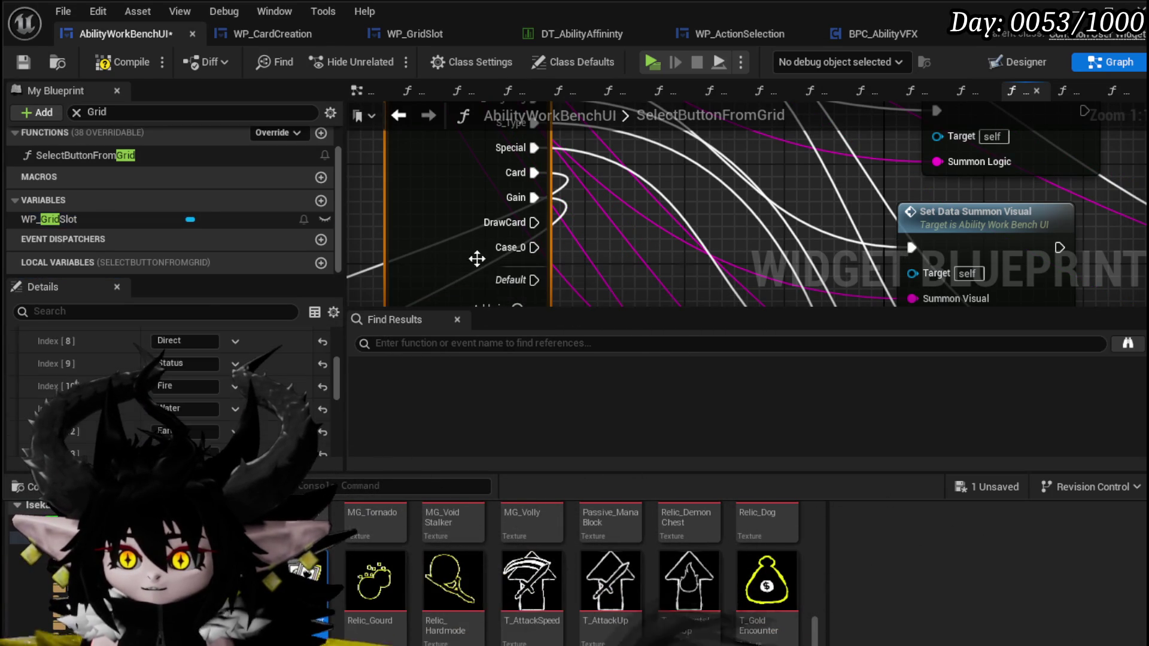
pyautogui.scroll(-5, 219, 358)
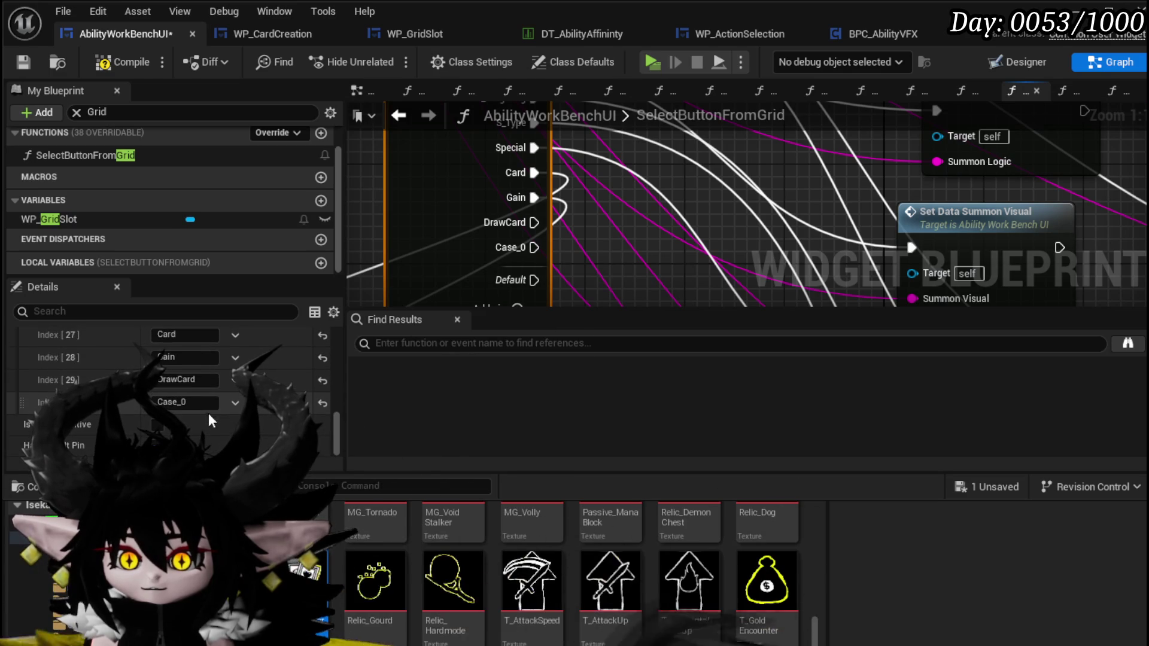
pyautogui.write('Ga')
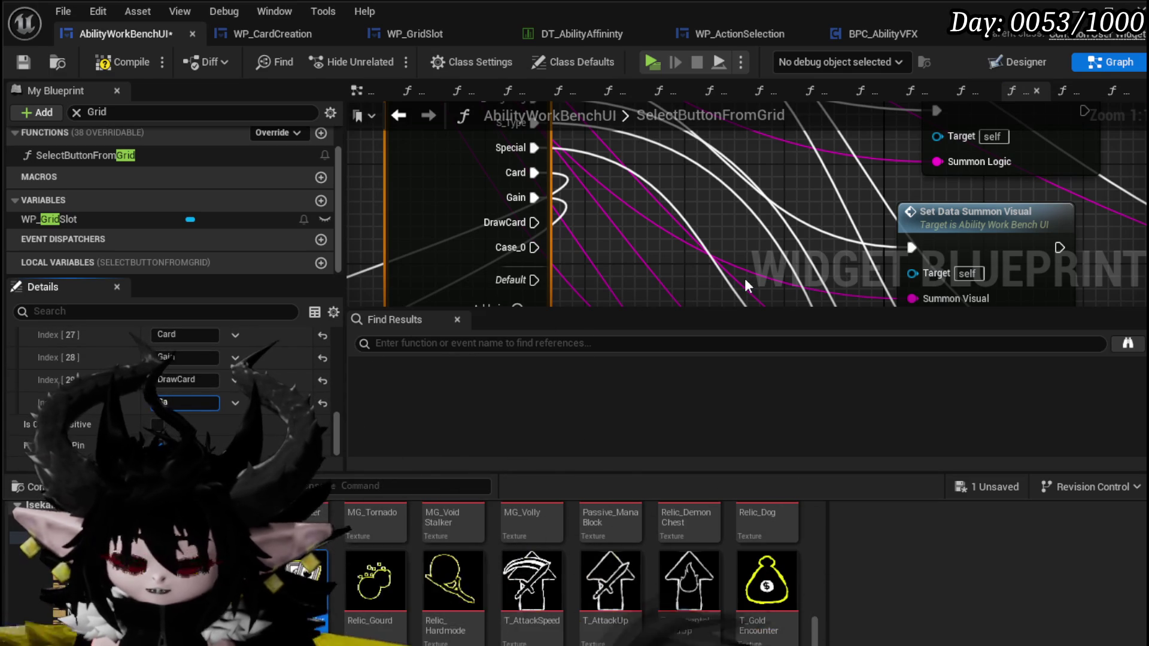
pyautogui.write('inAP')
pyautogui.press('Return')
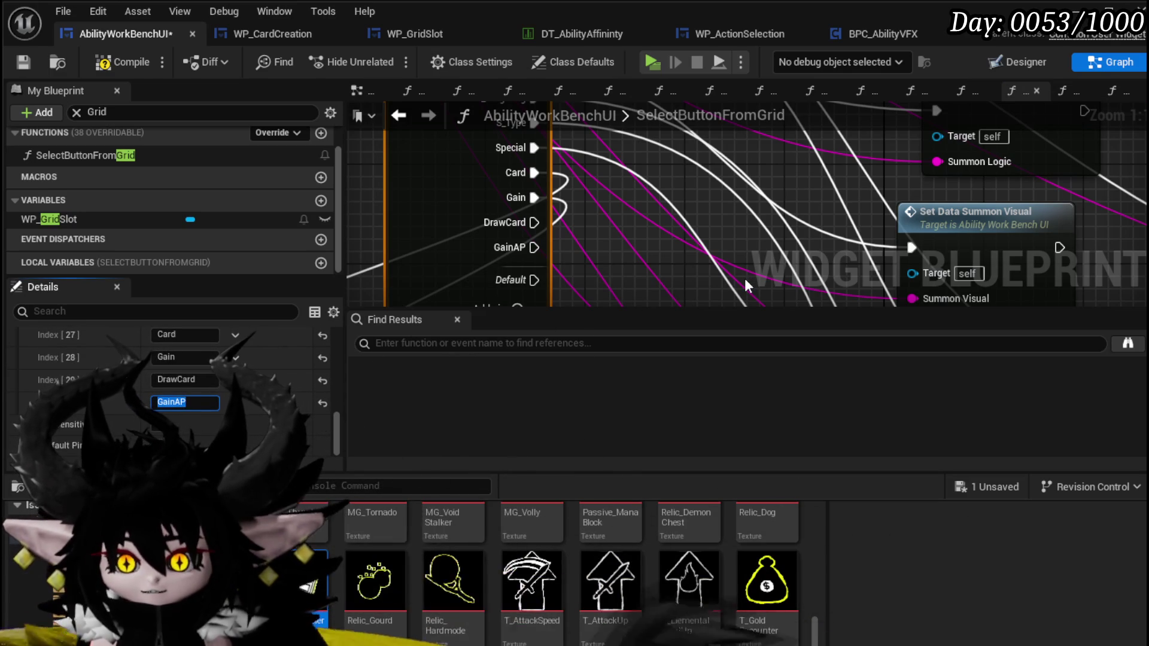
pyautogui.click(133, 62)
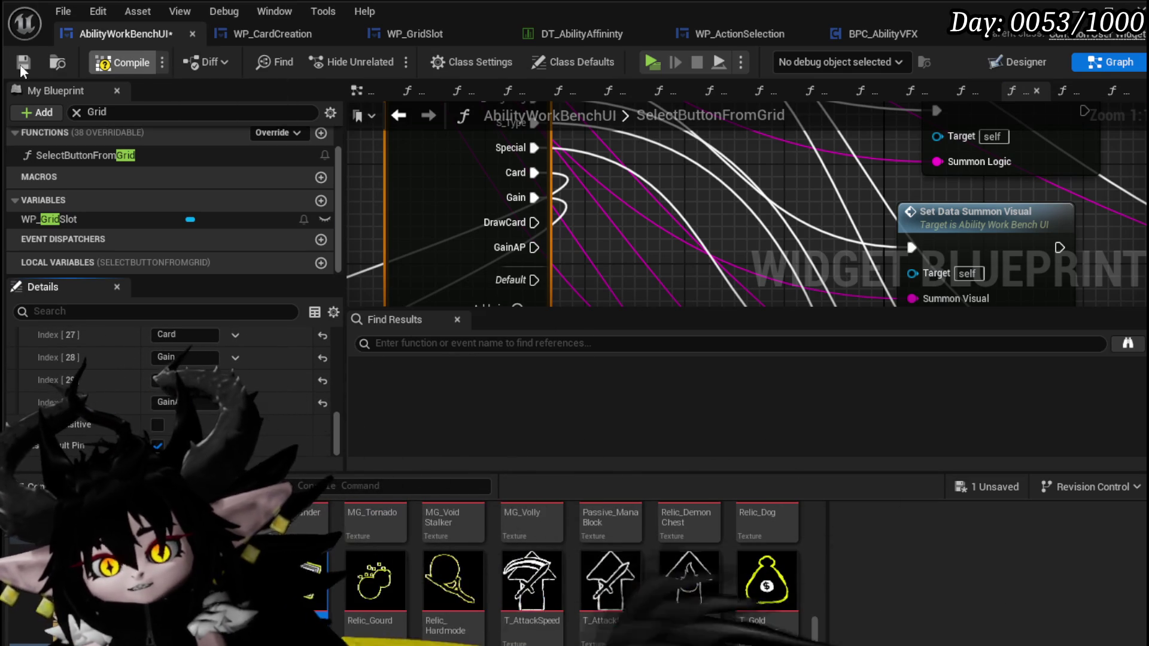
pyautogui.click(21, 62)
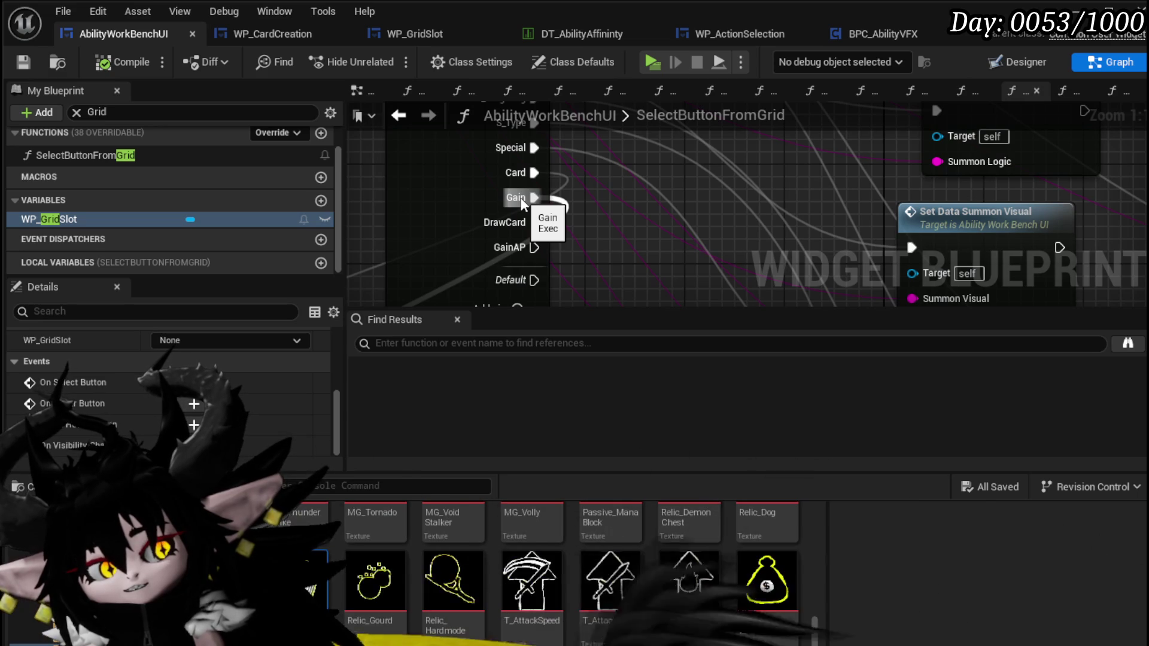
# Step: Remove the GainAP and DrawCard outputs from the switch again, then compile and save
pyautogui.scroll(-5, 509, 197)
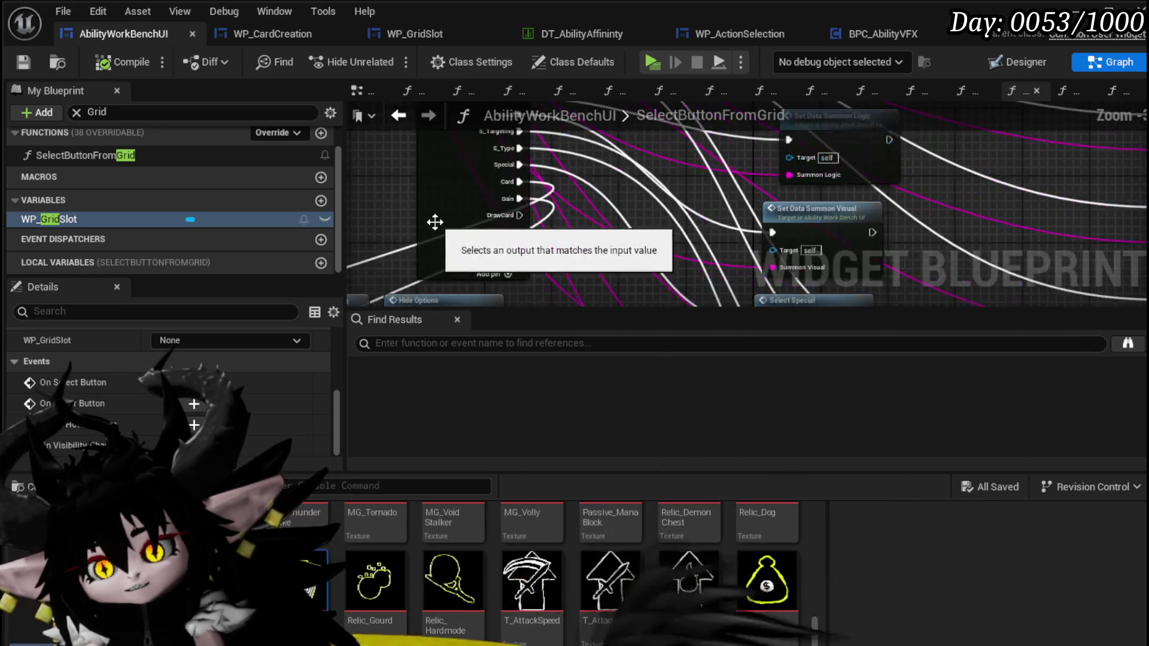
pyautogui.scroll(5, 458, 185)
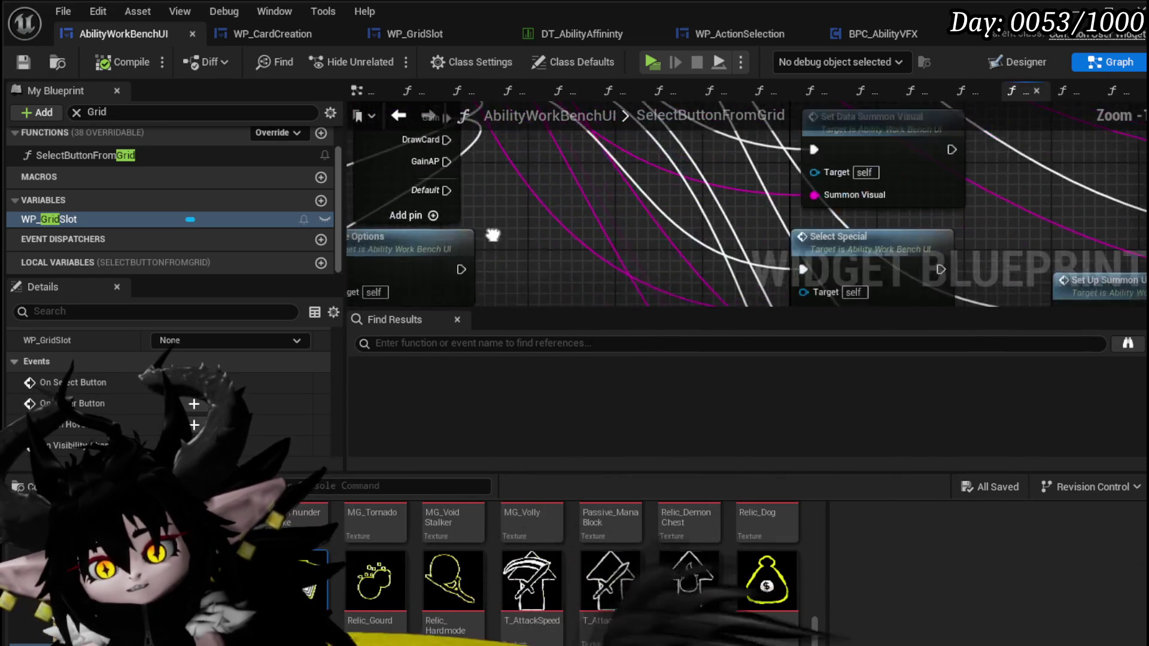
pyautogui.click(431, 222)
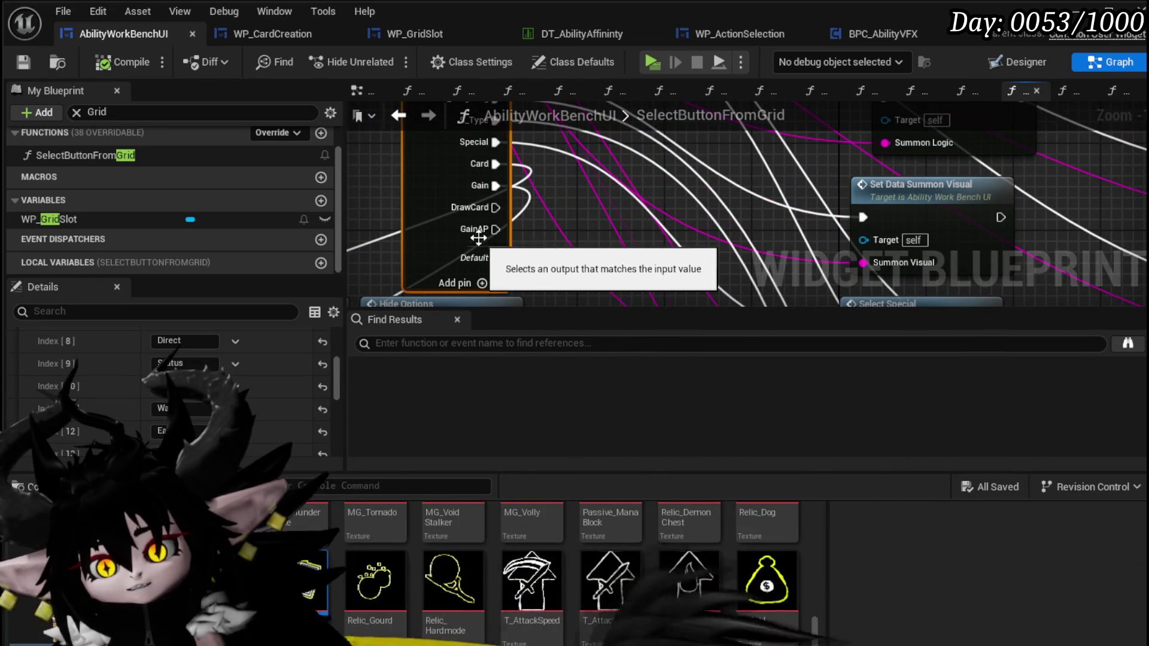
pyautogui.rightClick(480, 230)
pyautogui.click(526, 259)
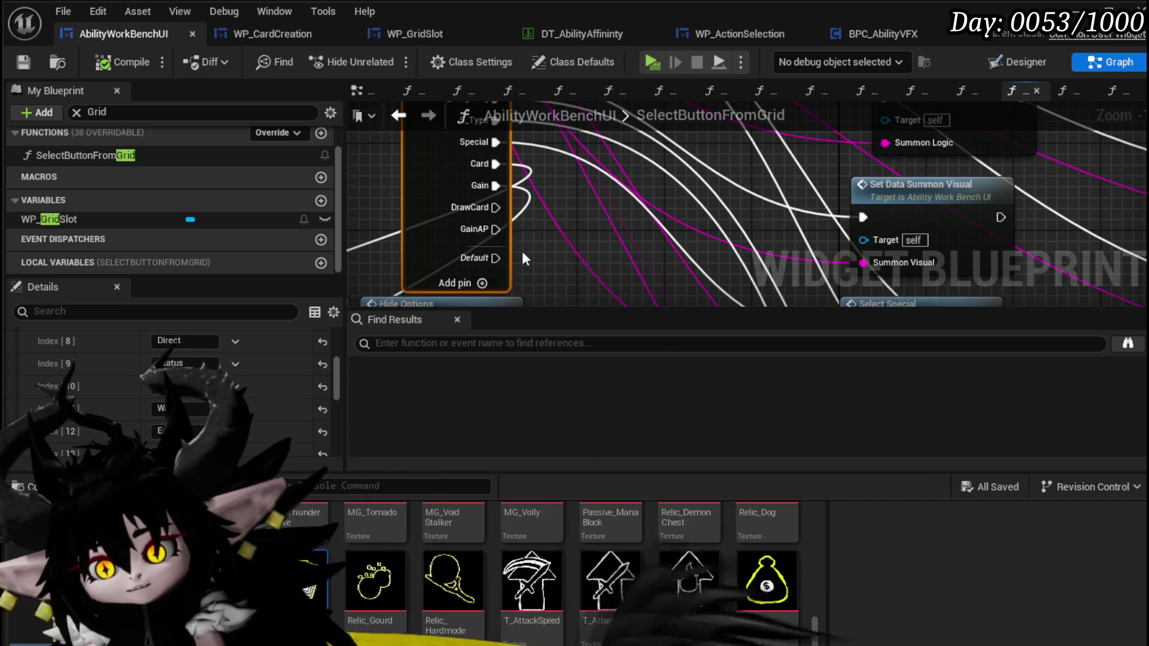
pyautogui.rightClick(517, 203)
pyautogui.click(559, 234)
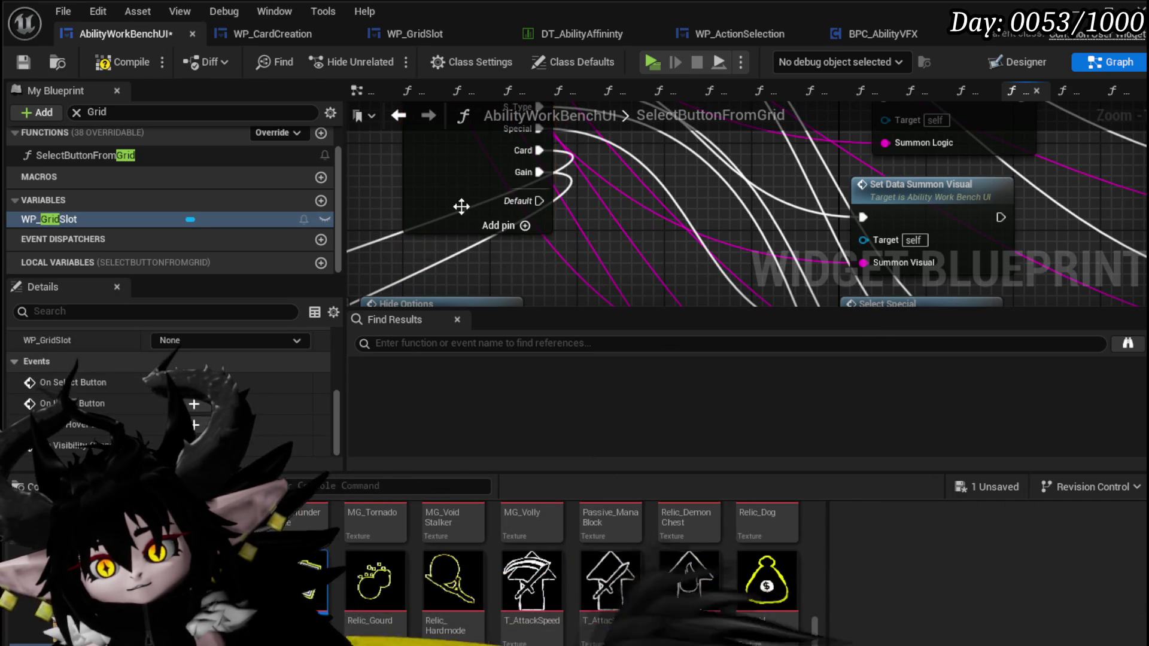
pyautogui.click(96, 63)
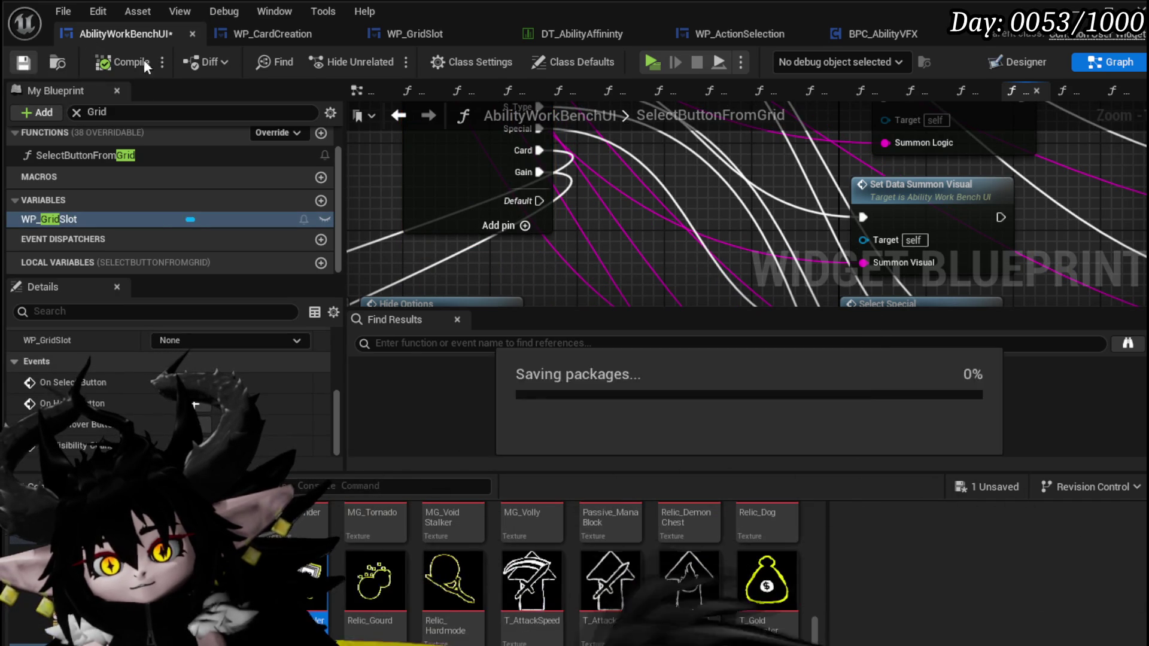
# Step: Look over the WP_CardCreation blueprint
pyautogui.click(285, 35)
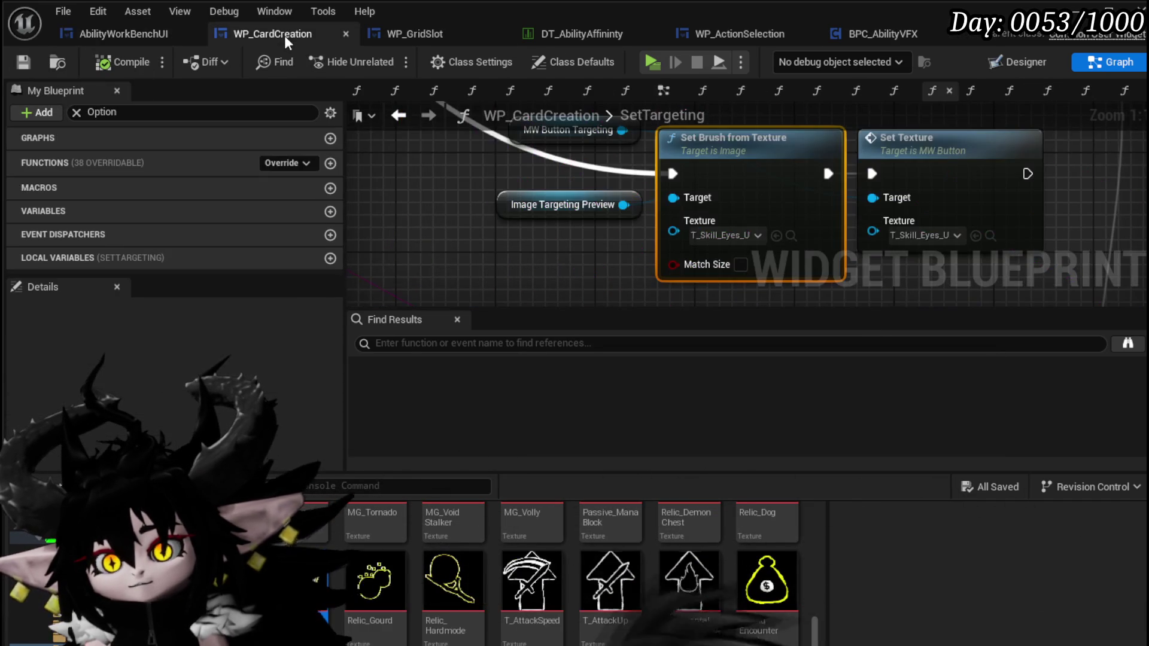
pyautogui.scroll(-3, 384, 164)
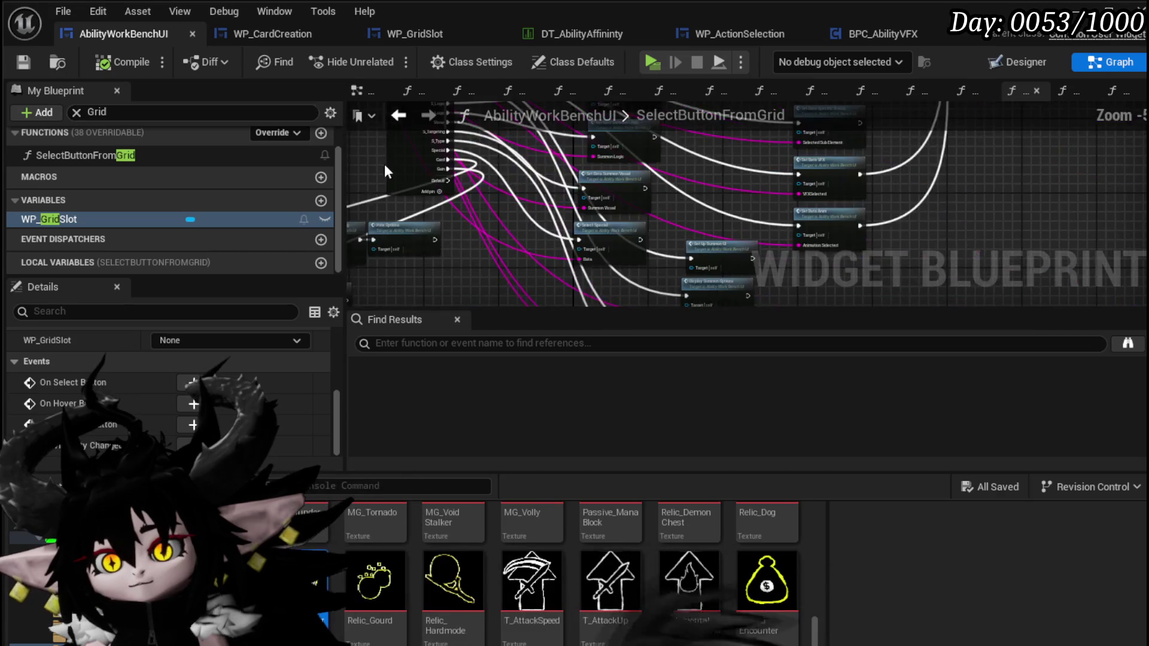
pyautogui.scroll(3, 494, 164)
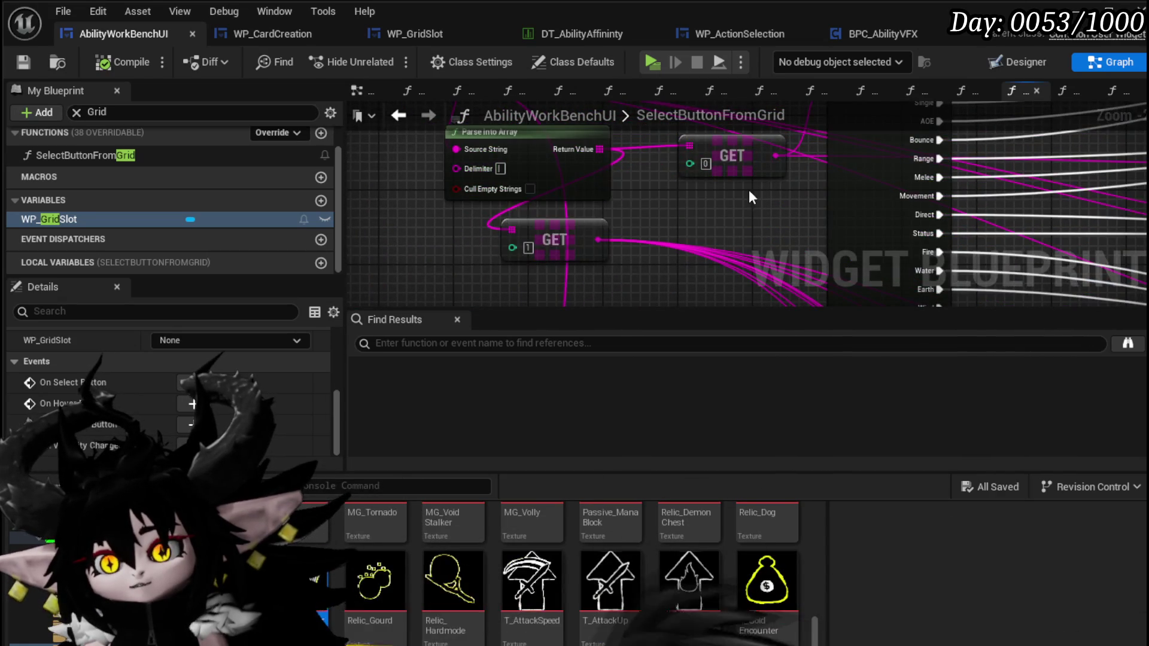
pyautogui.scroll(-1, 707, 188)
pyautogui.scroll(1, 723, 242)
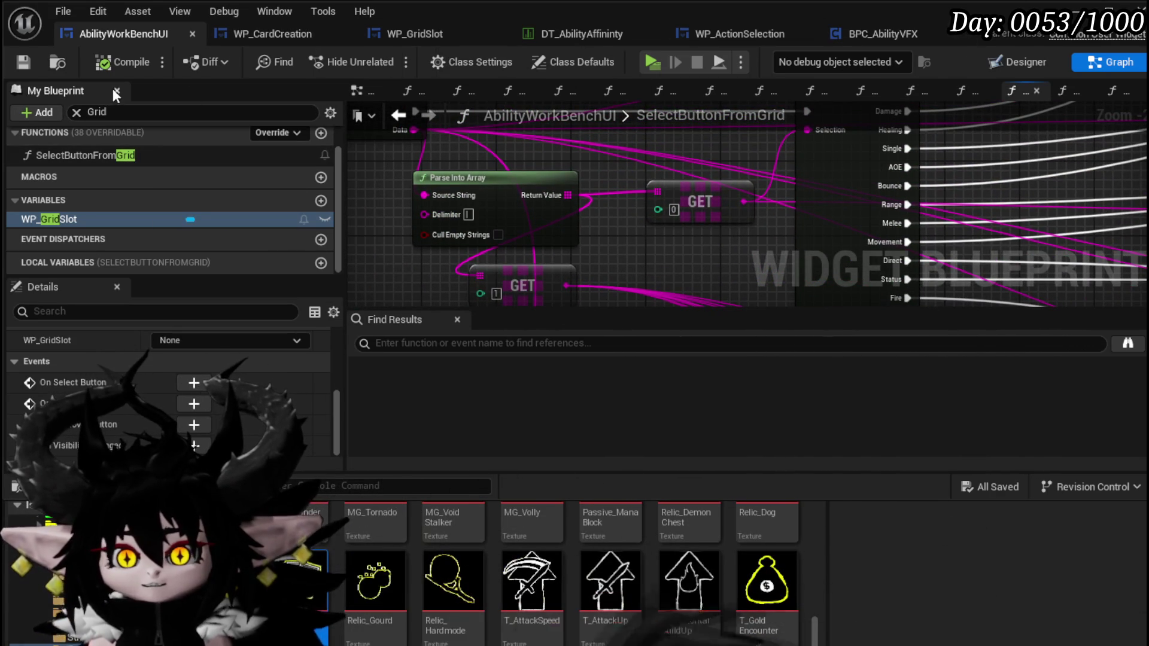
# Step: Filter the AbilityWorkBenchUI members by 'Option' and open DisplayOptions
pyautogui.click(637, 111)
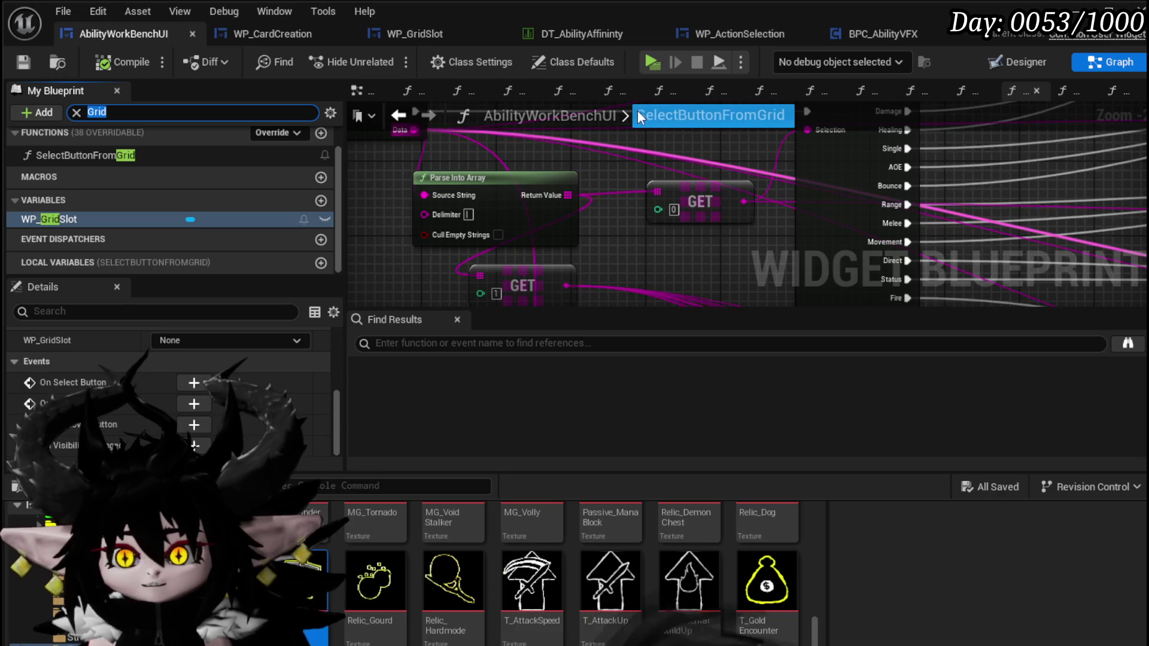
pyautogui.write('option')
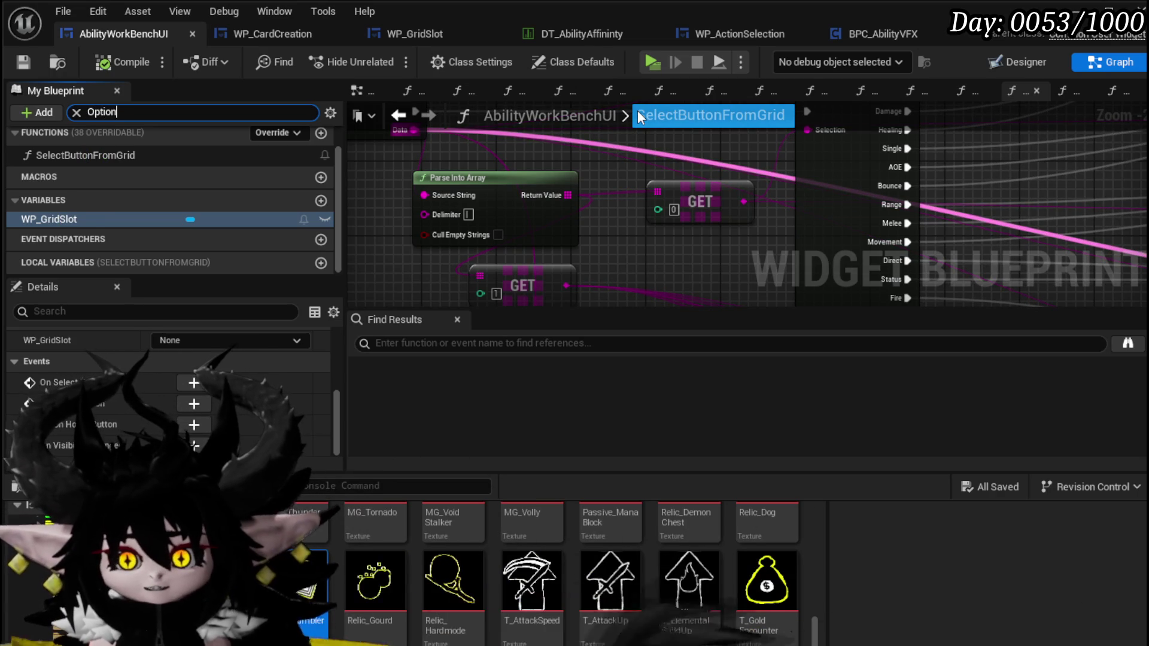
pyautogui.doubleClick(107, 153)
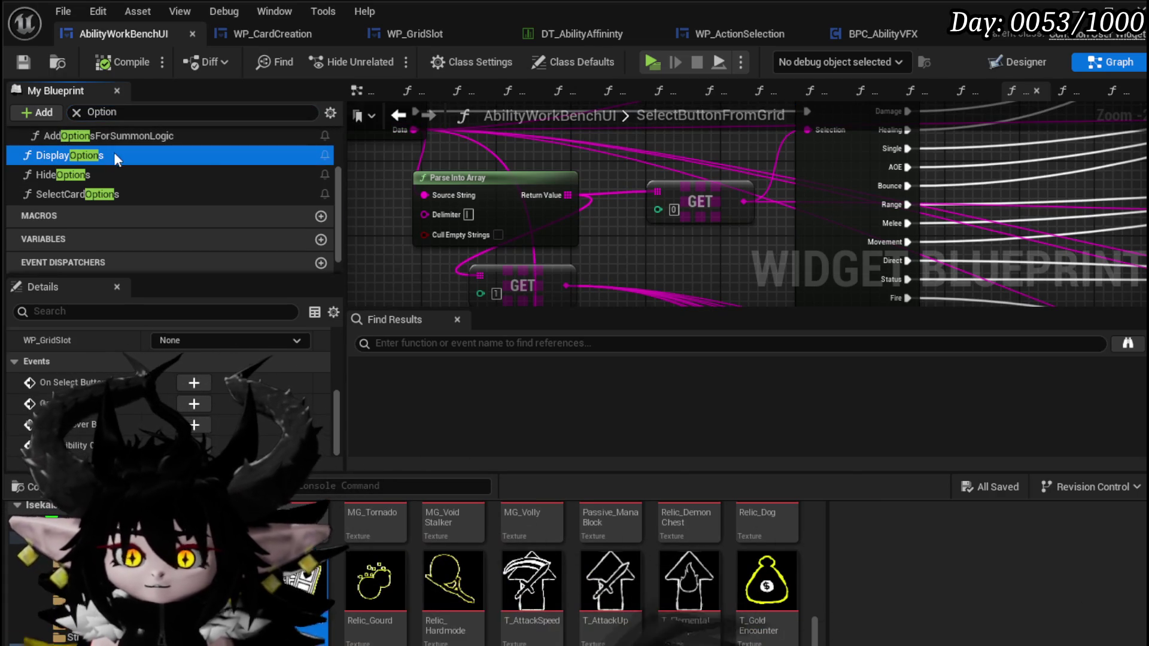
# Step: Change the two Data values to Gain|Card and Gain|AP, compile, save, and return to SelectButtonFromGrid
pyautogui.click(509, 244)
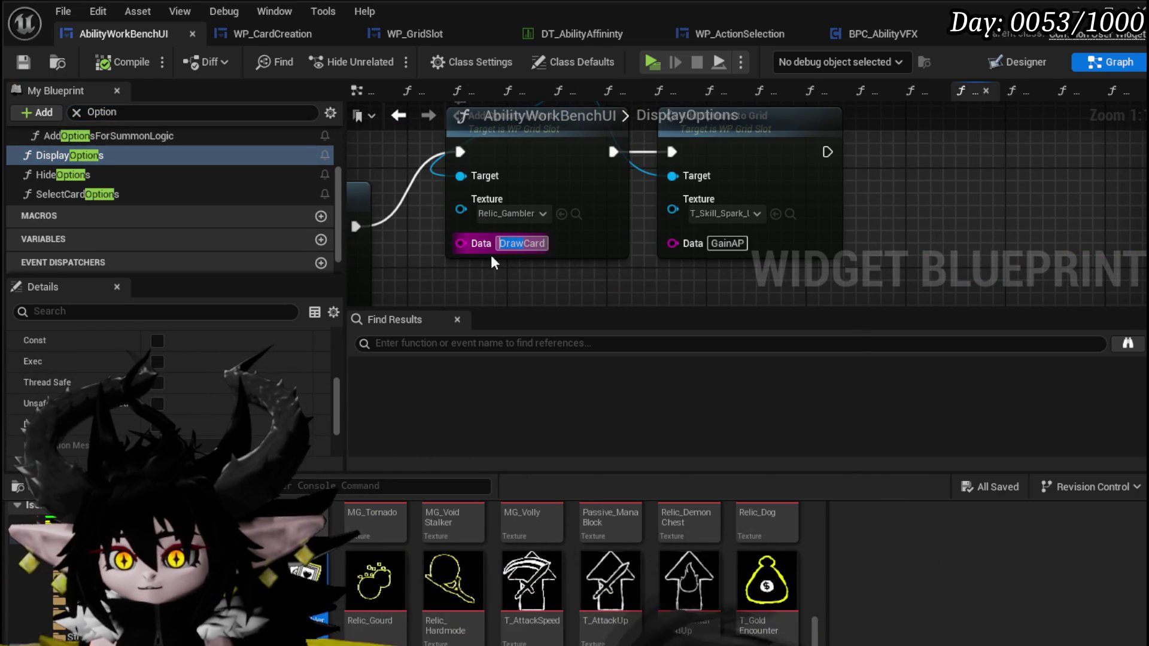
pyautogui.write('ain')
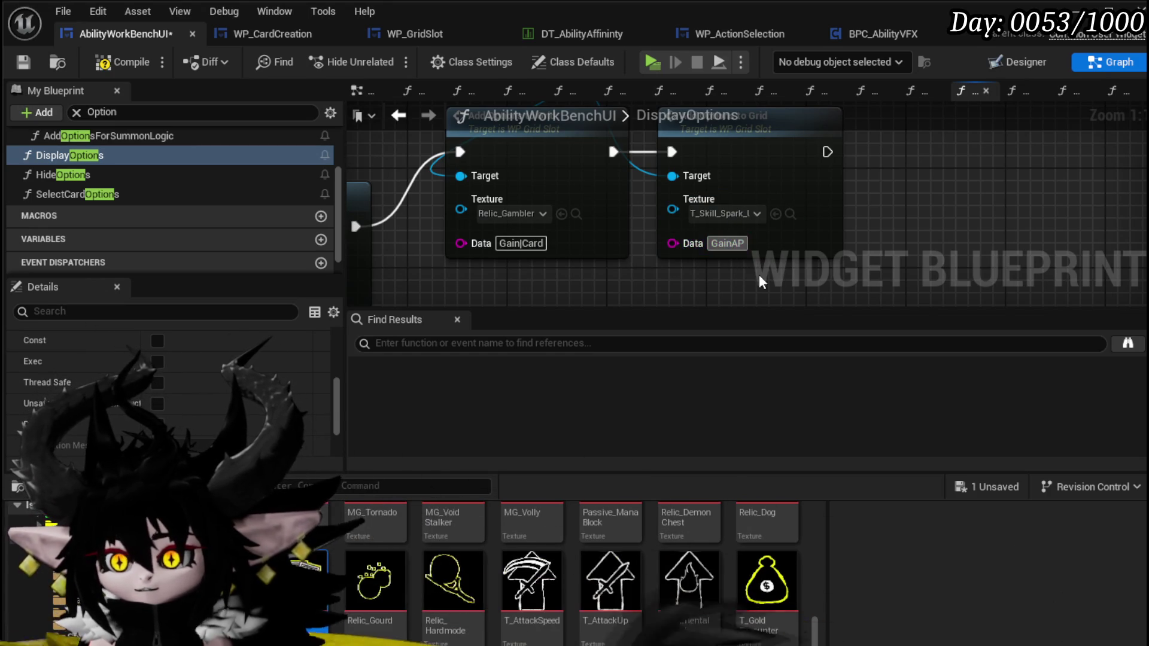
pyautogui.write('|')
pyautogui.click(105, 62)
pyautogui.hotkey('ctrl', 's')
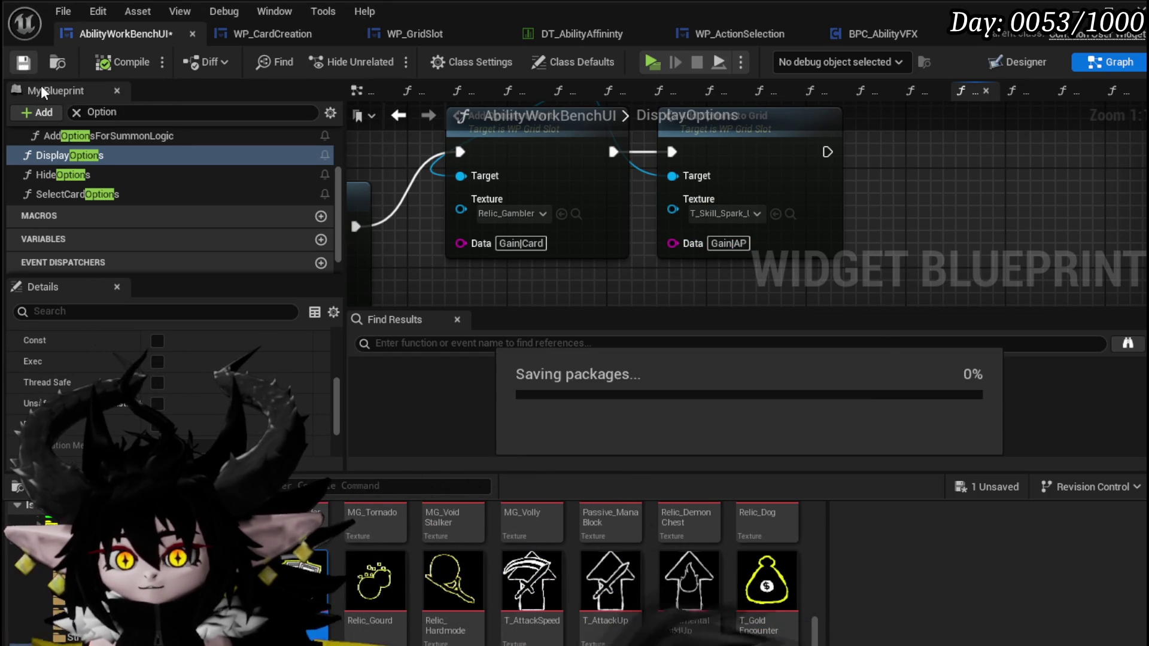
pyautogui.click(399, 119)
pyautogui.scroll(-3, 599, 211)
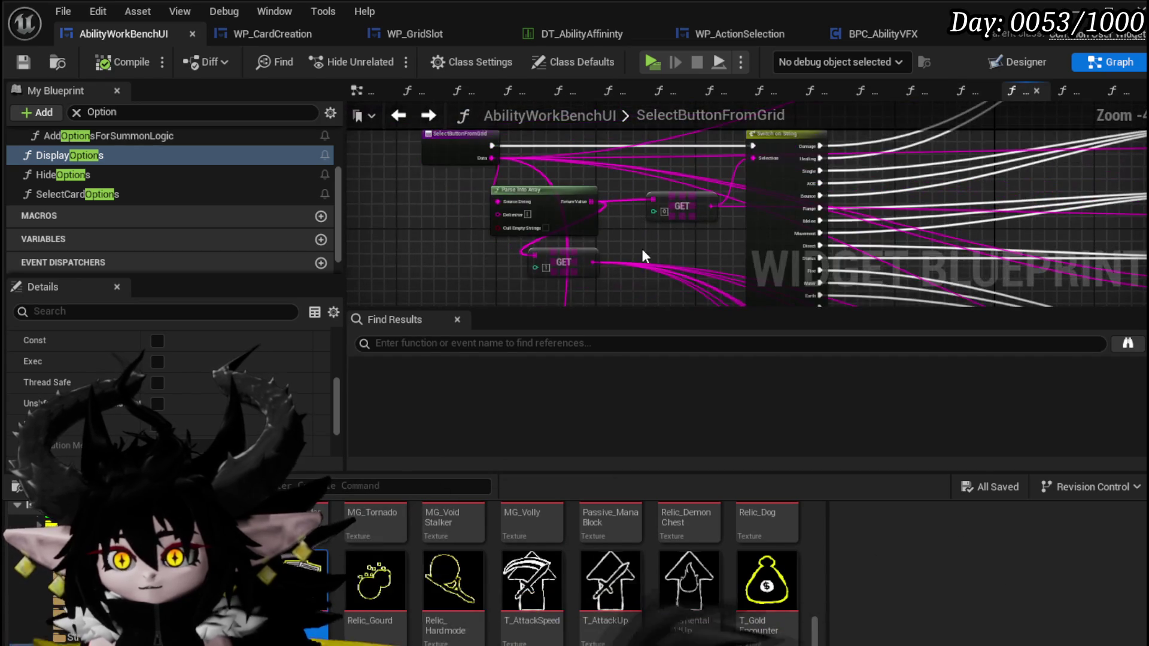
# Step: Add a Select Card Options call on the switch's Gain output
pyautogui.moveTo(534, 278)
pyautogui.mouseDown()
pyautogui.moveTo(534, 173)
pyautogui.moveTo(544, 206)
pyautogui.moveTo(494, 152)
pyautogui.mouseUp()
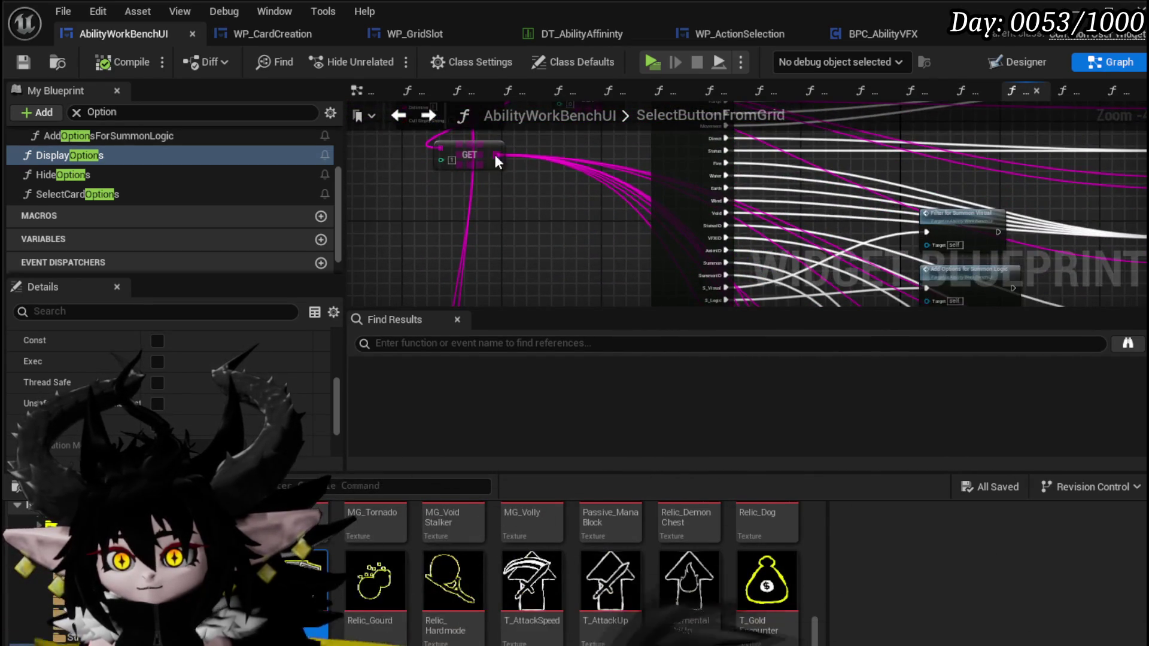
pyautogui.moveTo(463, 319)
pyautogui.mouseDown()
pyautogui.moveTo(488, 323)
pyautogui.moveTo(490, 199)
pyautogui.moveTo(517, 164)
pyautogui.moveTo(512, 274)
pyautogui.moveTo(491, 263)
pyautogui.moveTo(517, 182)
pyautogui.moveTo(519, 193)
pyautogui.mouseUp()
pyautogui.doubleClick(548, 170)
# Step: Inspect the SelectCardOptions graph, then compile, save and return to SelectButtonFromGrid
pyautogui.moveTo(738, 245)
pyautogui.mouseDown()
pyautogui.moveTo(552, 275)
pyautogui.moveTo(613, 225)
pyautogui.moveTo(658, 251)
pyautogui.mouseUp()
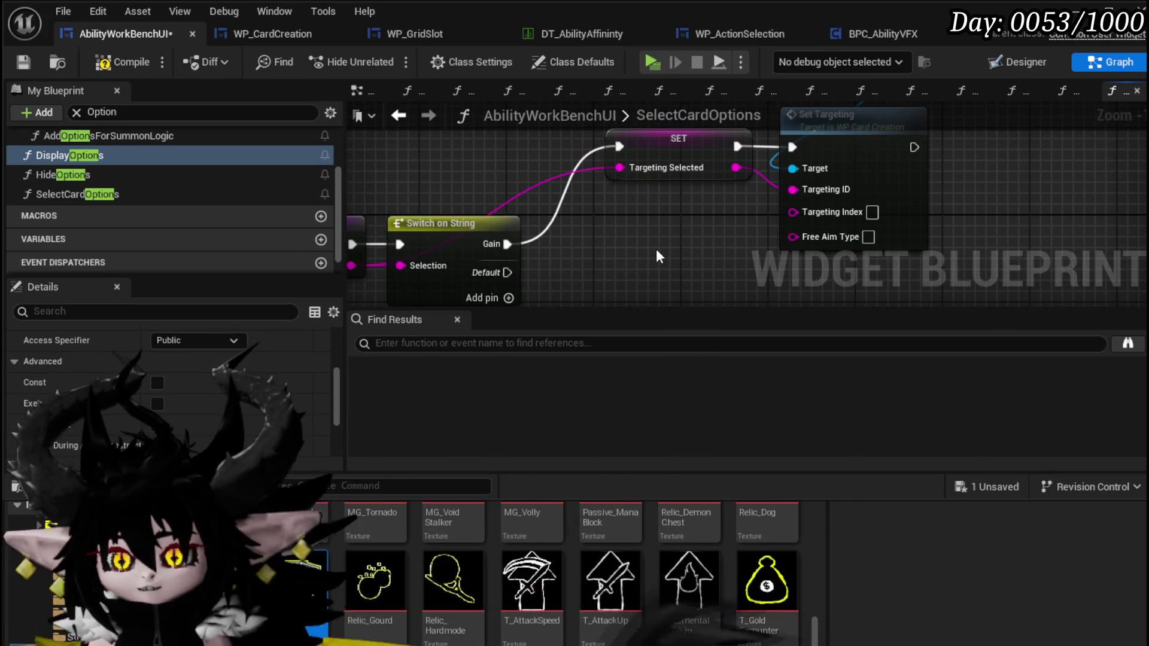
pyautogui.scroll(-1, 657, 252)
pyautogui.moveTo(657, 252)
pyautogui.mouseDown()
pyautogui.moveTo(688, 210)
pyautogui.moveTo(704, 217)
pyautogui.mouseUp()
pyautogui.click(383, 194)
pyautogui.moveTo(383, 194)
pyautogui.mouseDown()
pyautogui.moveTo(545, 169)
pyautogui.moveTo(655, 178)
pyautogui.mouseUp()
pyautogui.click(545, 169)
pyautogui.moveTo(504, 246); pyautogui.dragTo(1008, 124)
pyautogui.click(626, 157)
pyautogui.click(118, 62)
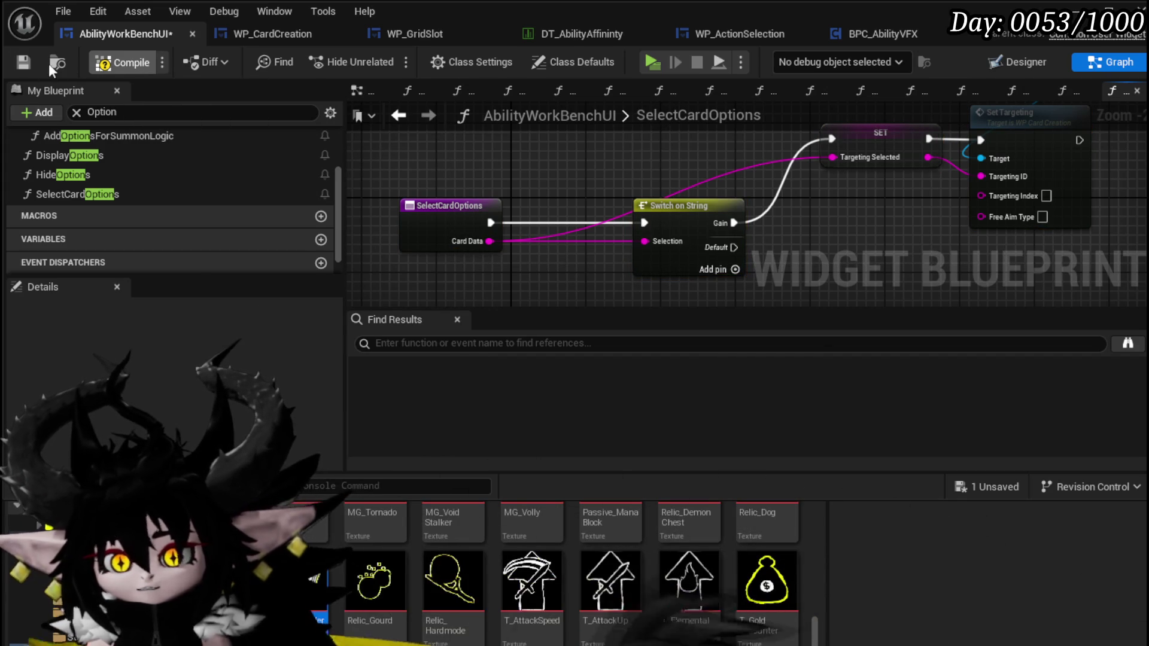
pyautogui.click(25, 62)
pyautogui.click(398, 115)
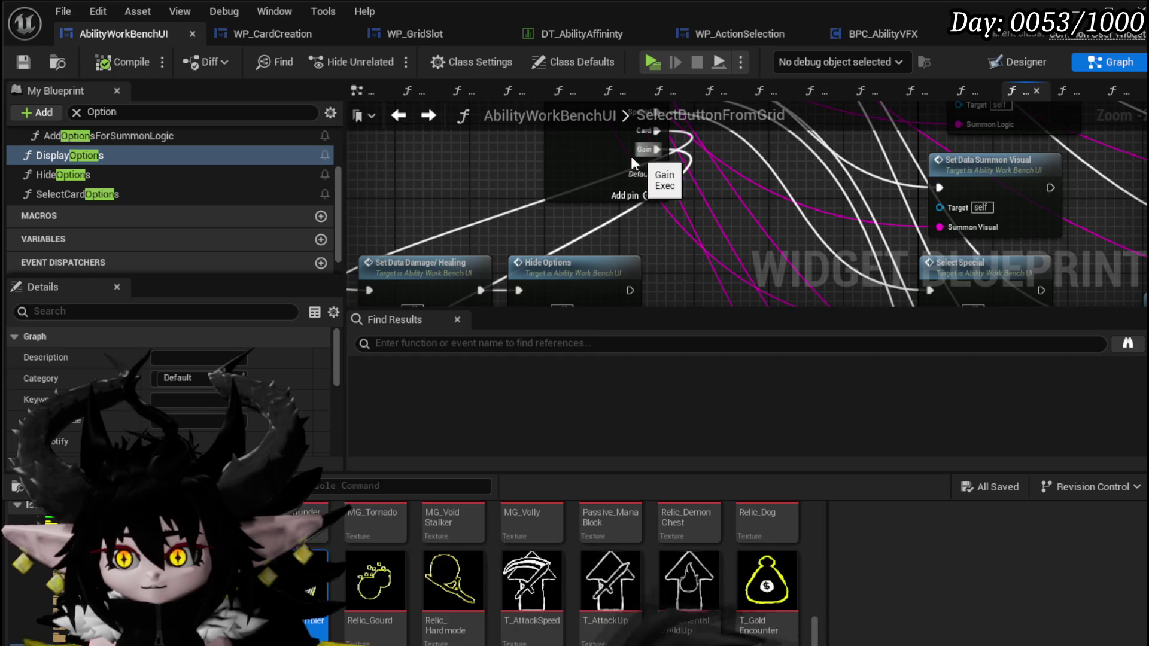
# Step: In SelectCardOptions, add a Parse Into Array node fed by Card Data
pyautogui.moveTo(489, 209); pyautogui.dragTo(498, 218)
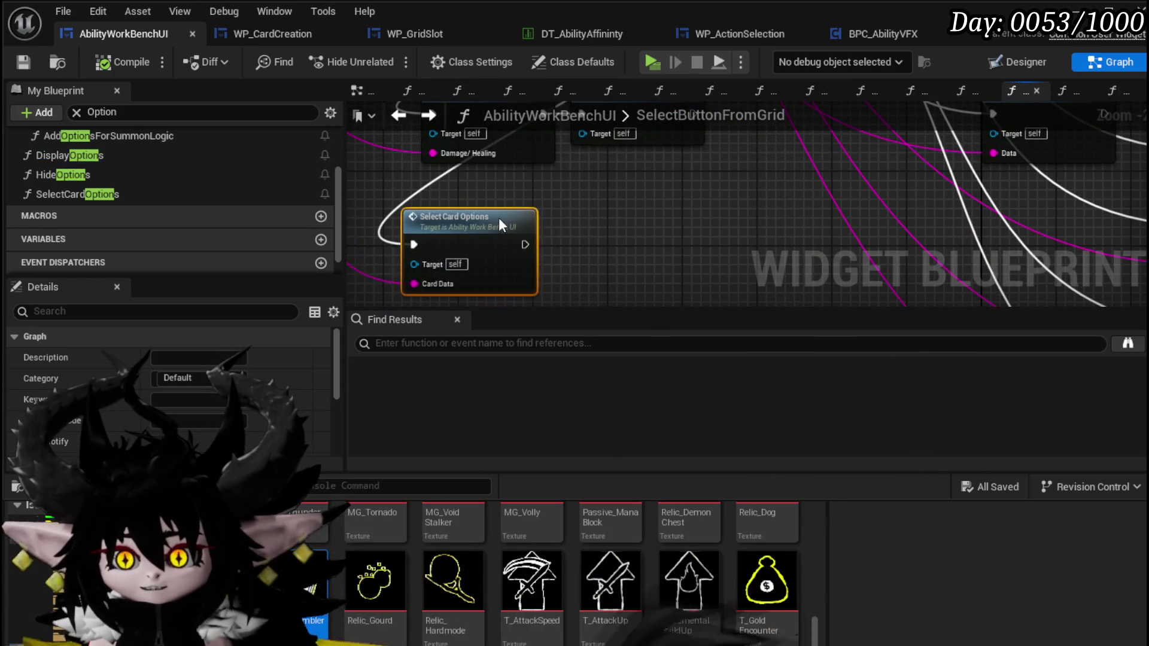
pyautogui.doubleClick(479, 224)
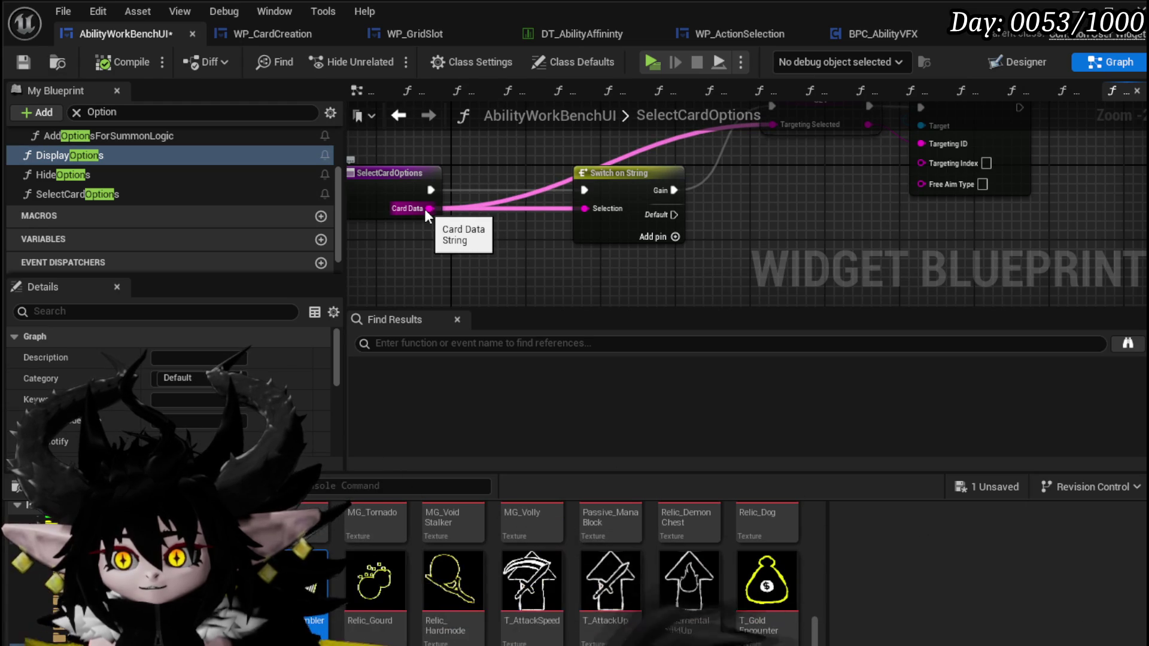
pyautogui.moveTo(757, 215)
pyautogui.mouseDown()
pyautogui.moveTo(647, 268)
pyautogui.moveTo(795, 213)
pyautogui.mouseUp()
pyautogui.moveTo(466, 207); pyautogui.dragTo(393, 268)
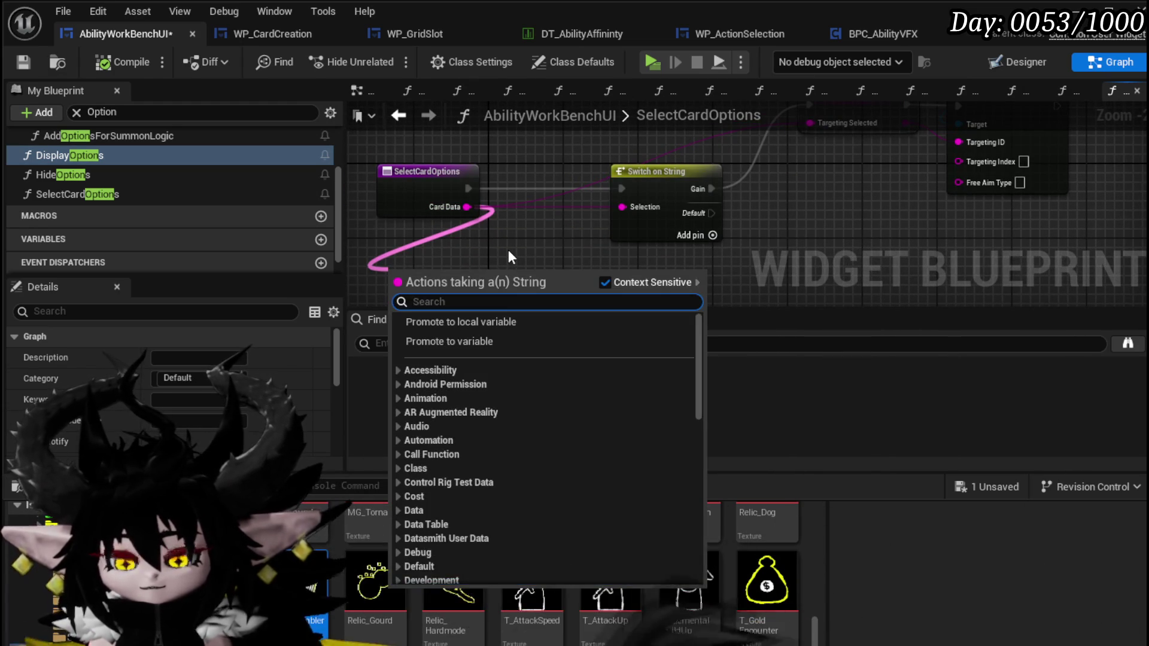
pyautogui.write('Parse')
pyautogui.press('Return')
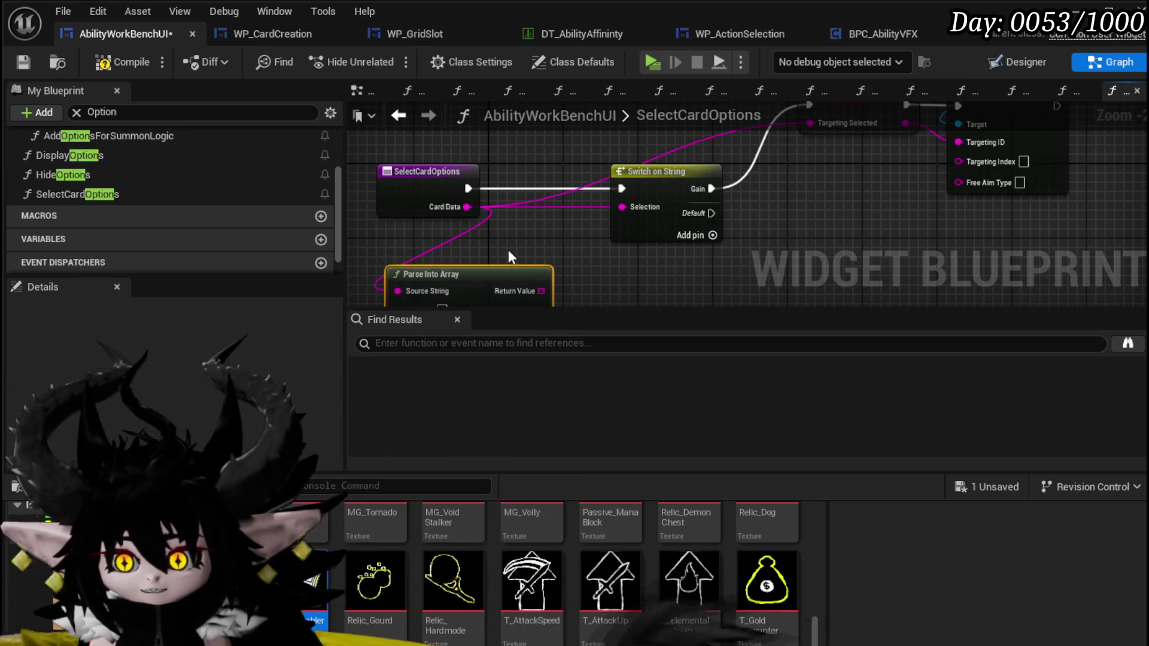
pyautogui.moveTo(508, 250); pyautogui.dragTo(504, 182)
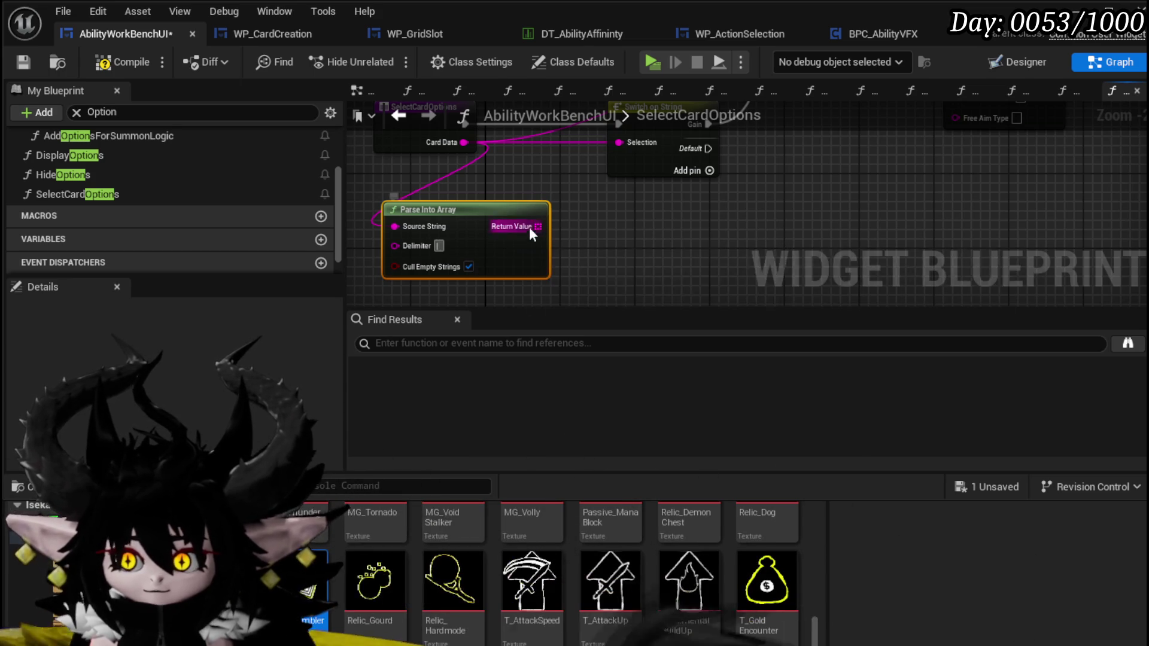
# Step: Feed the parsed array into a GET node, compile and save, and search for a Targeting Selected getter
pyautogui.moveTo(538, 228); pyautogui.dragTo(569, 235)
pyautogui.write('get')
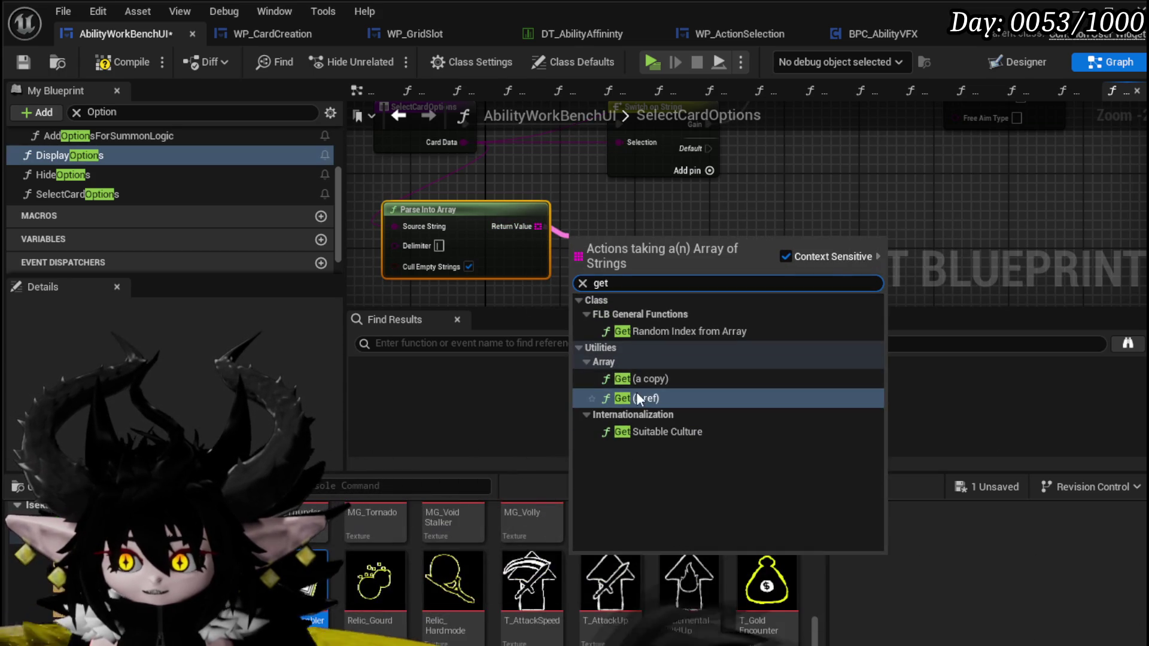
pyautogui.click(637, 392)
pyautogui.click(66, 155)
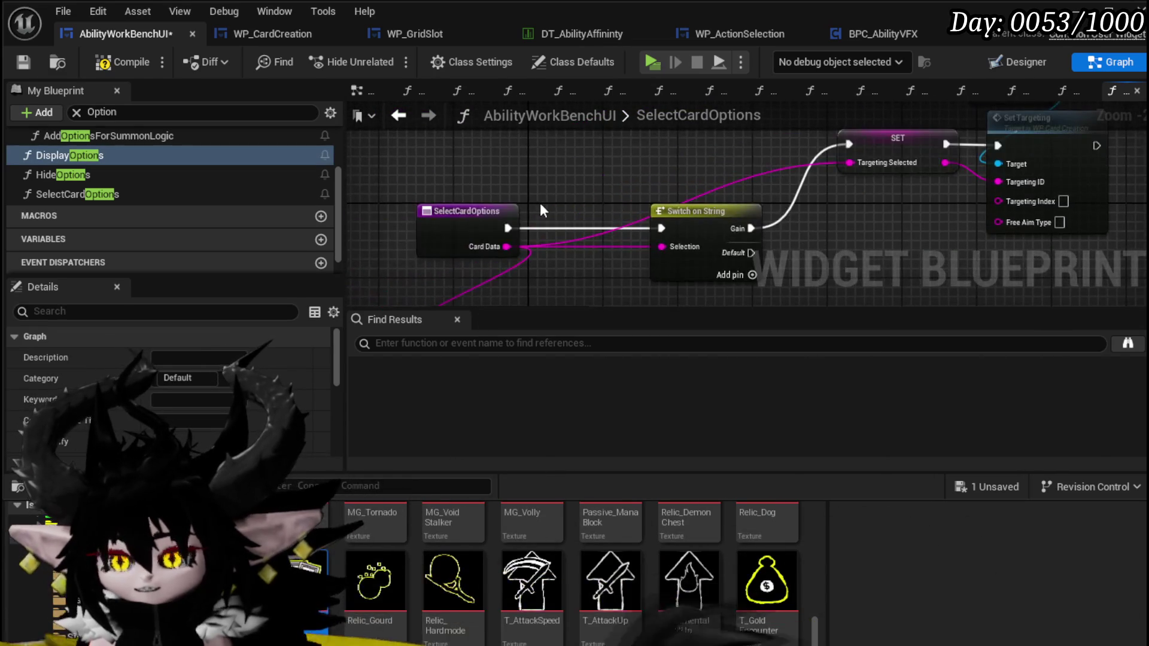
pyautogui.click(464, 186)
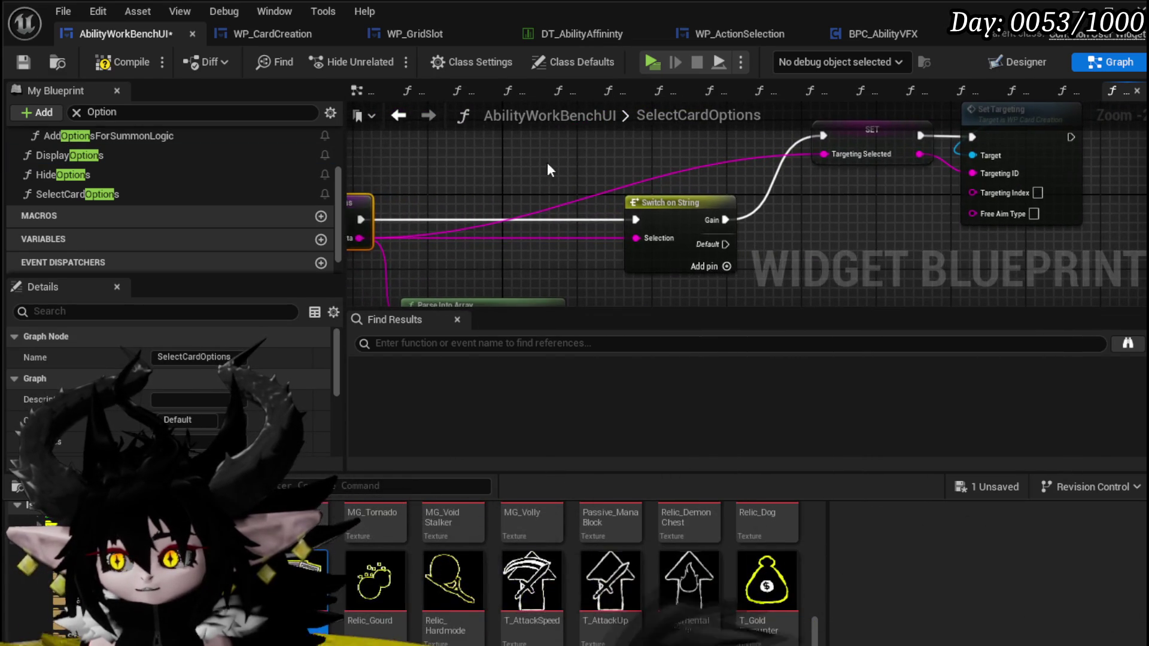
pyautogui.click(120, 59)
pyautogui.click(23, 60)
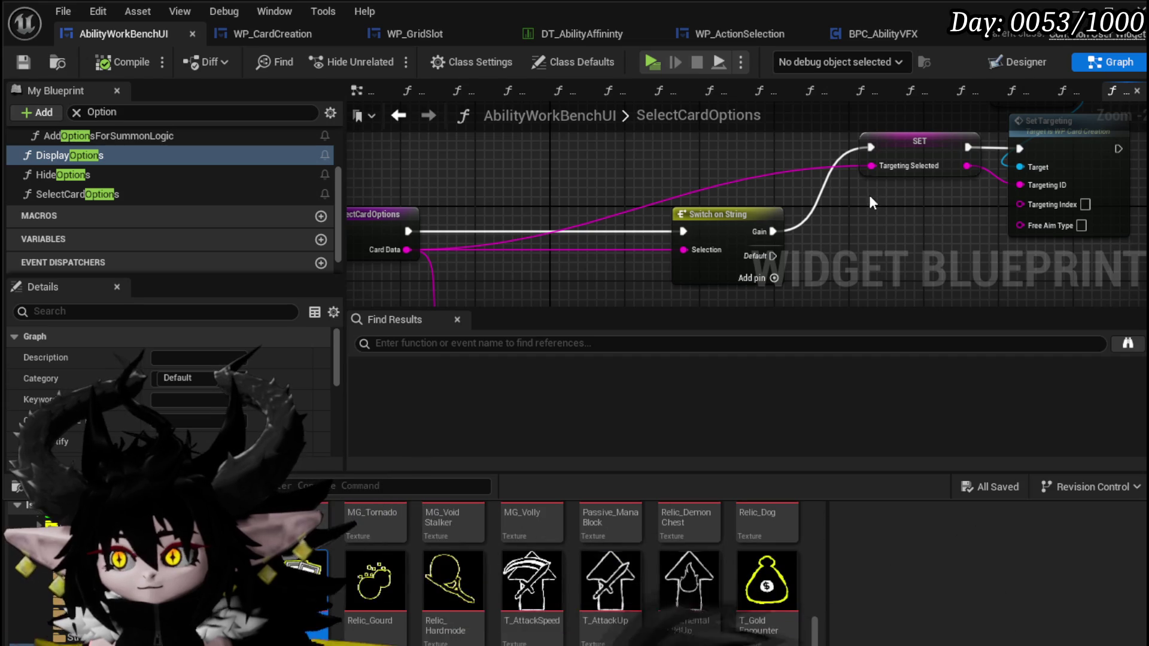
pyautogui.rightClick(495, 148)
pyautogui.write('get')
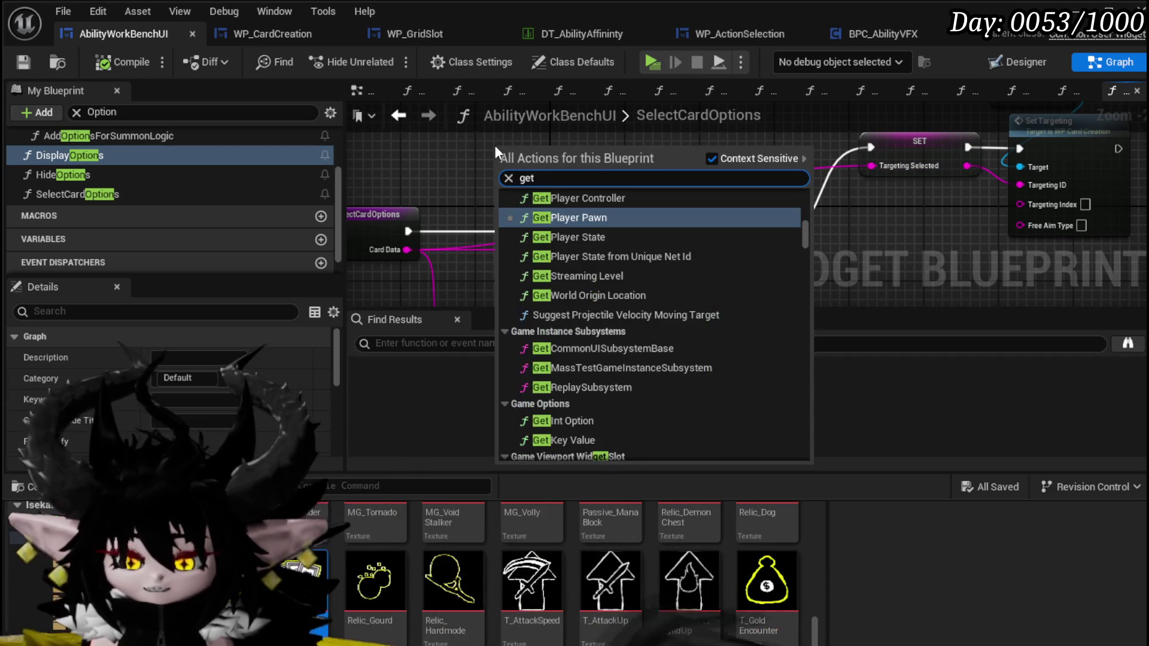
pyautogui.write(' Target')
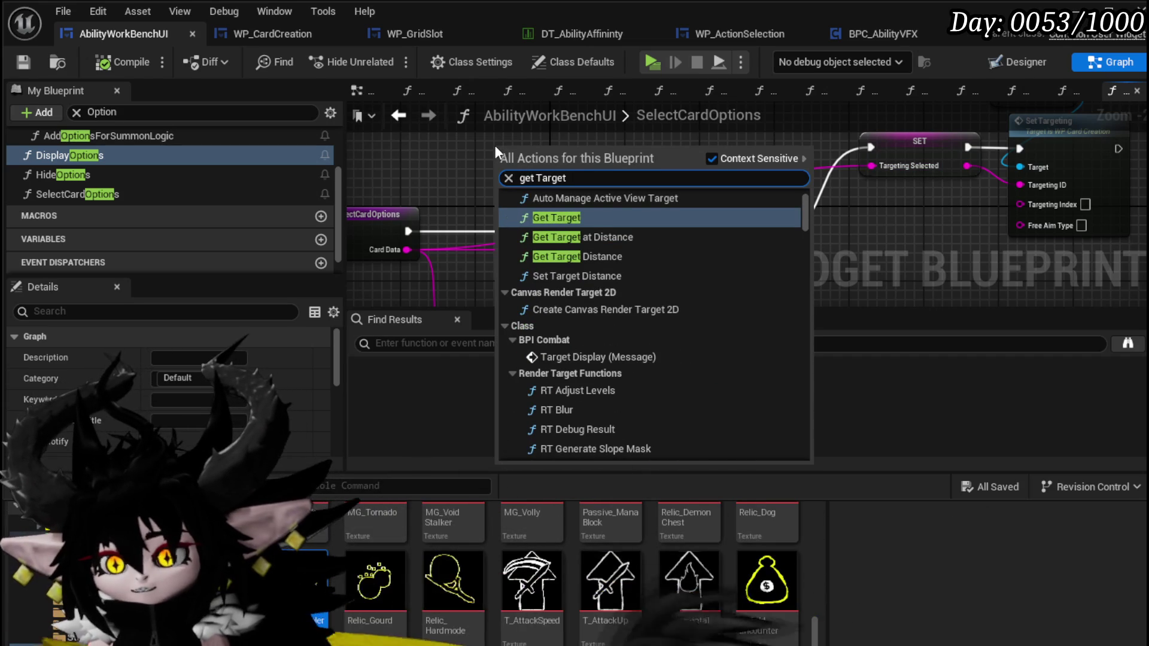
pyautogui.write('ing s')
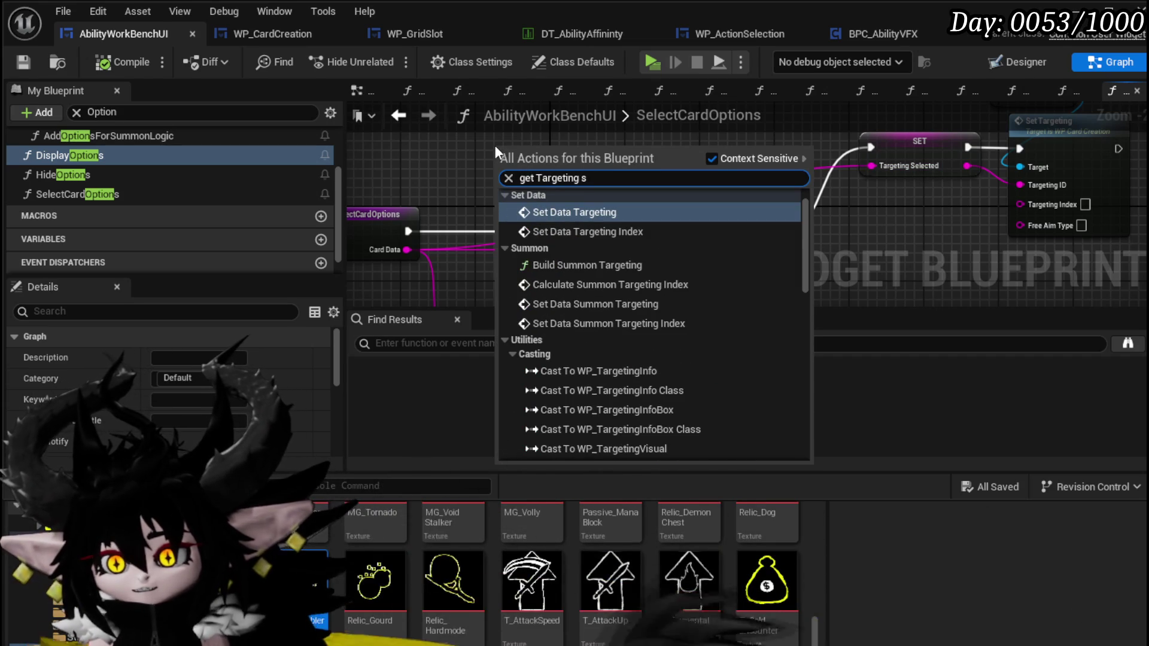
# Step: Place a Targeting Selected getter feeding an equals node compared against Gain
pyautogui.write('elec')
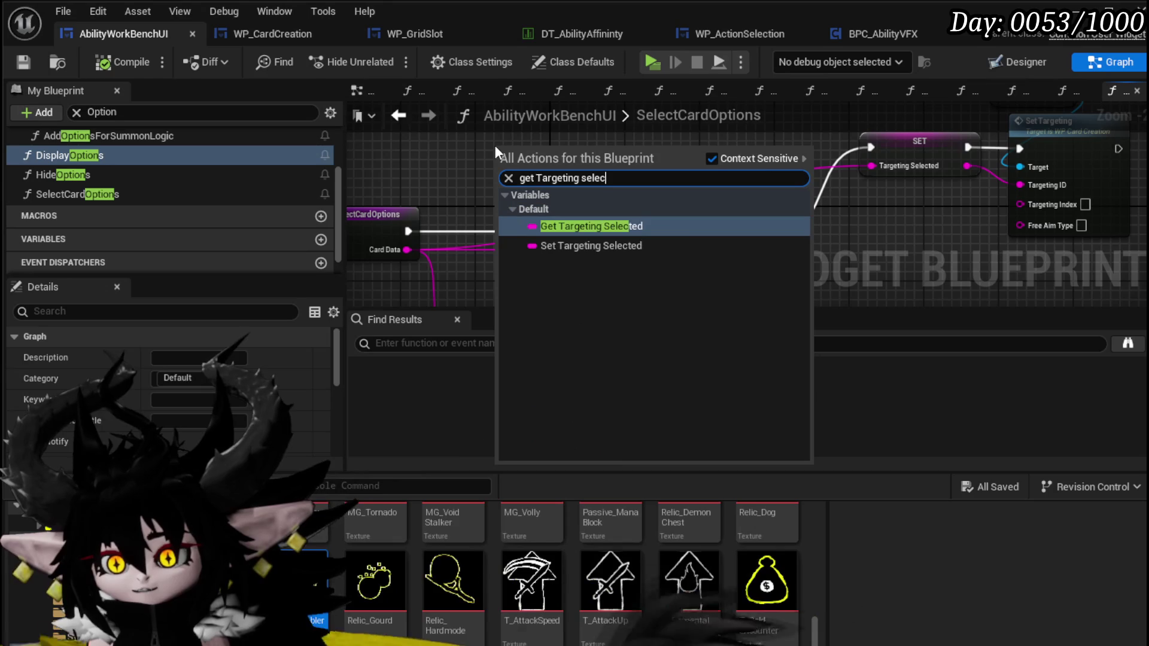
pyautogui.click(551, 225)
pyautogui.moveTo(582, 152); pyautogui.dragTo(518, 202)
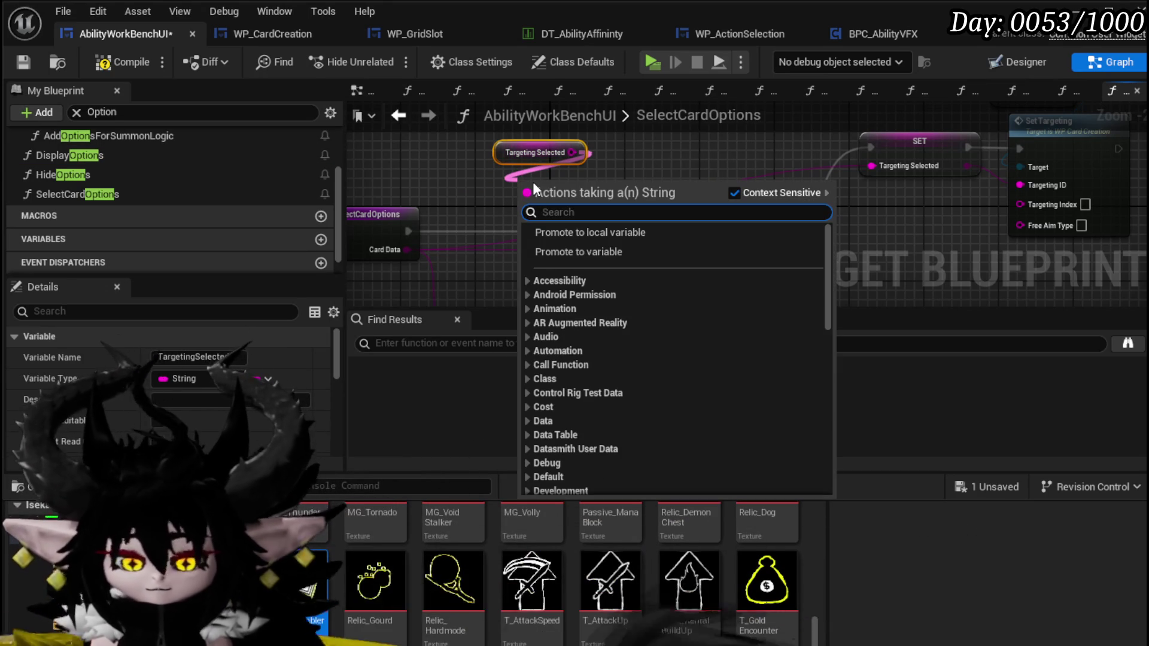
pyautogui.write('===')
pyautogui.press('BackSpace')
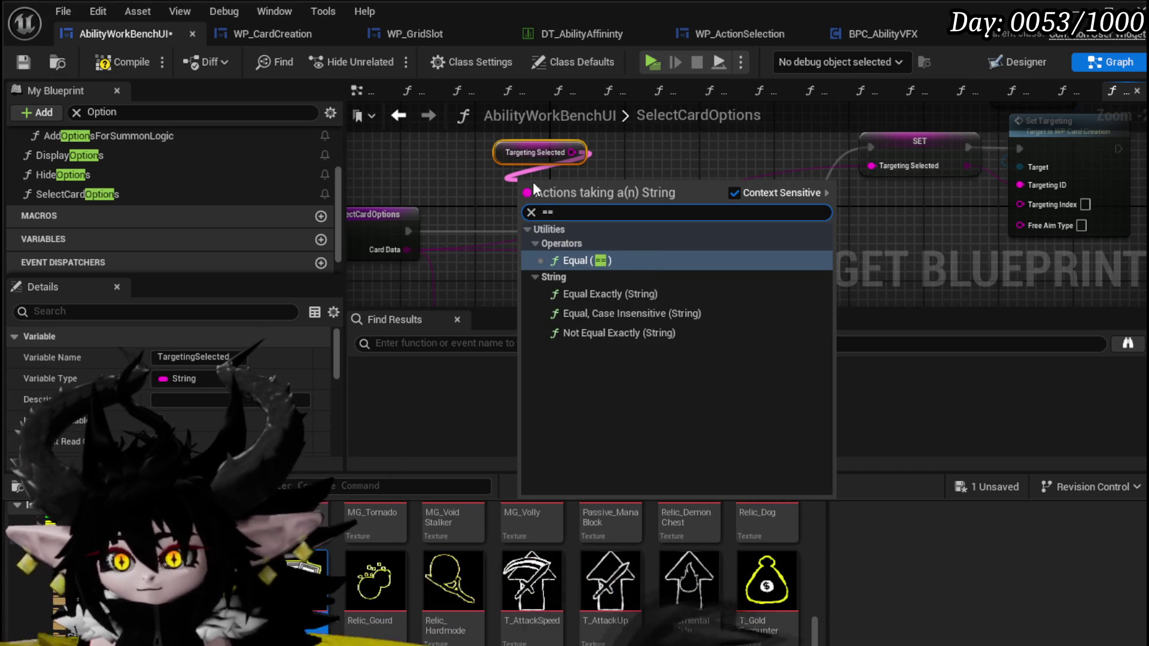
pyautogui.press('Return')
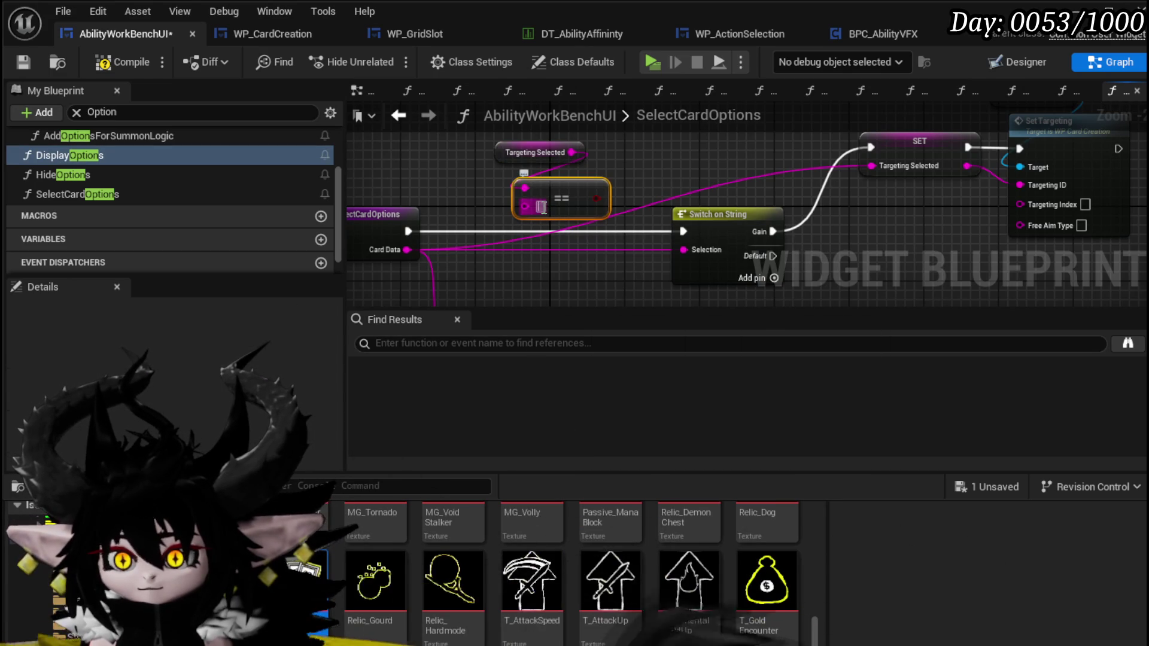
pyautogui.write('ain')
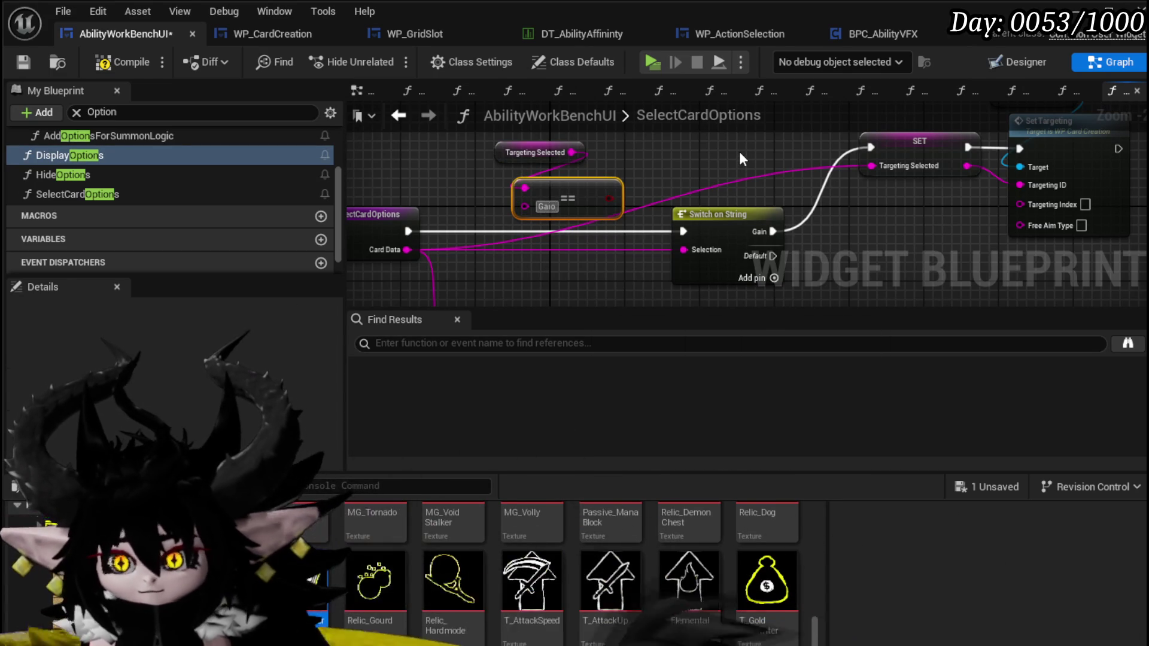
pyautogui.click(739, 152)
# Step: Try a Branch driven by the comparison before Switch on String, then delete it
pyautogui.moveTo(608, 199); pyautogui.dragTo(687, 178)
pyautogui.moveTo(601, 182)
pyautogui.mouseDown()
pyautogui.moveTo(687, 194)
pyautogui.moveTo(481, 136)
pyautogui.mouseUp()
pyautogui.click(649, 200)
pyautogui.moveTo(795, 176)
pyautogui.mouseDown()
pyautogui.moveTo(607, 250)
pyautogui.moveTo(558, 119)
pyautogui.mouseUp()
pyautogui.moveTo(659, 114); pyautogui.dragTo(652, 199)
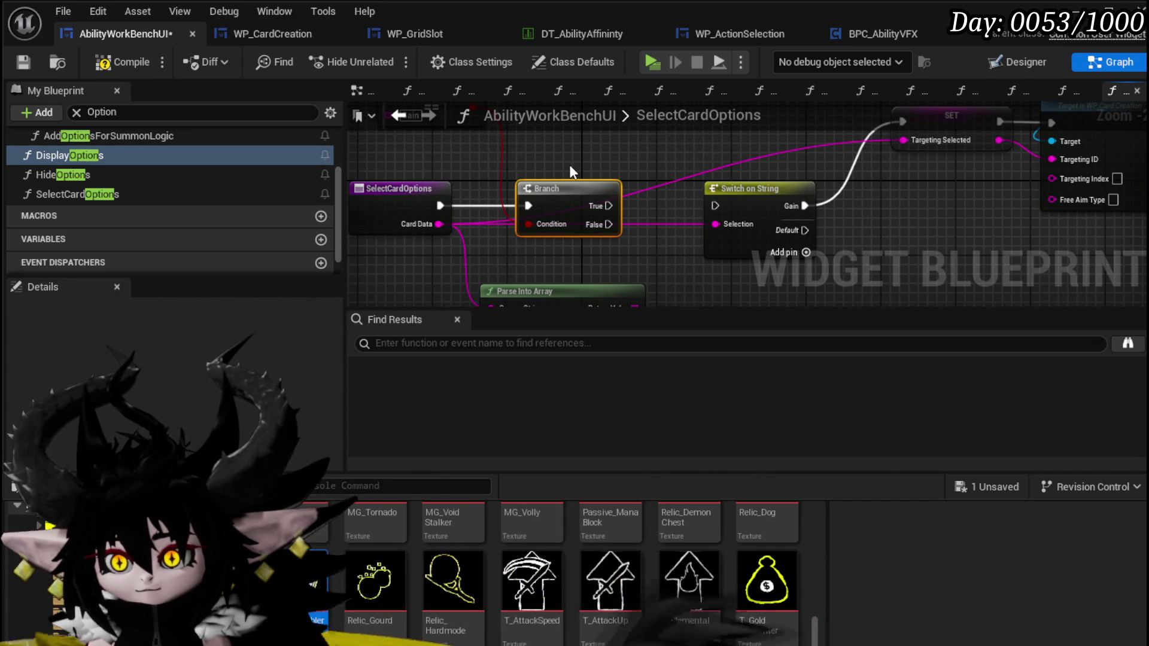
pyautogui.press('Delete')
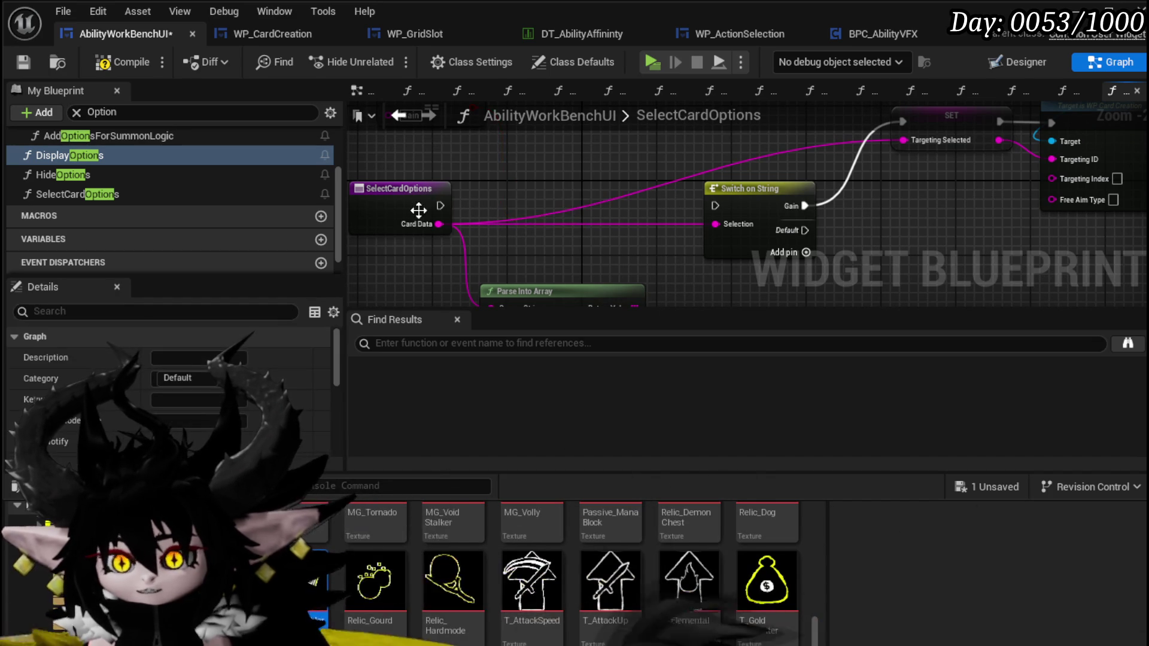
# Step: Feed Card Data into Parse Into Array and add a GET from its returned array
pyautogui.moveTo(559, 224)
pyautogui.mouseDown()
pyautogui.moveTo(577, 196)
pyautogui.moveTo(550, 170)
pyautogui.mouseUp()
pyautogui.moveTo(473, 233); pyautogui.dragTo(605, 188)
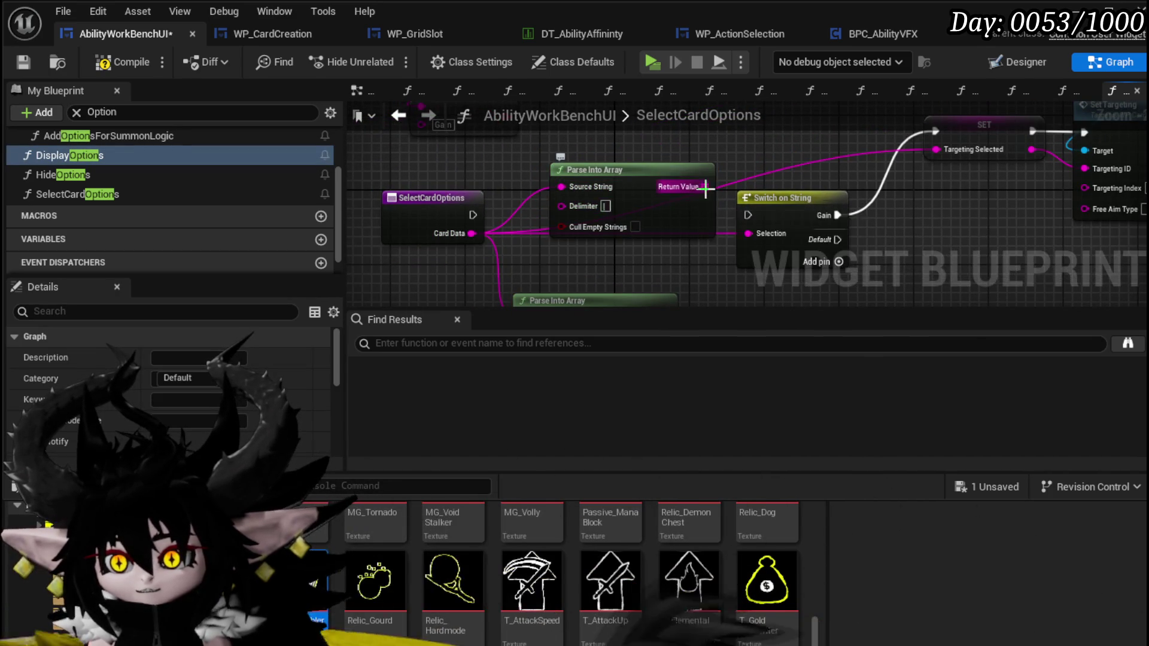
pyautogui.moveTo(658, 141); pyautogui.dragTo(658, 141)
pyautogui.write('get')
pyautogui.click(731, 301)
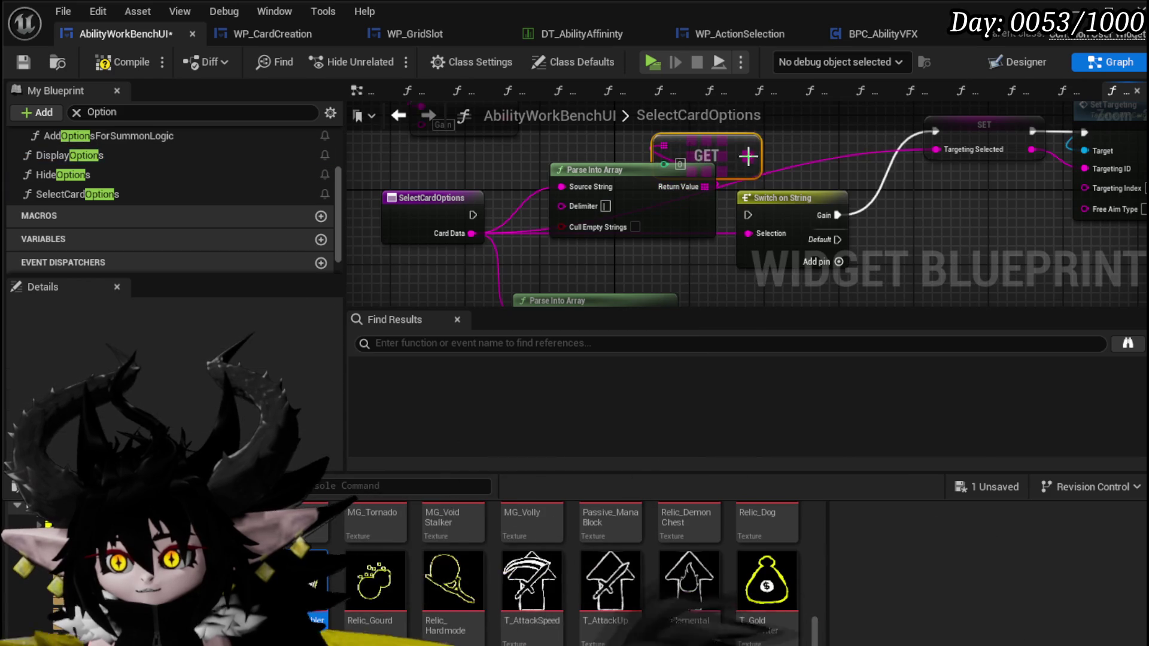
# Step: Rearrange the GET and Parse Into Array nodes near the switch and Set Targeting
pyautogui.moveTo(751, 222); pyautogui.dragTo(748, 233)
pyautogui.keyDown('ctrl'); pyautogui.click(648, 250); pyautogui.keyUp('ctrl')
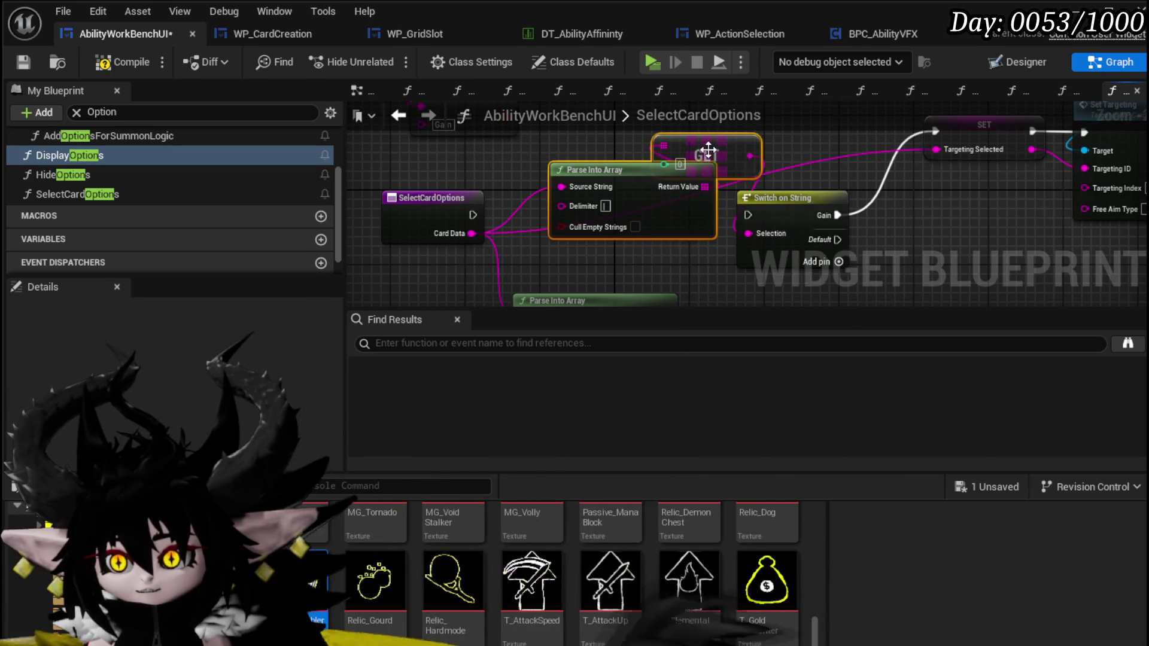
pyautogui.moveTo(710, 152); pyautogui.dragTo(682, 188)
pyautogui.moveTo(827, 174); pyautogui.dragTo(620, 215)
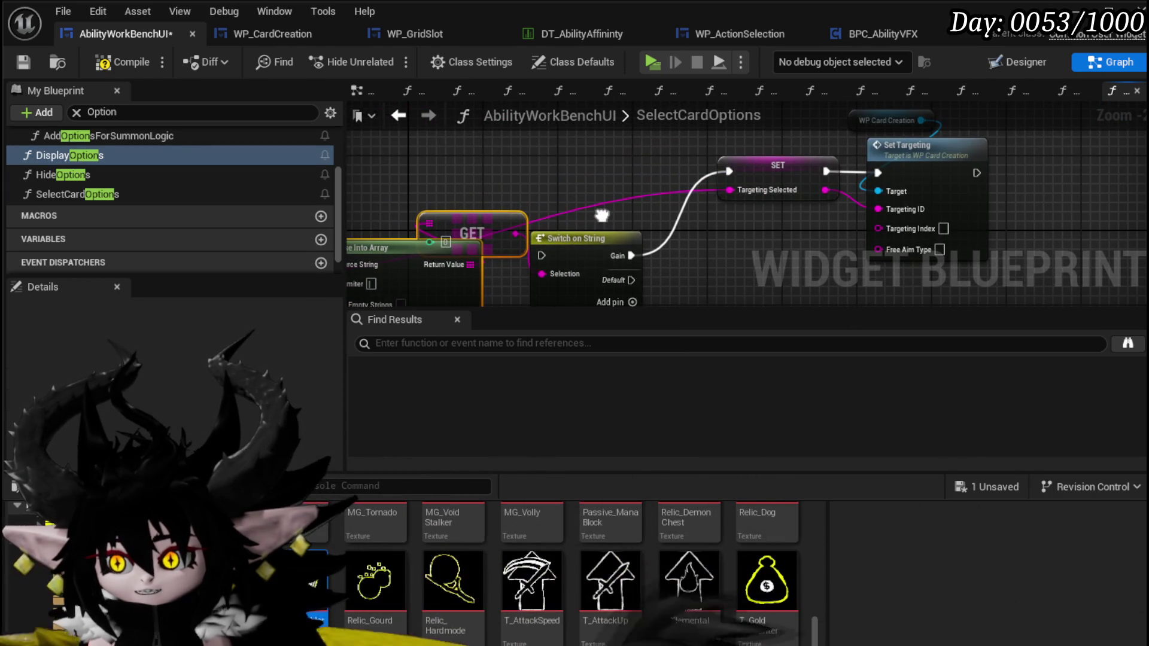
pyautogui.moveTo(531, 191); pyautogui.dragTo(762, 165)
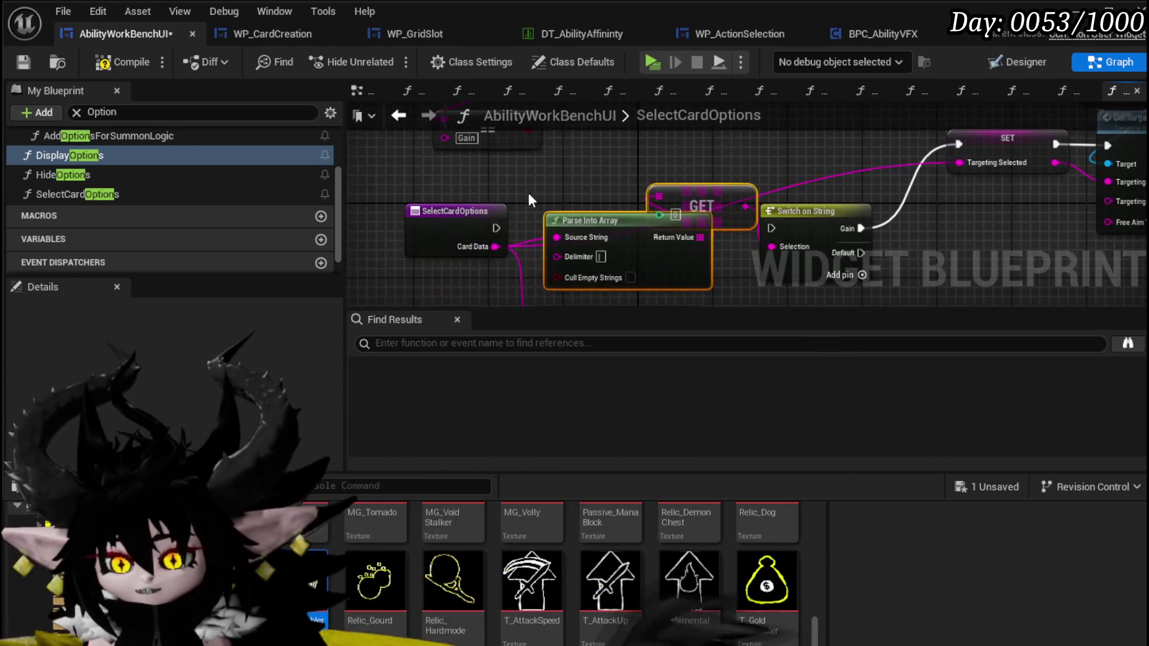
pyautogui.click(667, 183)
pyautogui.scroll(-3, 652, 178)
pyautogui.moveTo(874, 195); pyautogui.dragTo(647, 224)
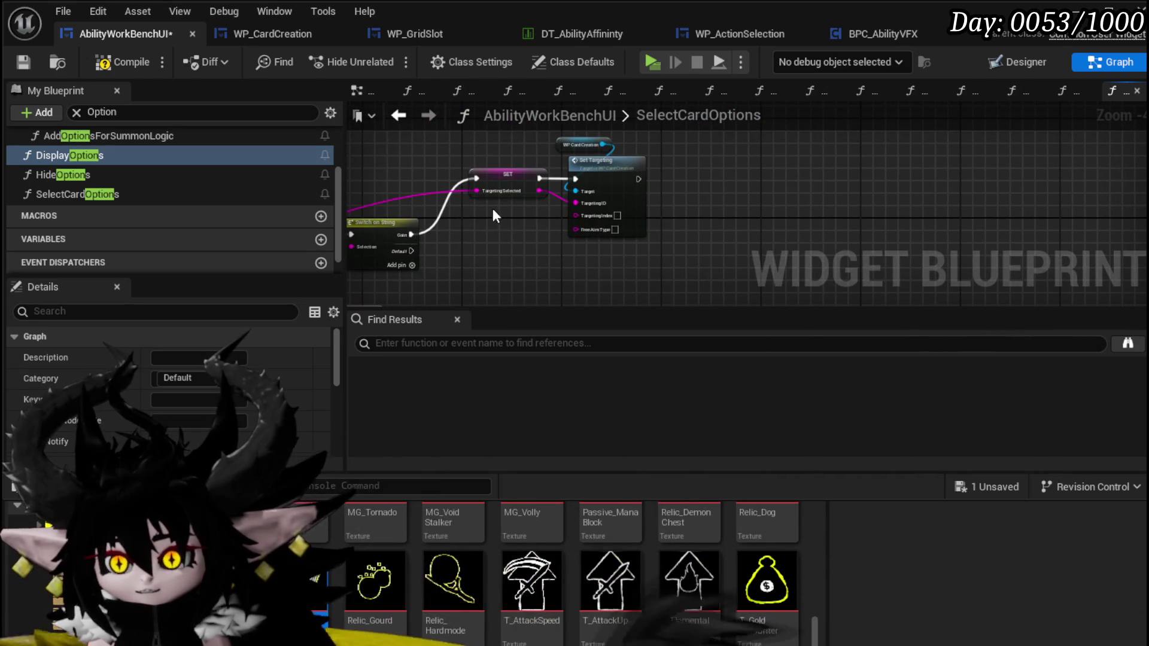
# Step: Copy the Switch on String node and place the copy after Set Targeting
pyautogui.moveTo(396, 193); pyautogui.dragTo(411, 254)
pyautogui.hotkey('ctrl', 'c')
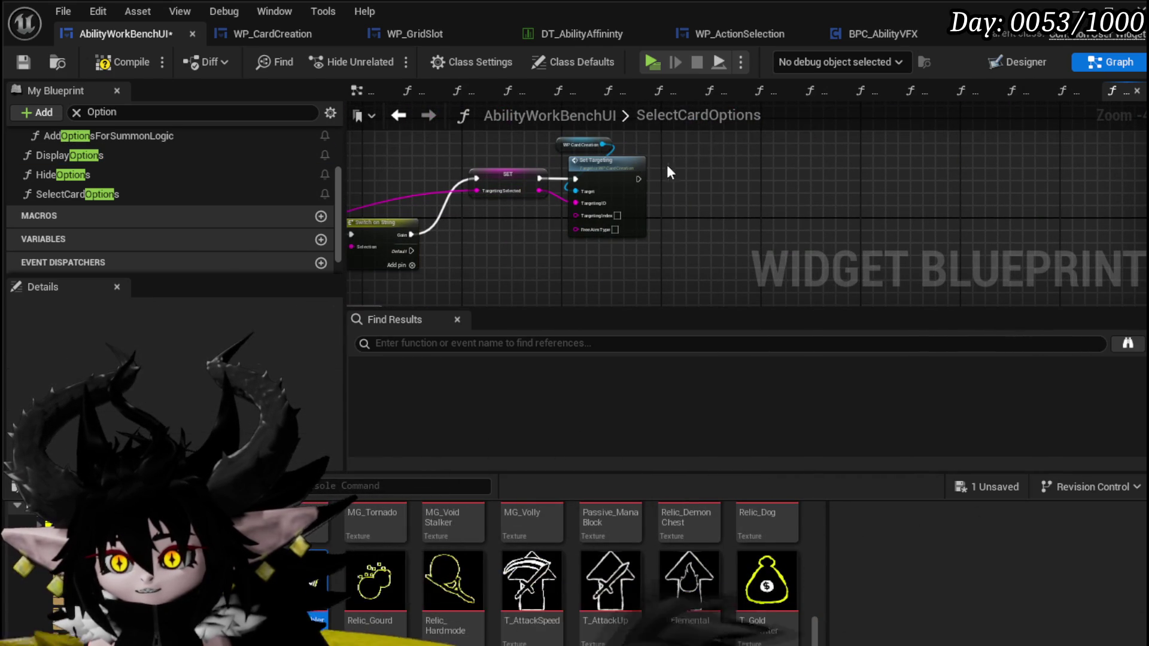
pyautogui.hotkey('ctrl', 'v')
pyautogui.click(710, 168)
pyautogui.moveTo(514, 210)
pyautogui.mouseDown()
pyautogui.moveTo(680, 228)
pyautogui.moveTo(540, 242)
pyautogui.mouseUp()
pyautogui.moveTo(597, 268)
pyautogui.mouseDown()
pyautogui.moveTo(797, 157)
pyautogui.moveTo(925, 199)
pyautogui.moveTo(897, 230)
pyautogui.moveTo(816, 107)
pyautogui.mouseUp()
# Step: Move the Parse Into Array and GET pair below SelectCardOptions
pyautogui.moveTo(615, 194)
pyautogui.mouseDown()
pyautogui.moveTo(675, 59)
pyautogui.moveTo(718, 240)
pyautogui.moveTo(711, 157)
pyautogui.moveTo(493, 156)
pyautogui.moveTo(530, 219)
pyautogui.moveTo(472, 248)
pyautogui.mouseUp()
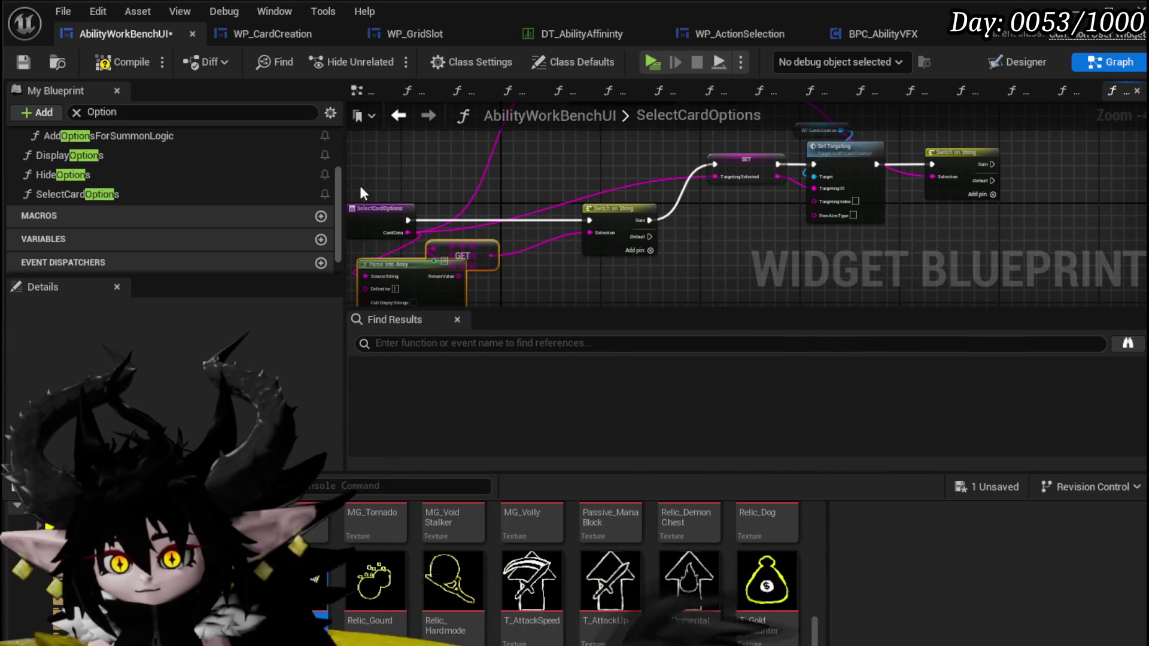
pyautogui.moveTo(360, 185); pyautogui.dragTo(684, 261)
pyautogui.scroll(3, 671, 238)
pyautogui.scroll(-1, 710, 235)
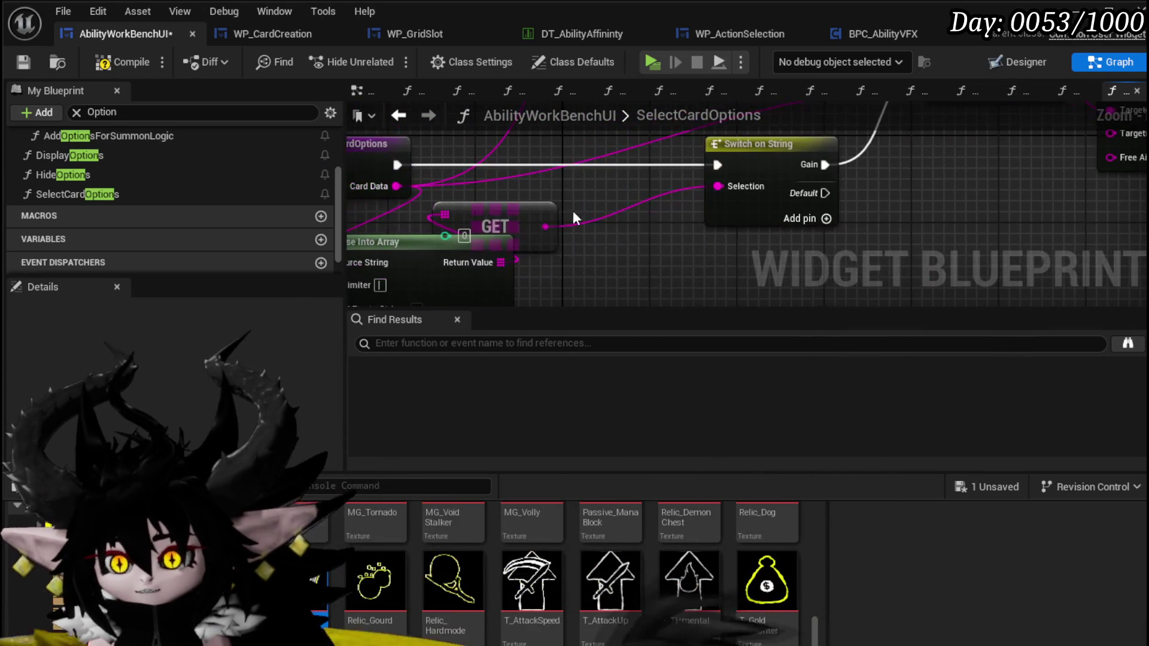
# Step: Add an Upgrade case to the first Switch on String
pyautogui.click(827, 219)
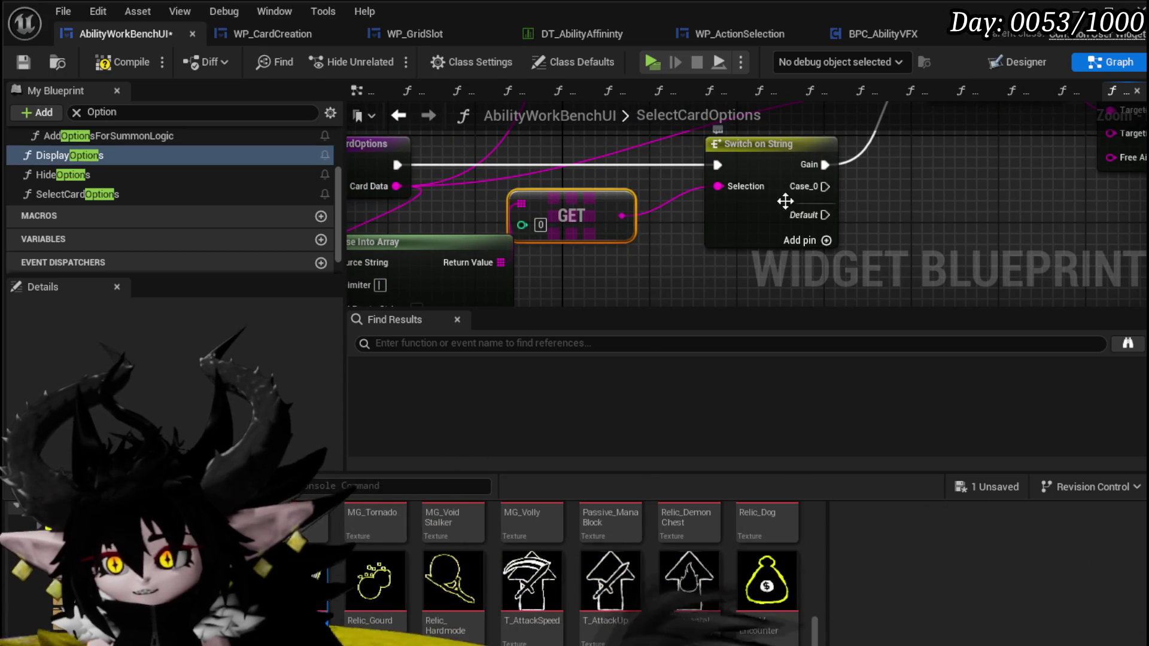
pyautogui.click(735, 232)
pyautogui.click(177, 409)
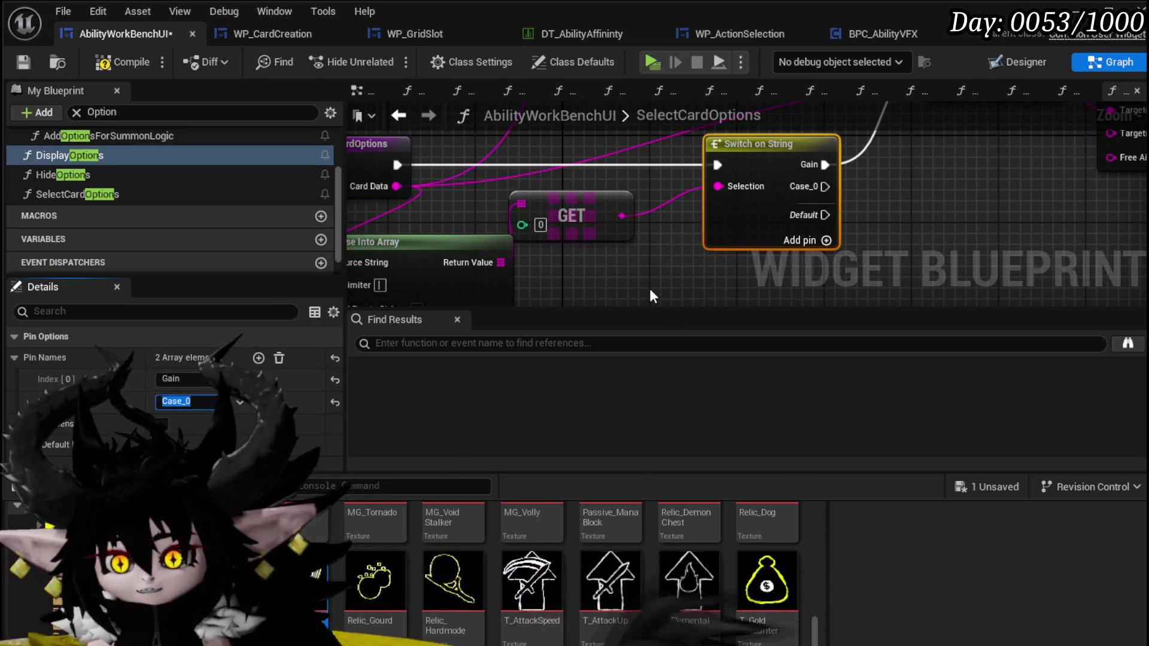
pyautogui.write('Up')
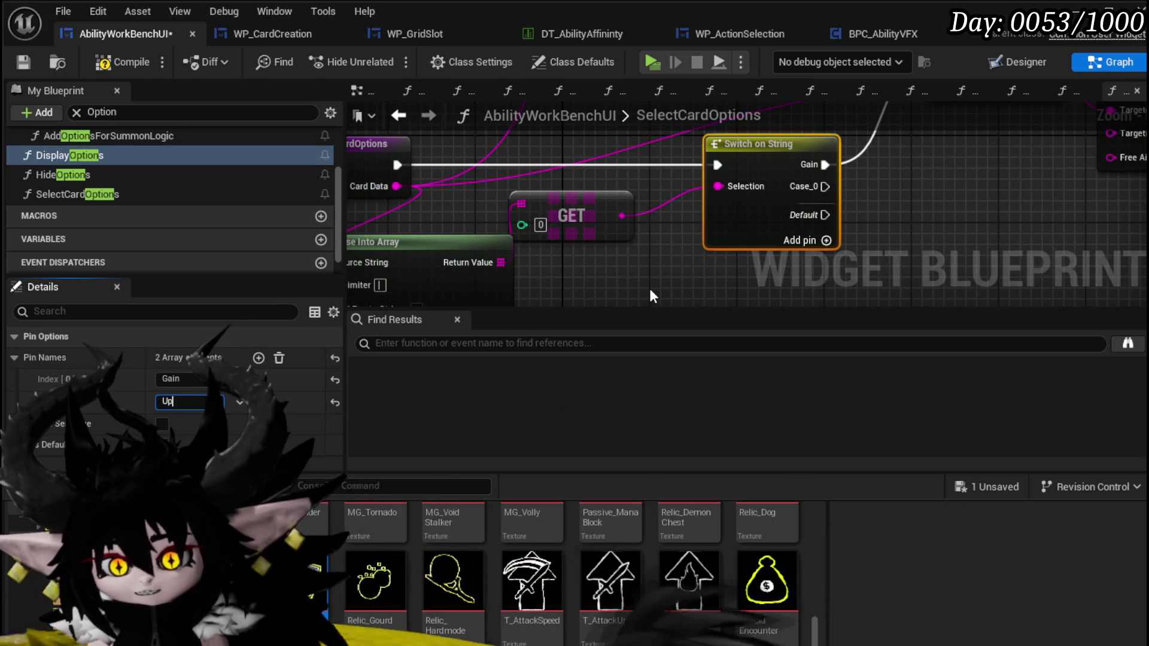
pyautogui.write('grade')
pyautogui.press('Return')
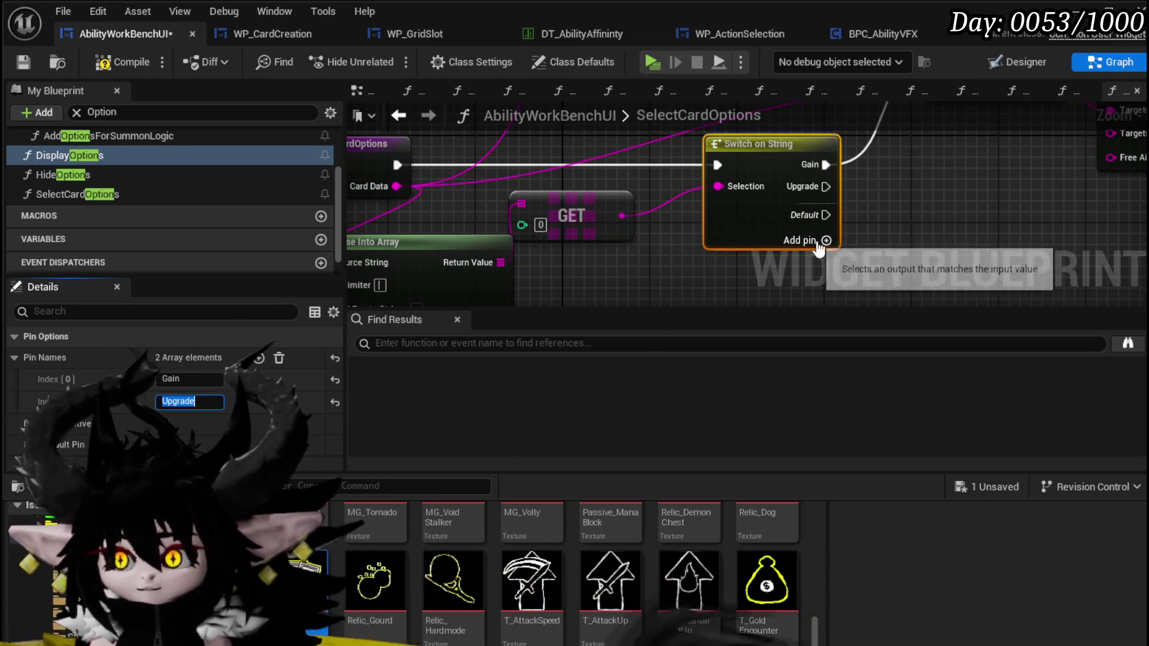
# Step: Add a third case named PlayCardFrom and save the blueprint with Ctrl+S
pyautogui.click(827, 240)
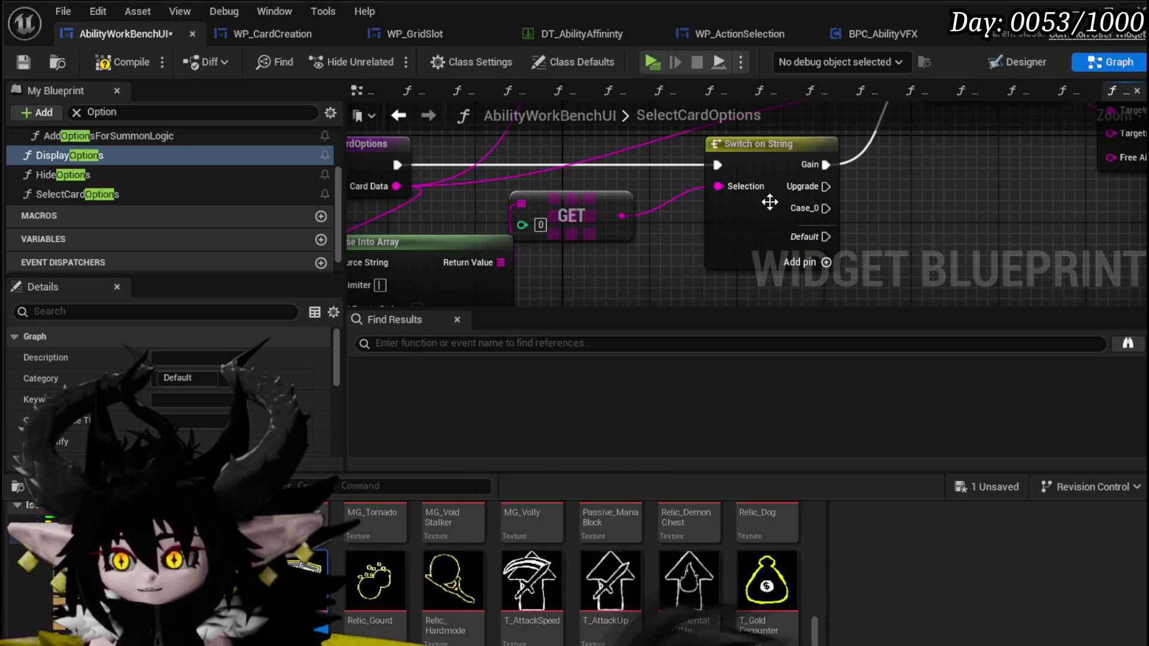
pyautogui.click(200, 423)
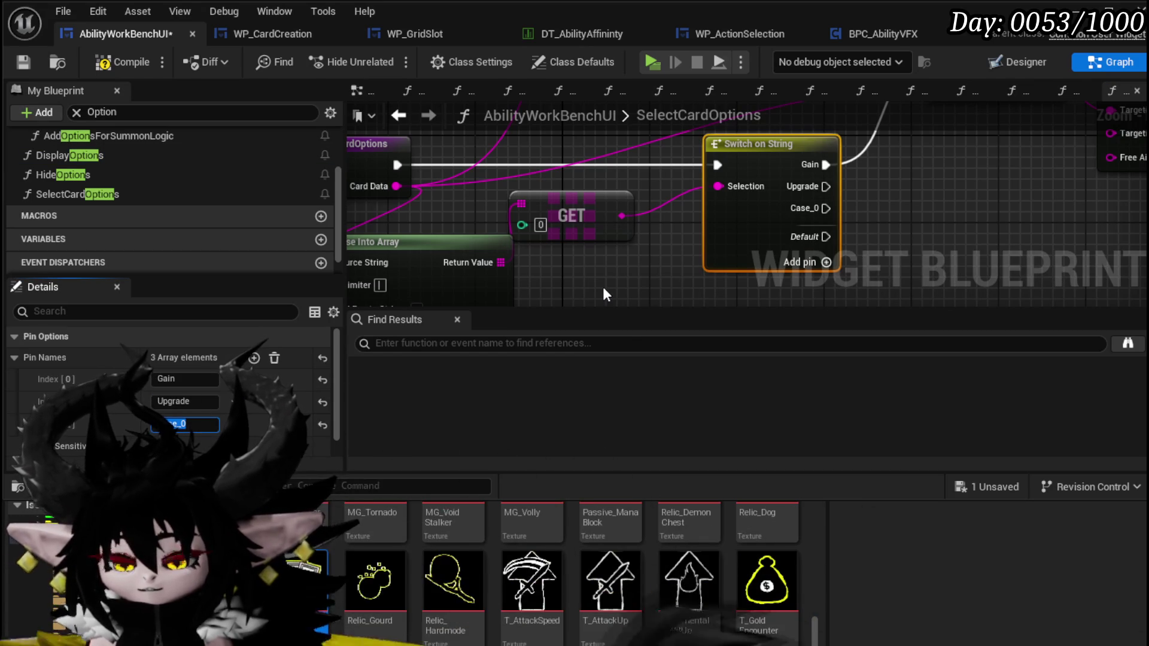
pyautogui.write('PlayCar')
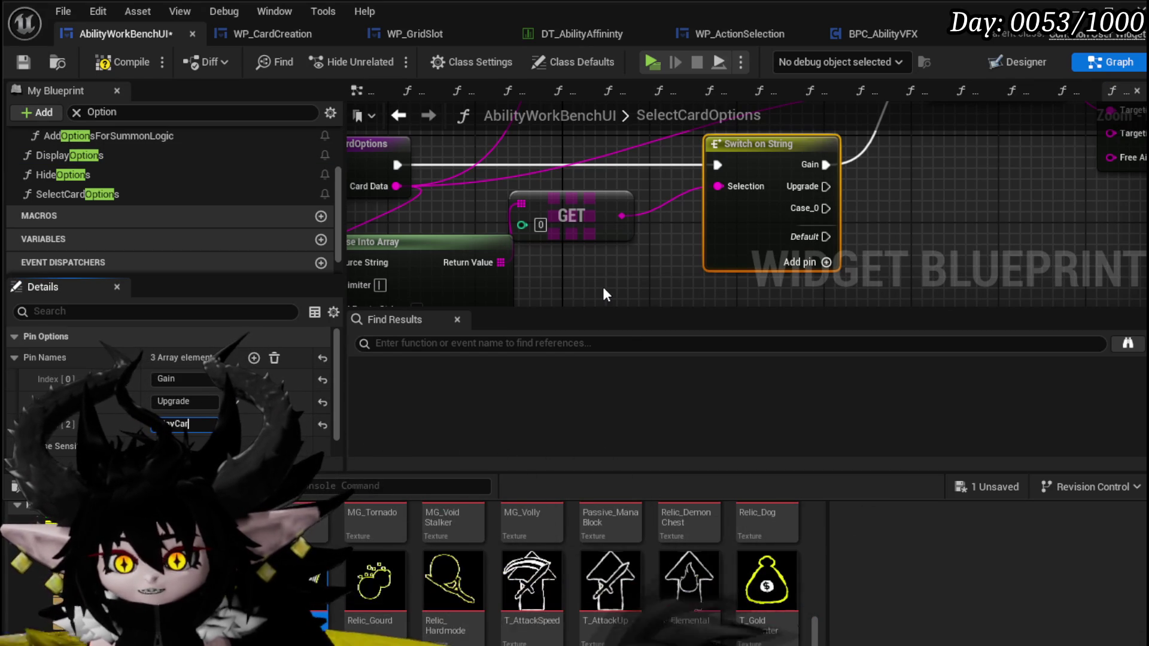
pyautogui.write('dFrom')
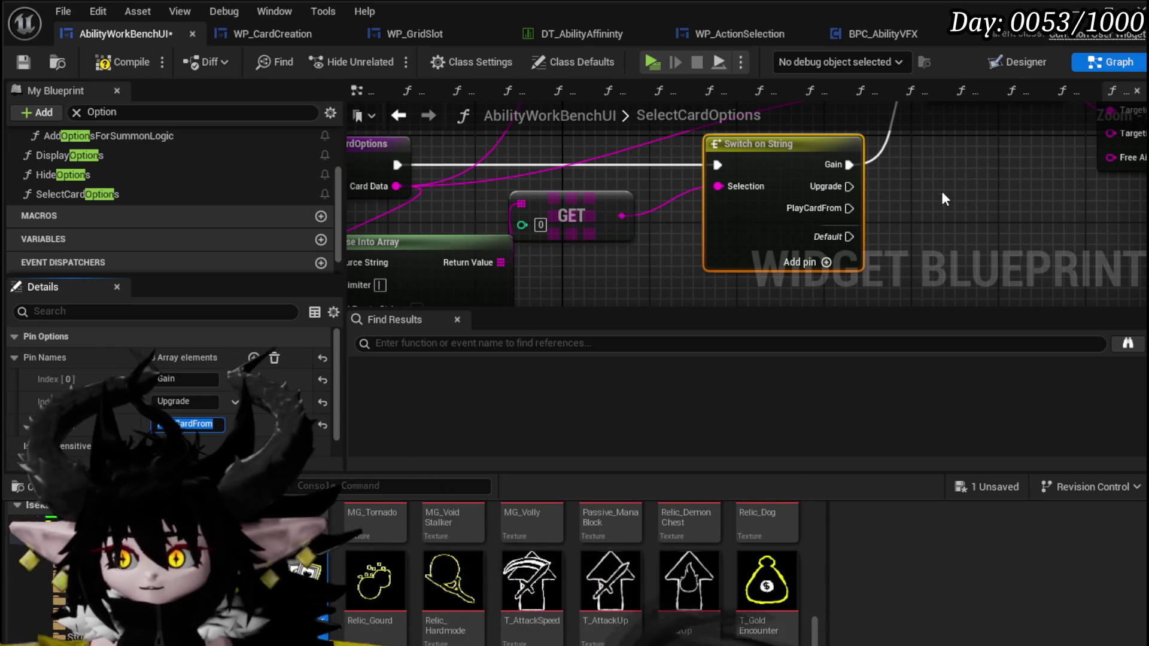
pyautogui.moveTo(931, 196); pyautogui.dragTo(835, 196)
pyautogui.click(852, 277)
pyautogui.hotkey('ctrl', 's')
# Step: Add a fourth case, MoveAbility, and rename PlayCardFrom to PlayAbilityFrom
pyautogui.moveTo(825, 249); pyautogui.dragTo(778, 223)
pyautogui.click(706, 244)
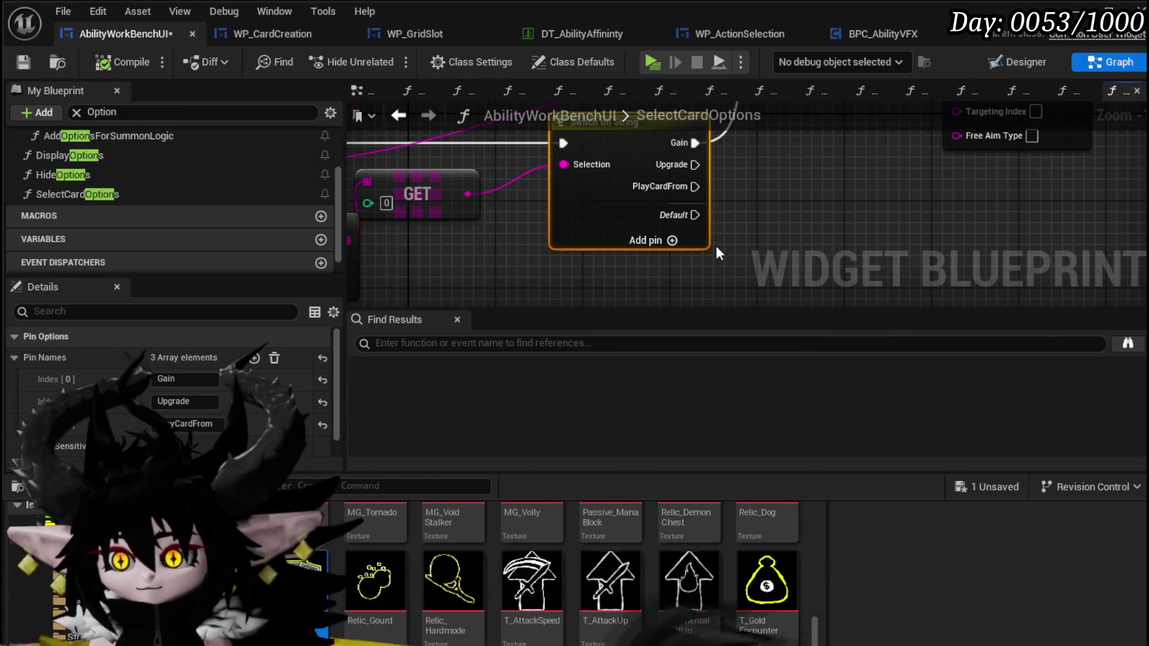
pyautogui.click(673, 240)
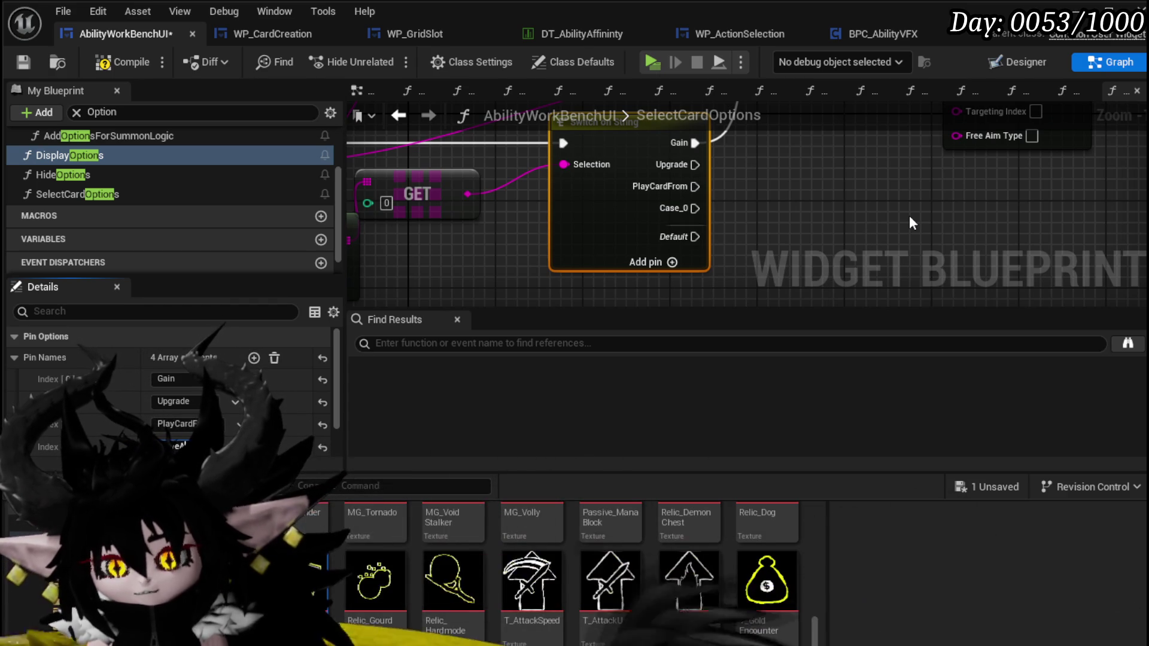
pyautogui.press('Return')
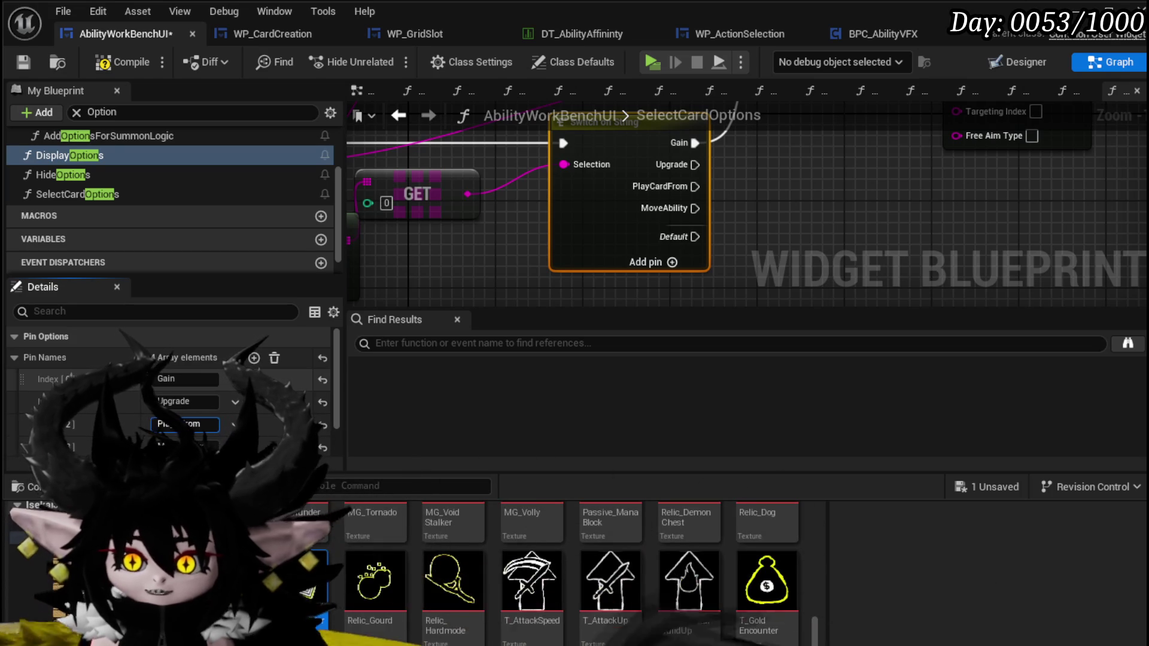
pyautogui.press('BackSpace')
pyautogui.press('BackSpace')
pyautogui.press('BackSpace')
pyautogui.write('Ability')
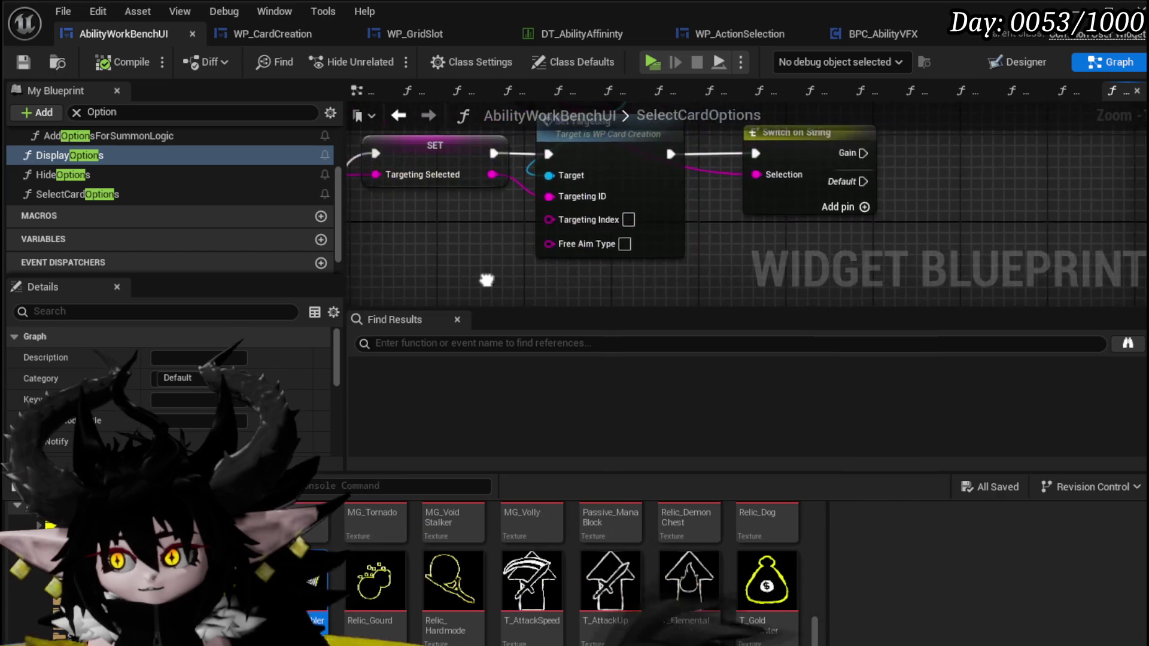
# Step: Rename the second switch's Gain case to AP and add a Card case
pyautogui.moveTo(573, 250)
pyautogui.mouseDown()
pyautogui.moveTo(709, 184)
pyautogui.moveTo(513, 212)
pyautogui.mouseUp()
pyautogui.click(174, 379)
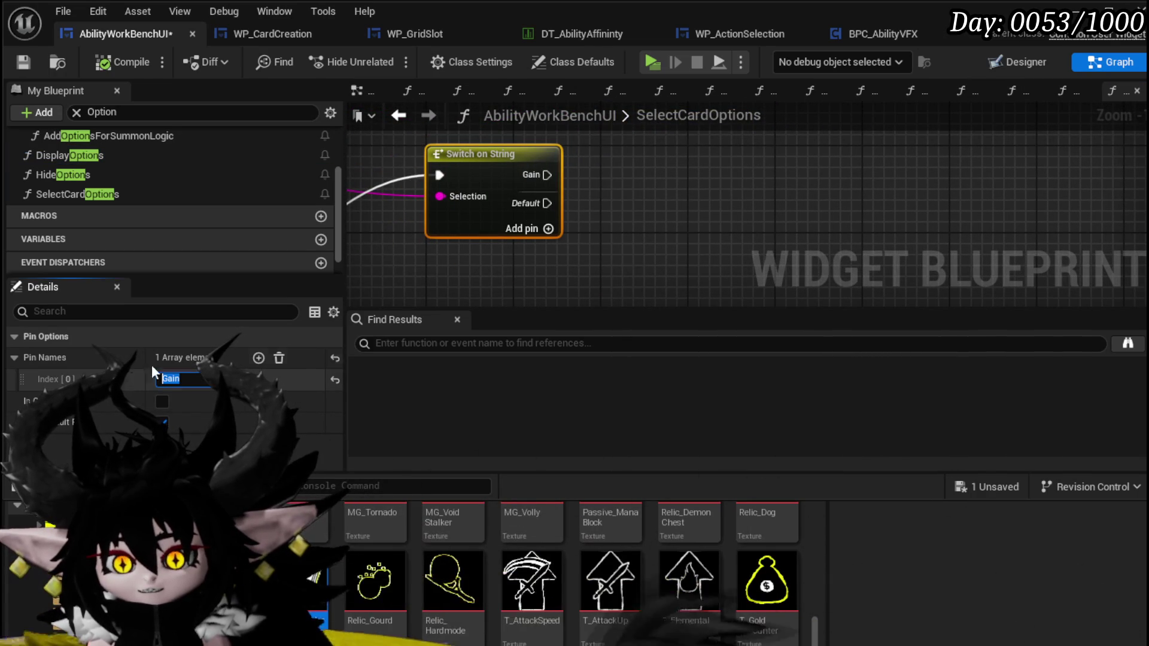
pyautogui.write('AP')
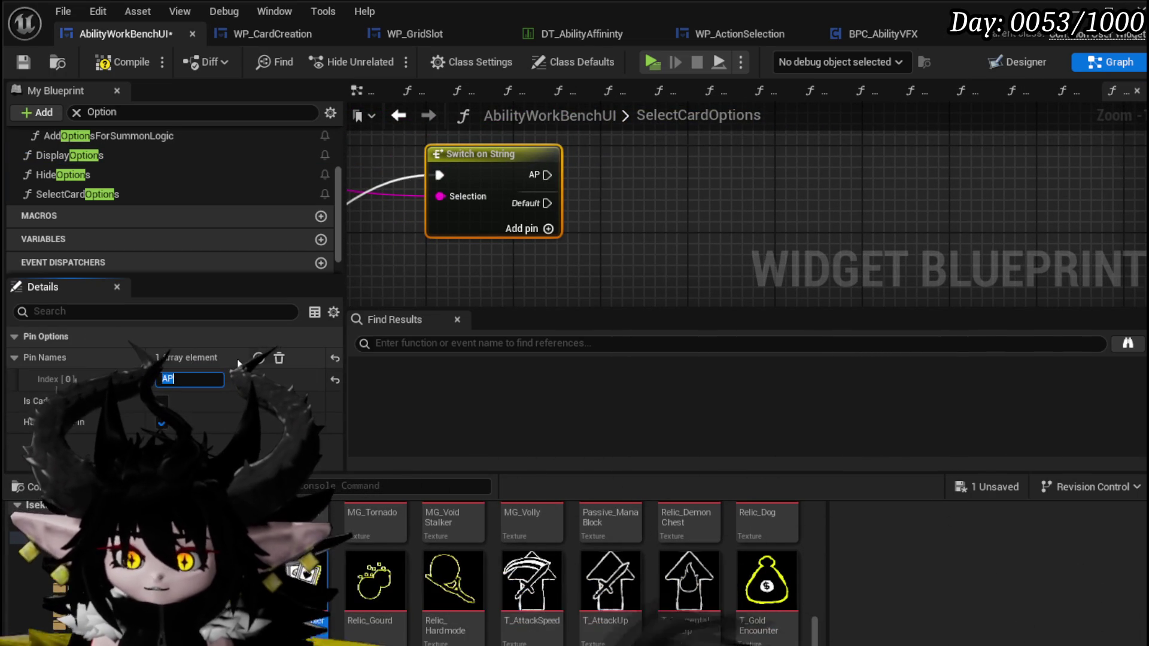
pyautogui.click(258, 358)
pyautogui.write('Card')
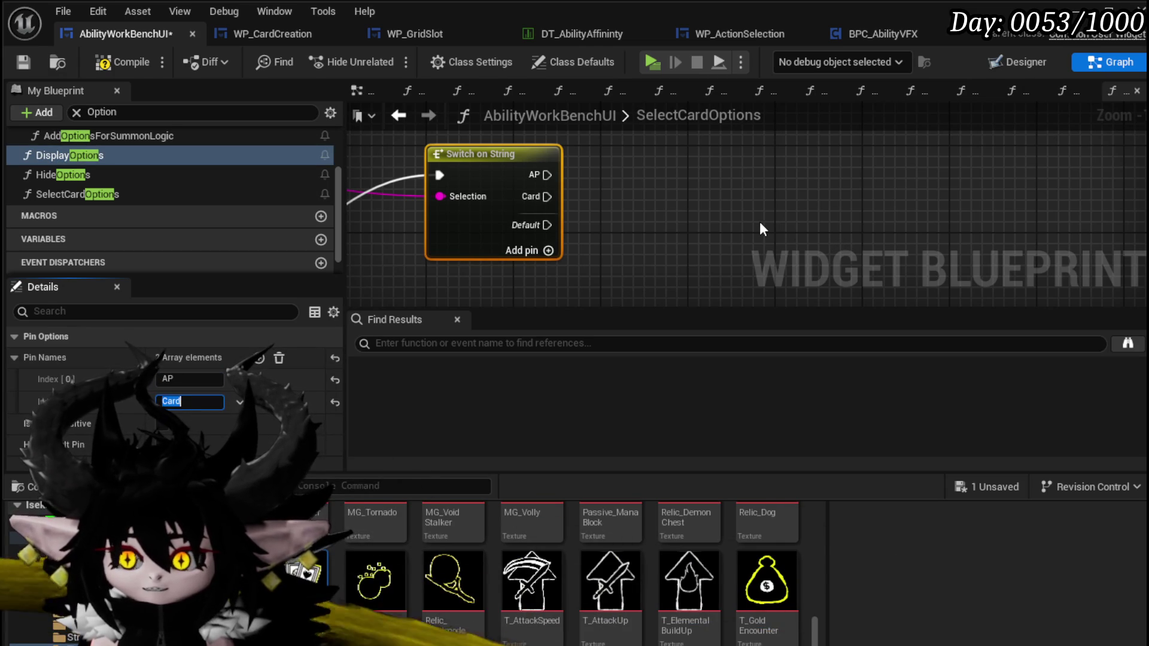
pyautogui.click(762, 230)
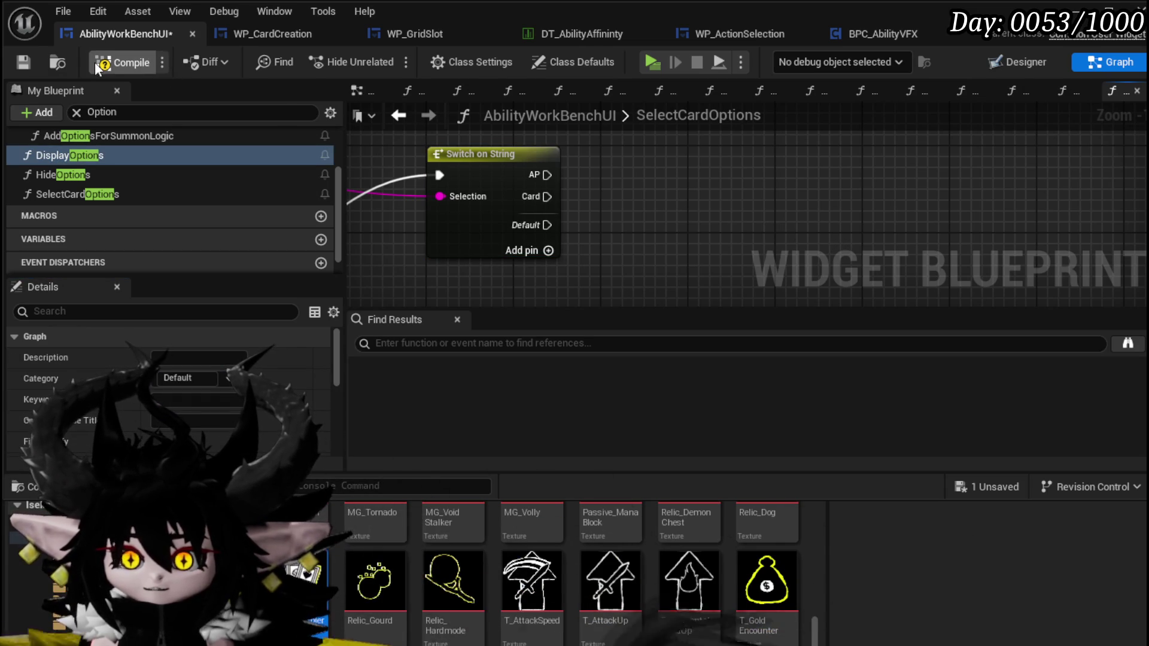
# Step: Compile and save, then reframe the Parse Into Array, GET and switch nodes
pyautogui.click(23, 61)
pyautogui.scroll(-4, 647, 204)
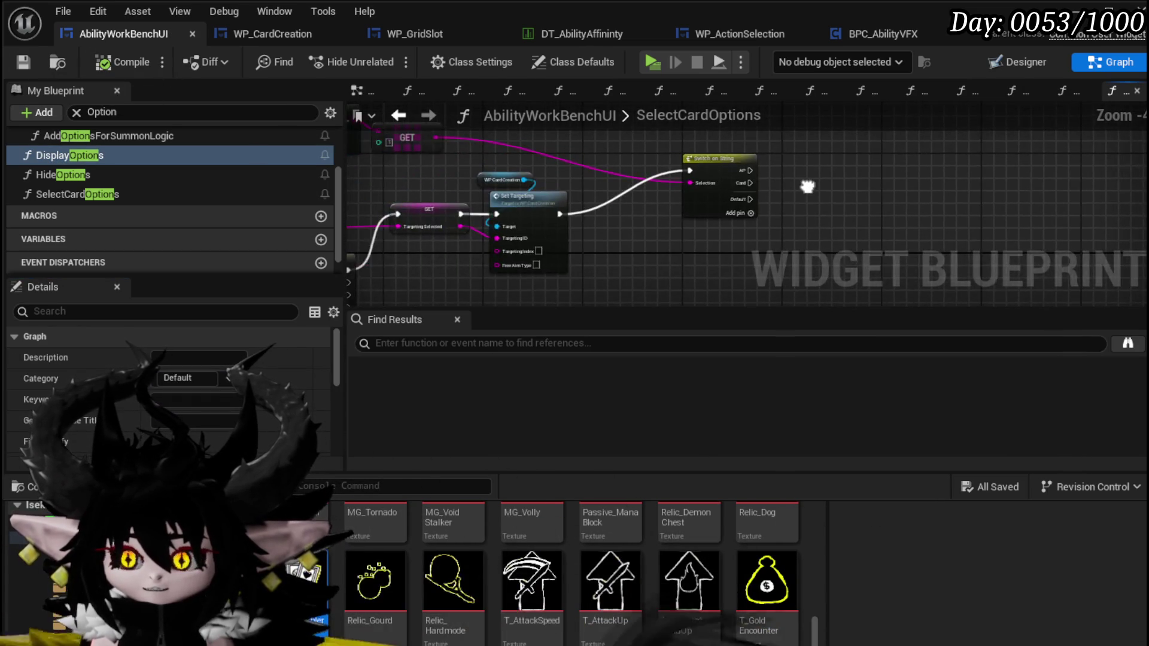
pyautogui.moveTo(474, 173); pyautogui.dragTo(695, 194)
pyautogui.moveTo(518, 222); pyautogui.dragTo(591, 193)
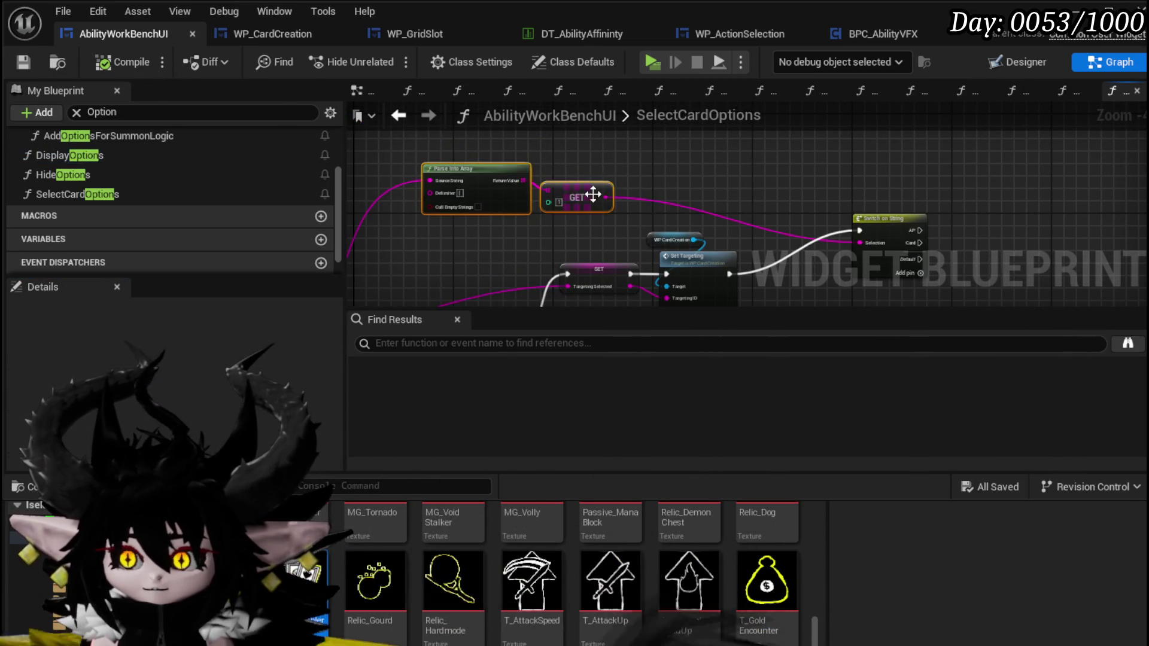
pyautogui.moveTo(705, 195)
pyautogui.mouseDown()
pyautogui.moveTo(443, 203)
pyautogui.moveTo(550, 155)
pyautogui.mouseUp()
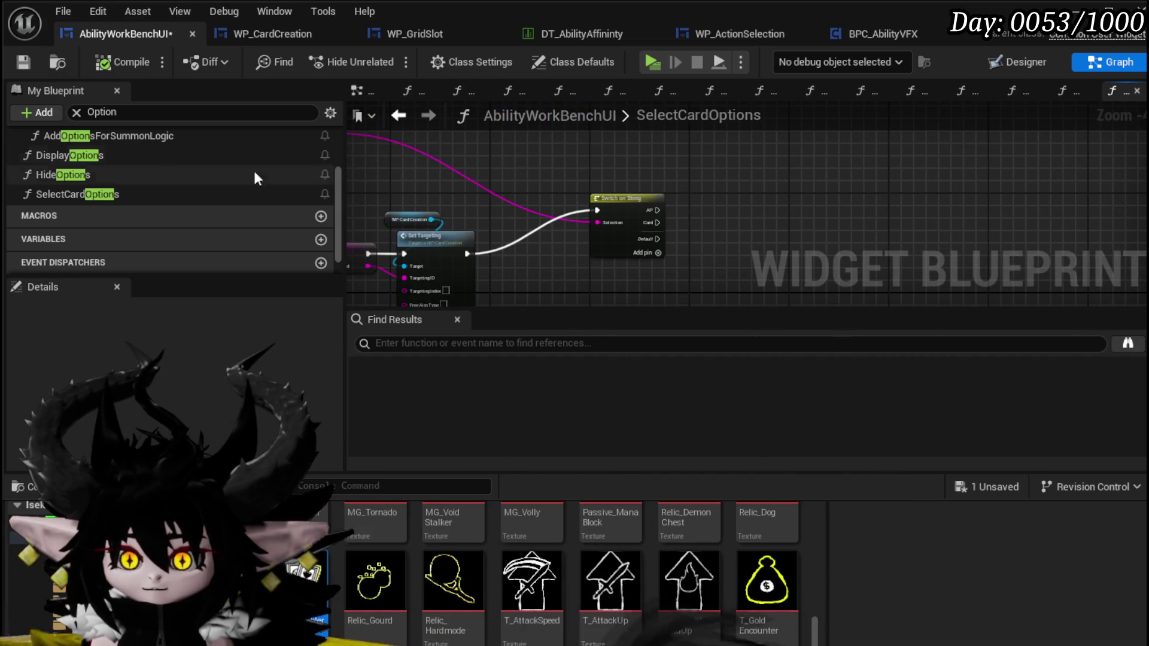
pyautogui.rightClick(609, 160)
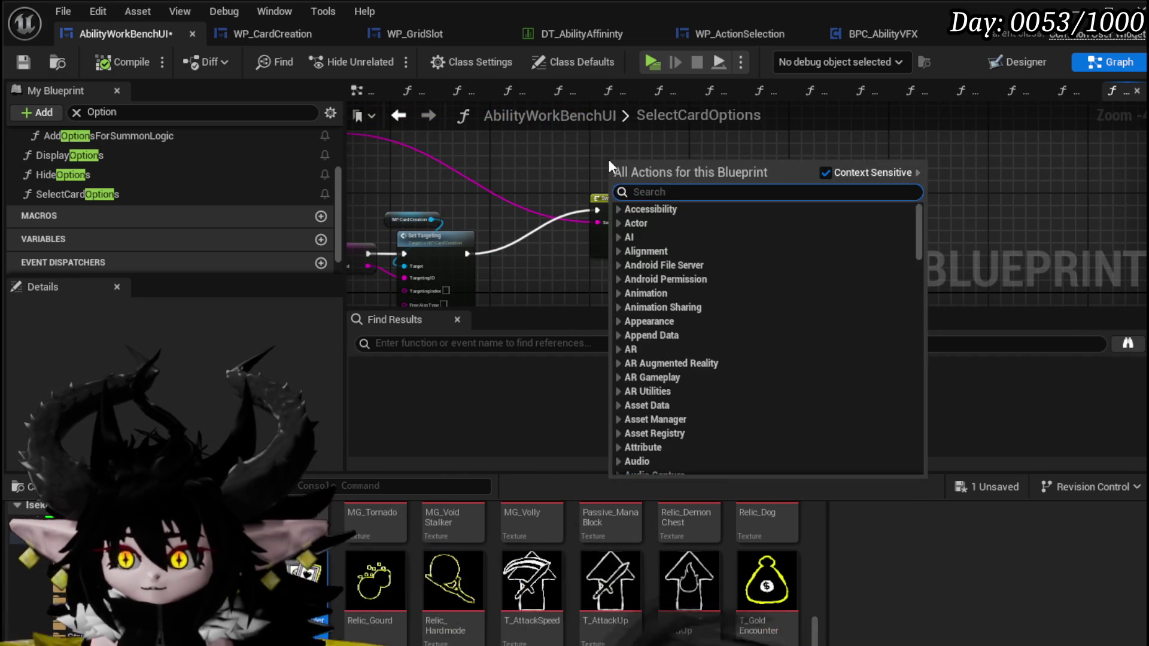
# Step: Search the action list for 'Direct' and add a SET Direct/Status node
pyautogui.write('Set Typ')
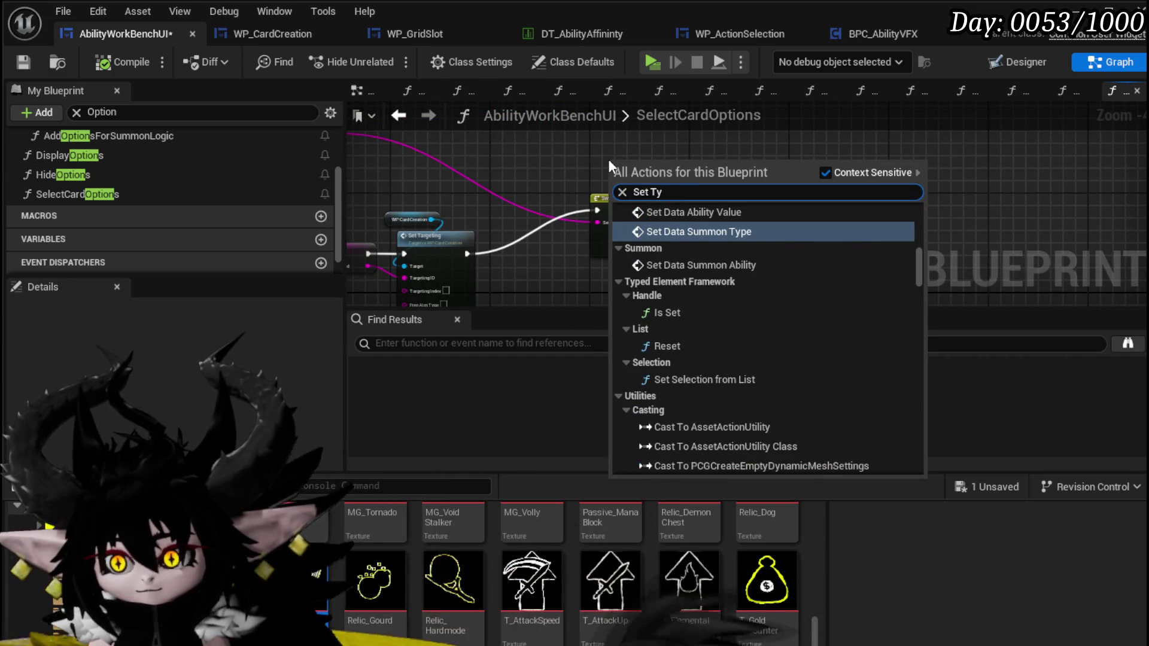
pyautogui.write('e')
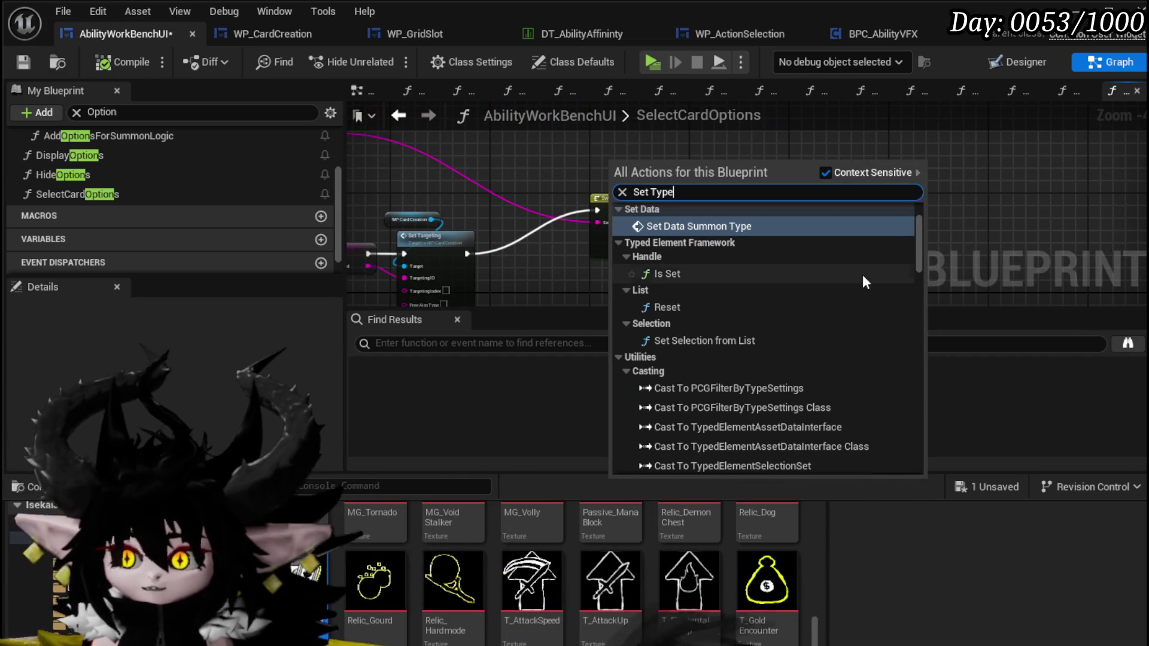
pyautogui.moveTo(916, 248)
pyautogui.mouseDown()
pyautogui.moveTo(939, 356)
pyautogui.moveTo(940, 455)
pyautogui.mouseUp()
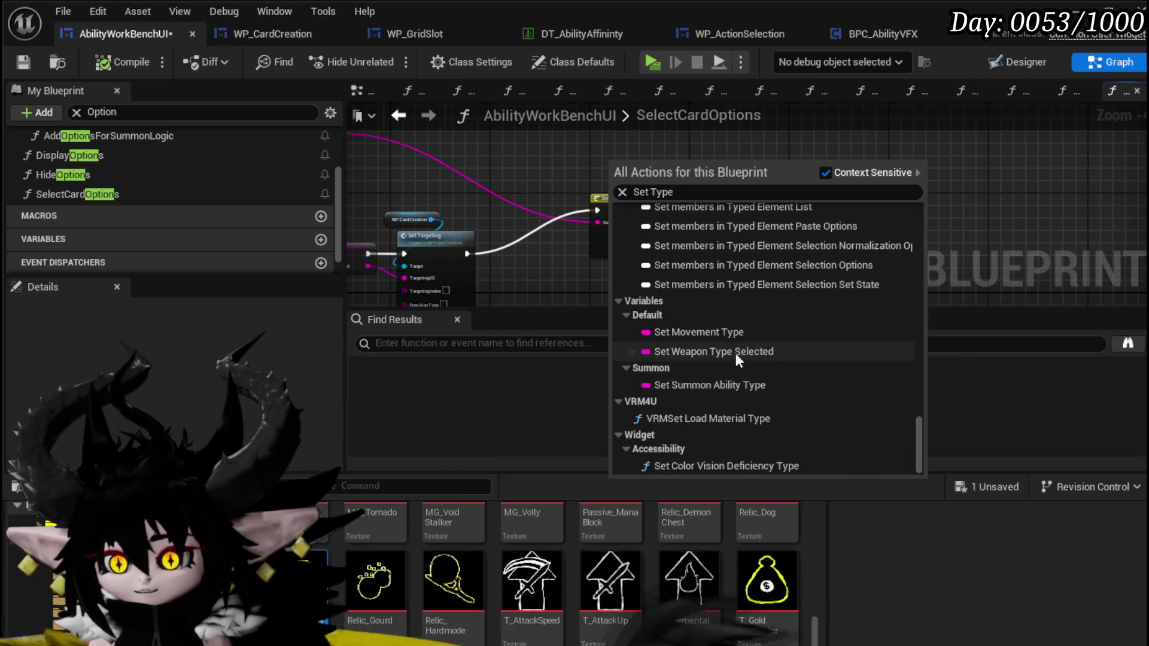
pyautogui.doubleClick(662, 192)
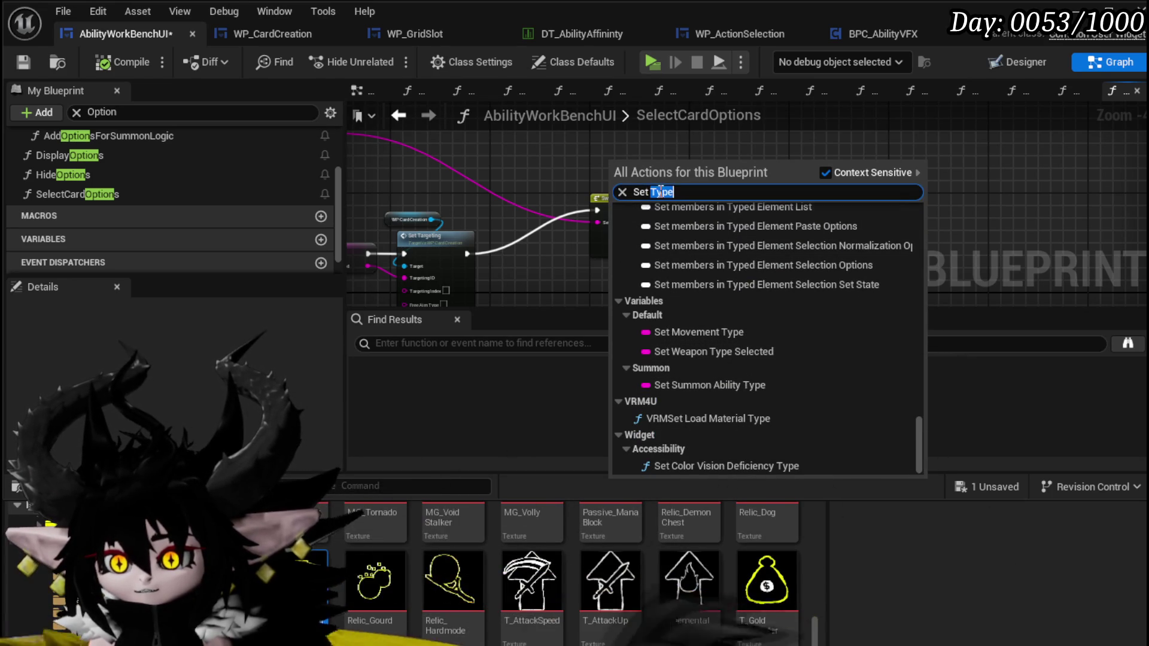
pyautogui.write('Direct')
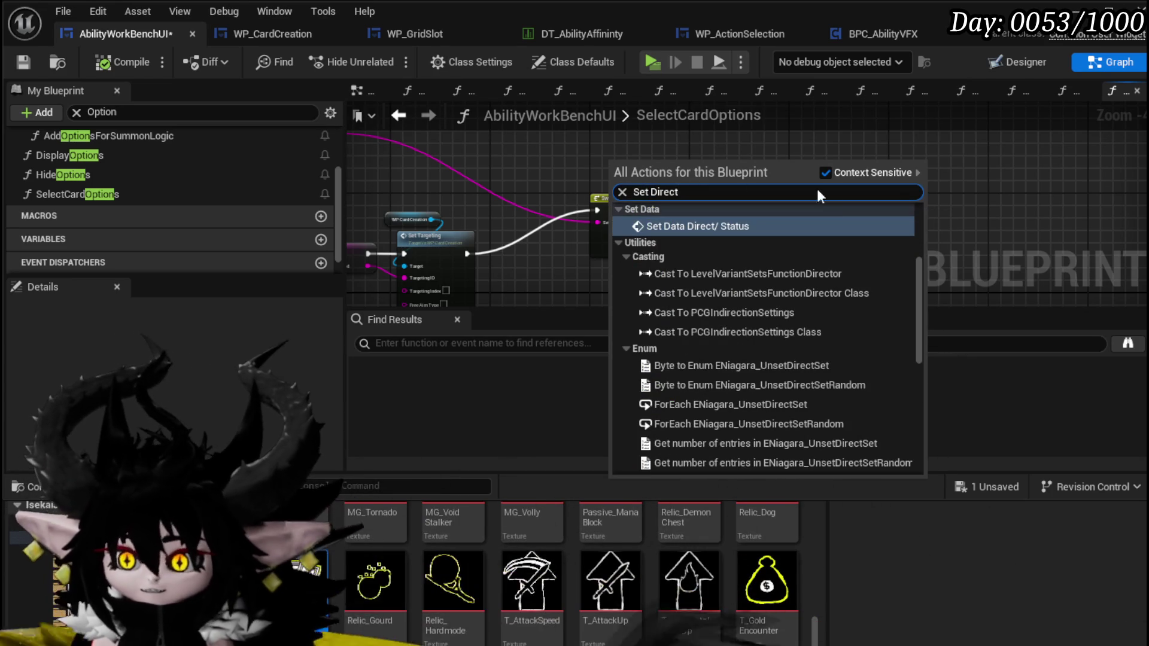
pyautogui.moveTo(917, 290); pyautogui.dragTo(921, 408)
pyautogui.click(730, 431)
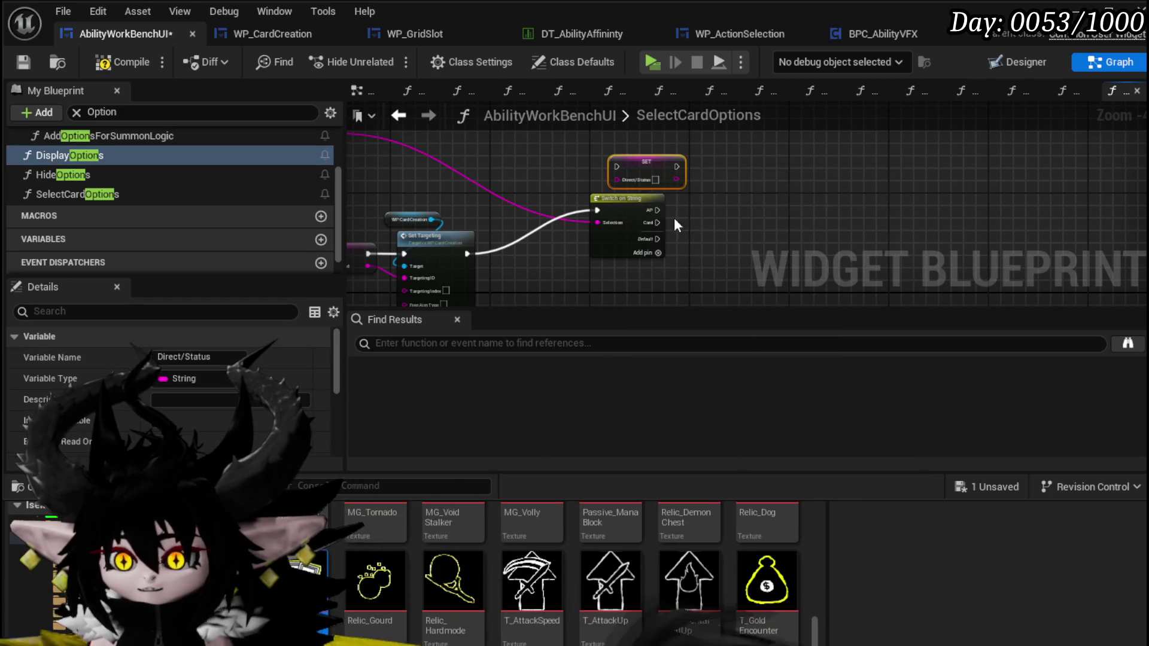
# Step: Wire the GET value and both AP and Card cases into Direct/Status, then compile and save
pyautogui.moveTo(597, 222); pyautogui.dragTo(788, 170)
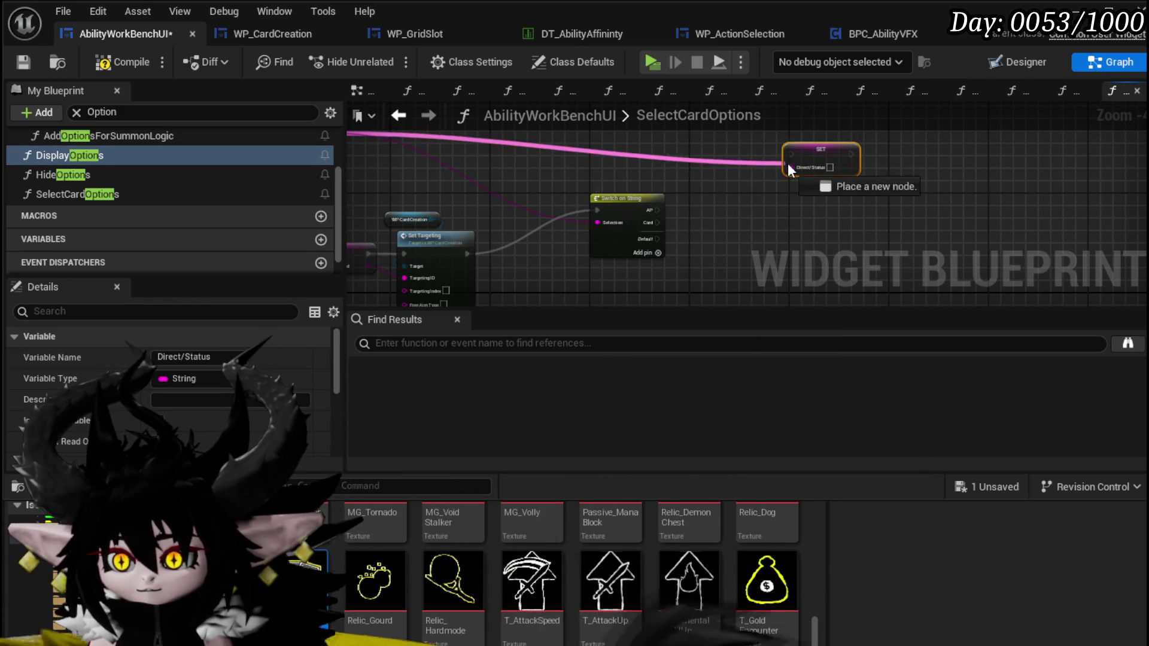
pyautogui.moveTo(652, 210)
pyautogui.mouseDown()
pyautogui.moveTo(792, 154)
pyautogui.moveTo(763, 181)
pyautogui.mouseUp()
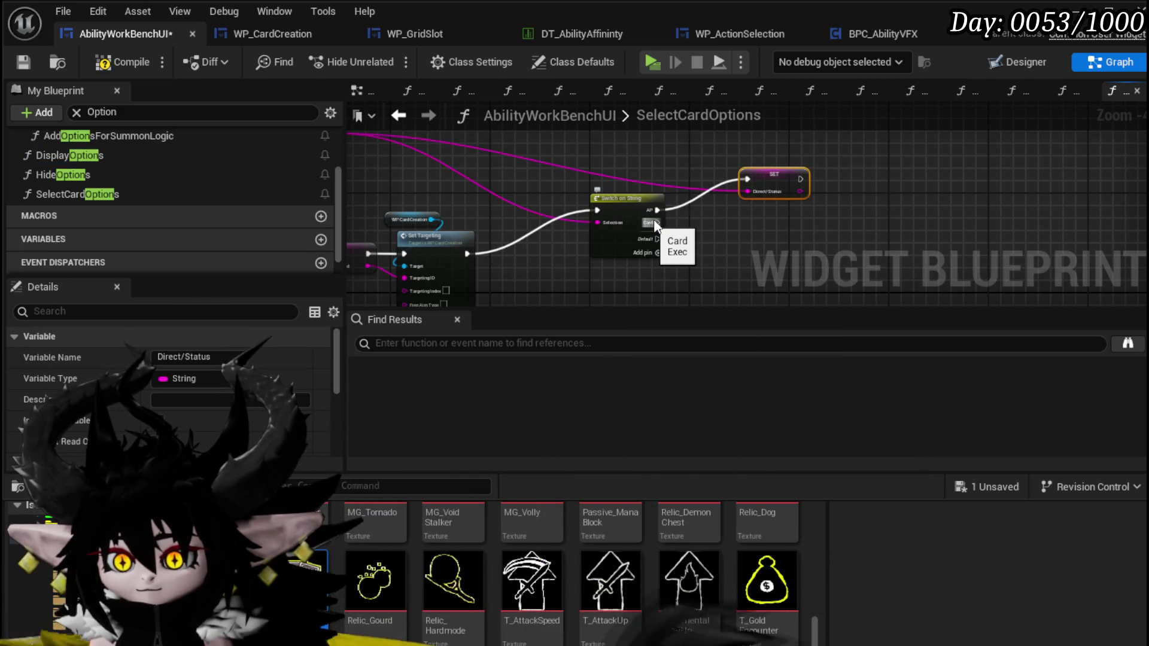
pyautogui.moveTo(652, 221)
pyautogui.mouseDown()
pyautogui.moveTo(748, 179)
pyautogui.moveTo(897, 189)
pyautogui.moveTo(653, 215)
pyautogui.mouseUp()
pyautogui.scroll(3, 652, 215)
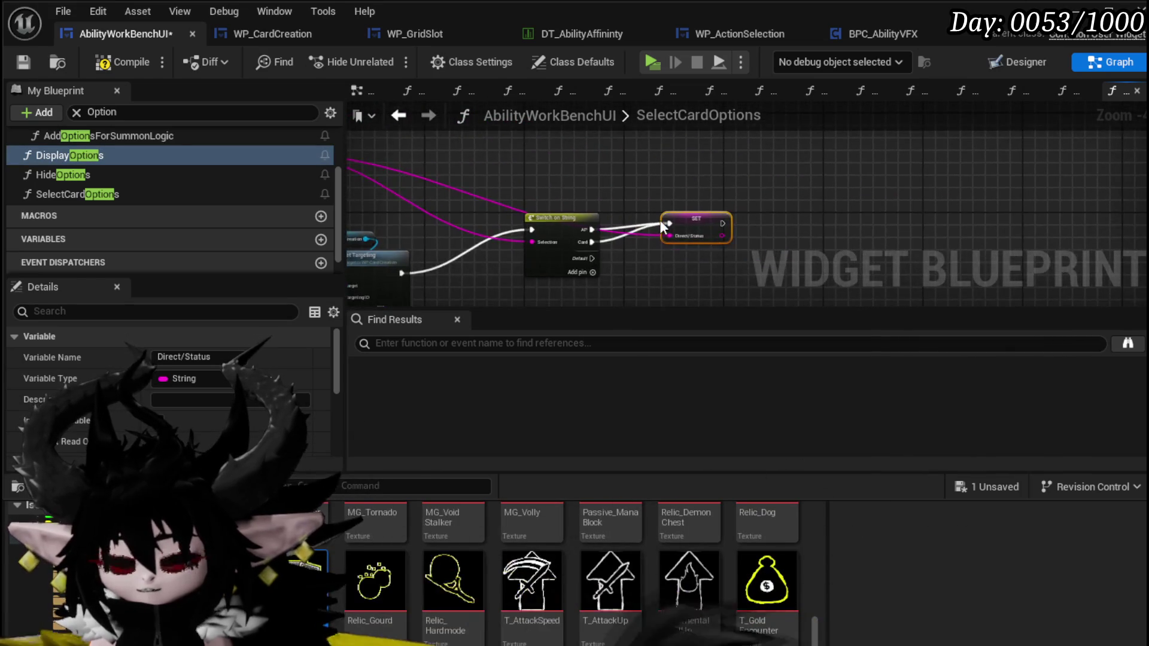
pyautogui.click(709, 202)
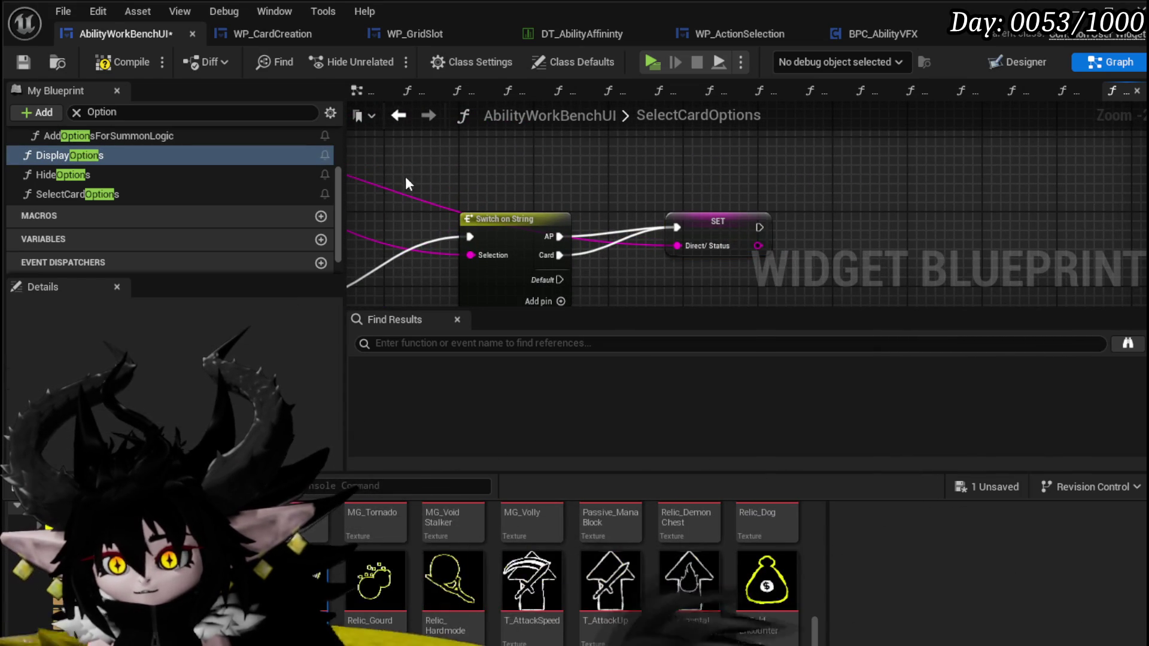
pyautogui.click(31, 61)
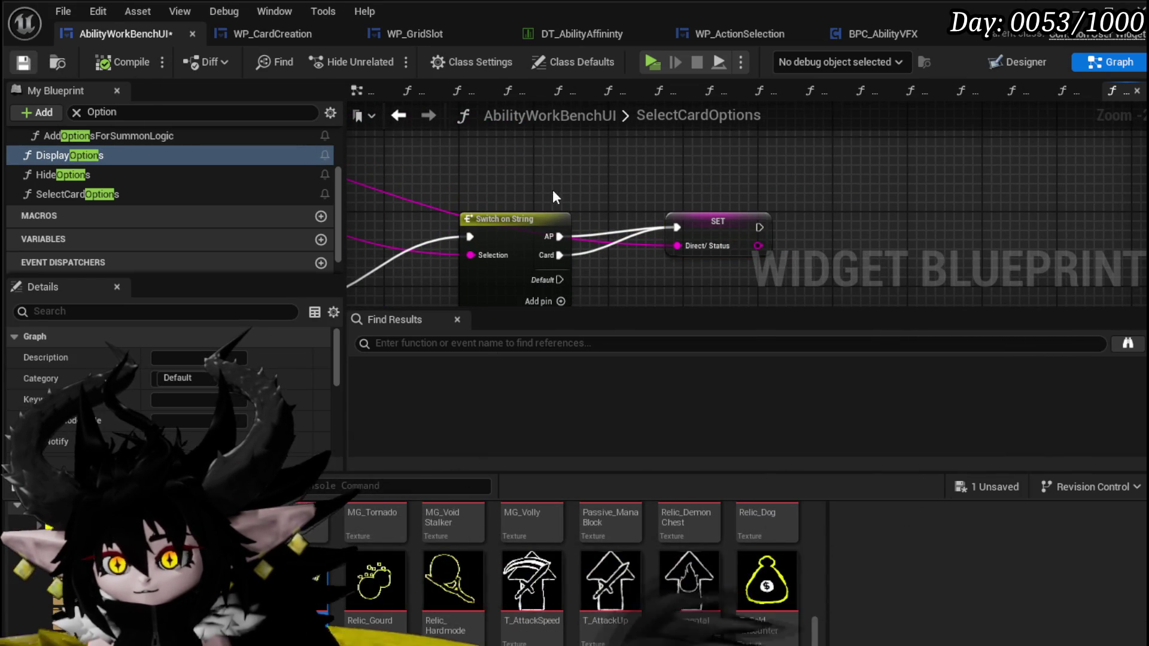
pyautogui.scroll(-3, 552, 189)
pyautogui.moveTo(552, 189); pyautogui.dragTo(862, 238)
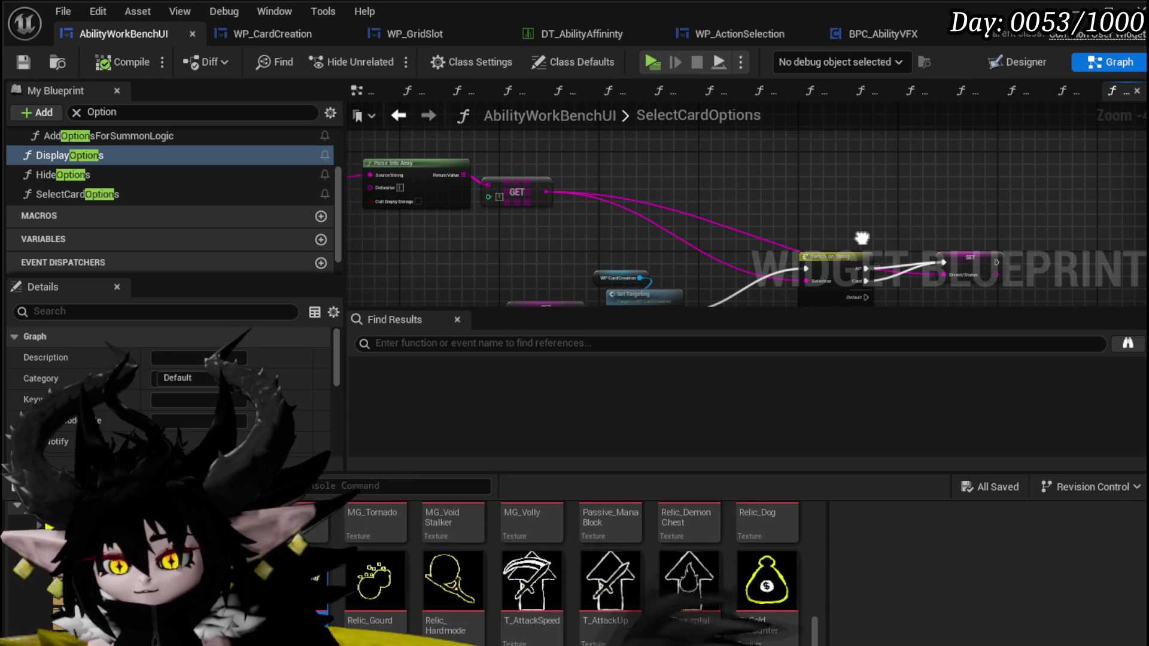
pyautogui.scroll(2, 443, 211)
pyautogui.moveTo(519, 231); pyautogui.dragTo(716, 221)
pyautogui.scroll(-3, 716, 222)
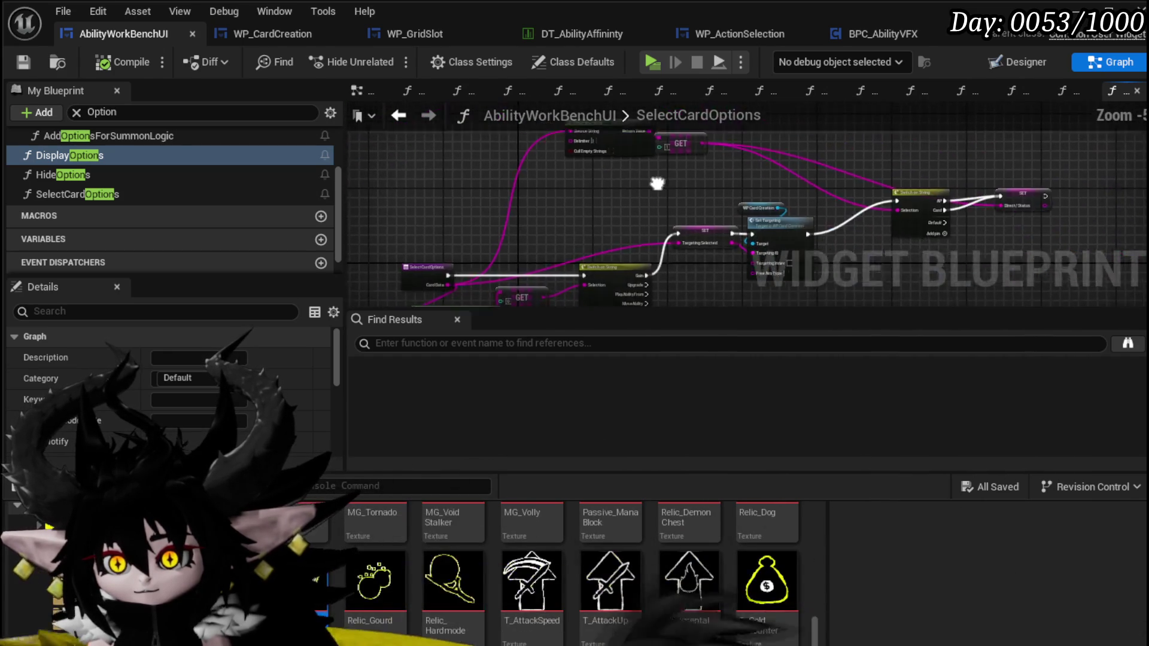
pyautogui.moveTo(649, 189)
pyautogui.mouseDown()
pyautogui.moveTo(558, 202)
pyautogui.moveTo(526, 219)
pyautogui.moveTo(539, 200)
pyautogui.mouseUp()
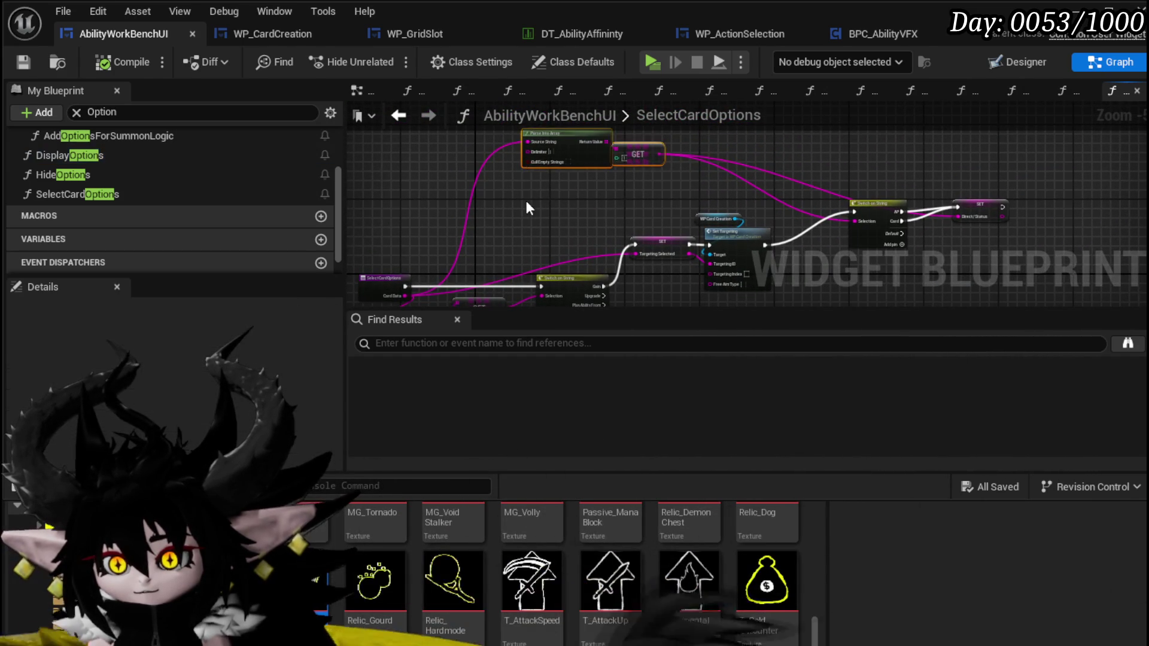
pyautogui.moveTo(684, 175); pyautogui.dragTo(498, 174)
pyautogui.click(477, 237)
pyautogui.moveTo(477, 237)
pyautogui.mouseDown()
pyautogui.moveTo(477, 211)
pyautogui.moveTo(384, 226)
pyautogui.mouseUp()
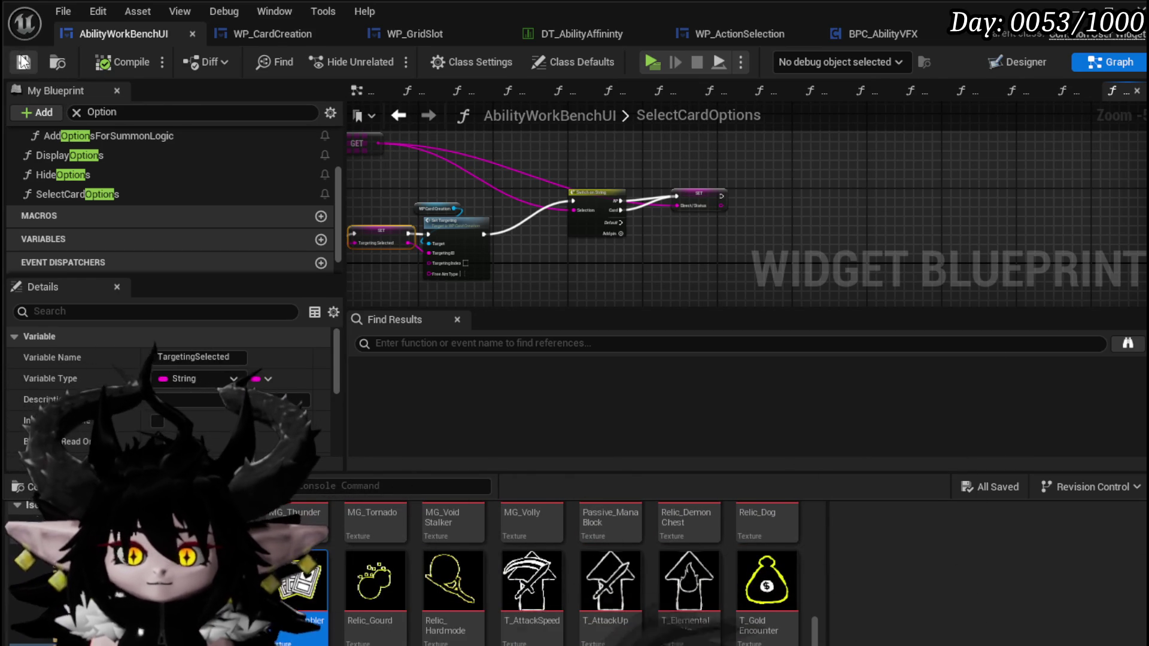
pyautogui.scroll(2, 675, 185)
pyautogui.moveTo(641, 204)
pyautogui.mouseDown()
pyautogui.moveTo(869, 191)
pyautogui.moveTo(985, 305)
pyautogui.mouseUp()
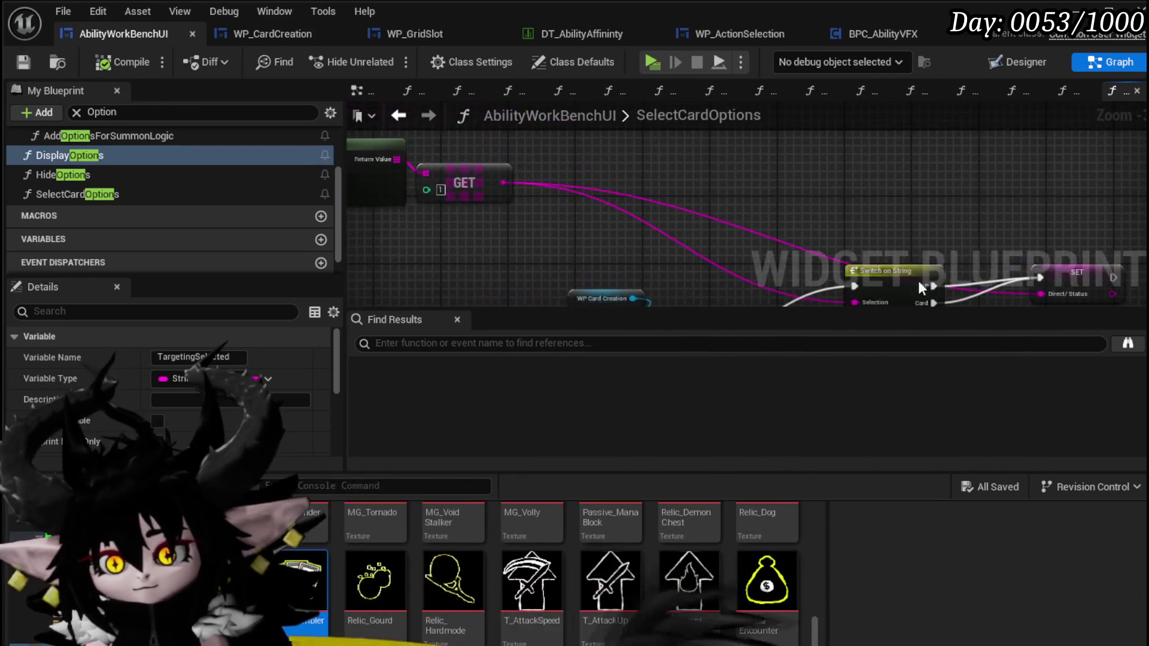
pyautogui.moveTo(546, 225); pyautogui.dragTo(738, 221)
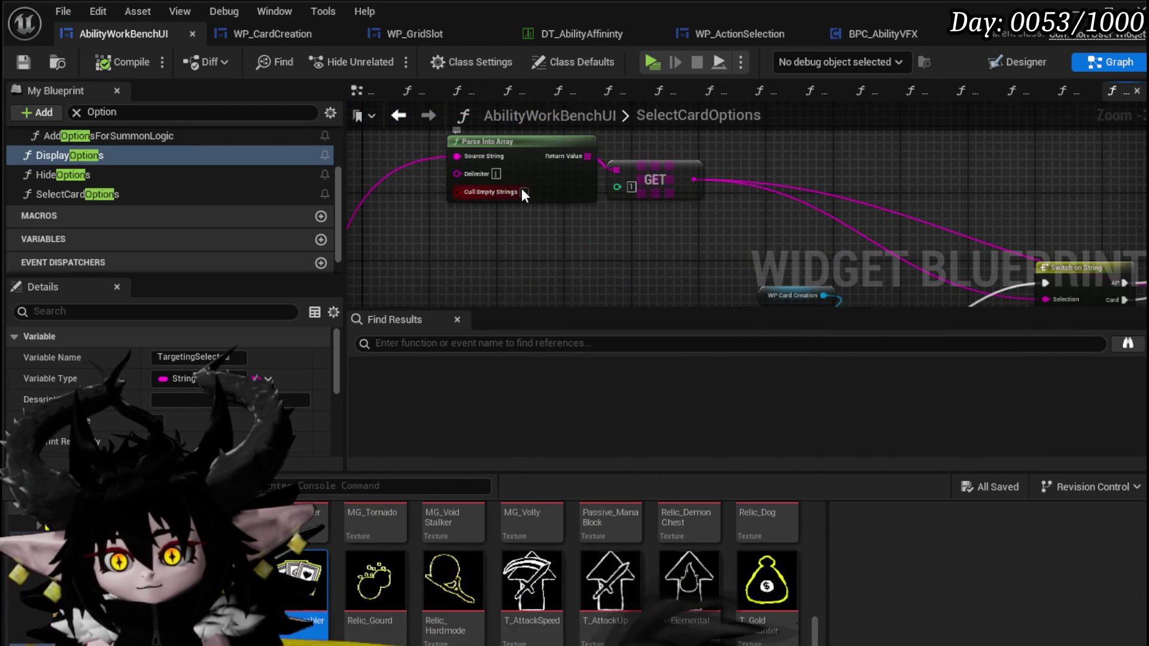
pyautogui.moveTo(583, 248)
pyautogui.mouseDown()
pyautogui.moveTo(539, 224)
pyautogui.moveTo(419, 204)
pyautogui.moveTo(468, 201)
pyautogui.moveTo(253, 233)
pyautogui.mouseUp()
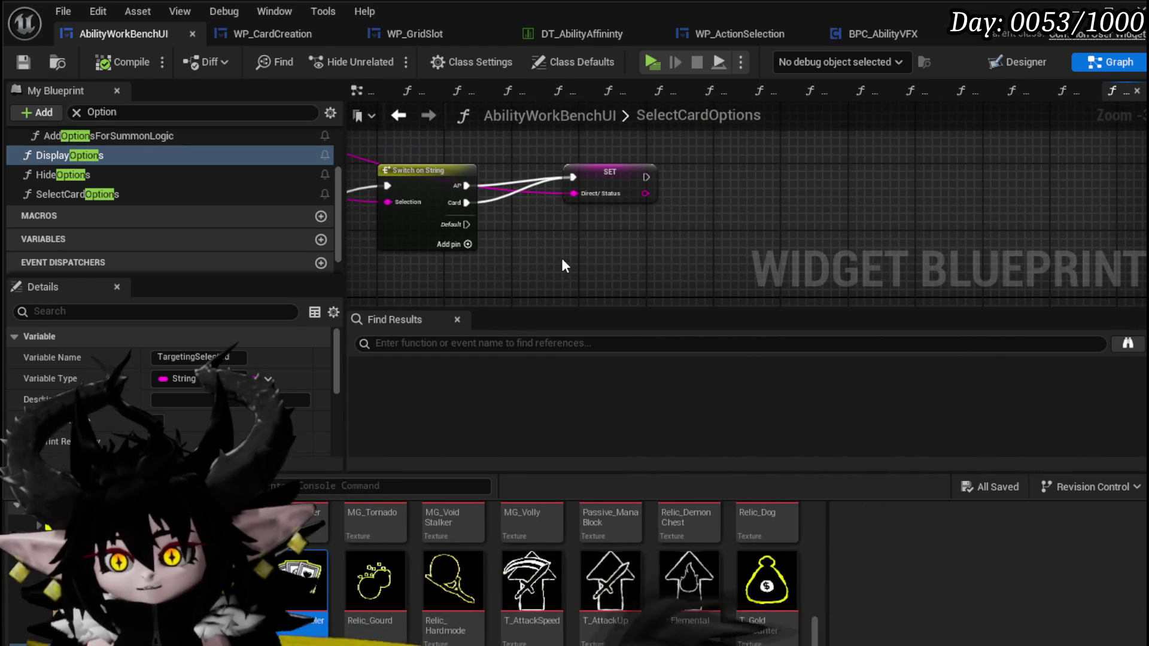
pyautogui.moveTo(561, 256)
pyautogui.mouseDown()
pyautogui.moveTo(586, 222)
pyautogui.moveTo(918, 214)
pyautogui.mouseUp()
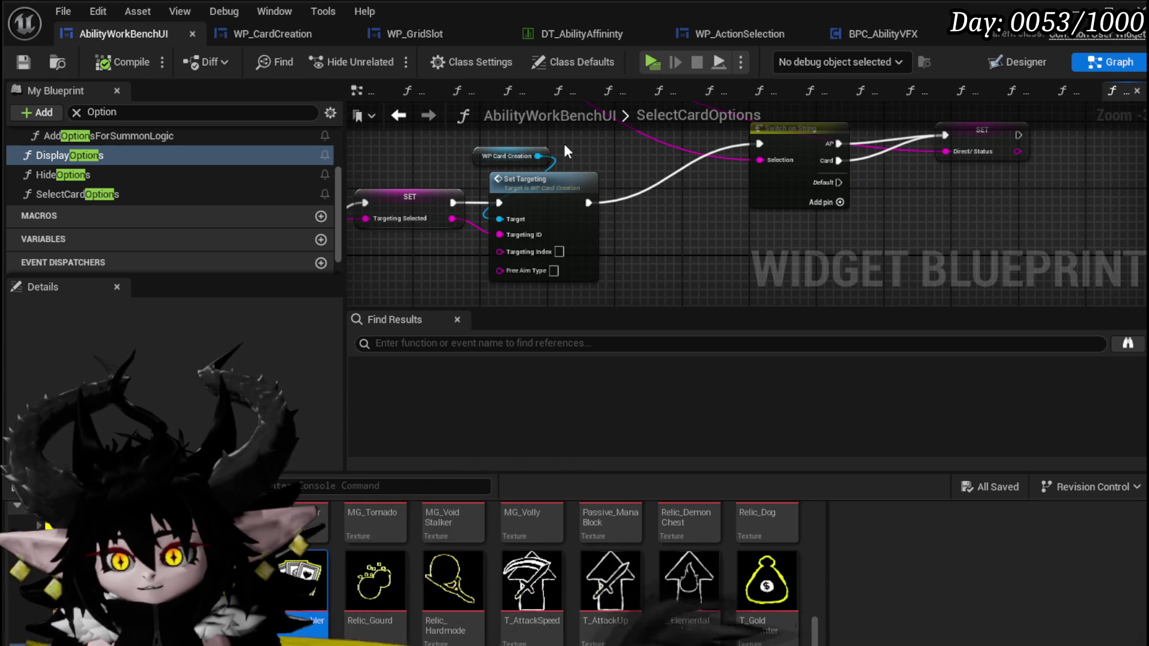
pyautogui.click(542, 156)
# Step: Place the WP Card Creation reference beside the setter and add a Set Type call on it
pyautogui.hotkey('ctrl', 'x')
pyautogui.moveTo(675, 173); pyautogui.dragTo(386, 267)
pyautogui.hotkey('ctrl', 'v')
pyautogui.moveTo(811, 200); pyautogui.dragTo(810, 200)
pyautogui.write('Set')
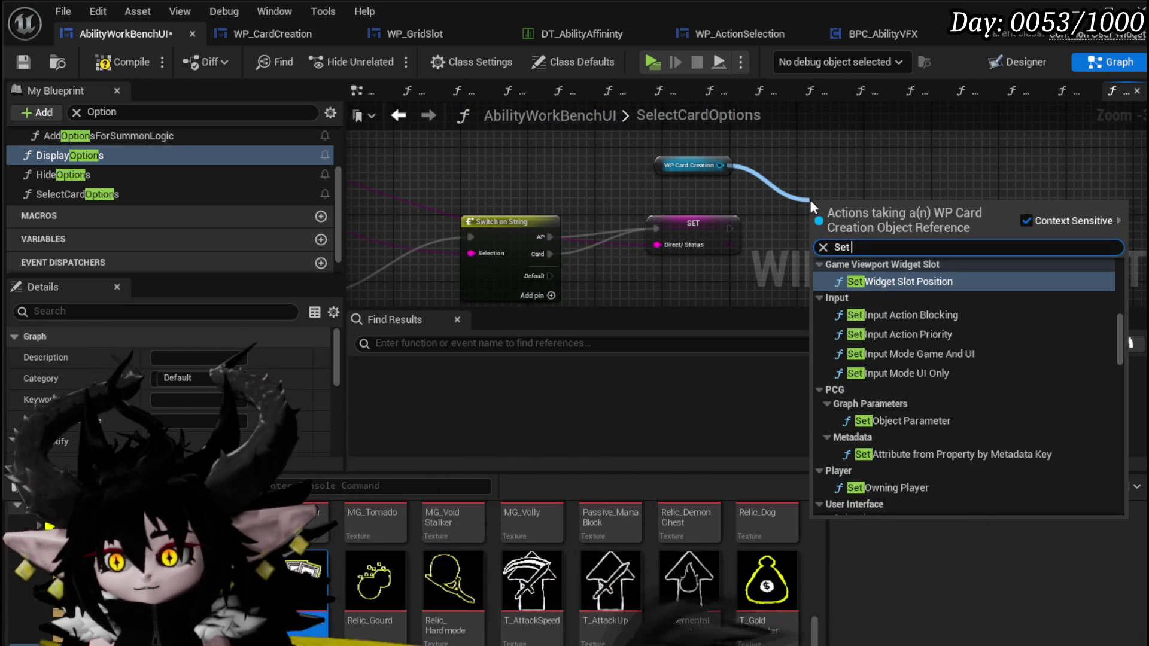
pyautogui.write(' Type')
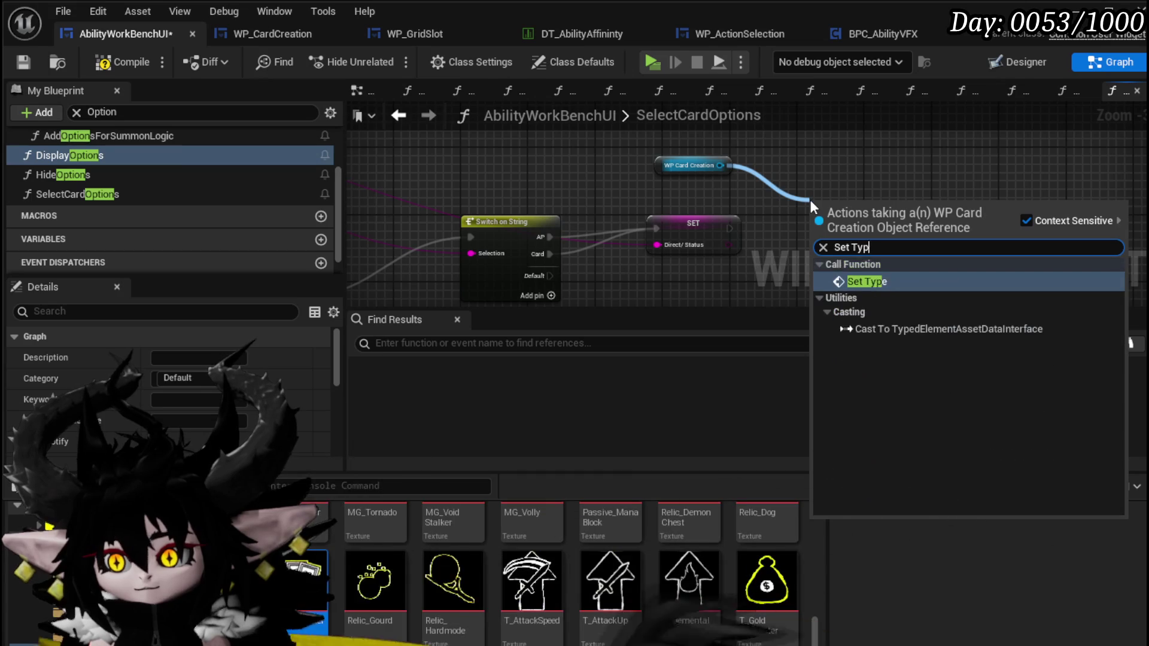
pyautogui.click(886, 279)
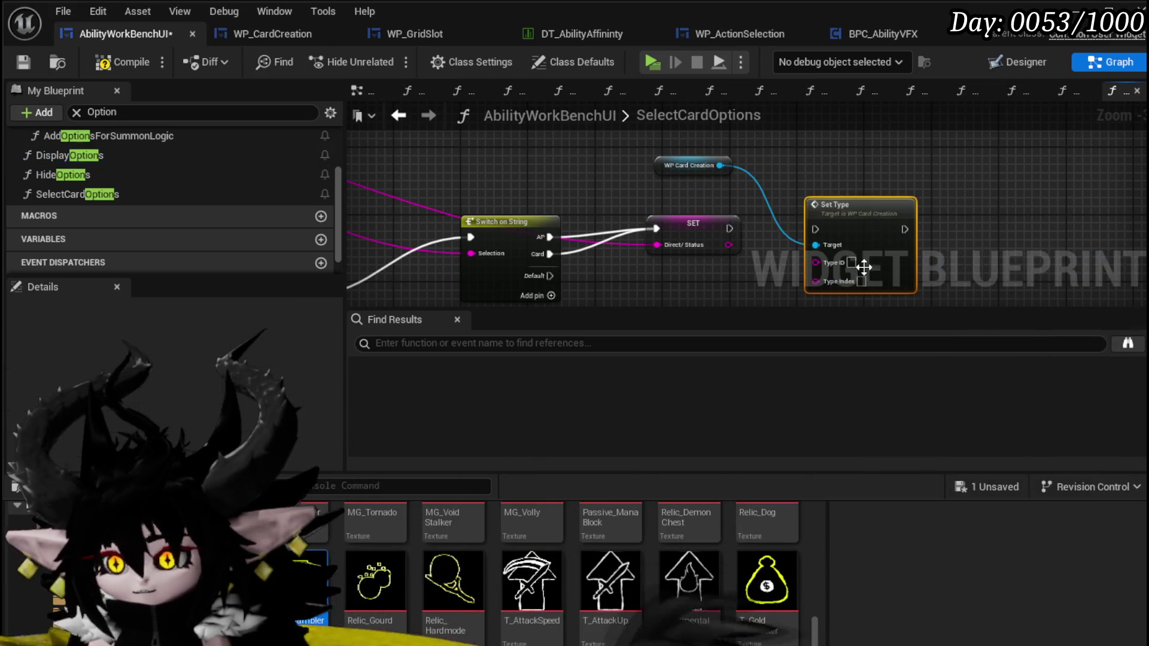
# Step: Wire Direct/Status into Type ID, chain Set Type after the setter, save, and open SetType
pyautogui.moveTo(729, 245); pyautogui.dragTo(821, 260)
pyautogui.moveTo(619, 222); pyautogui.dragTo(713, 220)
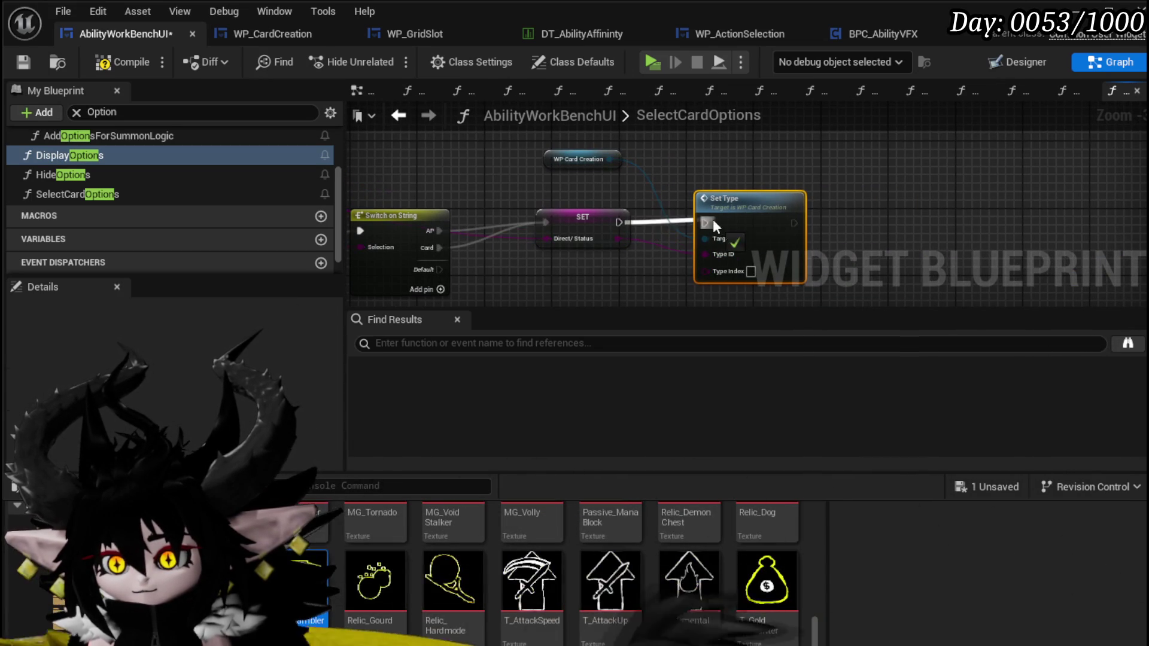
pyautogui.click(638, 278)
pyautogui.moveTo(639, 276)
pyautogui.mouseDown()
pyautogui.moveTo(657, 220)
pyautogui.moveTo(664, 228)
pyautogui.mouseUp()
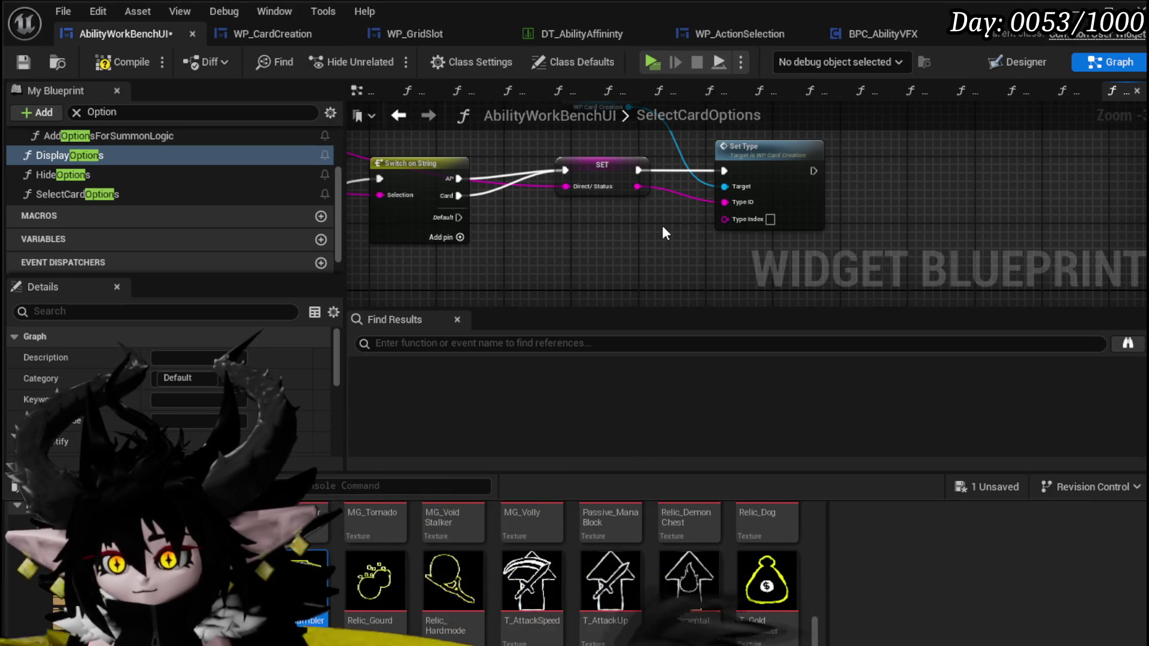
pyautogui.moveTo(662, 225); pyautogui.dragTo(608, 236)
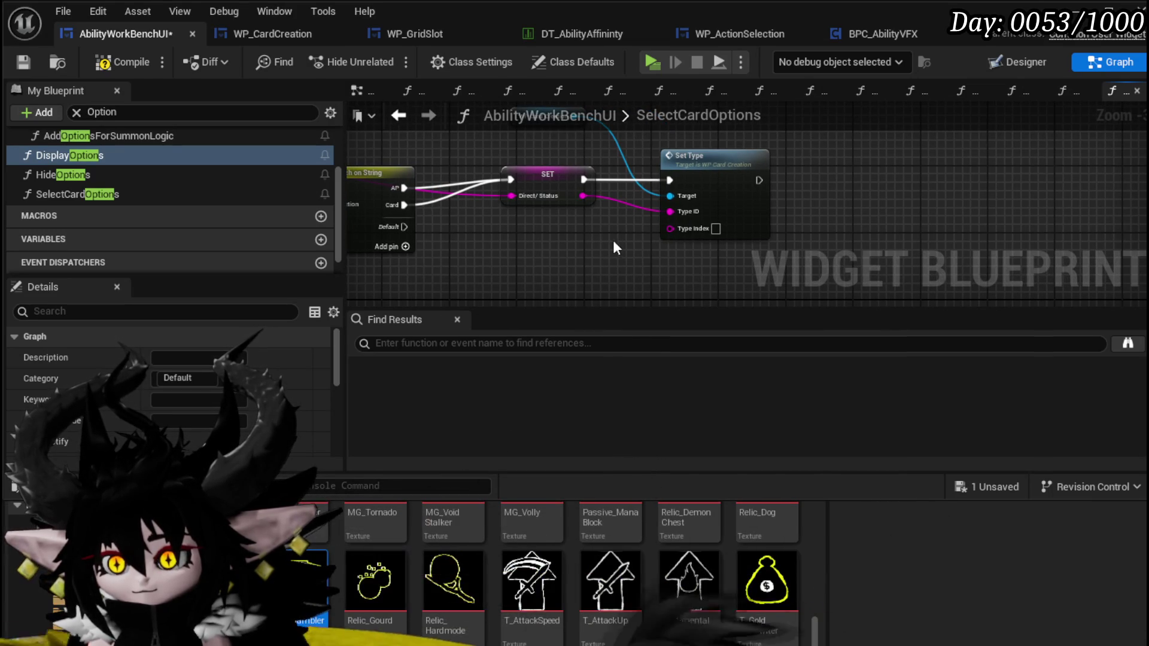
pyautogui.click(24, 62)
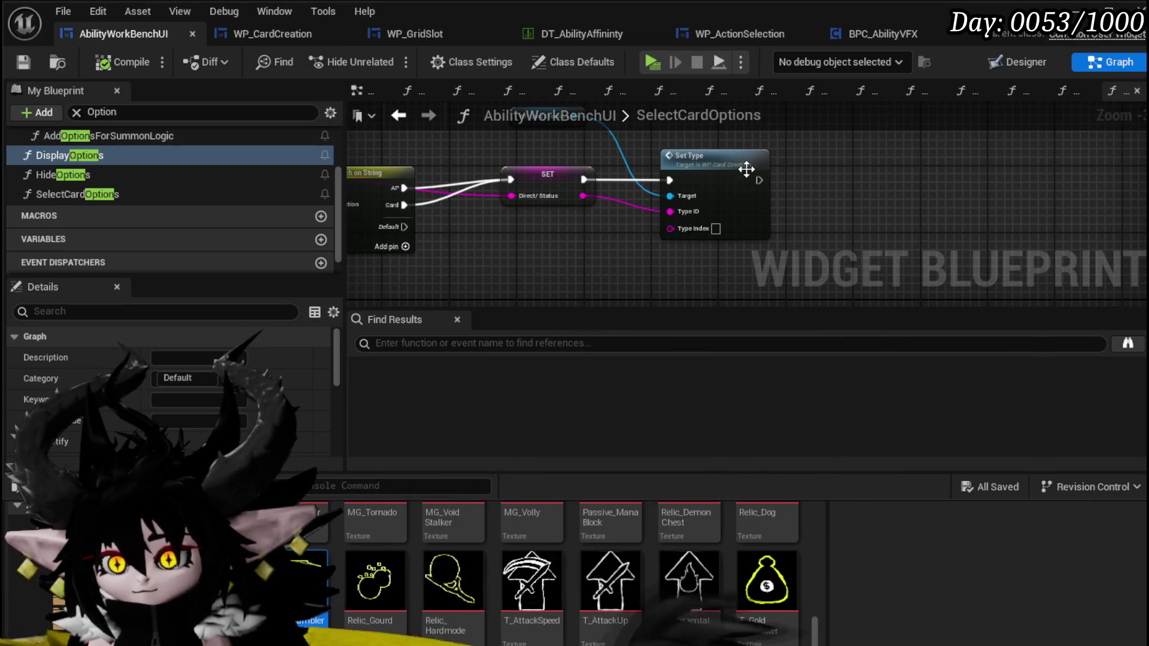
pyautogui.doubleClick(719, 160)
# Step: Rename the SetType switch's Card case to AP and its Case_0 case to Card
pyautogui.click(598, 252)
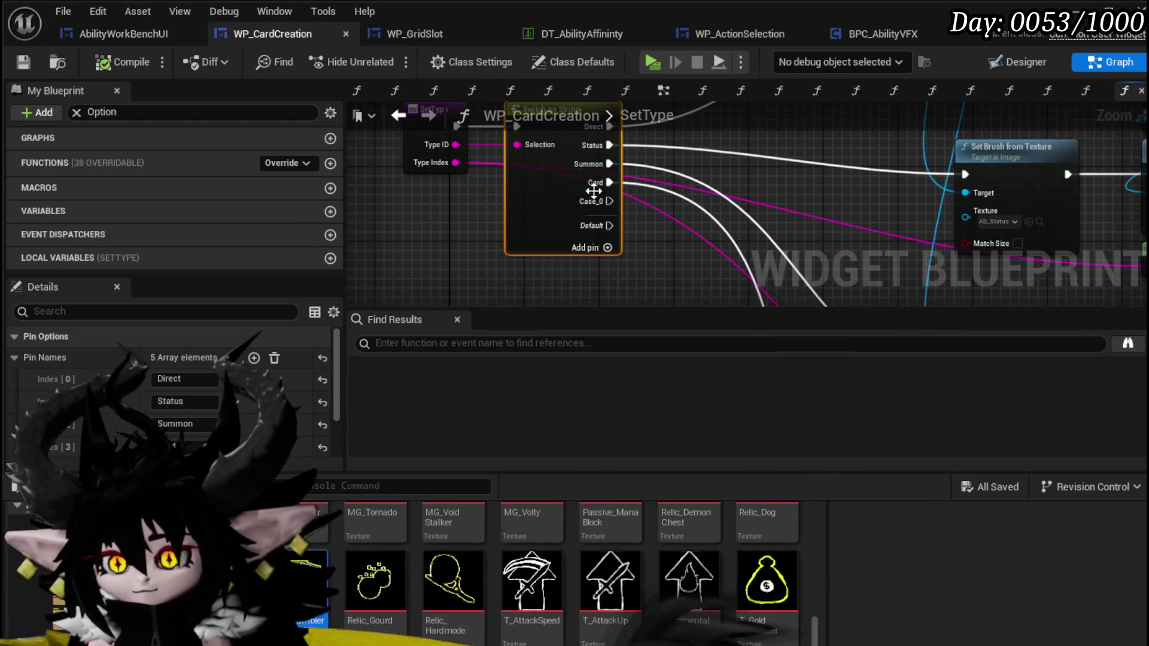
pyautogui.scroll(-2, 198, 419)
pyautogui.click(180, 379)
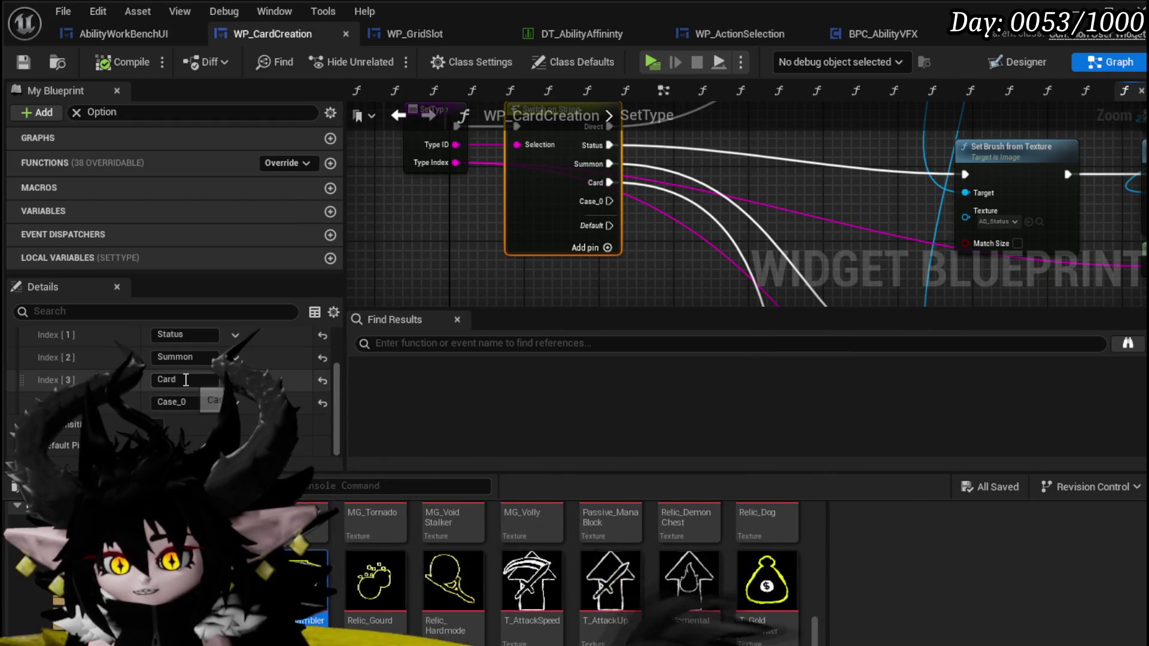
pyautogui.write('AP')
pyautogui.press('Return')
pyautogui.click(165, 396)
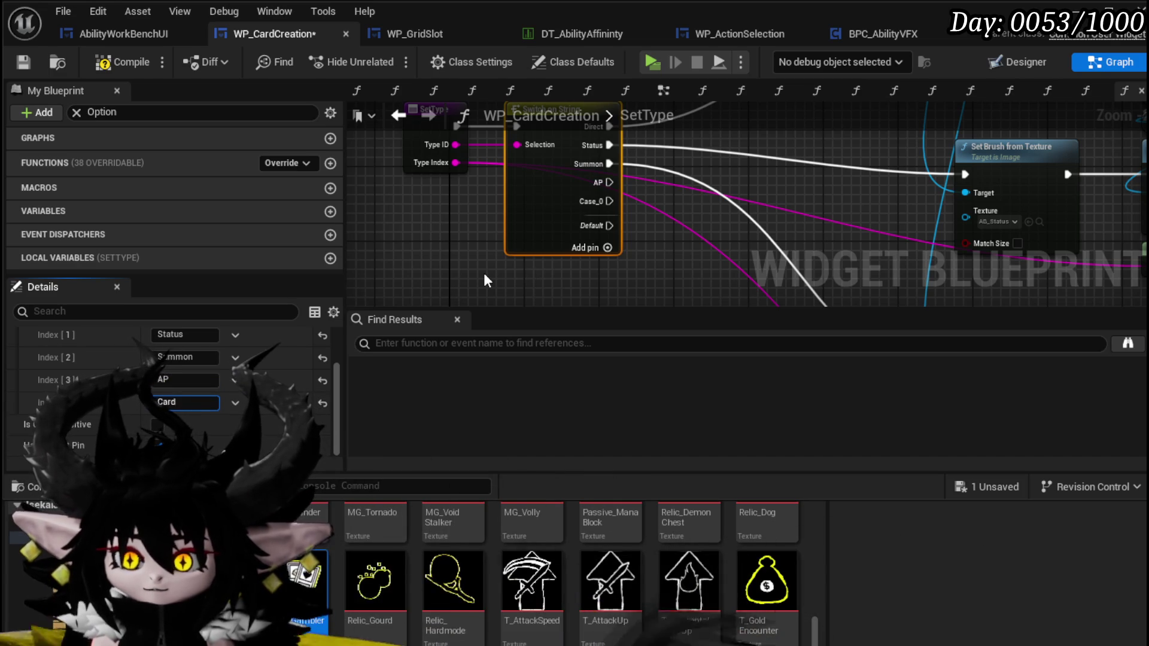
pyautogui.press('Return')
pyautogui.scroll(-1, 483, 273)
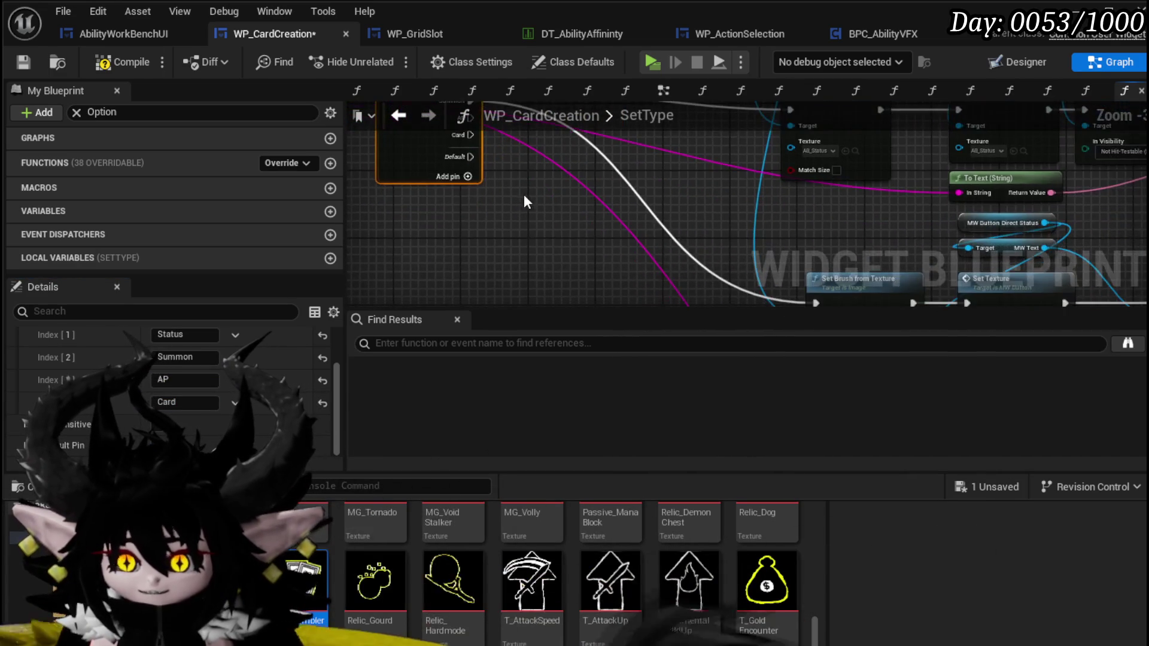
pyautogui.moveTo(462, 196)
pyautogui.mouseDown()
pyautogui.moveTo(502, 344)
pyautogui.moveTo(730, 255)
pyautogui.moveTo(737, 302)
pyautogui.moveTo(838, 236)
pyautogui.moveTo(777, 266)
pyautogui.mouseUp()
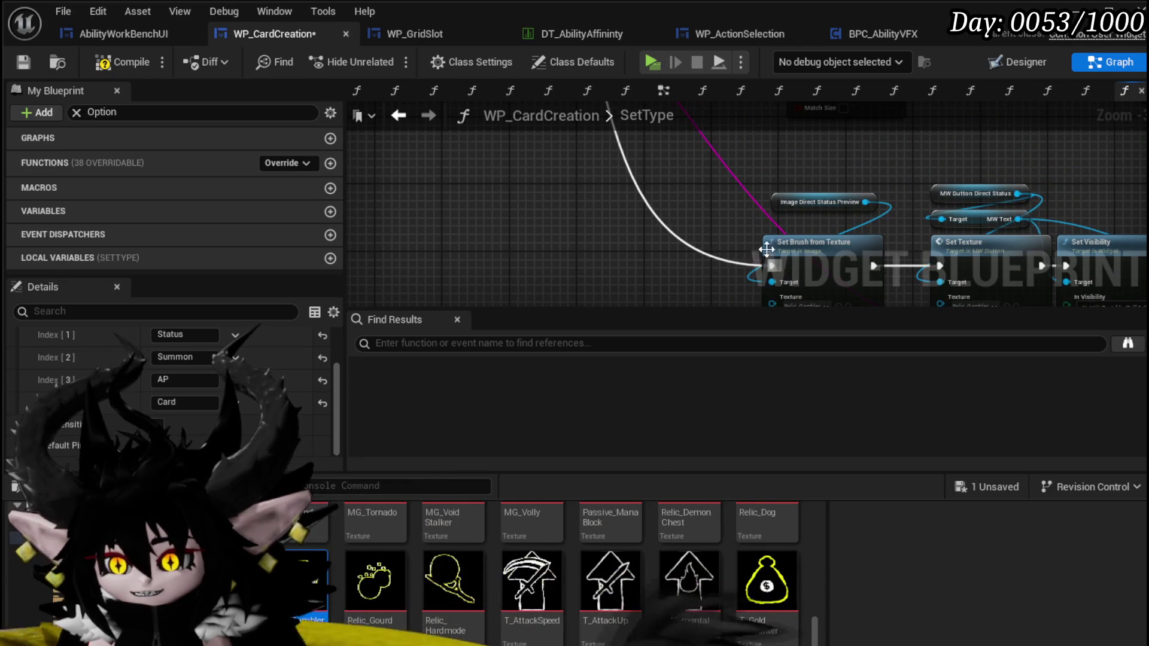
# Step: Duplicate the row of setter nodes and place the copy beneath the original
pyautogui.scroll(-3, 676, 273)
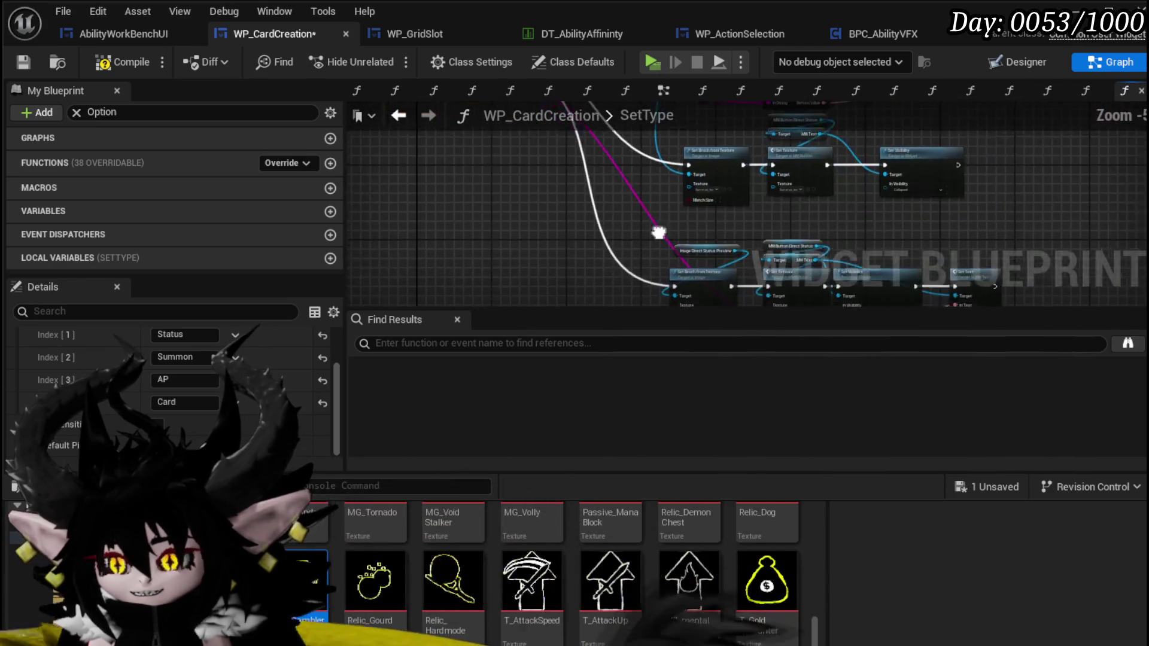
pyautogui.moveTo(907, 149); pyautogui.dragTo(907, 150)
pyautogui.moveTo(788, 177); pyautogui.dragTo(735, 256)
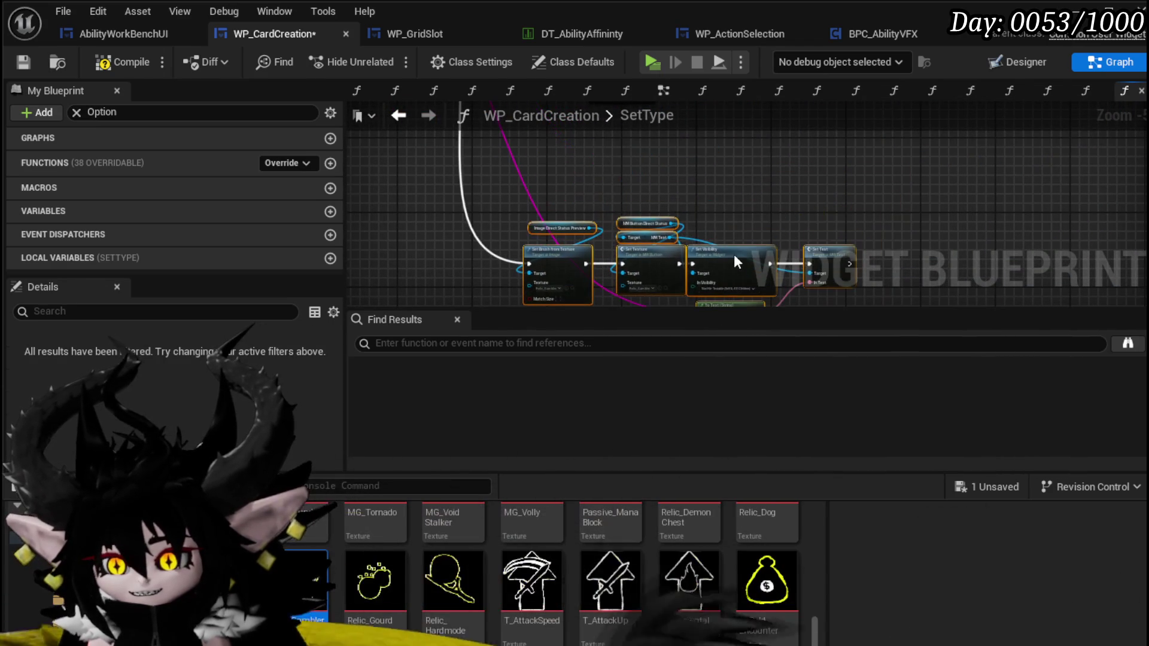
pyautogui.moveTo(522, 210); pyautogui.dragTo(829, 258)
pyautogui.hotkey('ctrl', 'w')
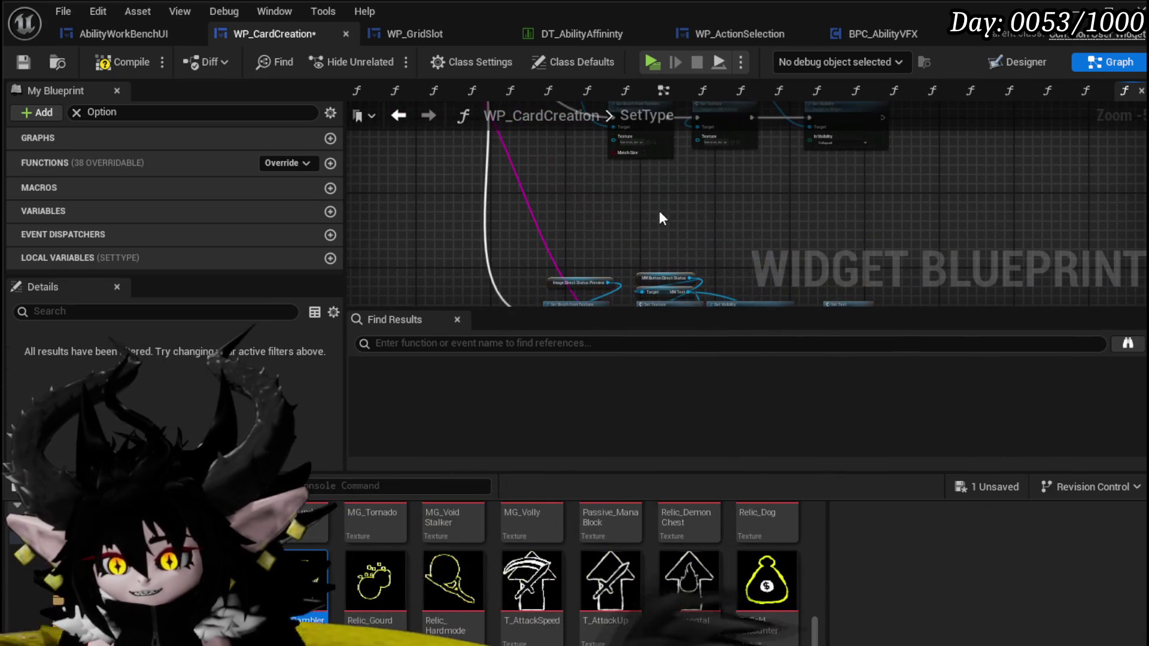
pyautogui.moveTo(660, 211); pyautogui.dragTo(696, 221)
# Step: Link a switch case output to the copied Set Brush from Texture node
pyautogui.scroll(3, 604, 266)
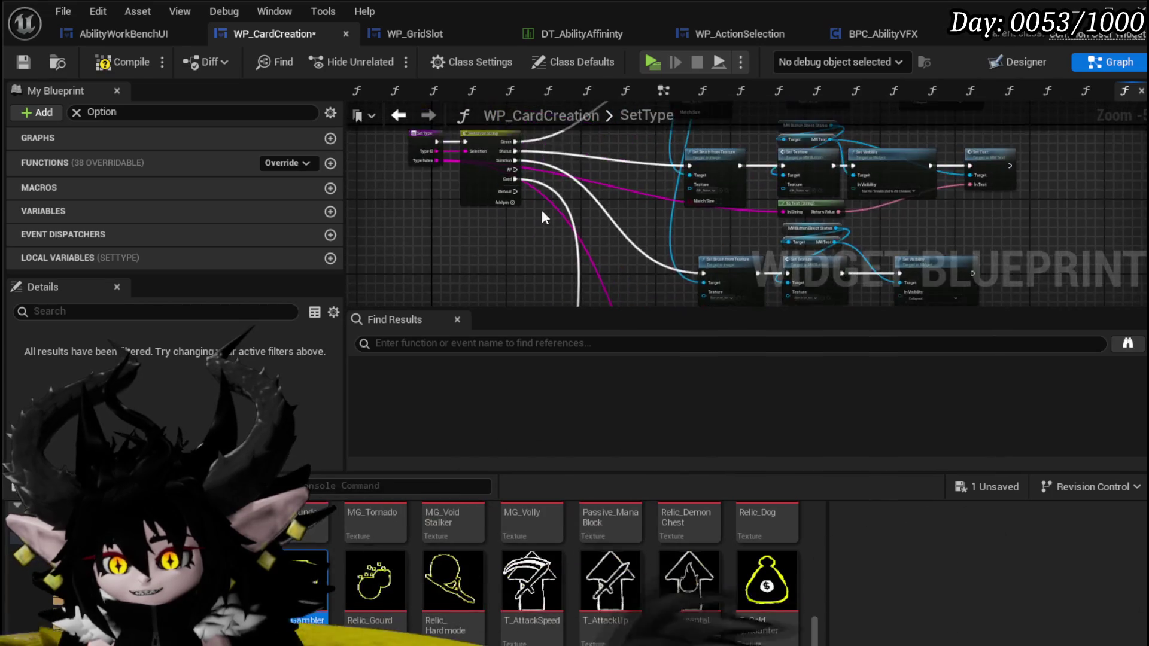
pyautogui.moveTo(493, 155)
pyautogui.mouseDown()
pyautogui.moveTo(757, 415)
pyautogui.moveTo(785, 135)
pyautogui.moveTo(738, 207)
pyautogui.mouseUp()
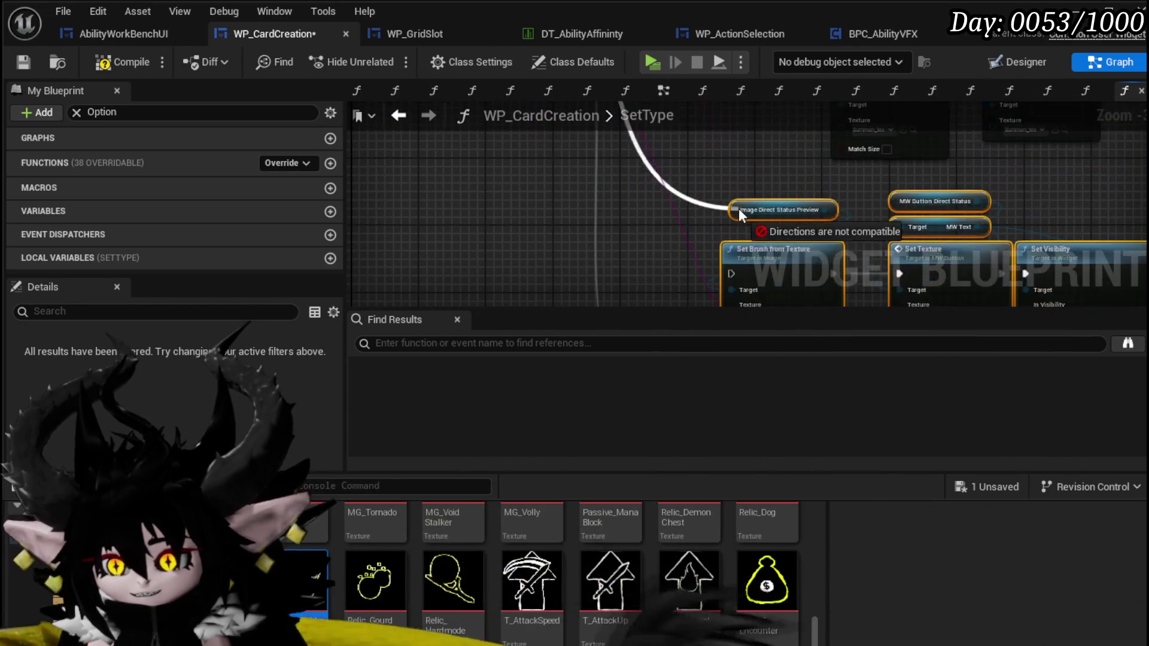
pyautogui.moveTo(734, 271); pyautogui.dragTo(735, 273)
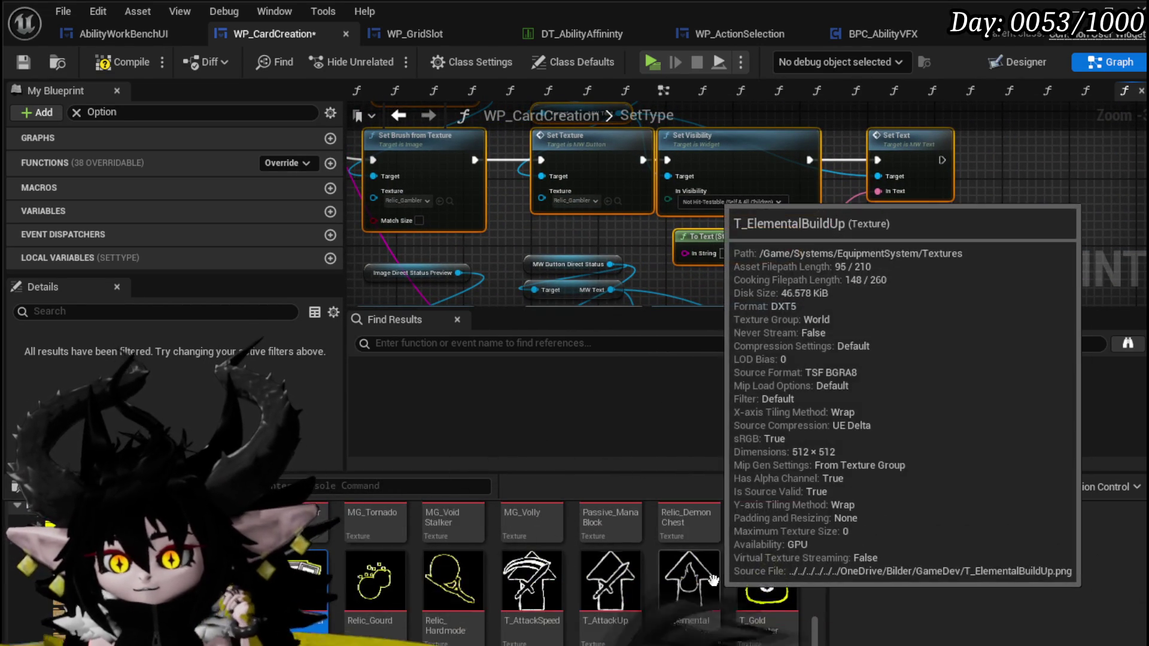
pyautogui.scroll(-5, 731, 576)
pyautogui.scroll(-5, 730, 576)
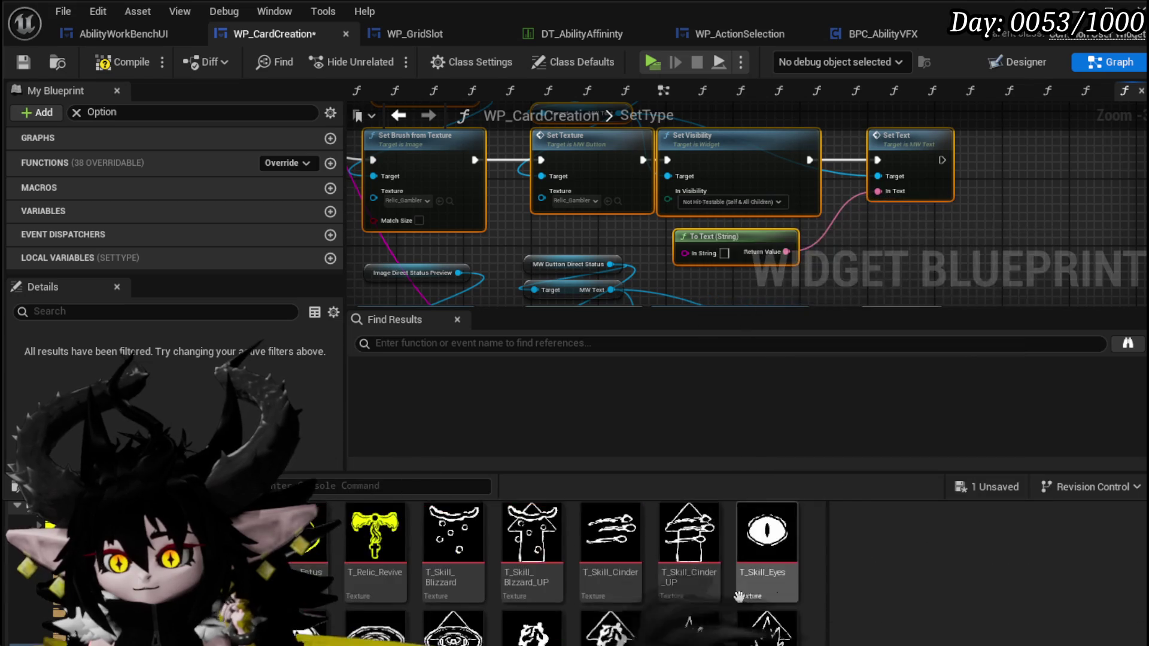
pyautogui.moveTo(777, 558)
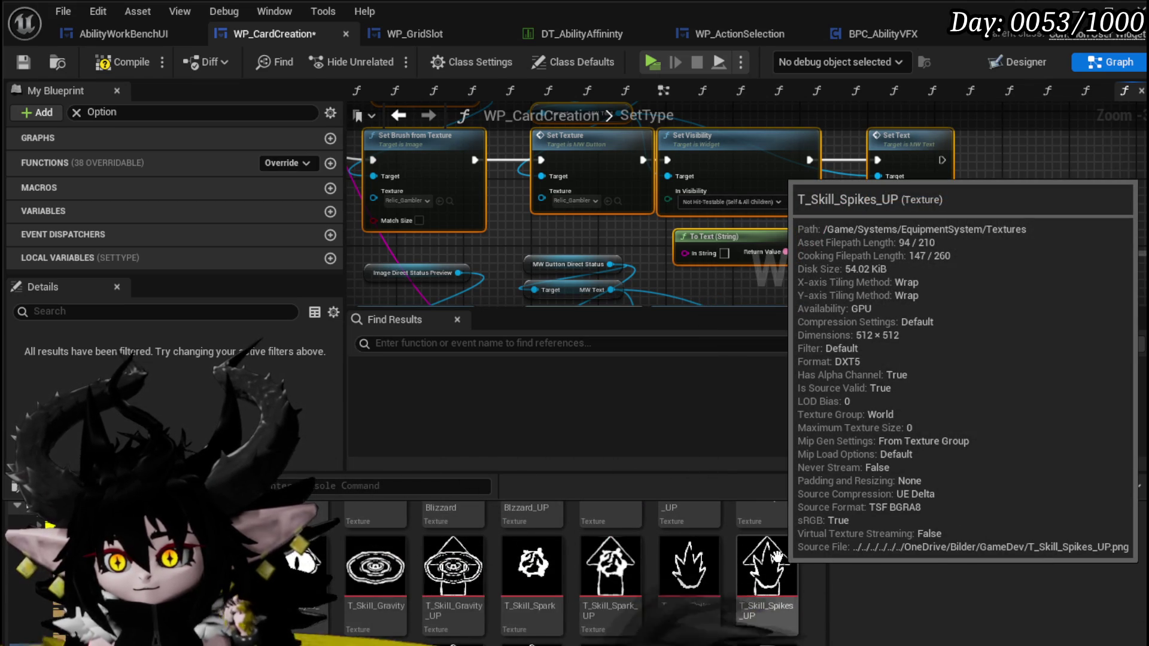
# Step: Feed a value into the upper row's To Text input
pyautogui.moveTo(508, 236)
pyautogui.mouseDown()
pyautogui.moveTo(640, 246)
pyautogui.moveTo(583, 262)
pyautogui.mouseUp()
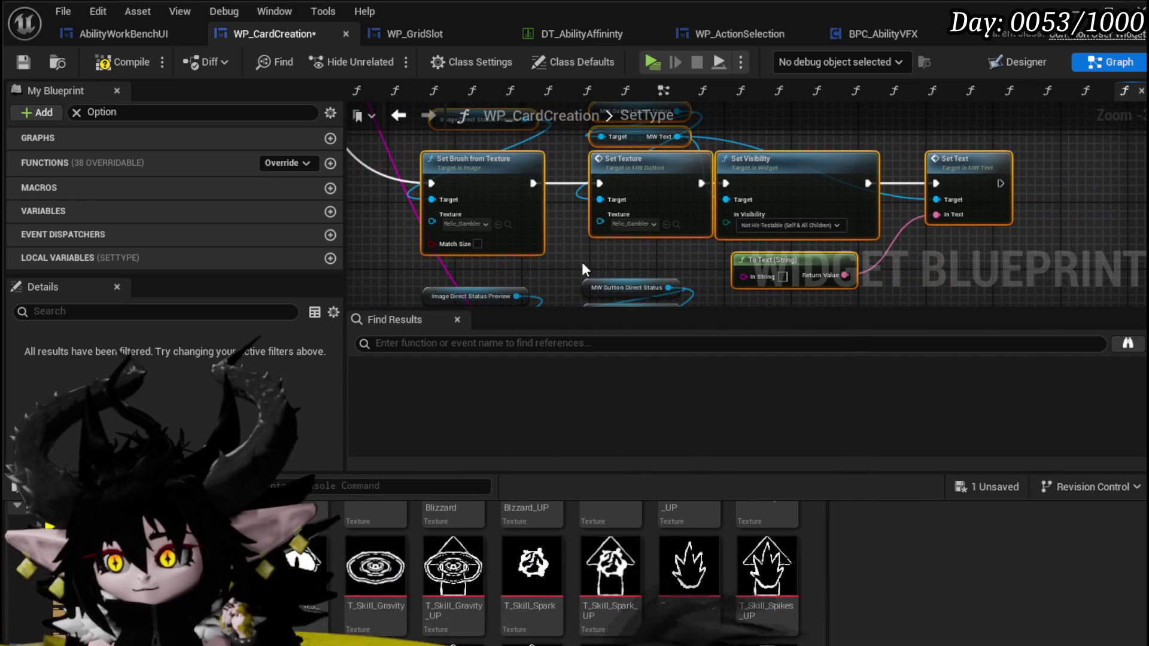
pyautogui.scroll(-2, 582, 261)
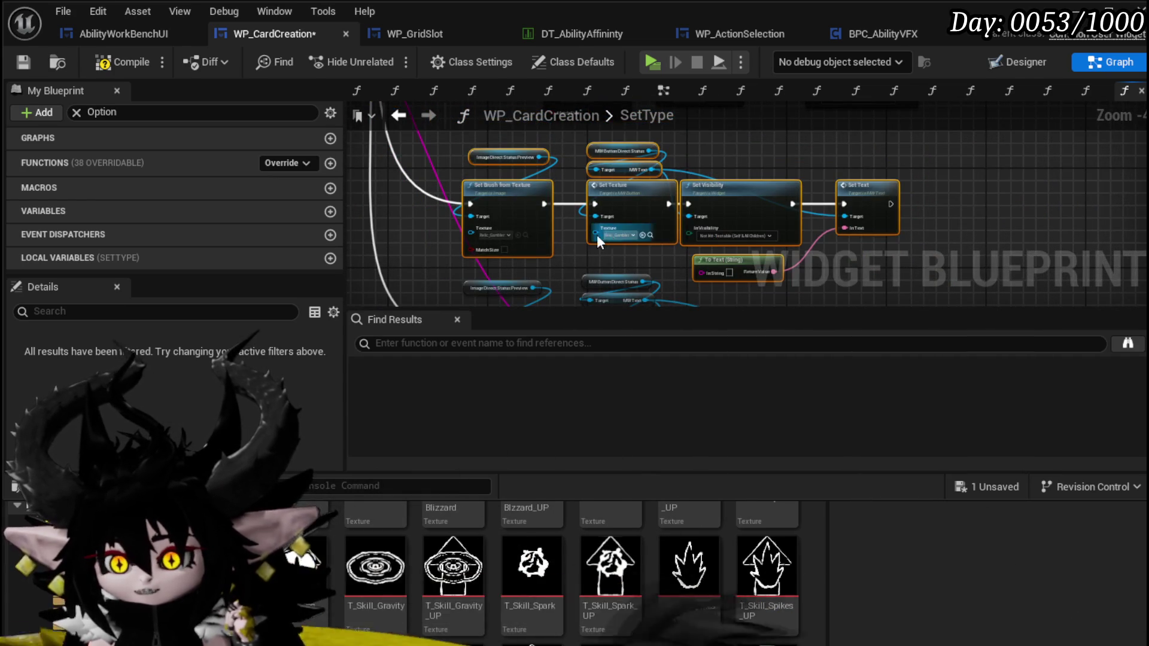
pyautogui.moveTo(581, 261); pyautogui.dragTo(608, 259)
pyautogui.scroll(2, 523, 208)
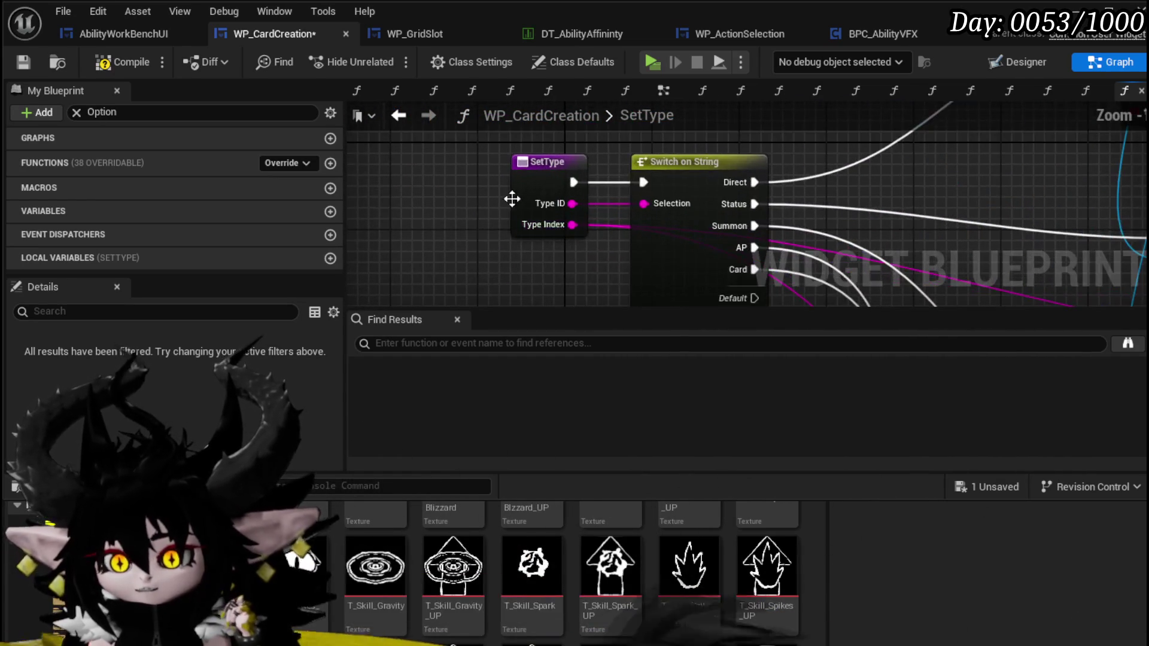
pyautogui.moveTo(527, 298)
pyautogui.mouseDown()
pyautogui.moveTo(434, 175)
pyautogui.moveTo(484, 199)
pyautogui.mouseUp()
pyautogui.scroll(4, 483, 199)
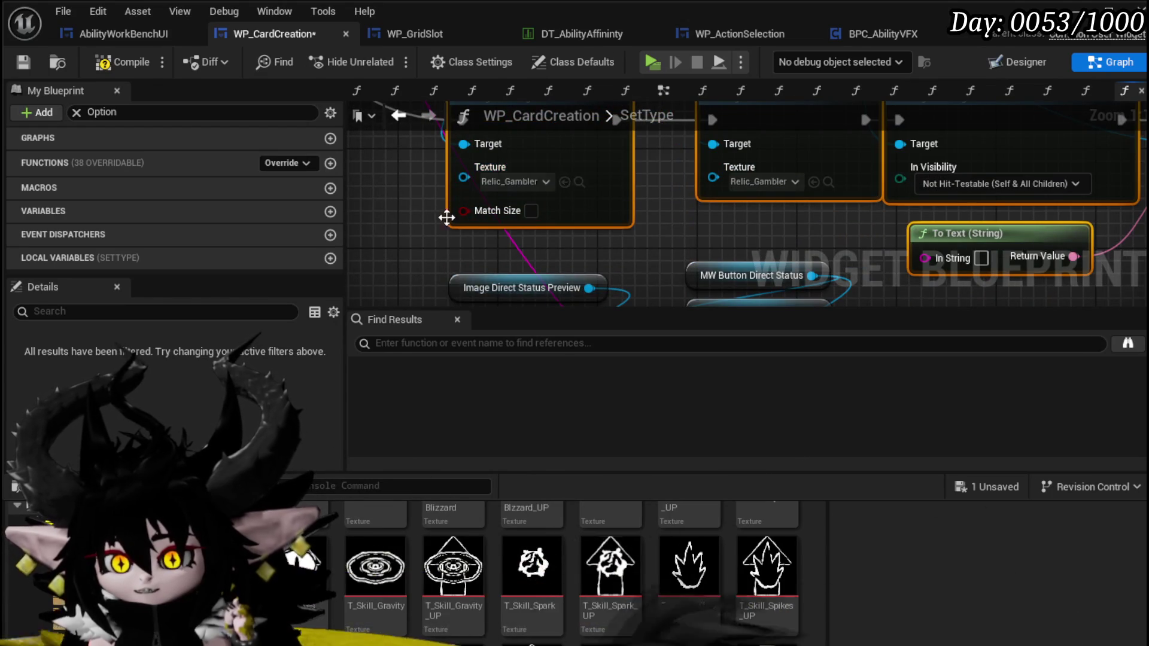
pyautogui.scroll(-4, 527, 145)
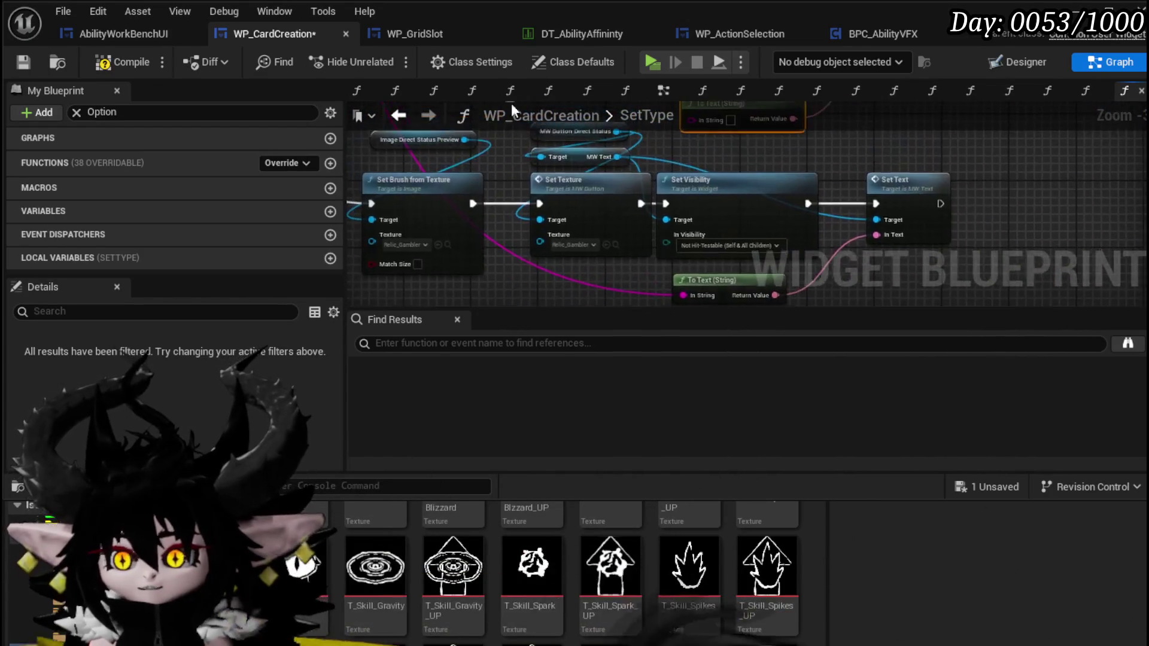
pyautogui.moveTo(686, 295)
pyautogui.mouseDown()
pyautogui.moveTo(690, 124)
pyautogui.moveTo(695, 182)
pyautogui.mouseUp()
# Step: Survey both setter rows and select the Set Brush through Set Text row
pyautogui.moveTo(470, 230); pyautogui.dragTo(416, 256)
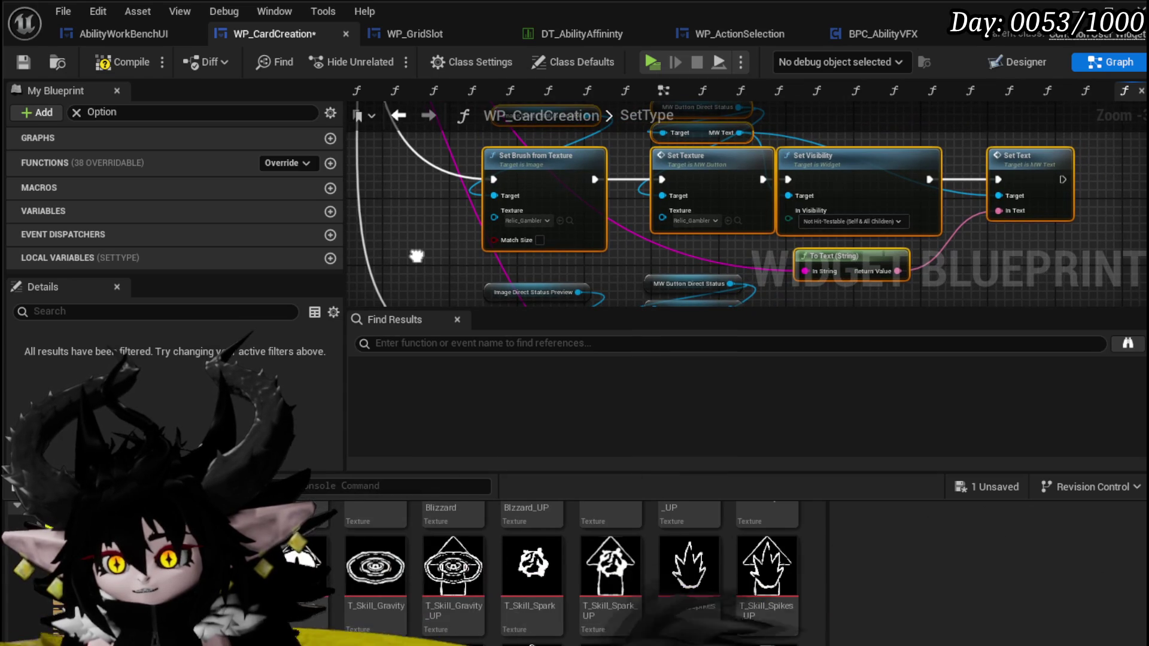
pyautogui.scroll(-3, 416, 256)
pyautogui.moveTo(466, 297); pyautogui.dragTo(566, 269)
pyautogui.scroll(2, 602, 189)
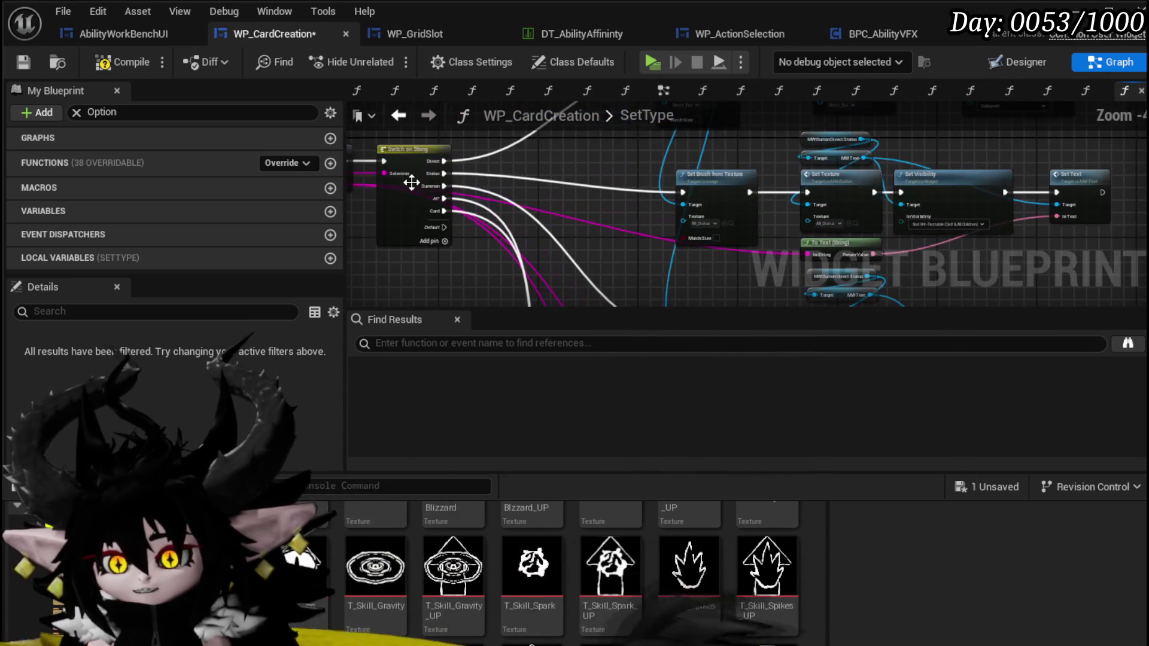
pyautogui.moveTo(545, 191); pyautogui.dragTo(628, 208)
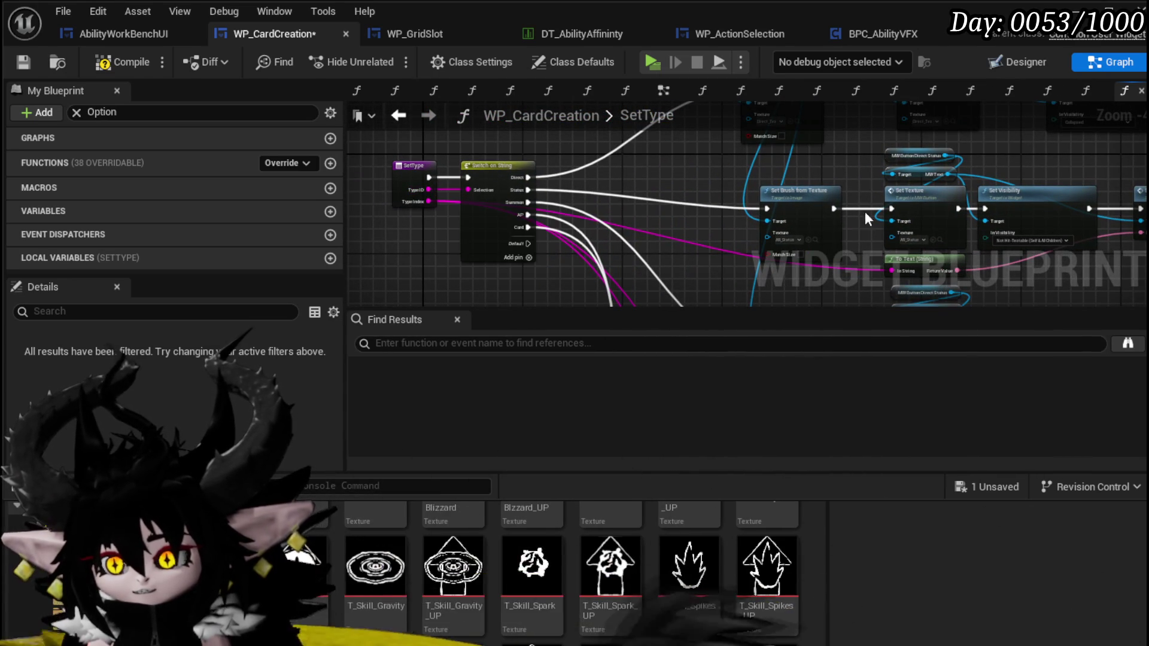
pyautogui.scroll(-2, 599, 179)
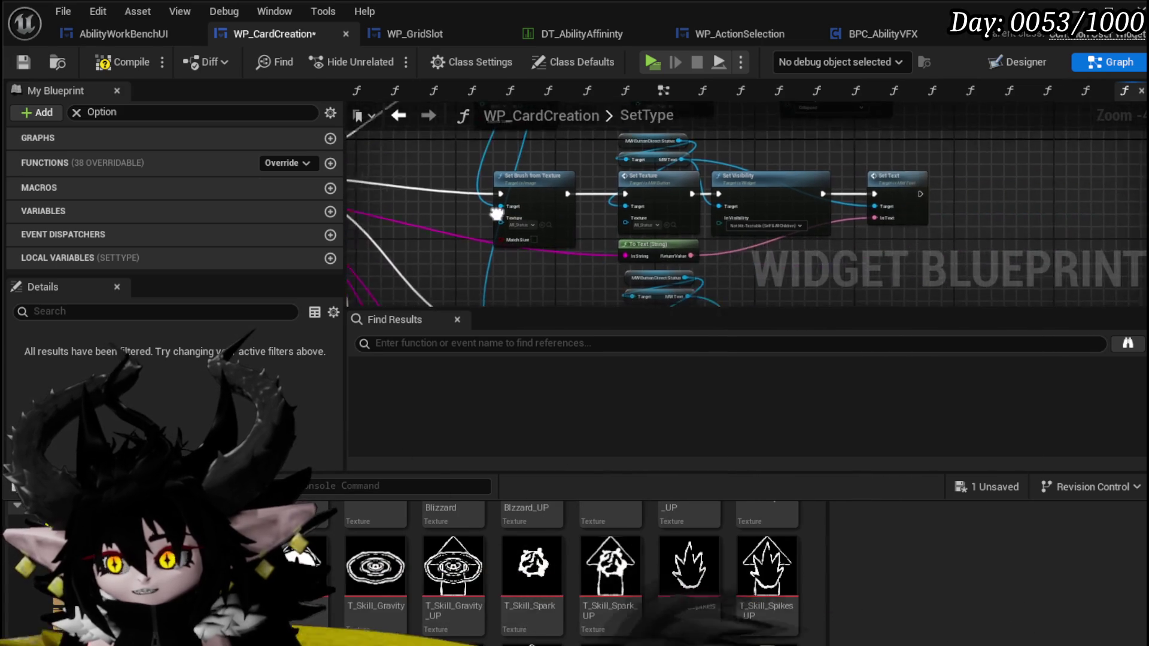
pyautogui.scroll(2, 725, 206)
pyautogui.moveTo(725, 205); pyautogui.dragTo(657, 289)
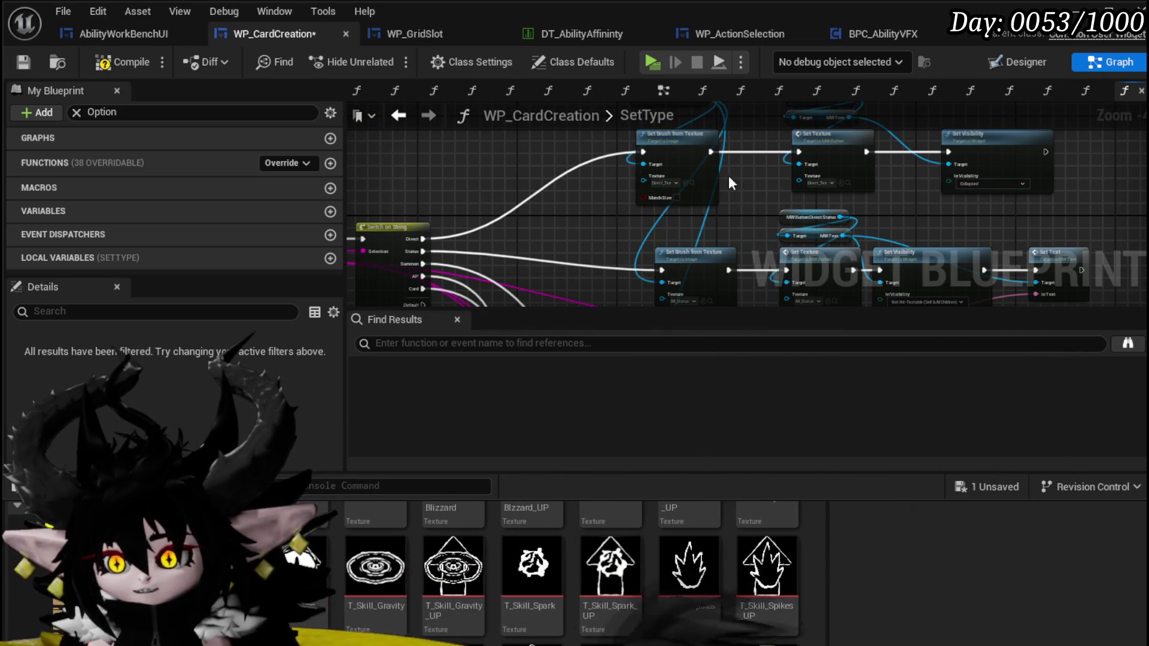
pyautogui.scroll(2, 486, 137)
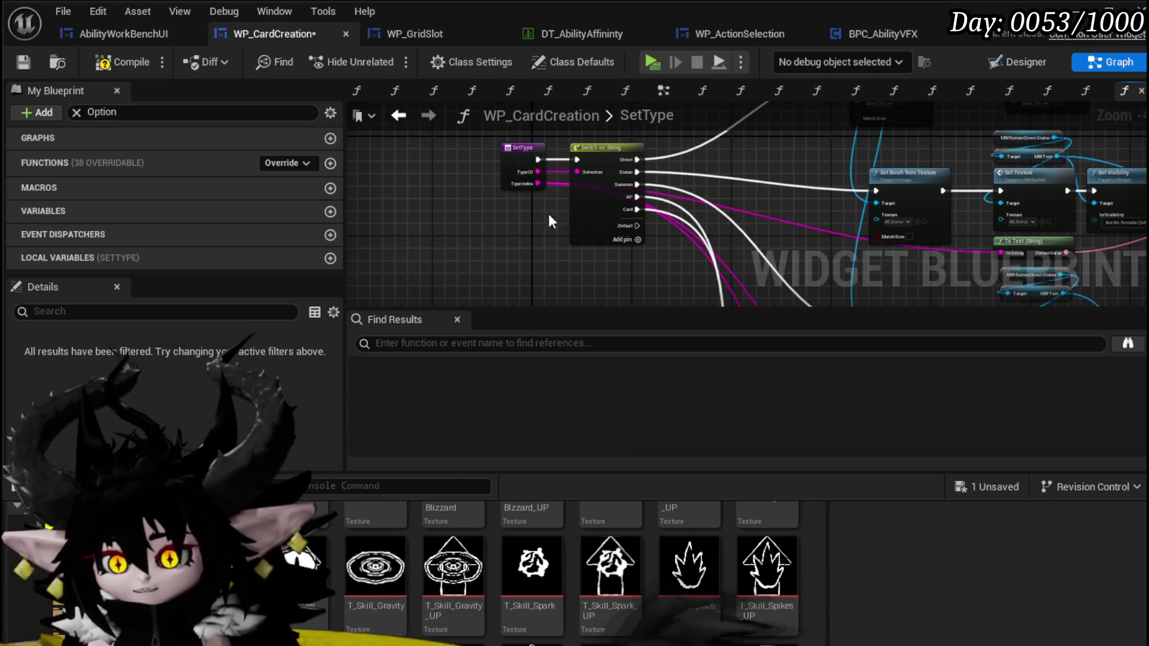
pyautogui.scroll(-2, 547, 253)
pyautogui.scroll(4, 547, 263)
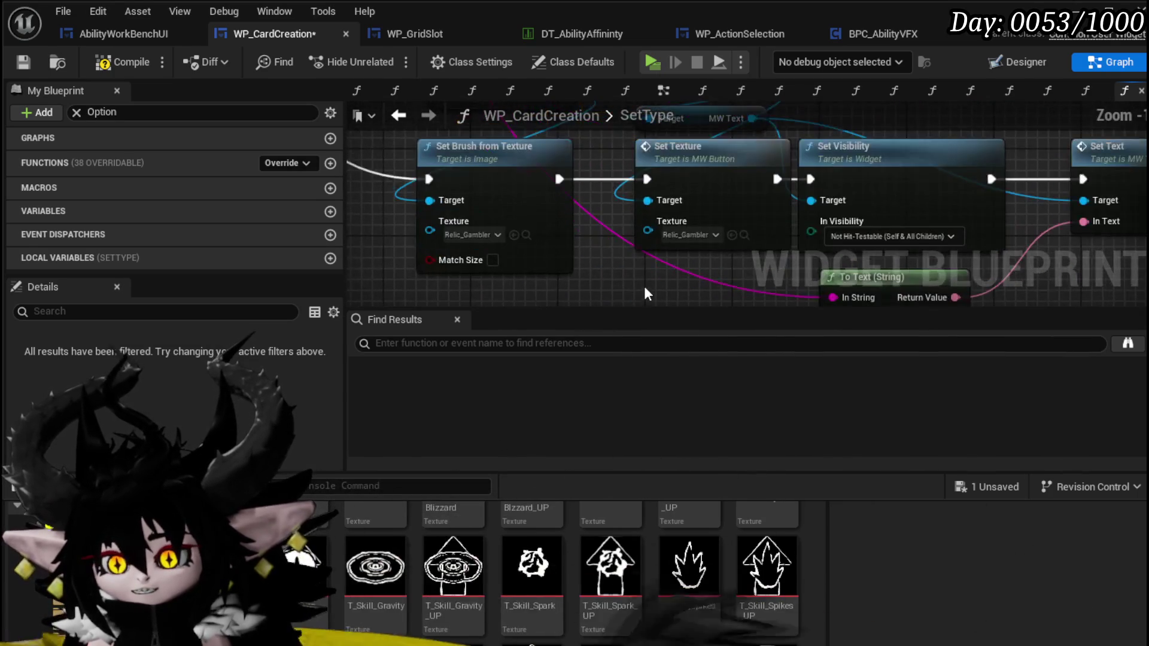
pyautogui.scroll(-2, 609, 210)
pyautogui.moveTo(609, 210)
pyautogui.mouseDown()
pyautogui.moveTo(584, 206)
pyautogui.moveTo(570, 303)
pyautogui.mouseUp()
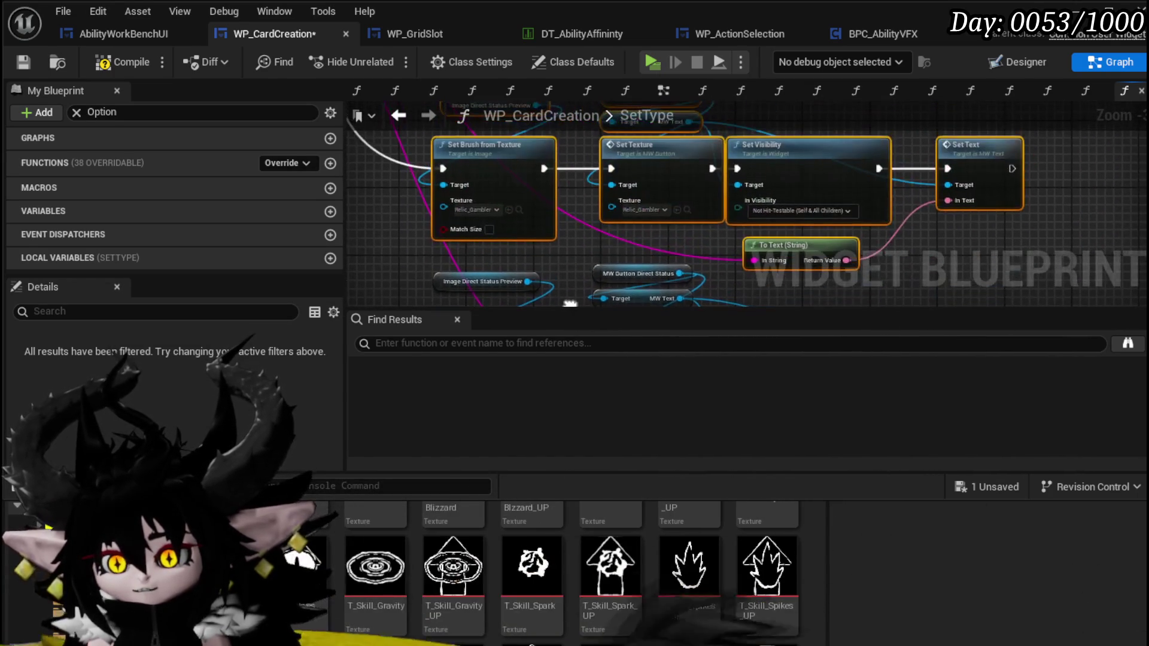
pyautogui.scroll(2, 689, 557)
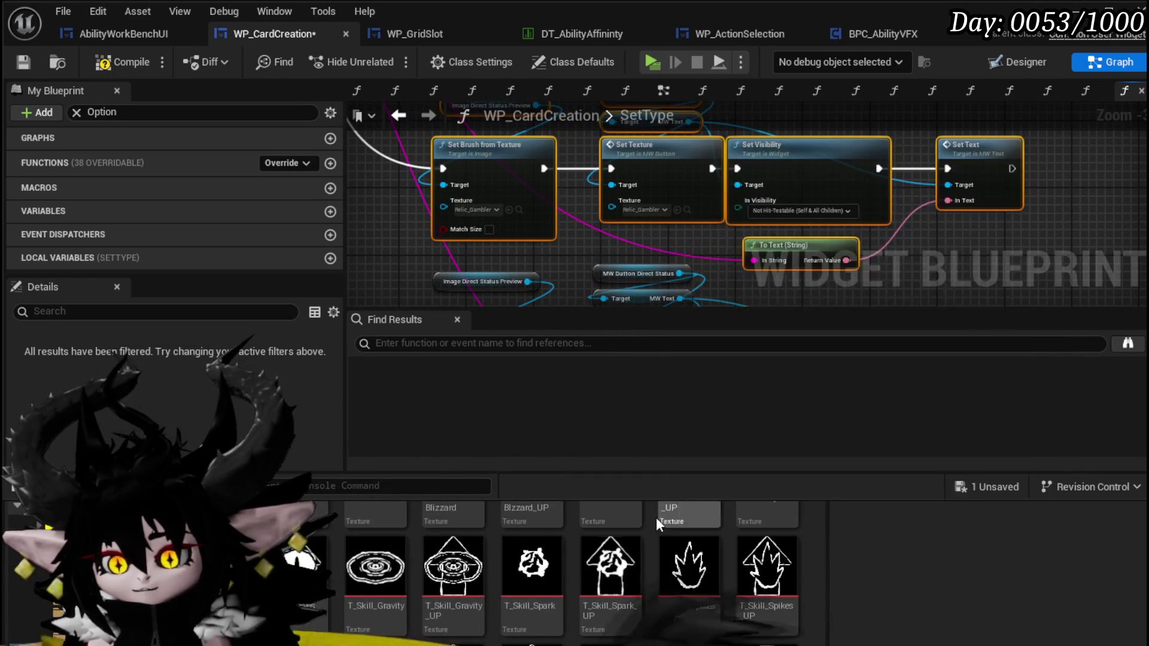
# Step: Assign the T_Skill_Spark_UP texture to the brush and Set Texture nodes
pyautogui.moveTo(768, 598)
pyautogui.mouseDown()
pyautogui.moveTo(527, 254)
pyautogui.moveTo(479, 209)
pyautogui.mouseUp()
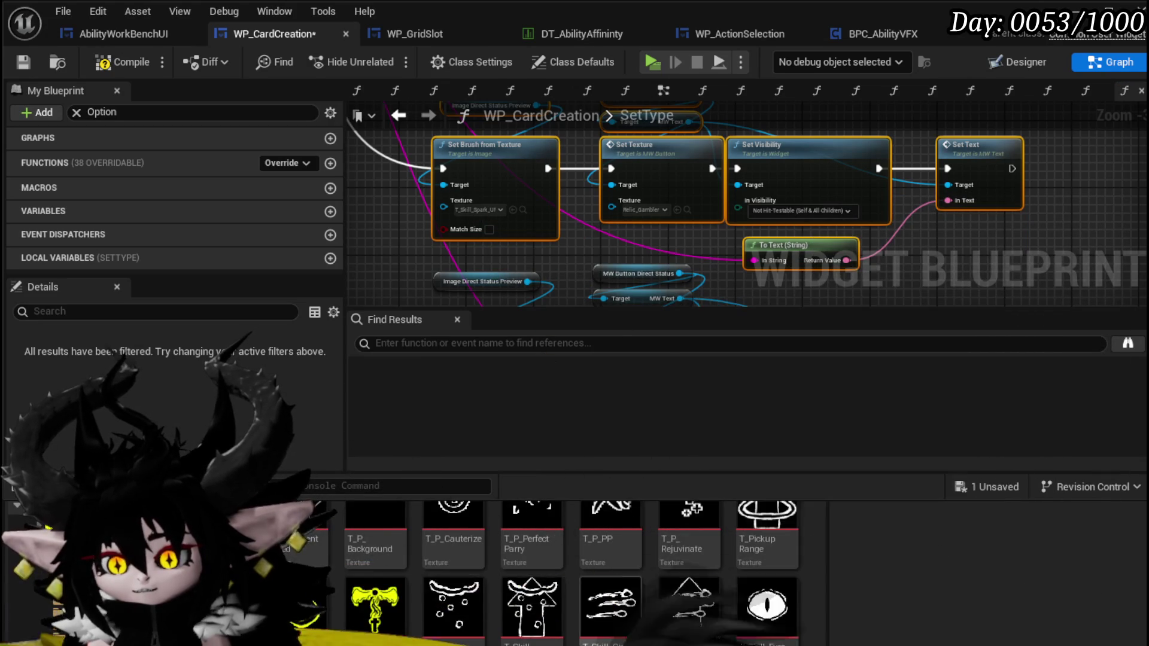
pyautogui.moveTo(761, 598)
pyautogui.mouseDown()
pyautogui.moveTo(683, 289)
pyautogui.moveTo(642, 203)
pyautogui.mouseUp()
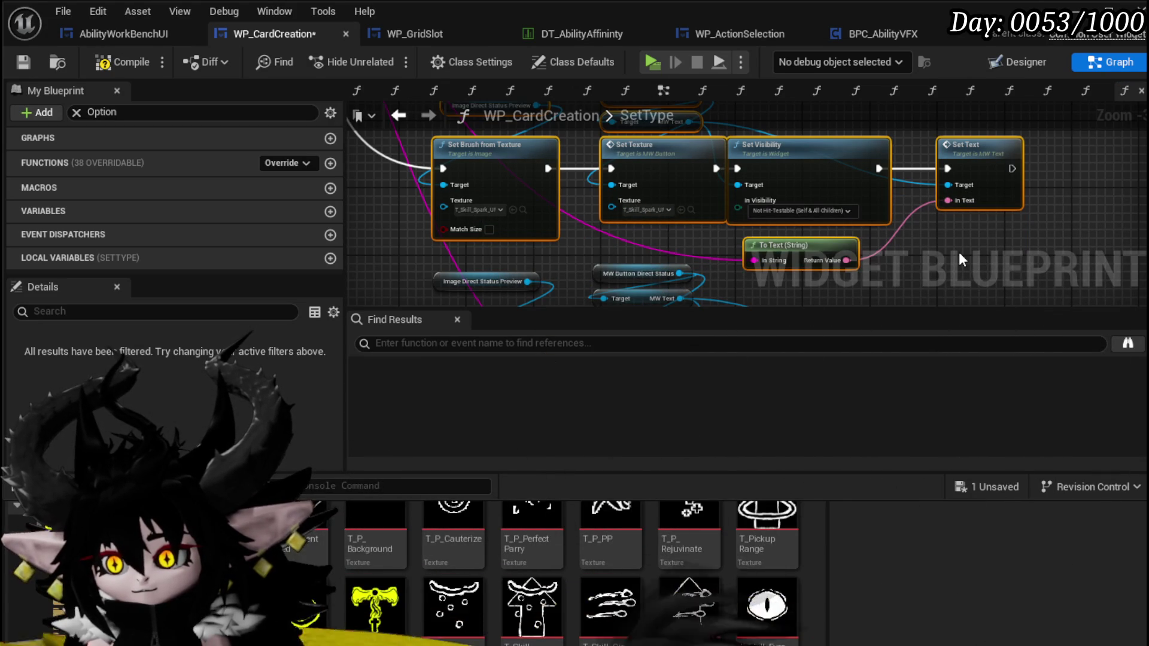
pyautogui.scroll(-2, 950, 246)
pyautogui.scroll(2, 817, 257)
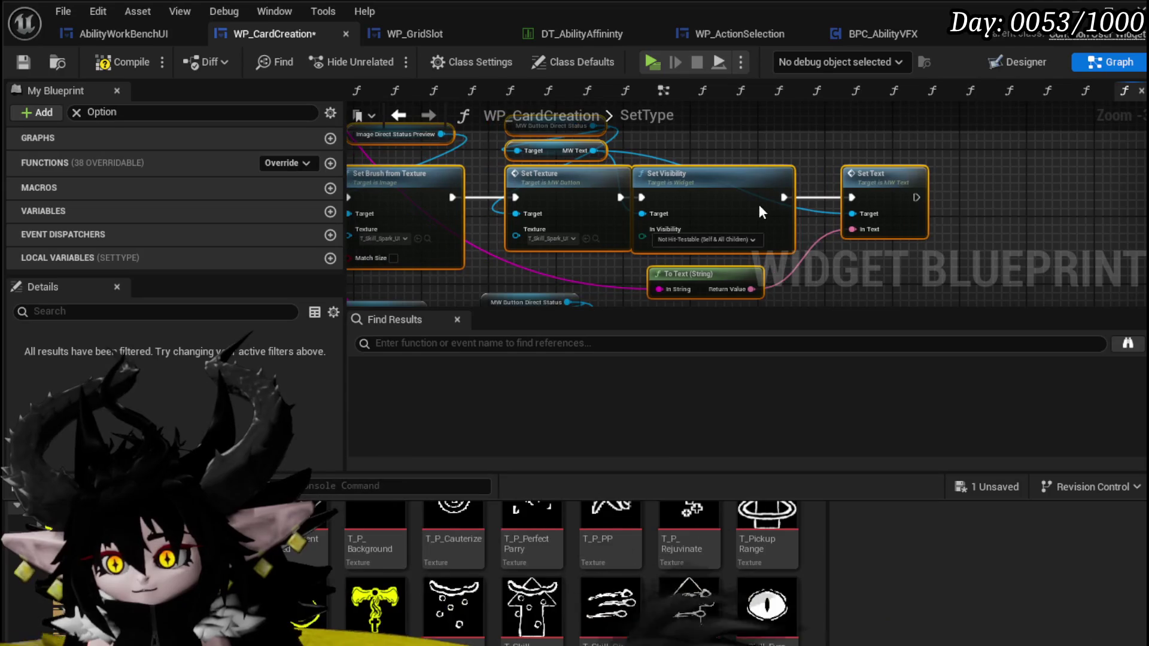
# Step: Set In Visibility to Collapsed and compile and save WP_CardCreation
pyautogui.moveTo(765, 203); pyautogui.dragTo(789, 203)
pyautogui.click(713, 239)
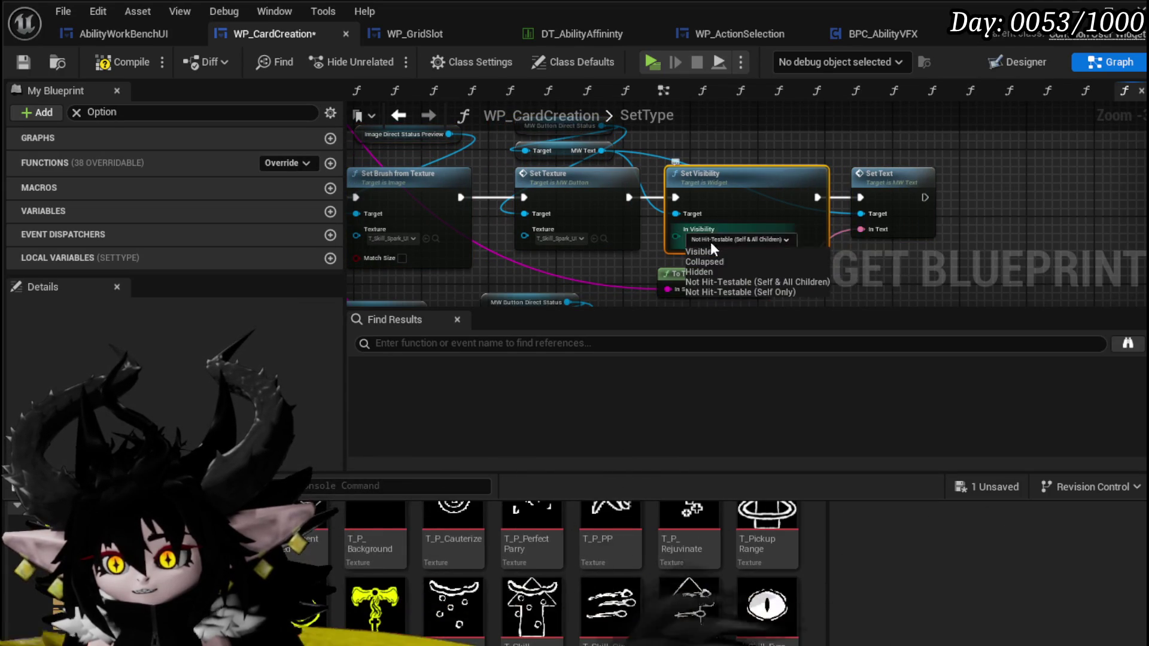
pyautogui.click(778, 258)
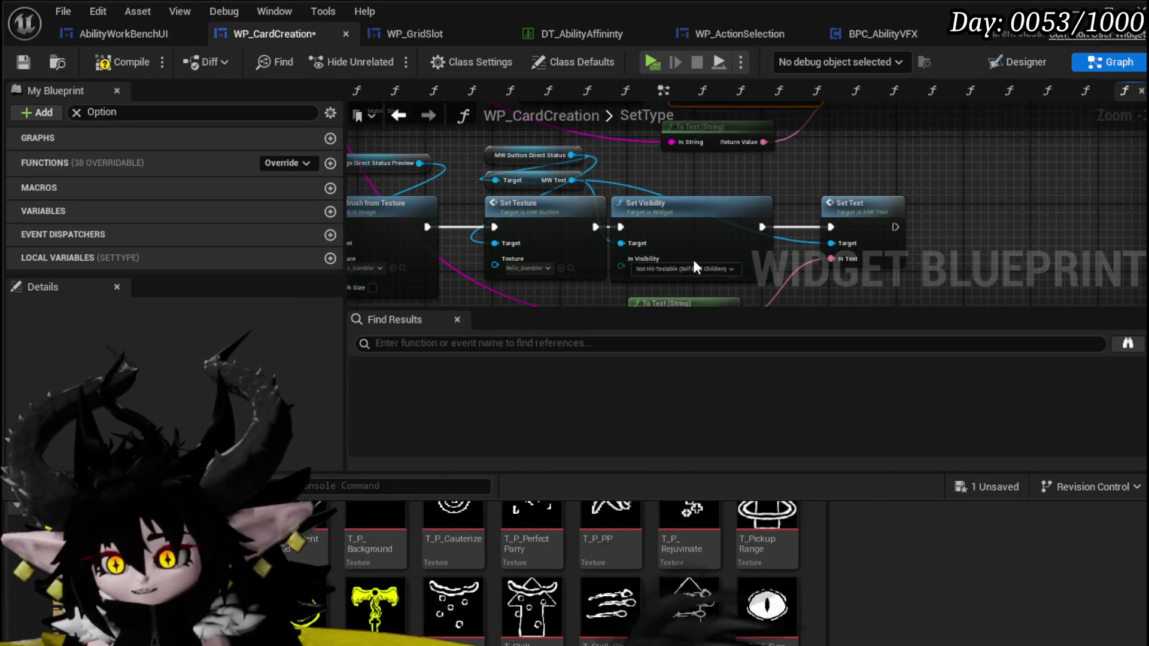
pyautogui.click(673, 269)
pyautogui.click(664, 291)
pyautogui.moveTo(712, 199); pyautogui.dragTo(727, 198)
pyautogui.scroll(-1, 727, 190)
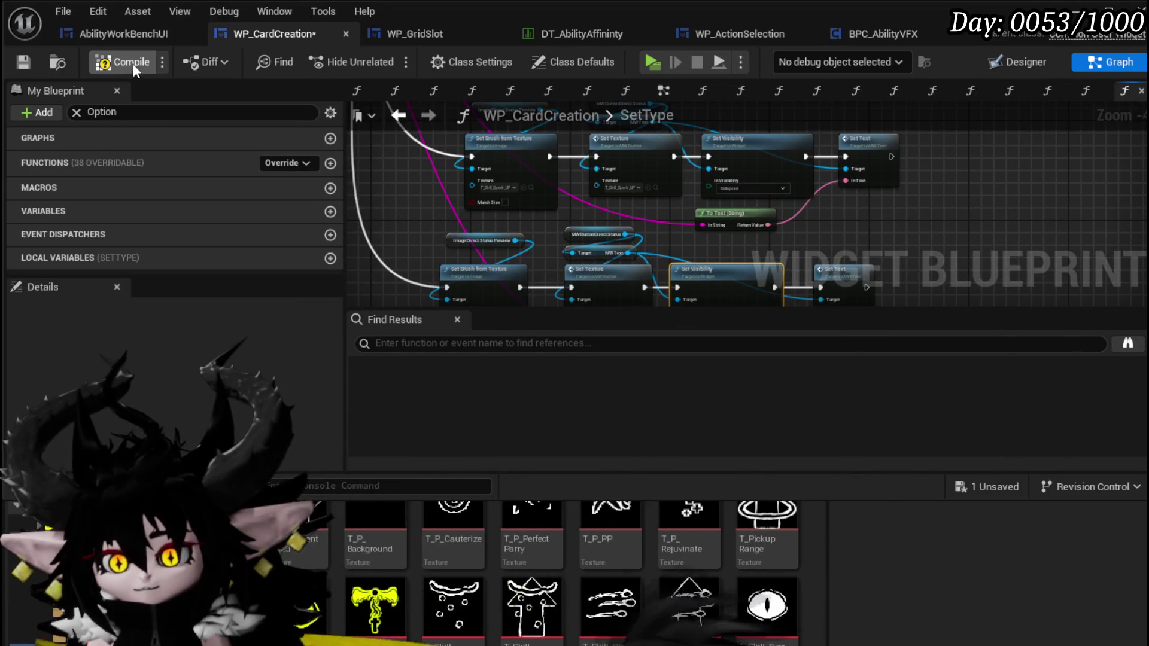
pyautogui.click(23, 63)
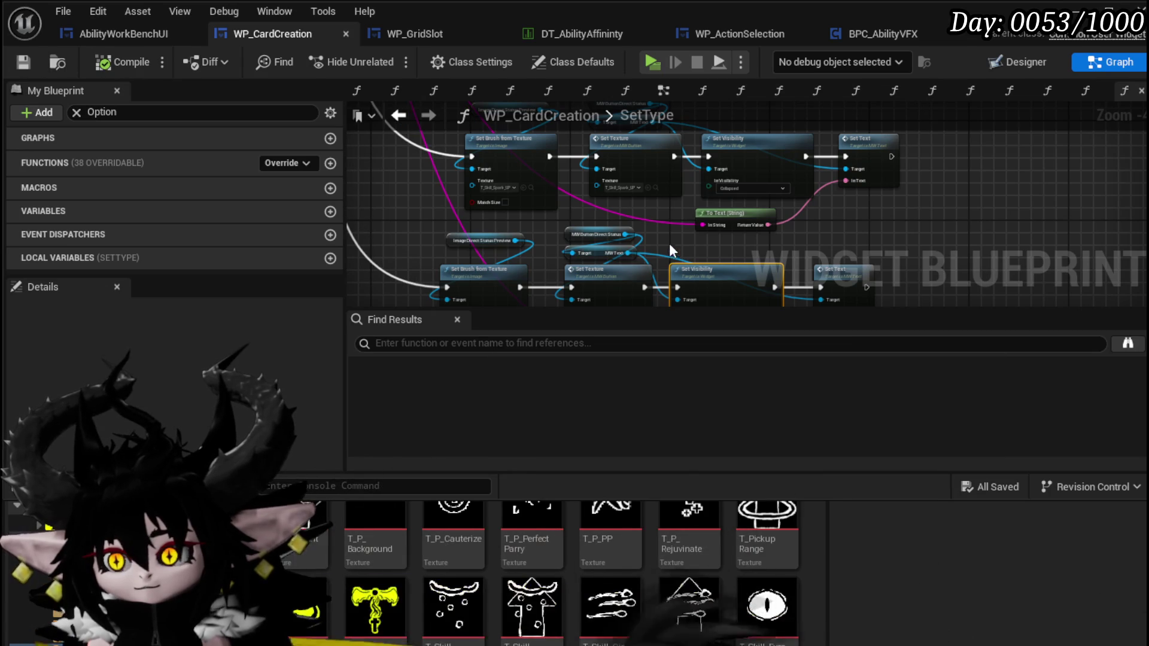
# Step: Pan the SetType graph to bring the upper row of nodes into view
pyautogui.moveTo(671, 244); pyautogui.dragTo(615, 187)
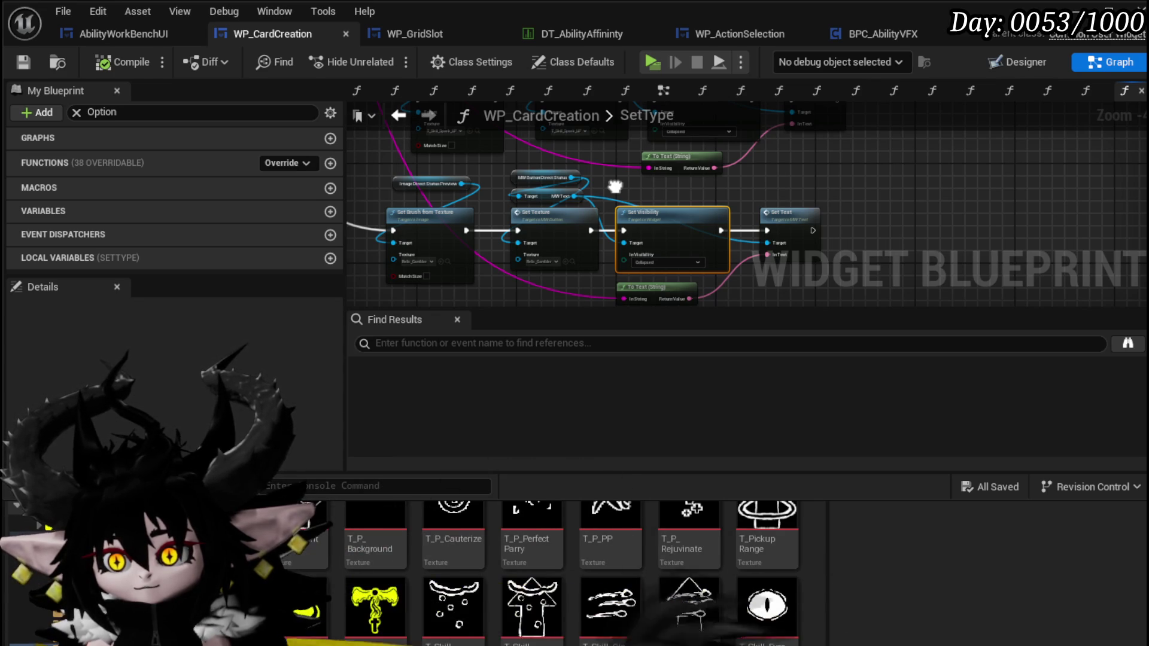
pyautogui.moveTo(614, 186); pyautogui.dragTo(723, 273)
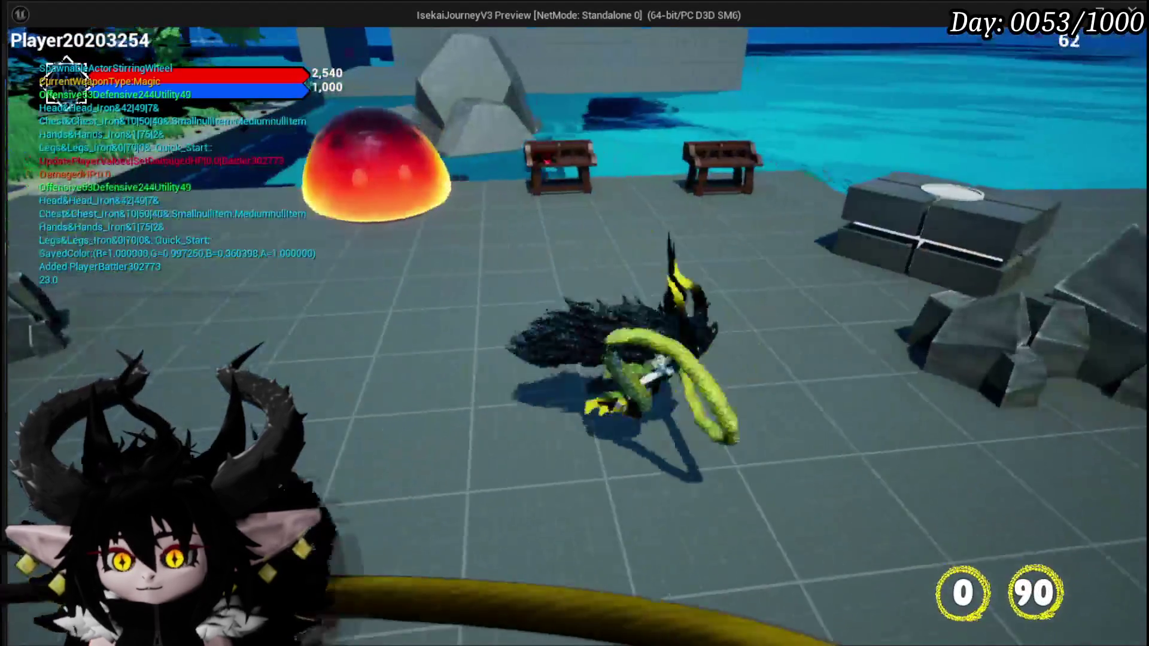
# Step: In Play-In-Editor, walk to the workbench and pick the ChuraMagicSummon ability
pyautogui.press('w')
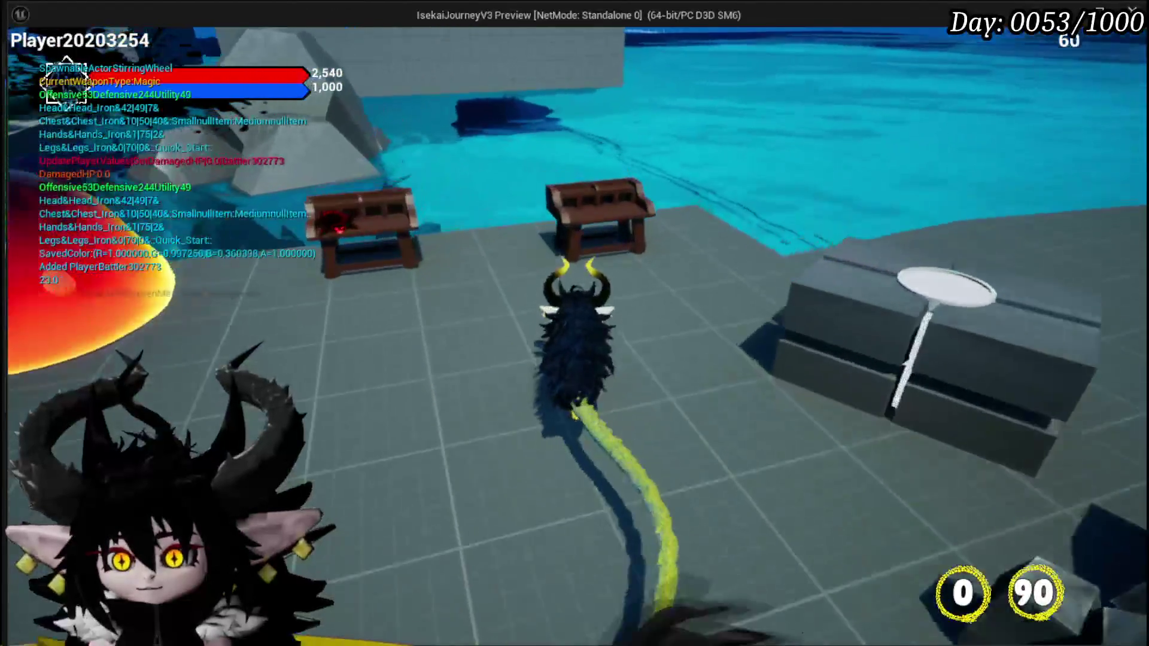
pyautogui.press('e')
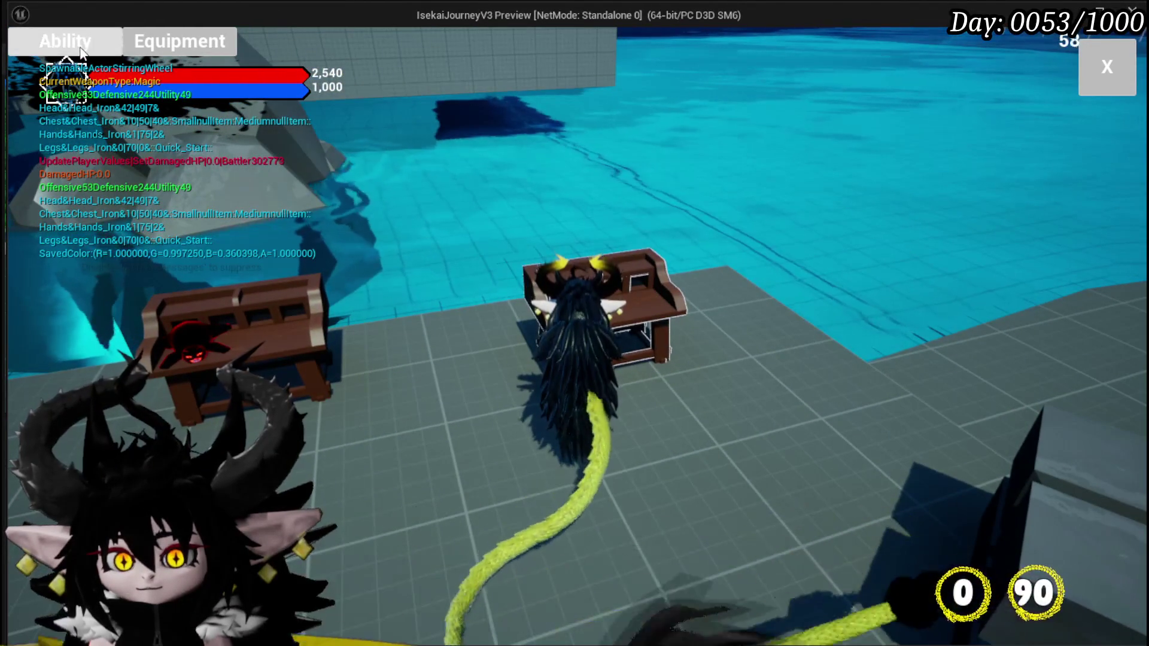
pyautogui.click(85, 52)
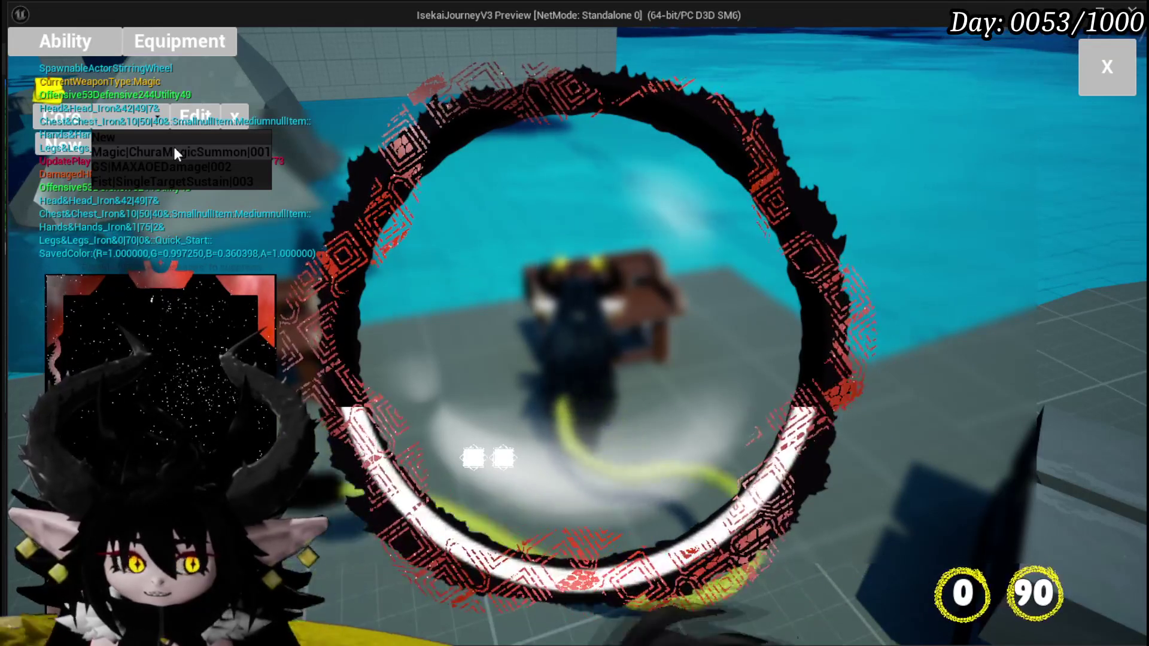
pyautogui.click(174, 152)
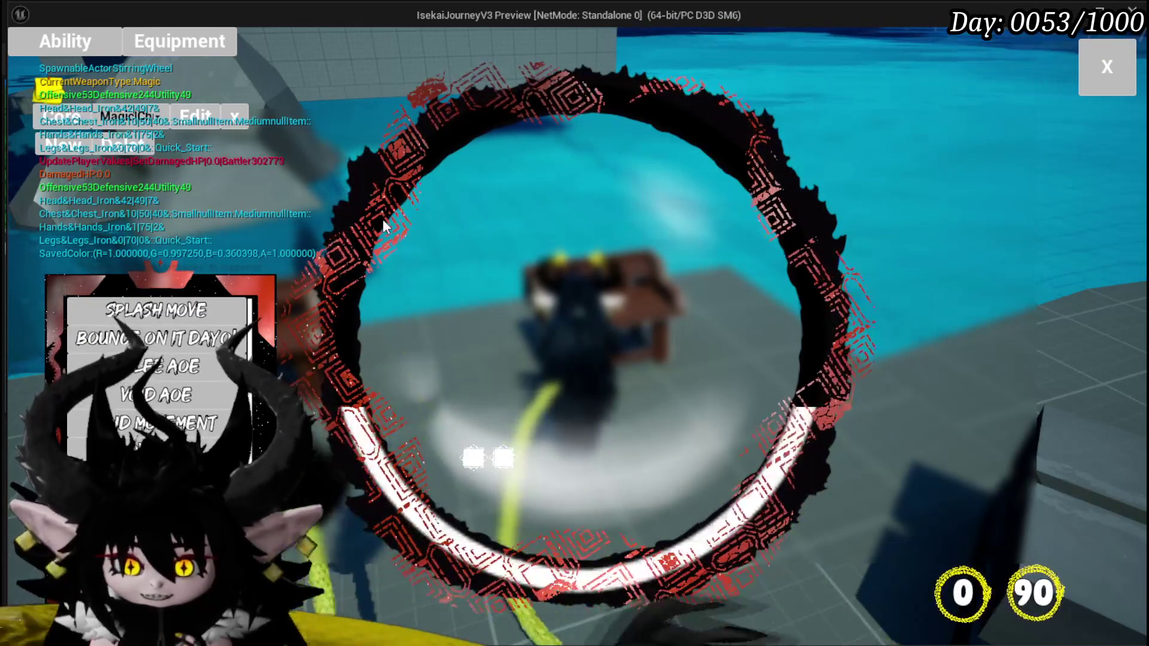
# Step: Open the Card skill in the card editor and view the targeting details
pyautogui.moveTo(121, 319)
pyautogui.scroll(-5, 121, 319)
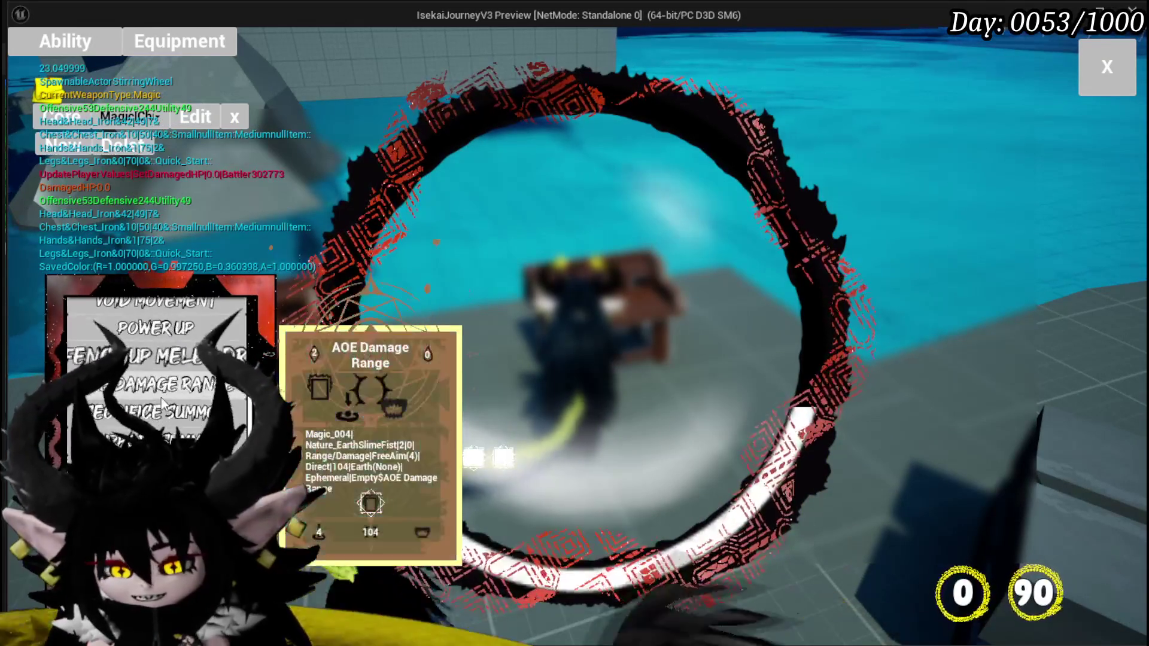
pyautogui.click(123, 320)
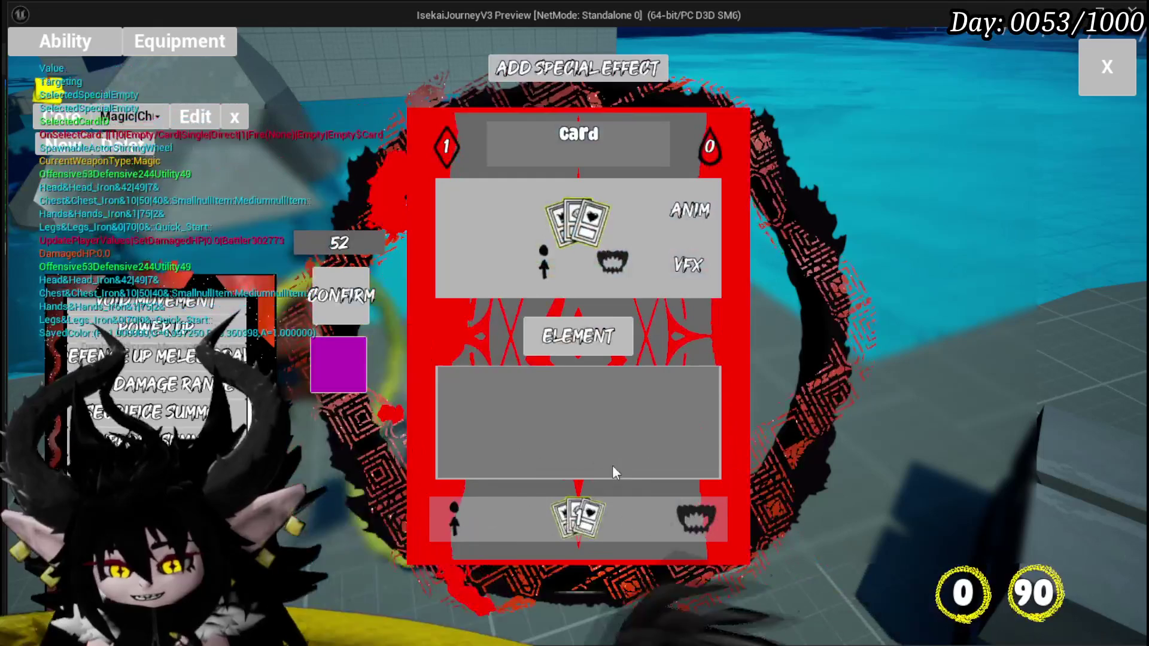
pyautogui.click(454, 516)
pyautogui.moveTo(481, 219)
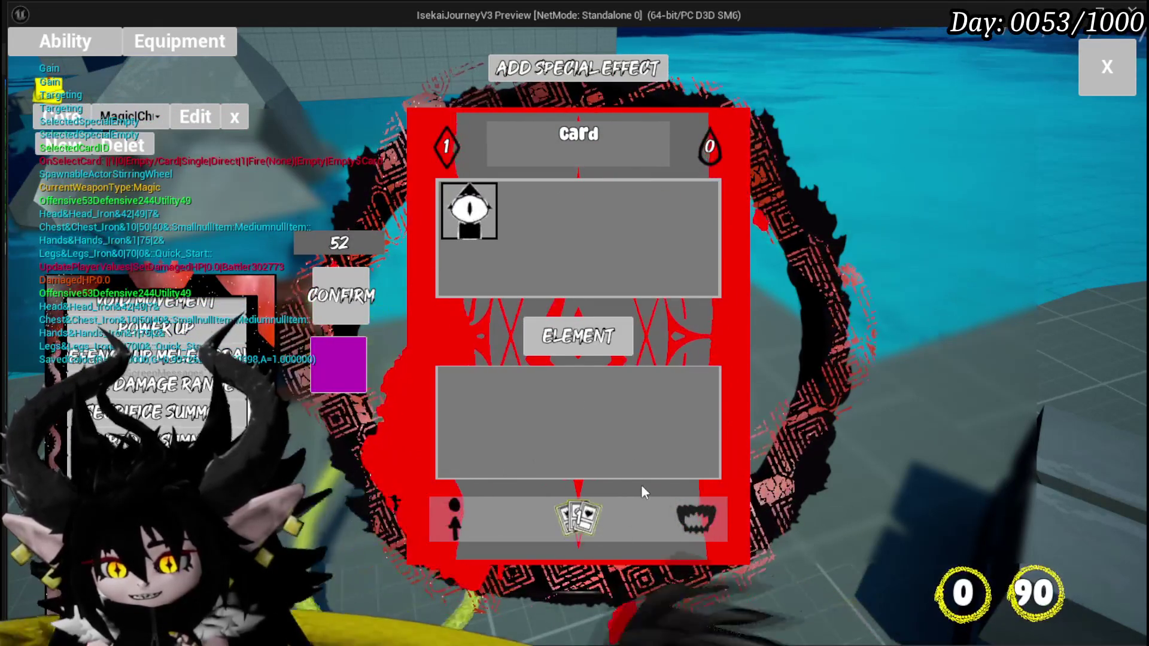
pyautogui.click(451, 225)
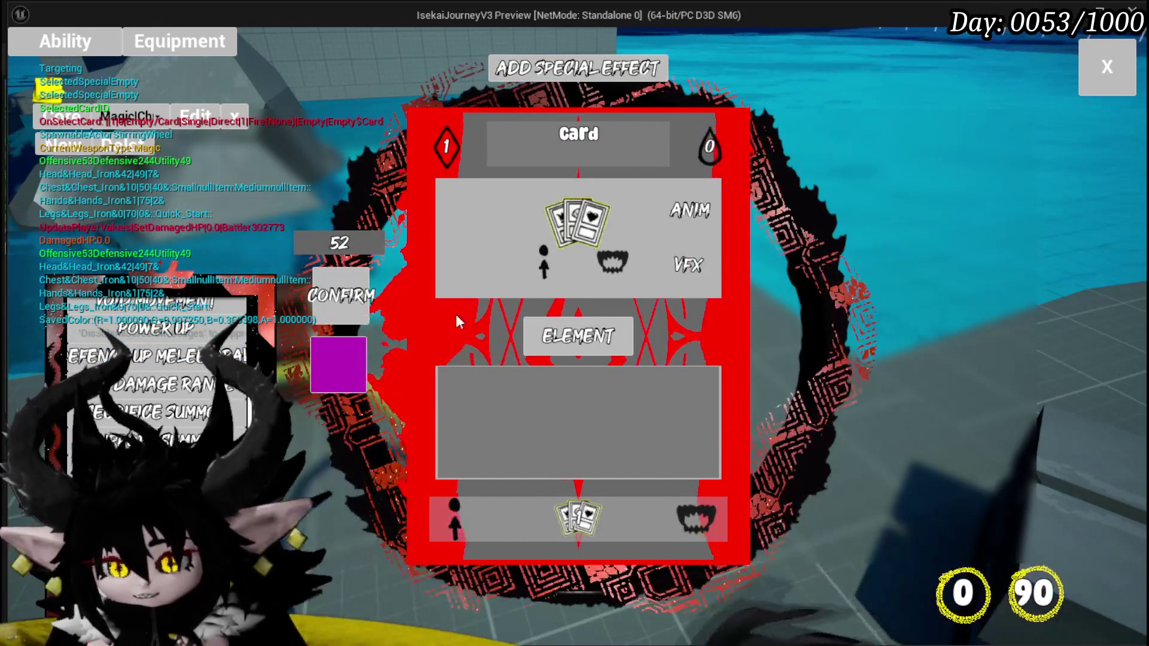
# Step: Choose the targeting option and a card option to set the type, then stop the test
pyautogui.click(572, 519)
pyautogui.click(652, 211)
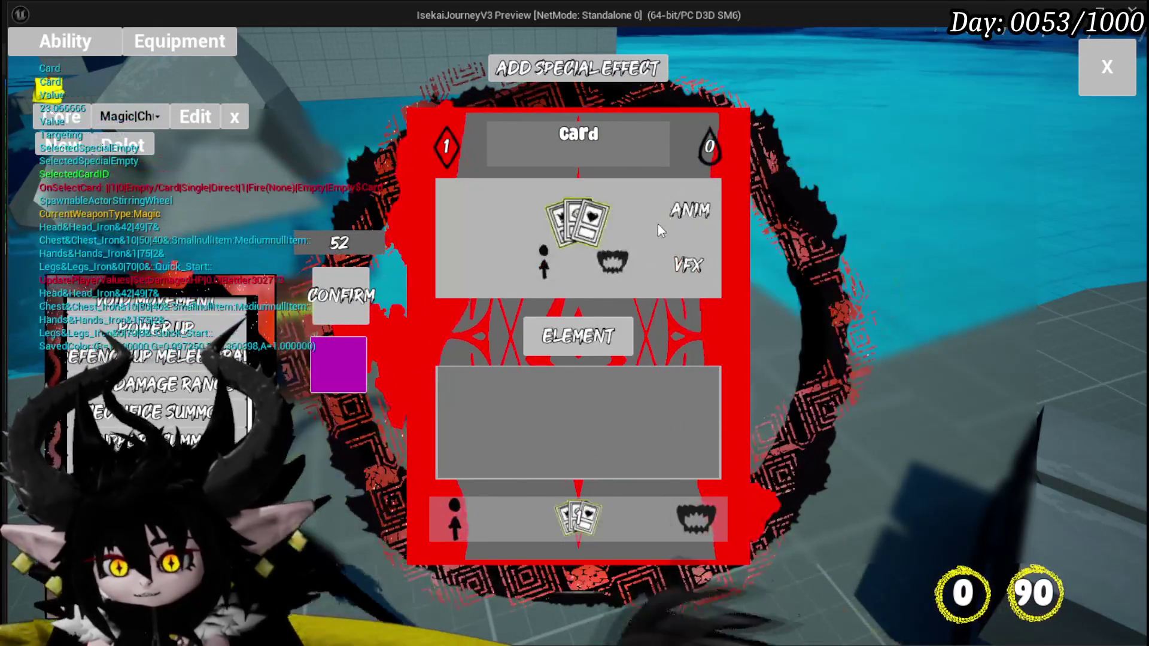
pyautogui.click(454, 516)
pyautogui.moveTo(467, 236)
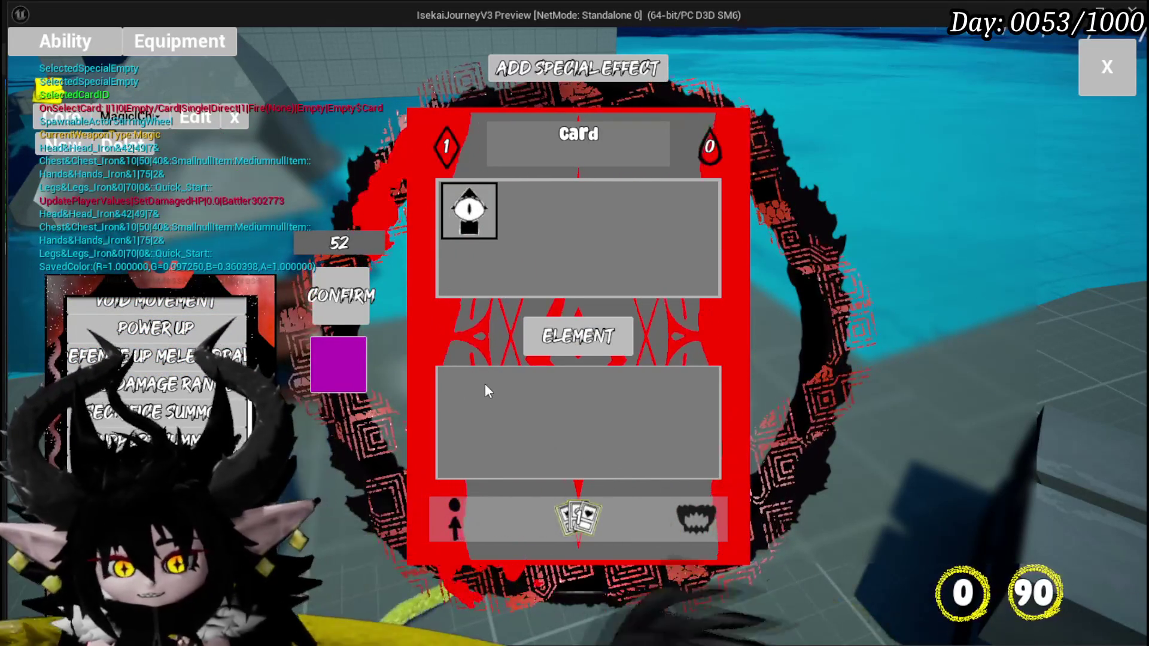
pyautogui.click(564, 422)
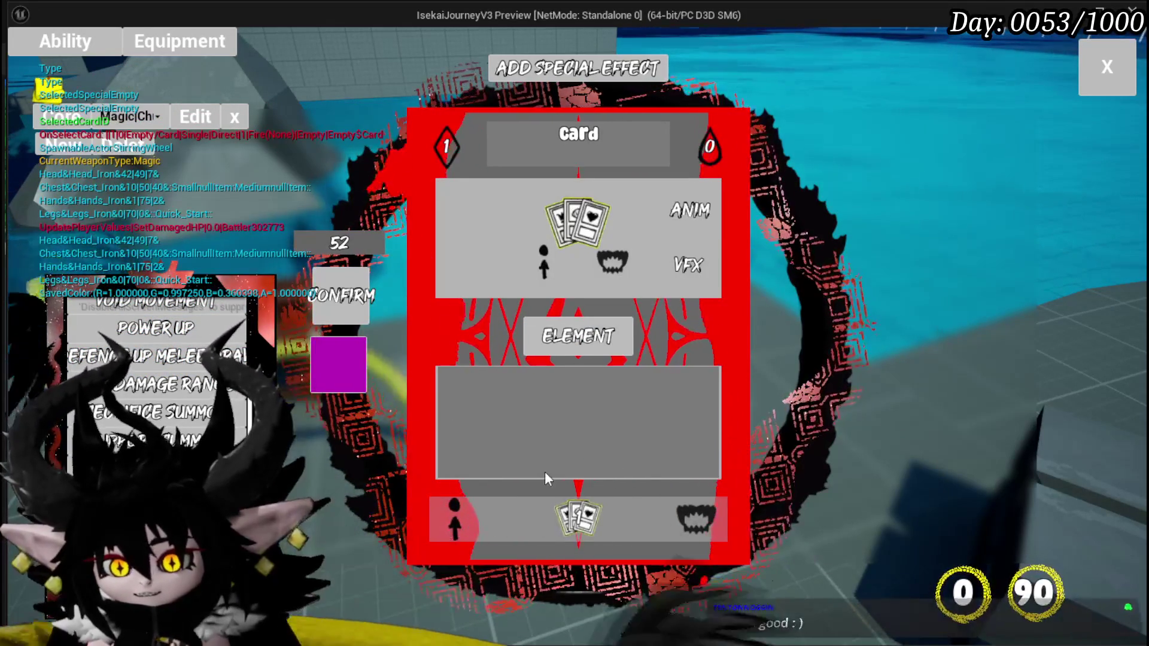
pyautogui.press('Escape')
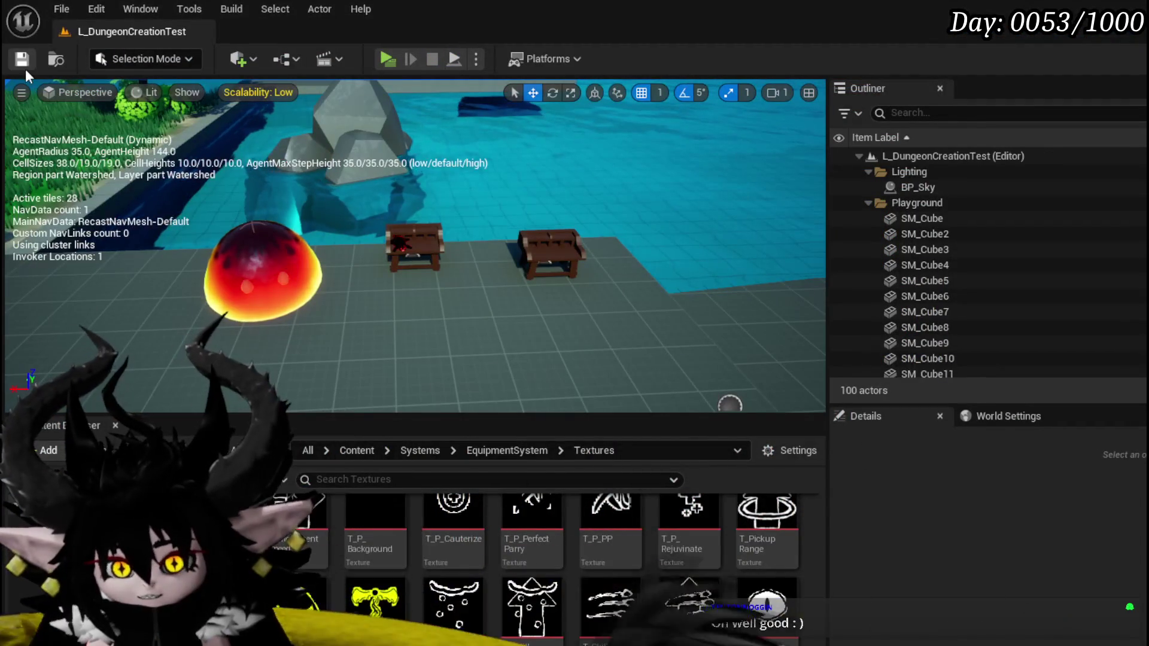
# Step: Save, then return to the WP_CardCreation blueprint editor window
pyautogui.hotkey('ctrl', 's')
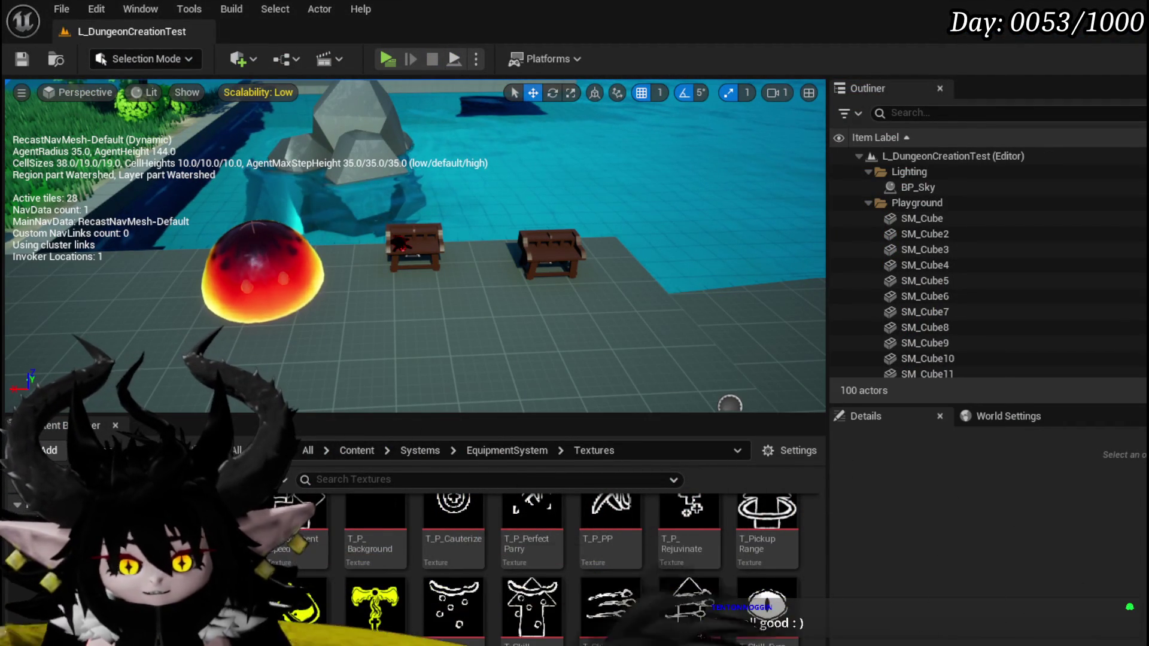
pyautogui.hotkey('alt', 'Tab')
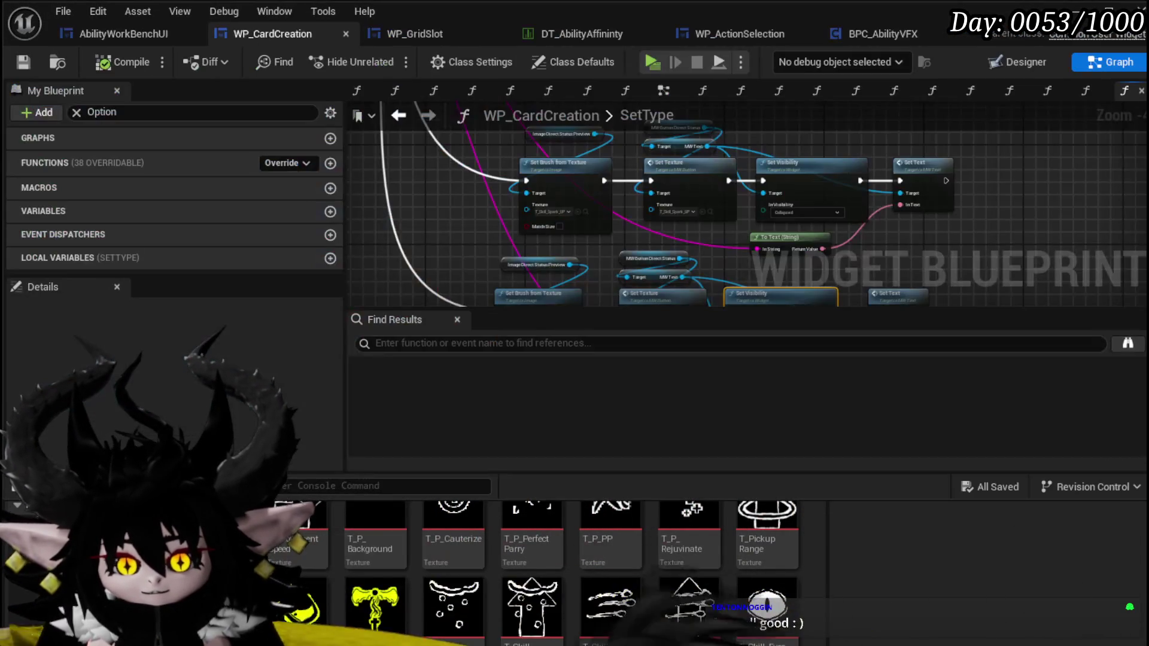
pyautogui.scroll(-2, 526, 256)
pyautogui.scroll(5, 548, 217)
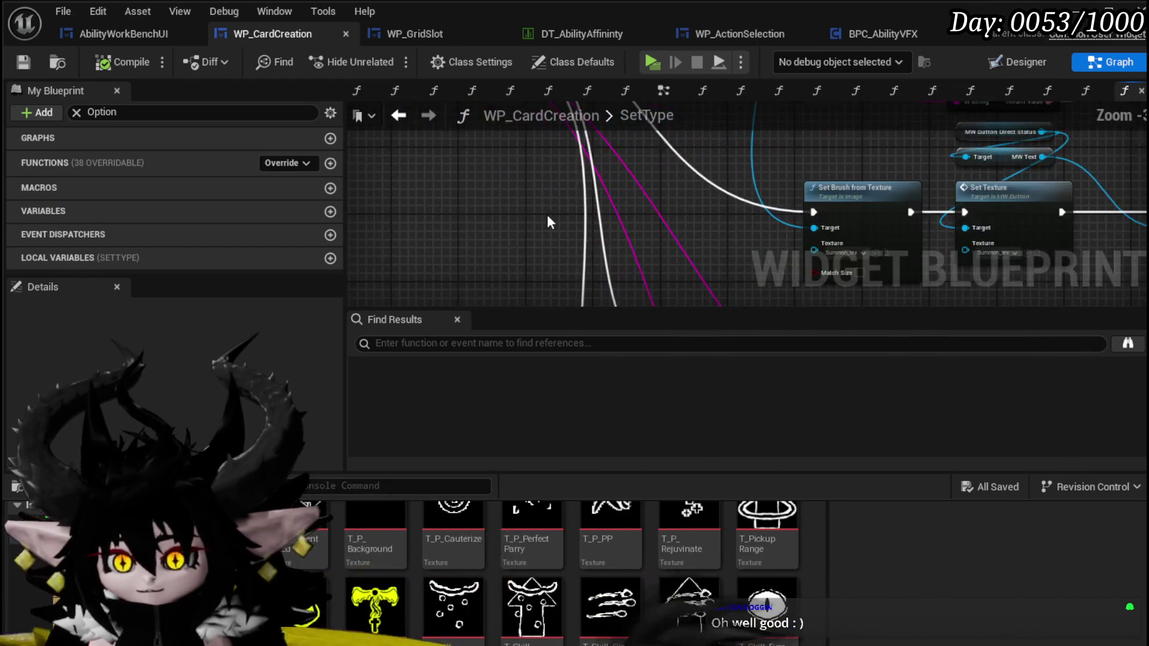
# Step: In AbilityWorkBenchUI, wire the GET result into Targeting Selected, then compile and save
pyautogui.click(114, 34)
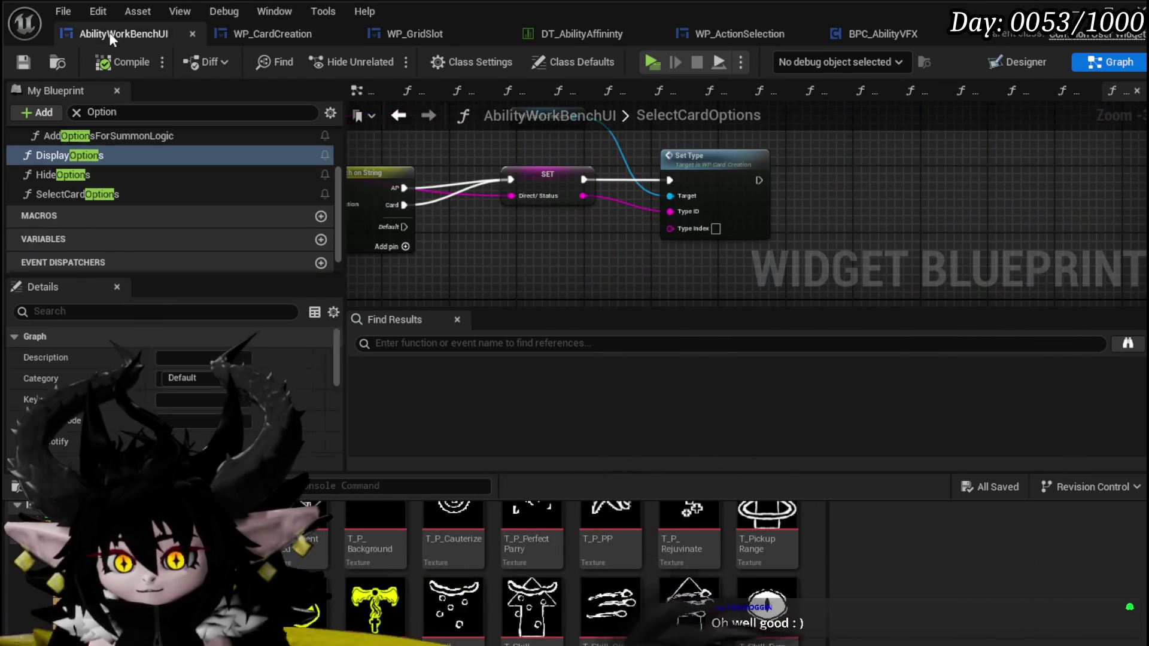
pyautogui.moveTo(552, 228)
pyautogui.mouseDown()
pyautogui.moveTo(615, 268)
pyautogui.moveTo(813, 232)
pyautogui.moveTo(658, 224)
pyautogui.moveTo(991, 219)
pyautogui.moveTo(934, 188)
pyautogui.moveTo(901, 243)
pyautogui.moveTo(897, 225)
pyautogui.mouseUp()
pyautogui.moveTo(591, 250)
pyautogui.mouseDown()
pyautogui.moveTo(590, 235)
pyautogui.moveTo(836, 151)
pyautogui.mouseUp()
pyautogui.moveTo(892, 192)
pyautogui.mouseDown()
pyautogui.moveTo(744, 205)
pyautogui.moveTo(698, 246)
pyautogui.moveTo(802, 173)
pyautogui.moveTo(860, 163)
pyautogui.mouseUp()
pyautogui.moveTo(545, 156); pyautogui.dragTo(601, 159)
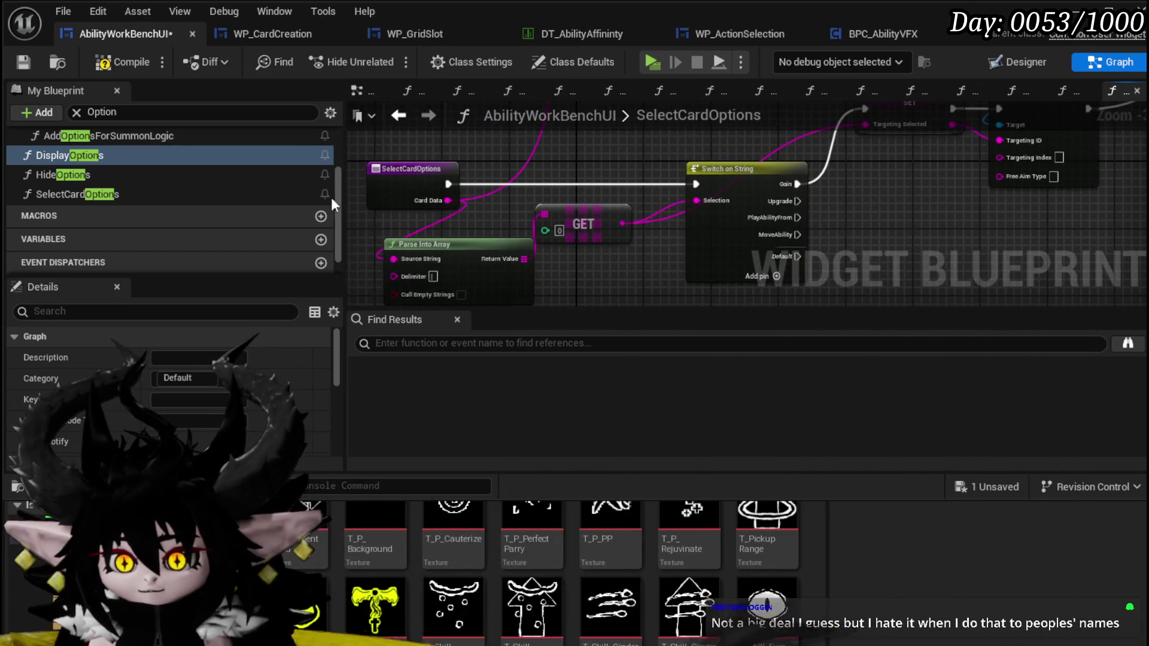
pyautogui.click(148, 69)
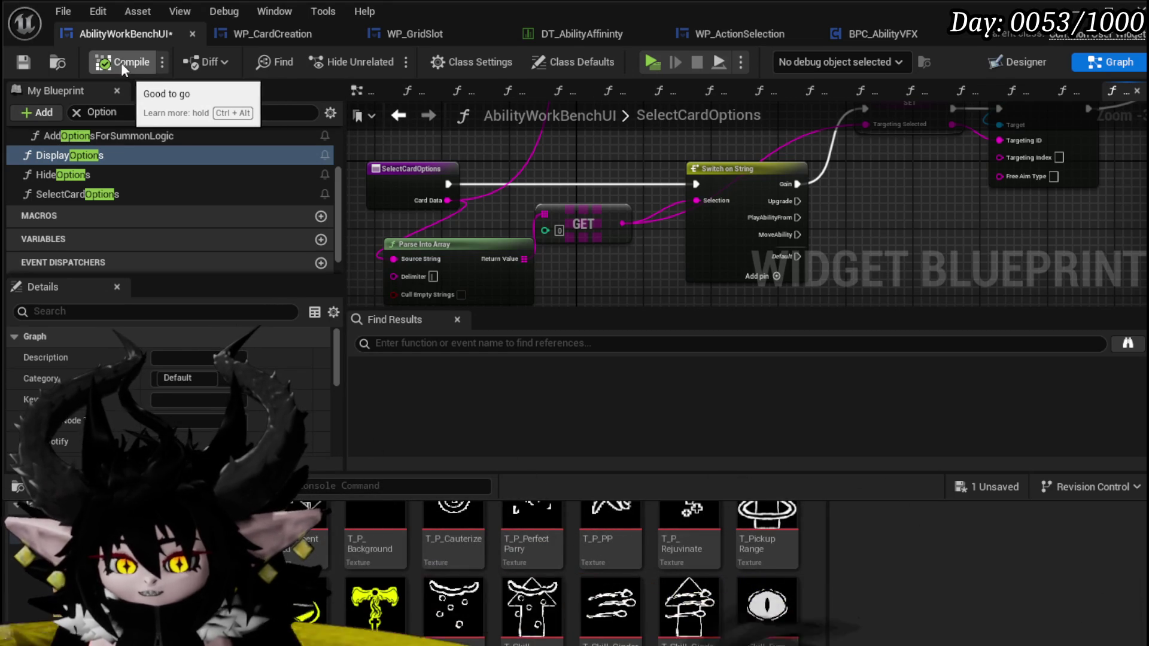
pyautogui.click(23, 61)
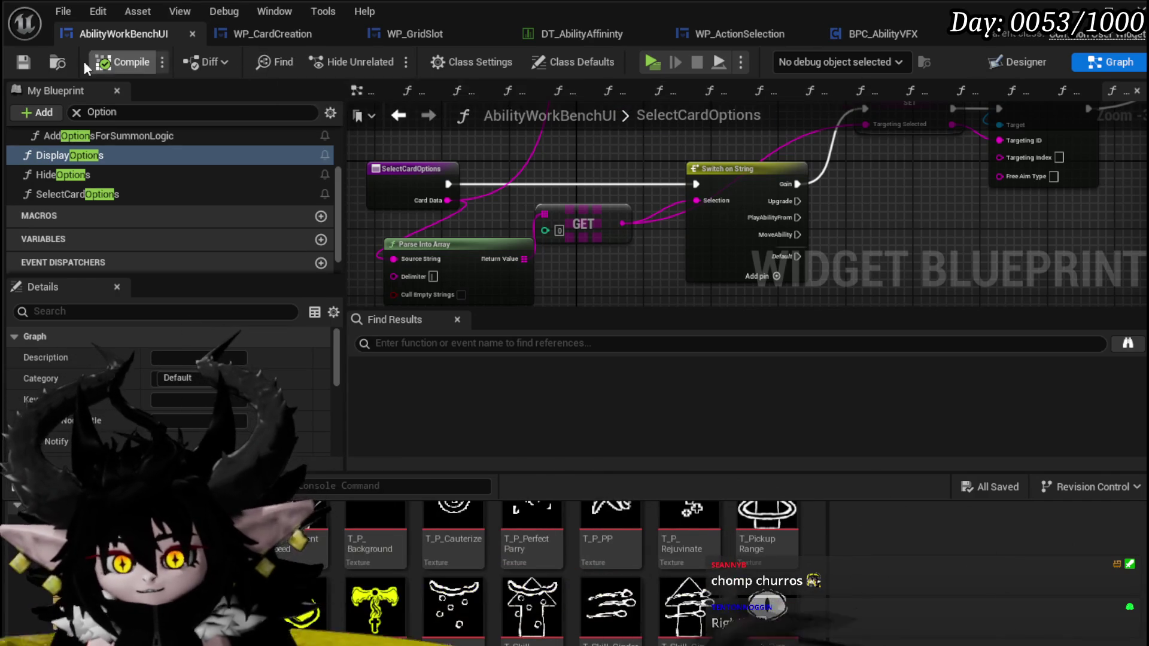
# Step: Inspect the SelectCardOptions entry node and save the blueprint again
pyautogui.moveTo(576, 155); pyautogui.dragTo(678, 162)
pyautogui.click(513, 178)
pyautogui.moveTo(584, 243); pyautogui.dragTo(502, 240)
pyautogui.moveTo(606, 170); pyautogui.dragTo(539, 155)
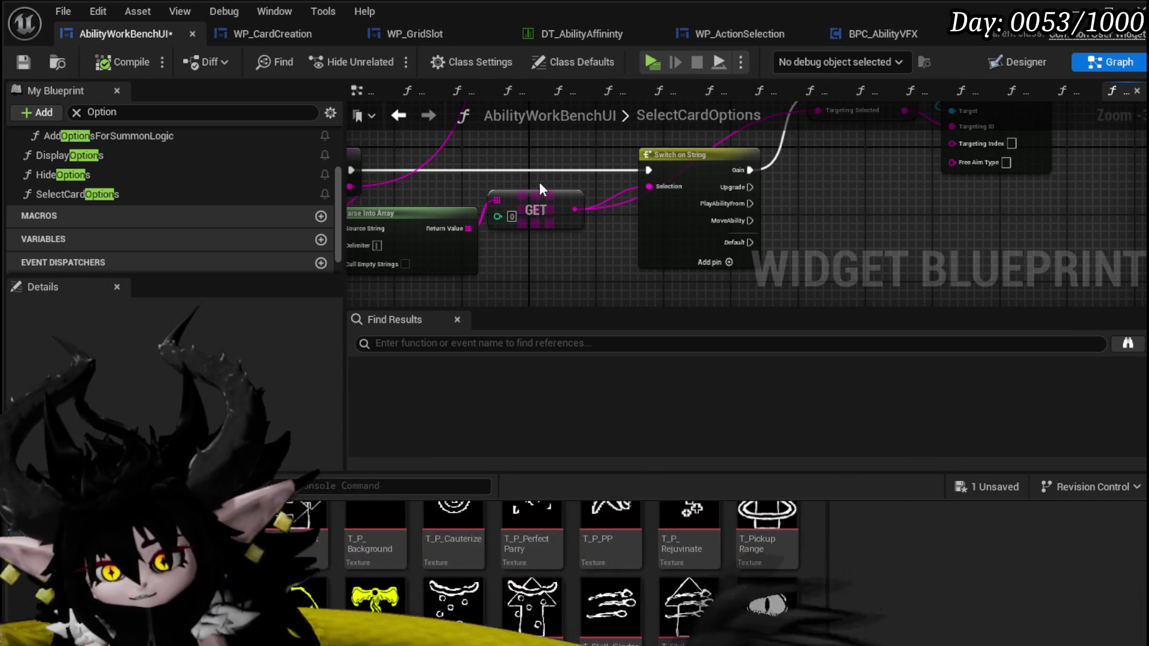
pyautogui.click(24, 61)
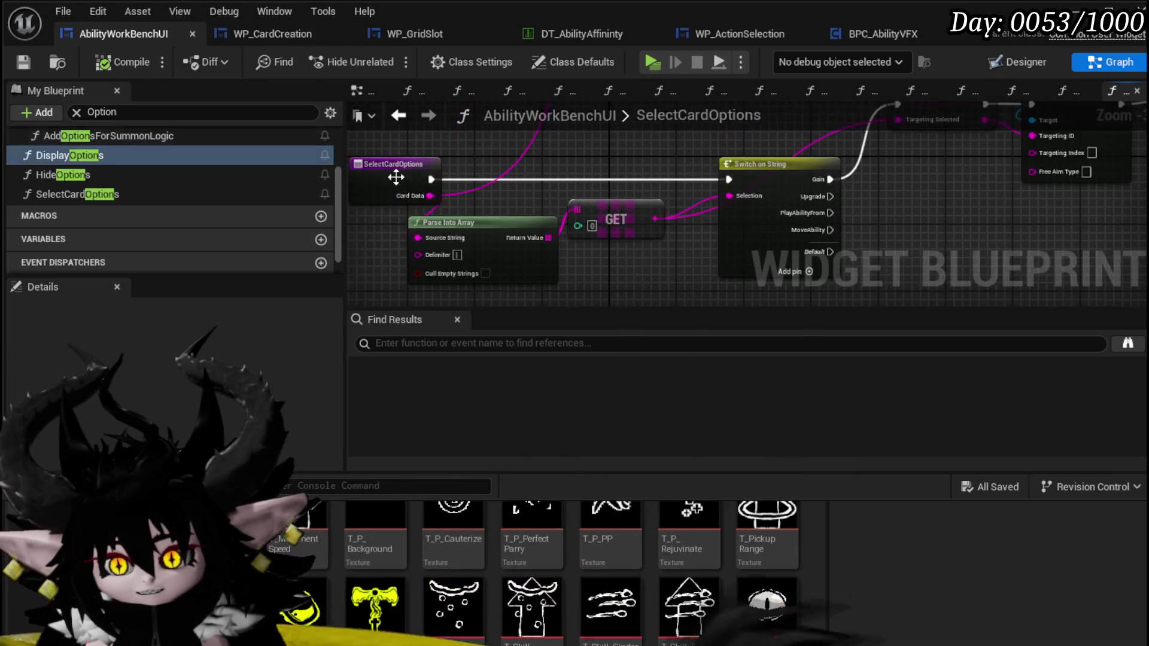
pyautogui.scroll(2, 227, 170)
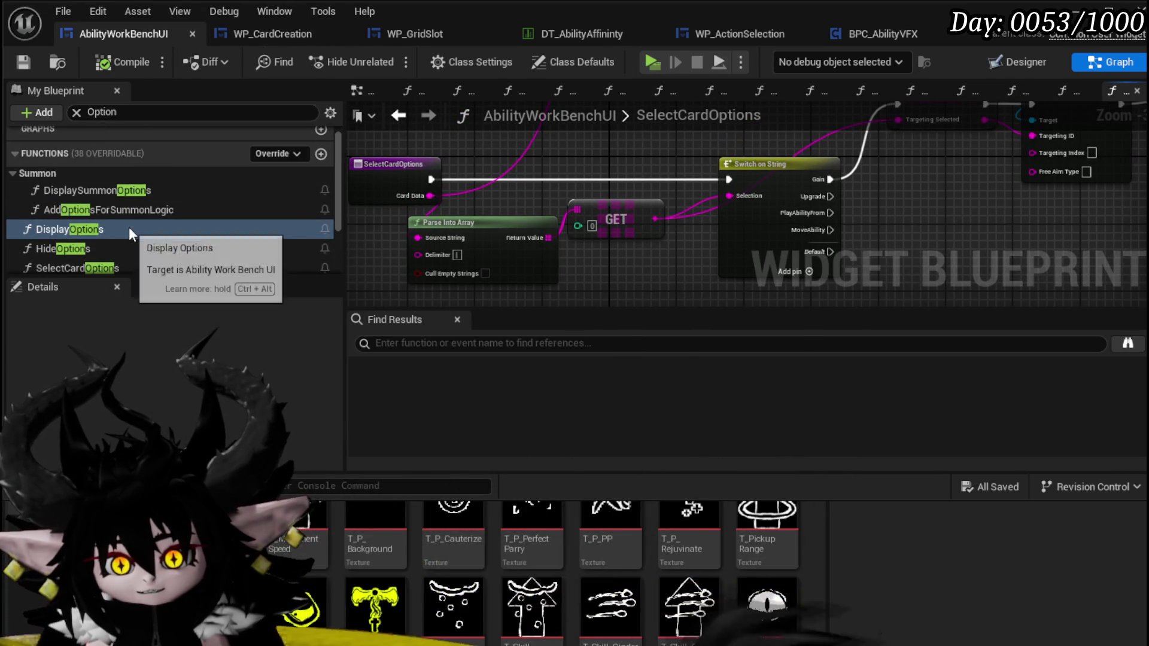
# Step: In DisplayOptions, change the Add Options to Grid node's Data to 'Gain|X' and save
pyautogui.doubleClick(116, 204)
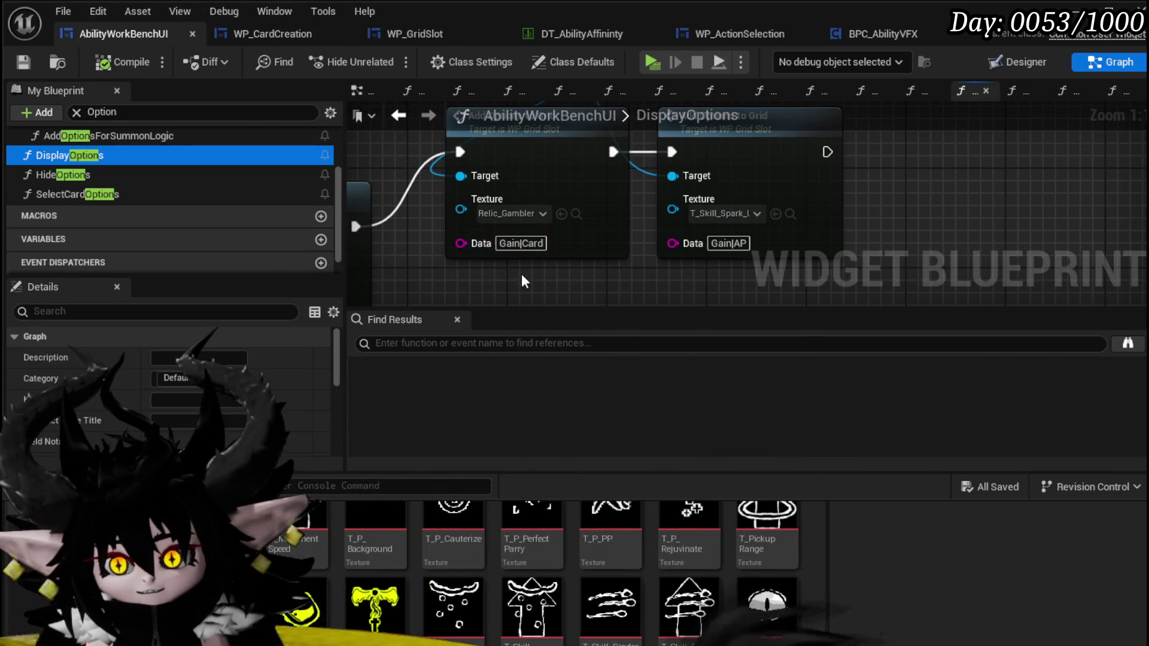
pyautogui.scroll(-4, 503, 262)
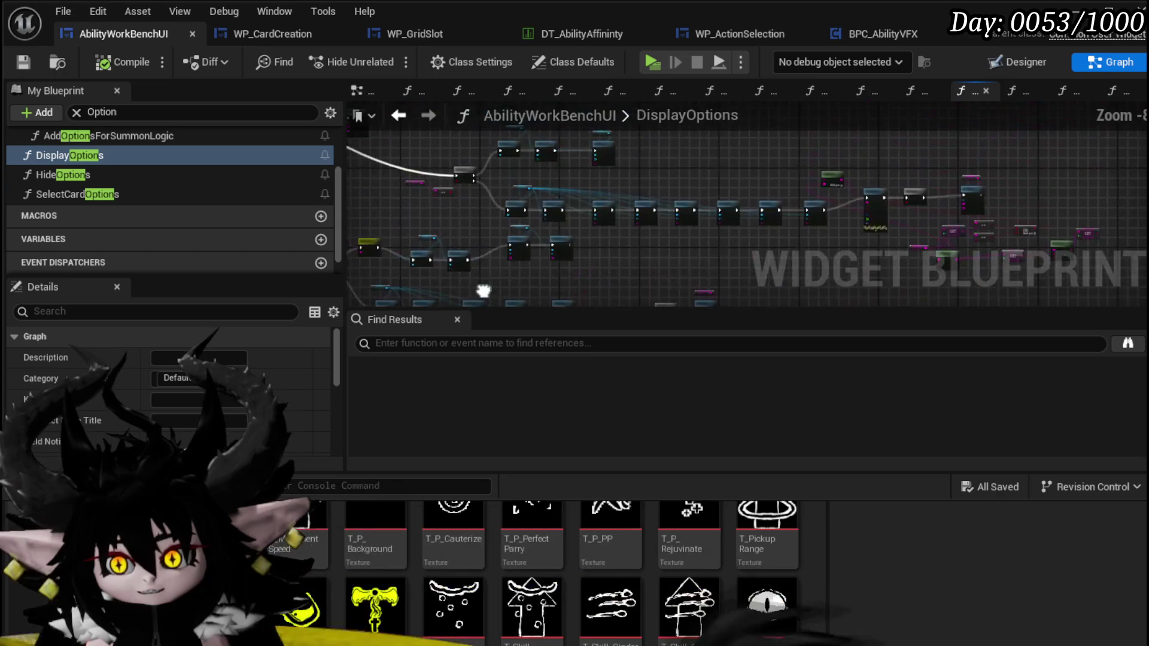
pyautogui.scroll(4, 576, 198)
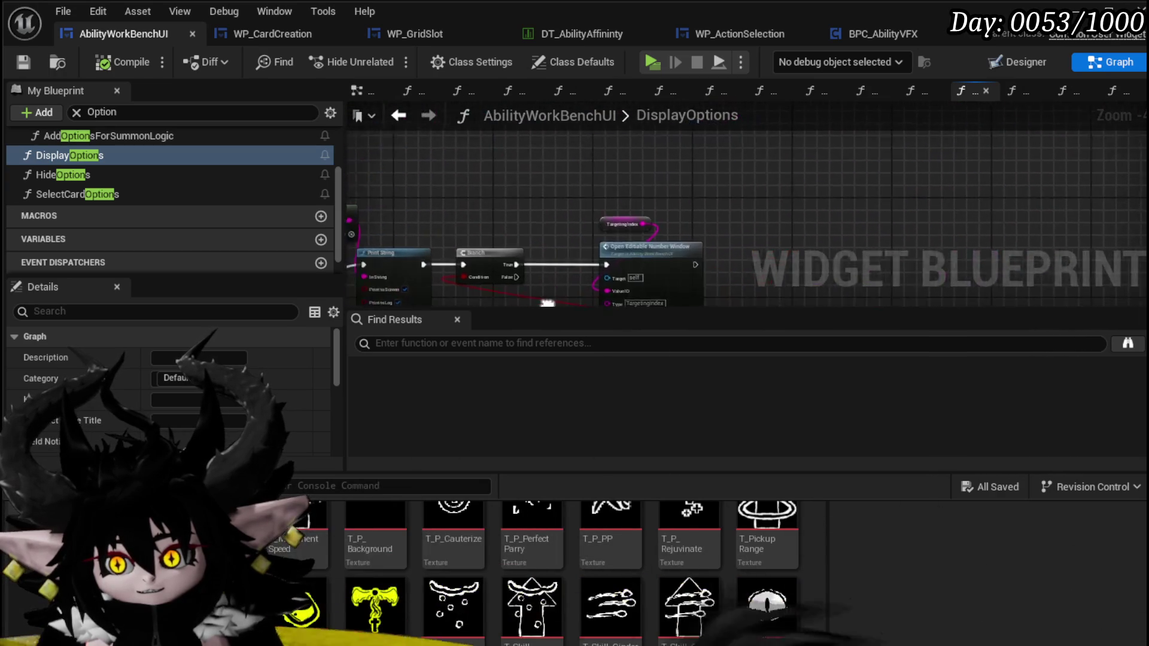
pyautogui.moveTo(580, 294); pyautogui.dragTo(737, 222)
pyautogui.scroll(-4, 600, 241)
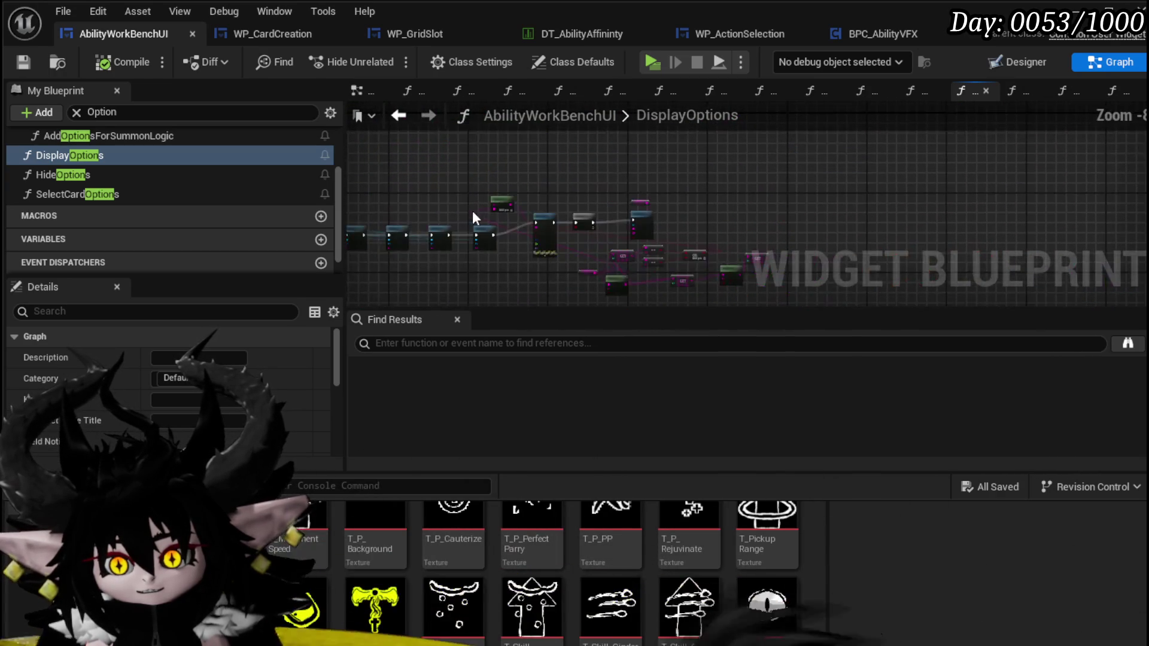
pyautogui.scroll(7, 718, 186)
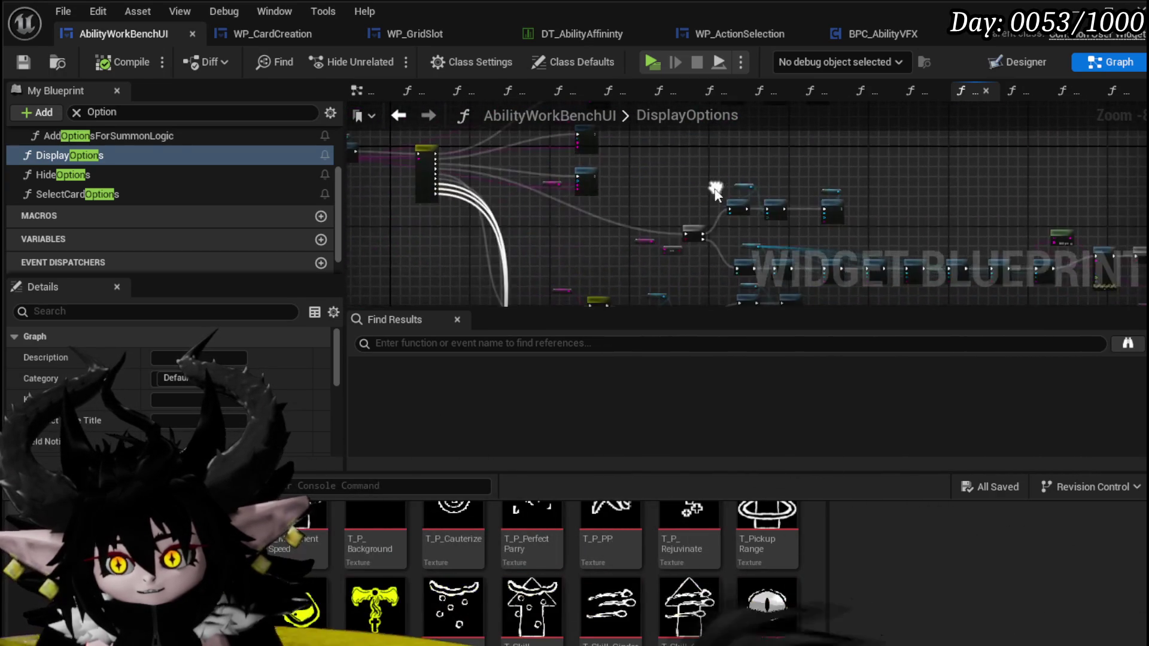
pyautogui.moveTo(613, 223); pyautogui.dragTo(439, 237)
pyautogui.scroll(1, 440, 237)
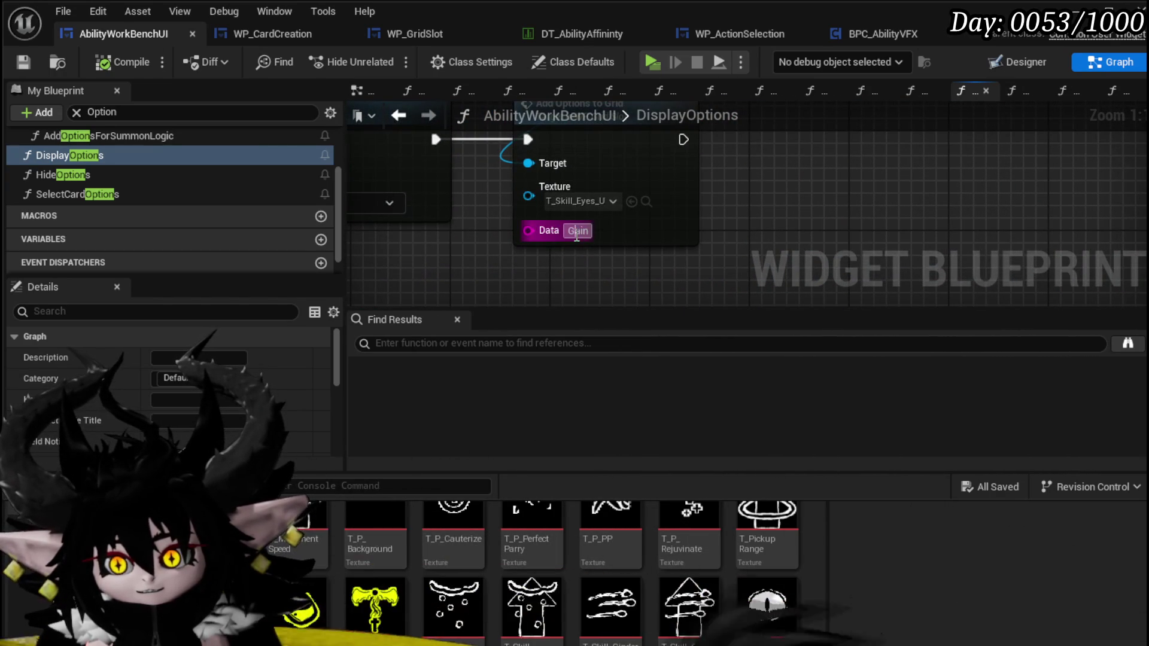
pyautogui.write('I')
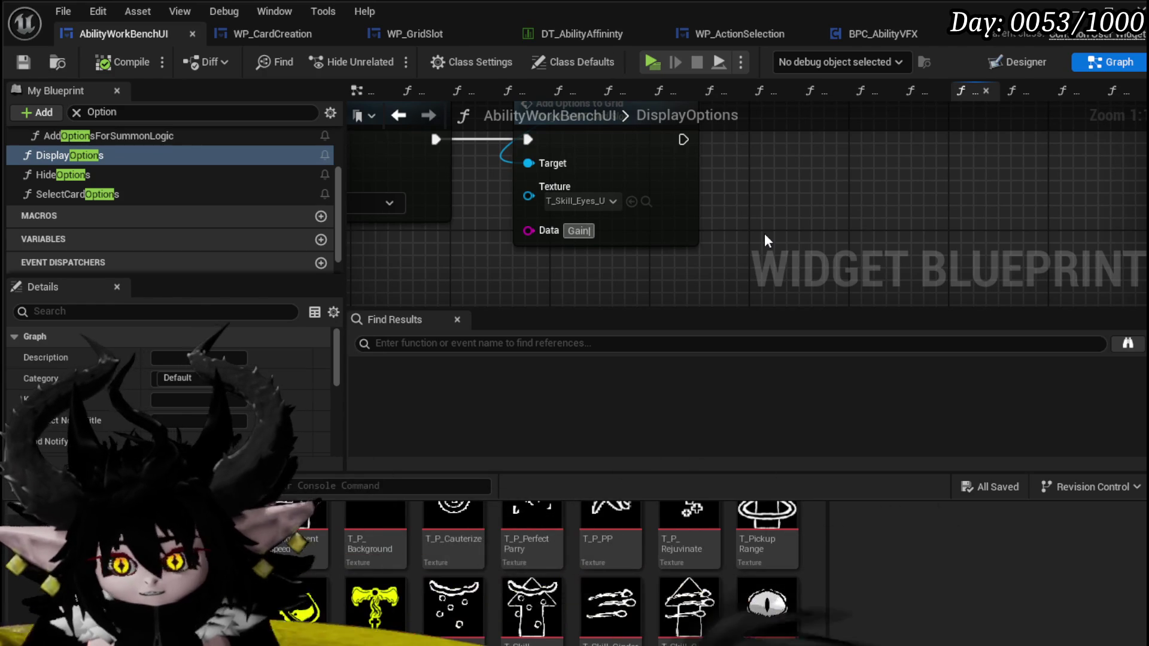
pyautogui.write('X')
pyautogui.press('Return')
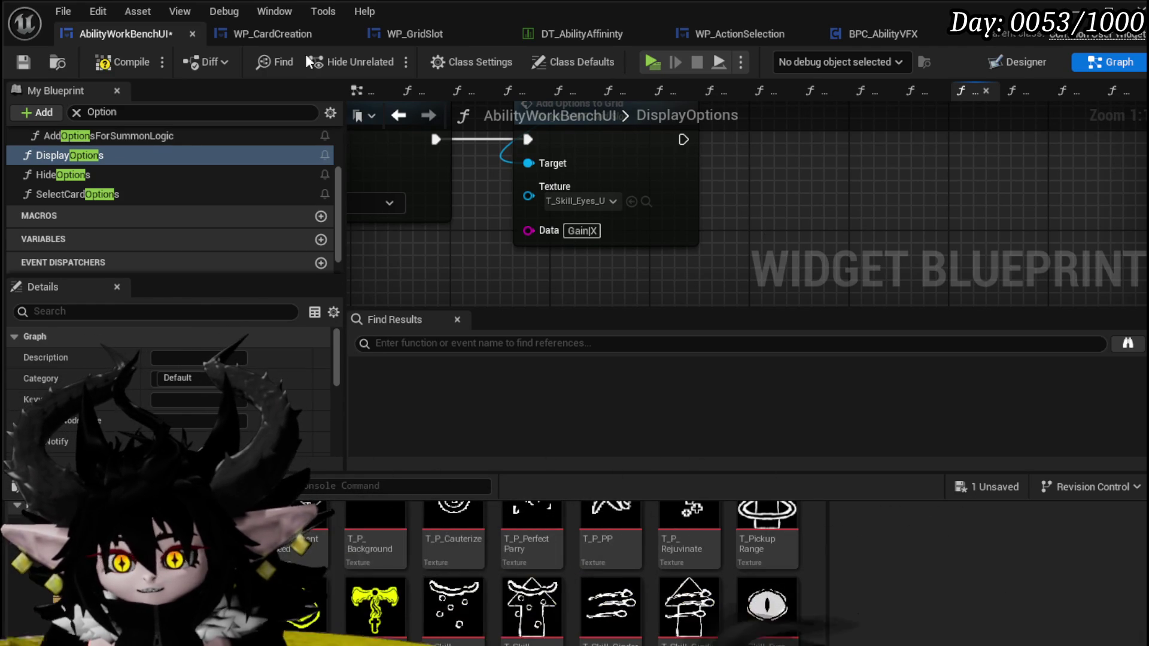
pyautogui.click(22, 62)
pyautogui.hotkey('alt', 'Tab')
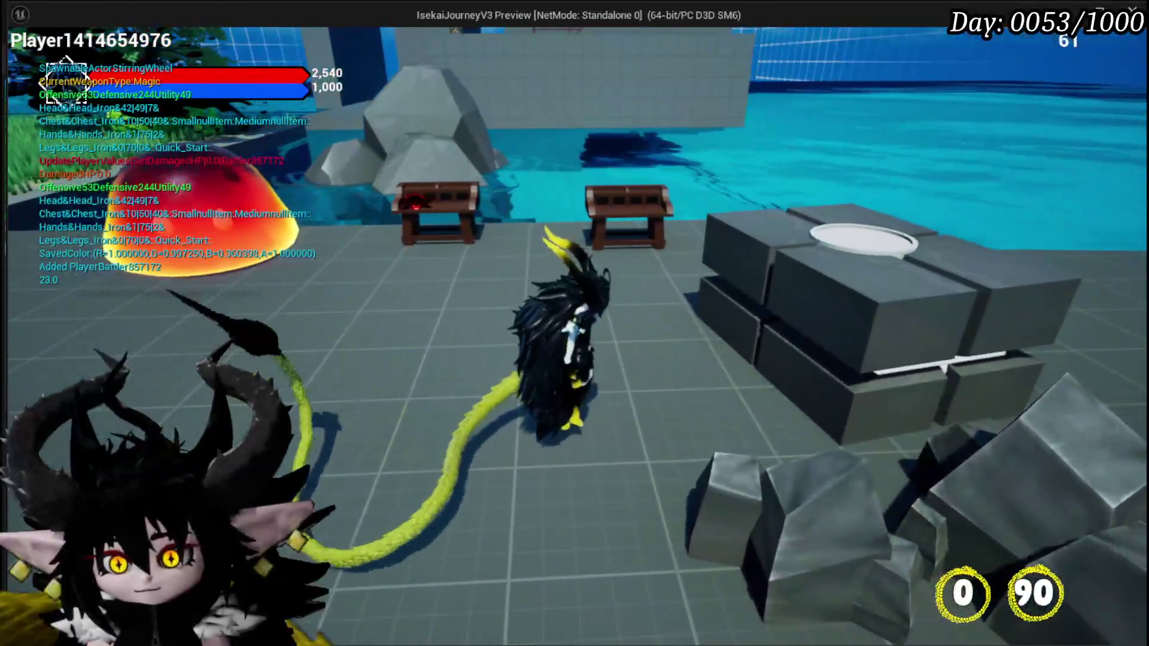
# Step: In Play-In-Editor, walk to the workbench and pick a spell from the Magic ability list
pyautogui.press('w')
pyautogui.press('e')
pyautogui.click(78, 35)
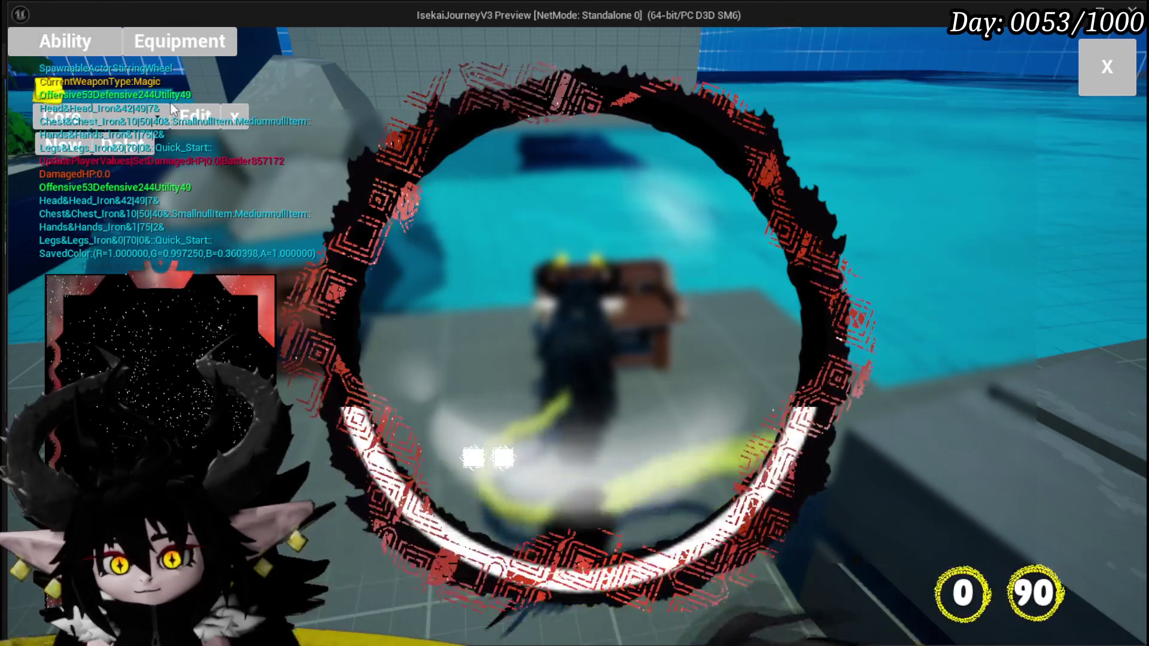
pyautogui.click(159, 148)
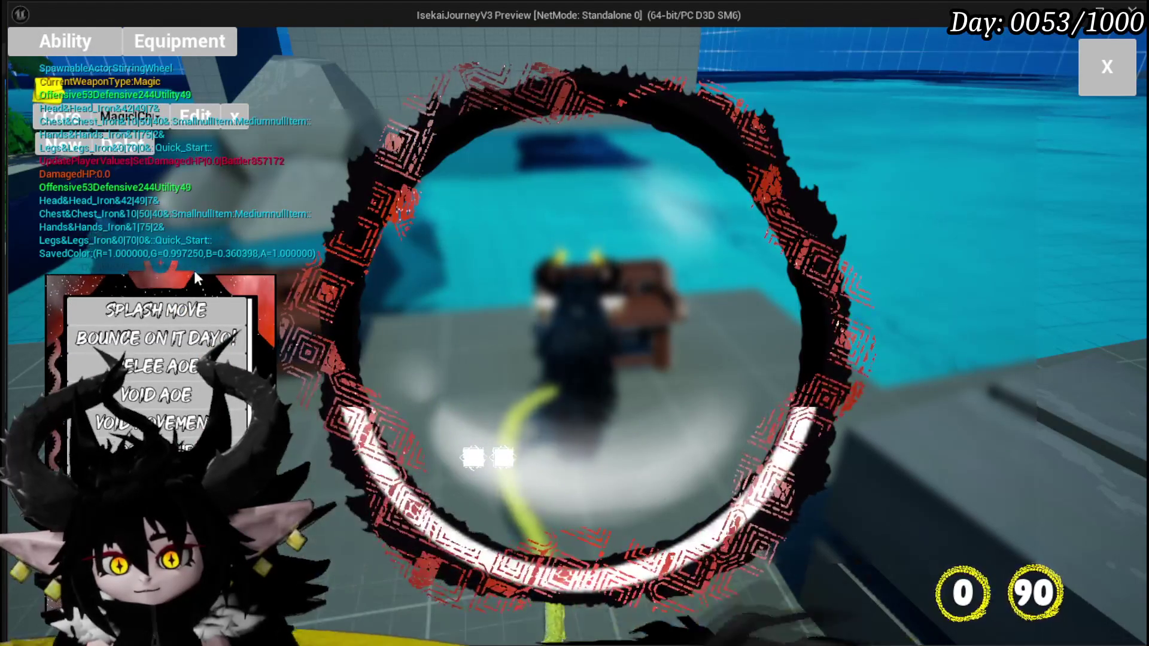
pyautogui.click(182, 322)
# Step: Open the spell's card editor, choose Support and Targeting, then stop and save the level
pyautogui.scroll(-5, 182, 322)
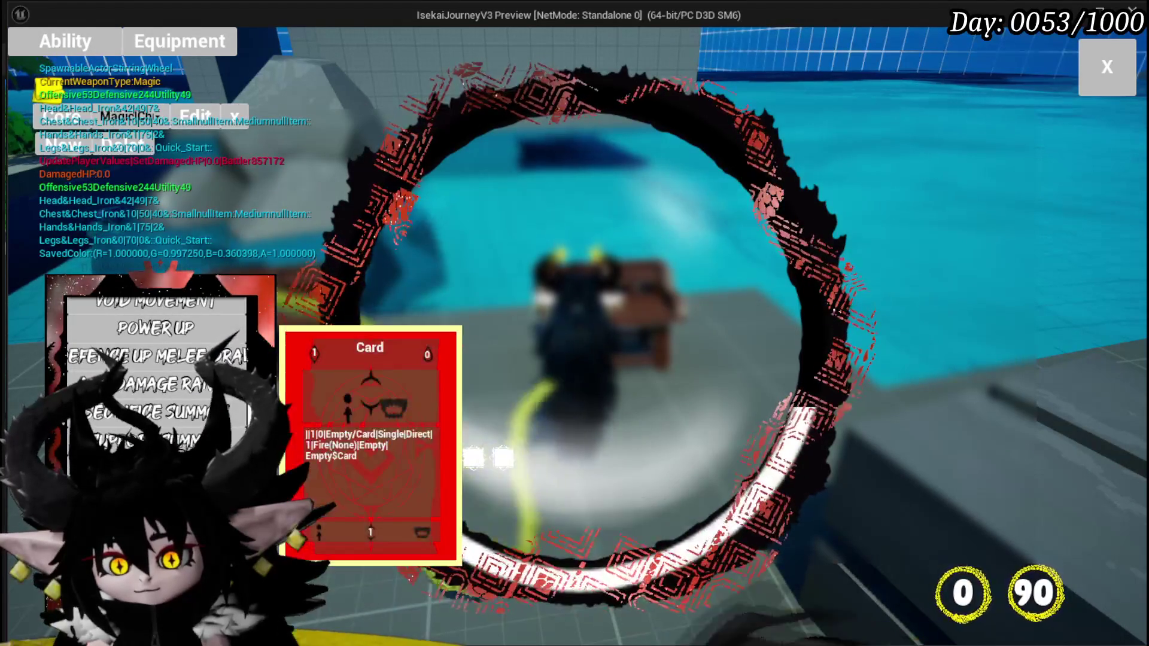
pyautogui.click(371, 443)
pyautogui.click(695, 519)
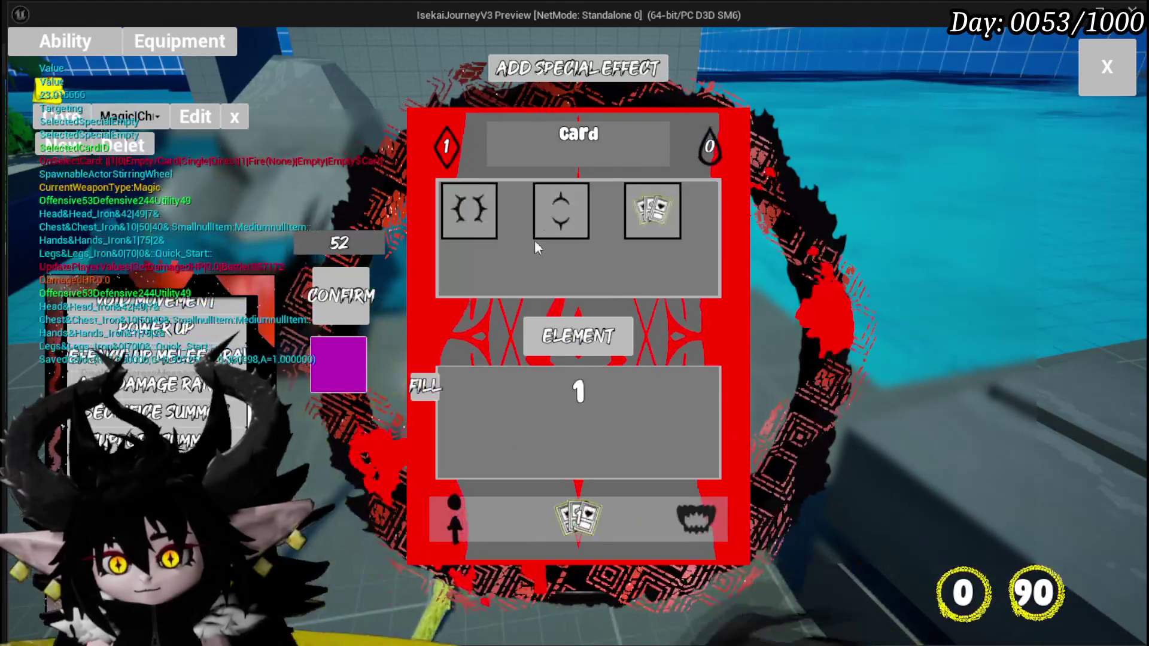
pyautogui.click(658, 230)
pyautogui.click(465, 516)
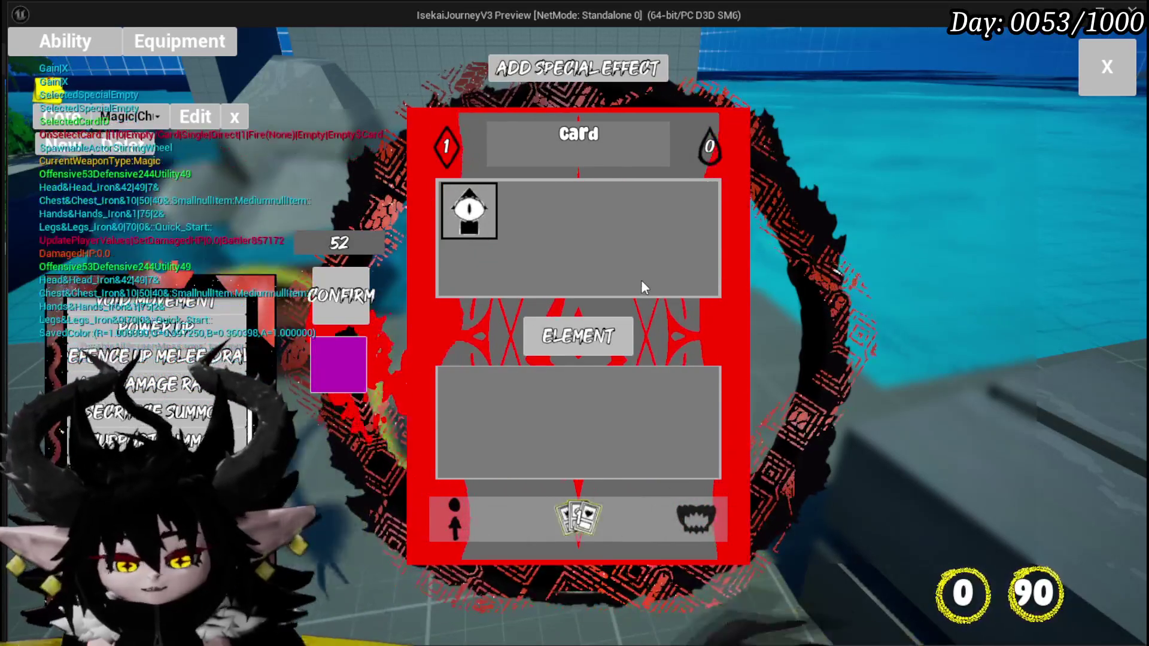
pyautogui.press('Escape')
pyautogui.click(21, 59)
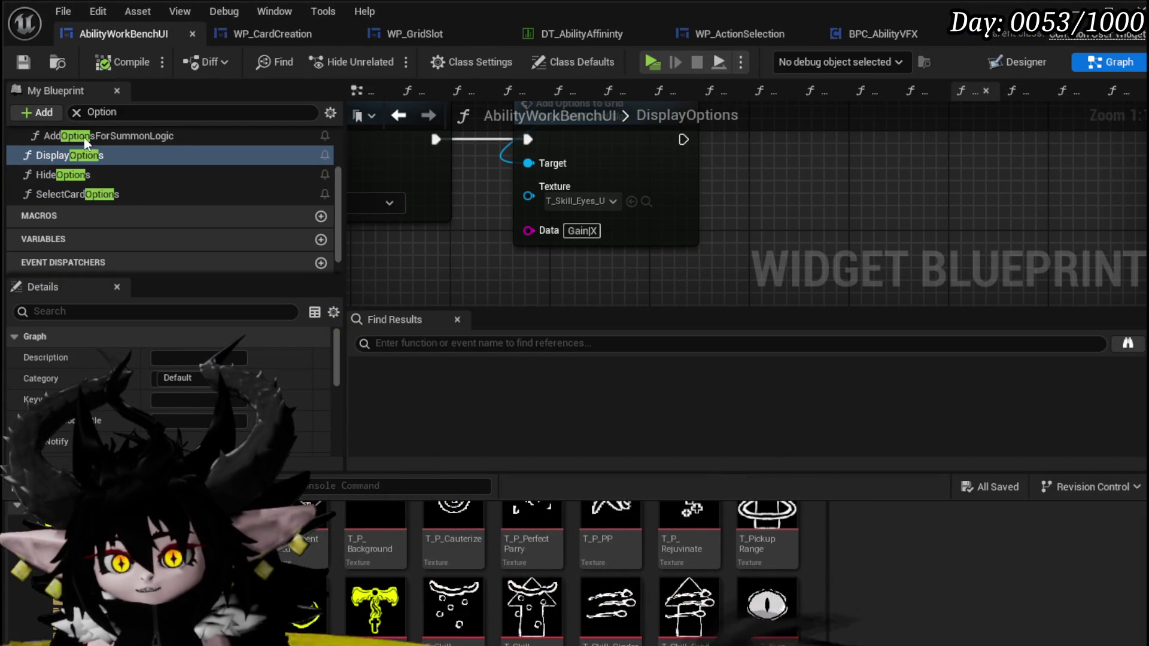
# Step: Find SelectButtonFromGrid via 'Gr' and wire a GET output into Damage/Healing
pyautogui.write('Gr')
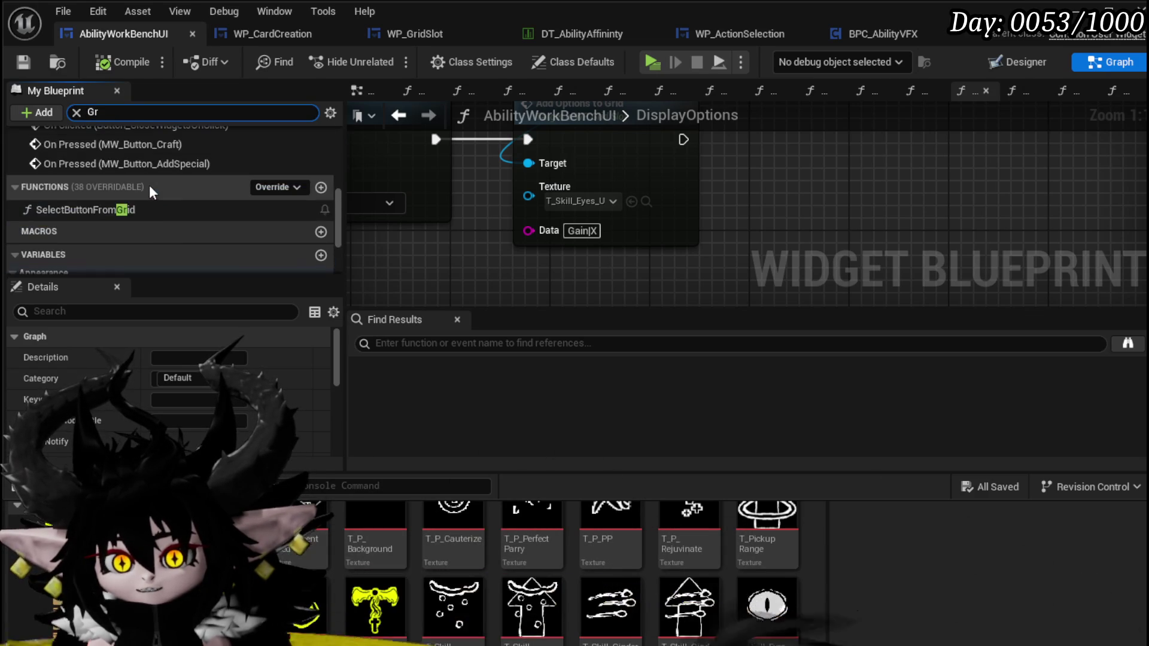
pyautogui.doubleClick(78, 204)
pyautogui.moveTo(501, 164); pyautogui.dragTo(543, 239)
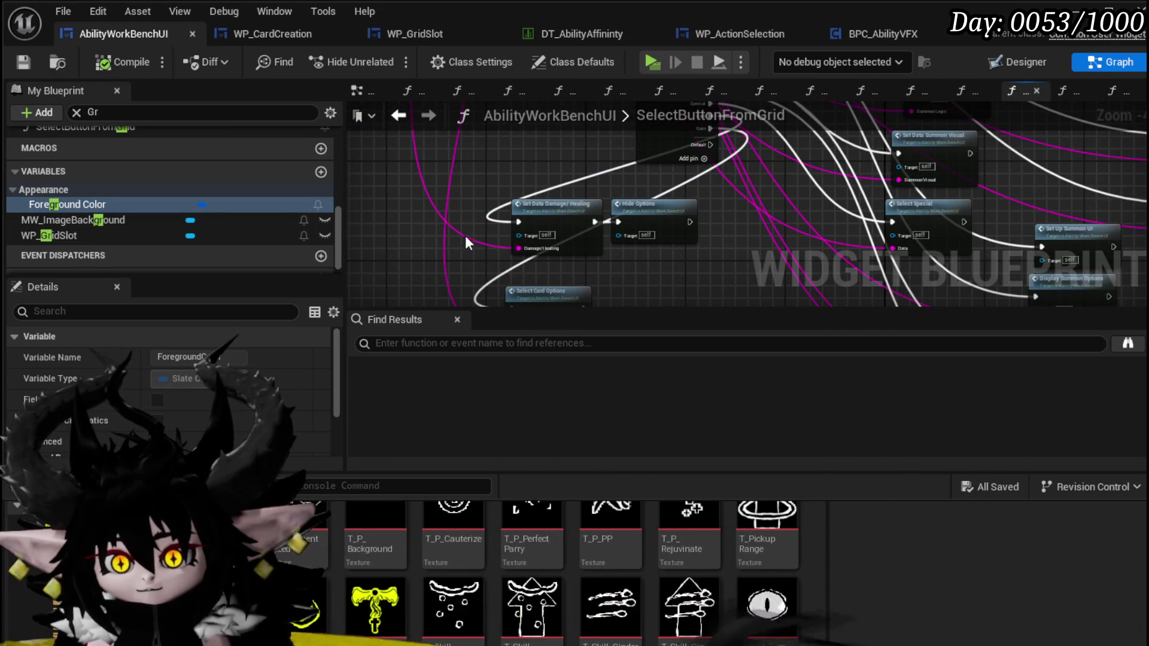
pyautogui.moveTo(466, 237)
pyautogui.mouseDown()
pyautogui.moveTo(483, 211)
pyautogui.moveTo(480, 276)
pyautogui.moveTo(556, 231)
pyautogui.moveTo(520, 210)
pyautogui.moveTo(542, 239)
pyautogui.moveTo(599, 240)
pyautogui.moveTo(570, 199)
pyautogui.mouseUp()
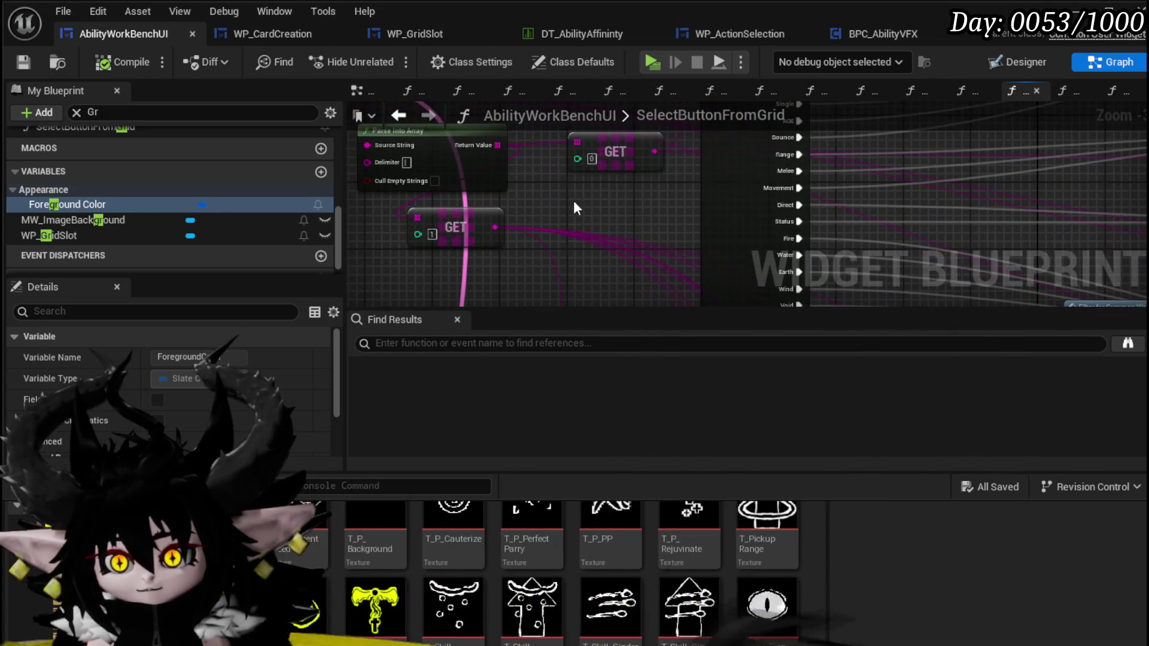
pyautogui.scroll(-1, 577, 203)
pyautogui.moveTo(635, 166)
pyautogui.mouseDown()
pyautogui.moveTo(545, 335)
pyautogui.moveTo(501, 302)
pyautogui.moveTo(526, 257)
pyautogui.moveTo(555, 253)
pyautogui.mouseUp()
pyautogui.moveTo(521, 262); pyautogui.dragTo(506, 175)
# Step: Wire a GET output into Select Card Options' CardData, then compile and save
pyautogui.moveTo(535, 250)
pyautogui.mouseDown()
pyautogui.moveTo(519, 205)
pyautogui.moveTo(451, 197)
pyautogui.moveTo(500, 251)
pyautogui.moveTo(522, 247)
pyautogui.mouseUp()
pyautogui.moveTo(488, 187)
pyautogui.mouseDown()
pyautogui.moveTo(536, 242)
pyautogui.moveTo(446, 135)
pyautogui.moveTo(551, 282)
pyautogui.moveTo(561, 209)
pyautogui.moveTo(408, 159)
pyautogui.moveTo(437, 170)
pyautogui.moveTo(523, 252)
pyautogui.moveTo(515, 208)
pyautogui.moveTo(558, 132)
pyautogui.moveTo(570, 162)
pyautogui.mouseUp()
pyautogui.moveTo(572, 230); pyautogui.dragTo(573, 246)
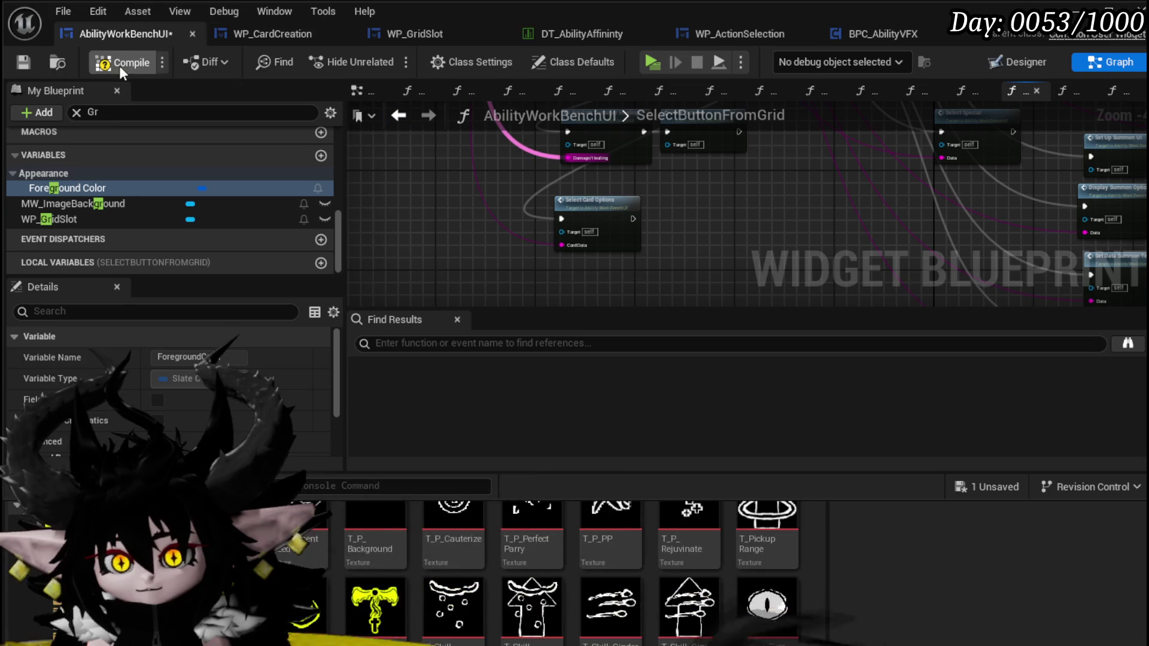
pyautogui.click(13, 60)
pyautogui.moveTo(763, 211); pyautogui.dragTo(734, 288)
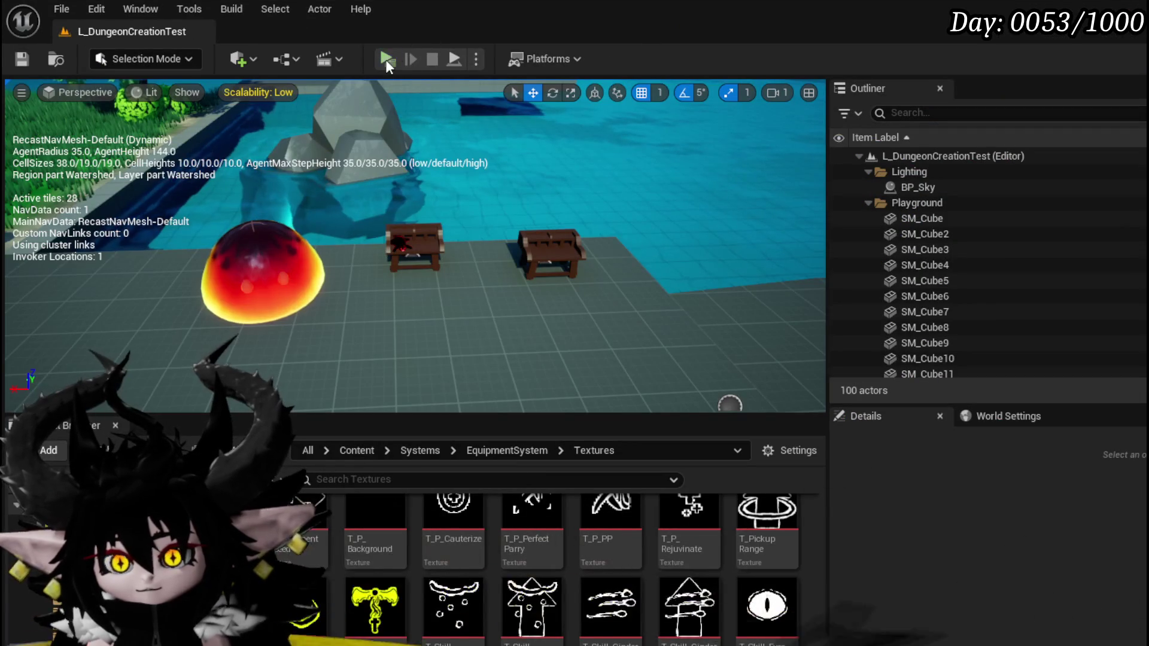
# Step: Start Play-In-Editor and open a Magic ability's card editor at the workbench
pyautogui.click(387, 60)
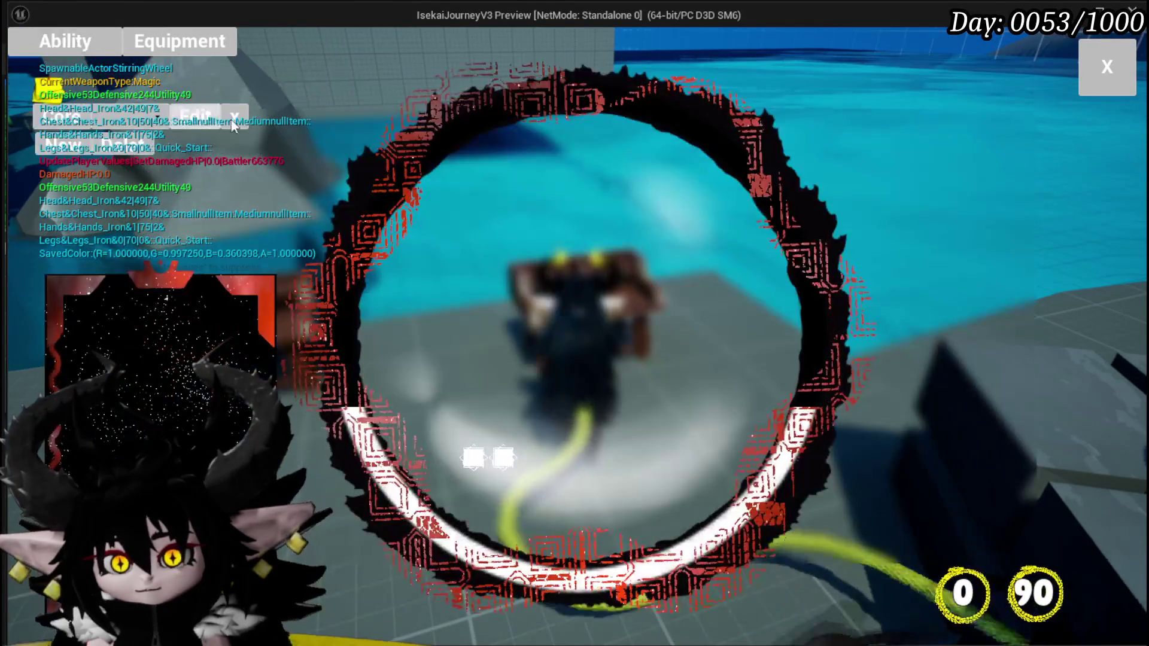
pyautogui.click(120, 115)
pyautogui.click(156, 153)
pyautogui.moveTo(242, 338)
pyautogui.scroll(-3, 243, 338)
pyautogui.click(239, 359)
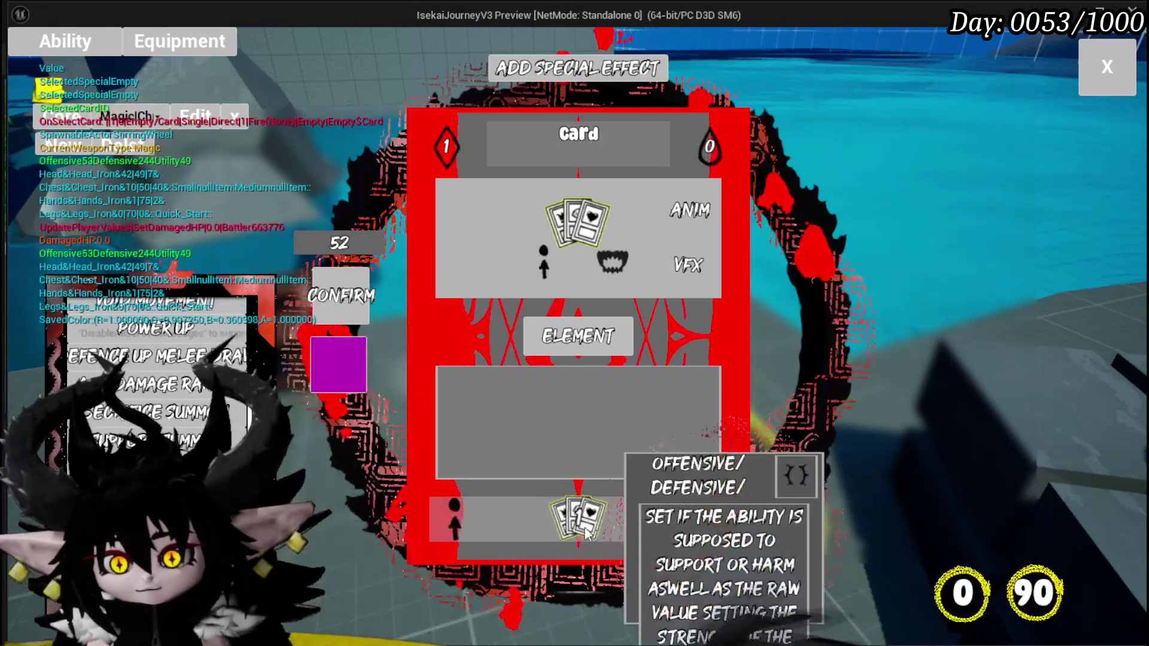
# Step: Choose the eye targeting, set the card's type slot to Card, then stop the test
pyautogui.click(462, 523)
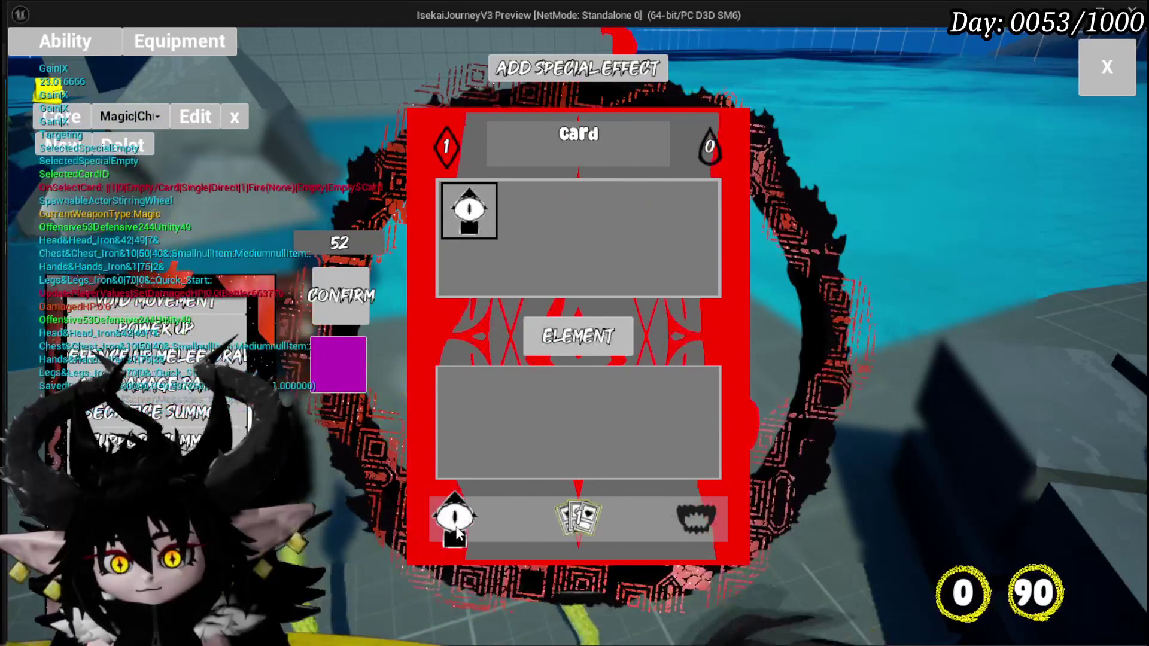
pyautogui.click(578, 519)
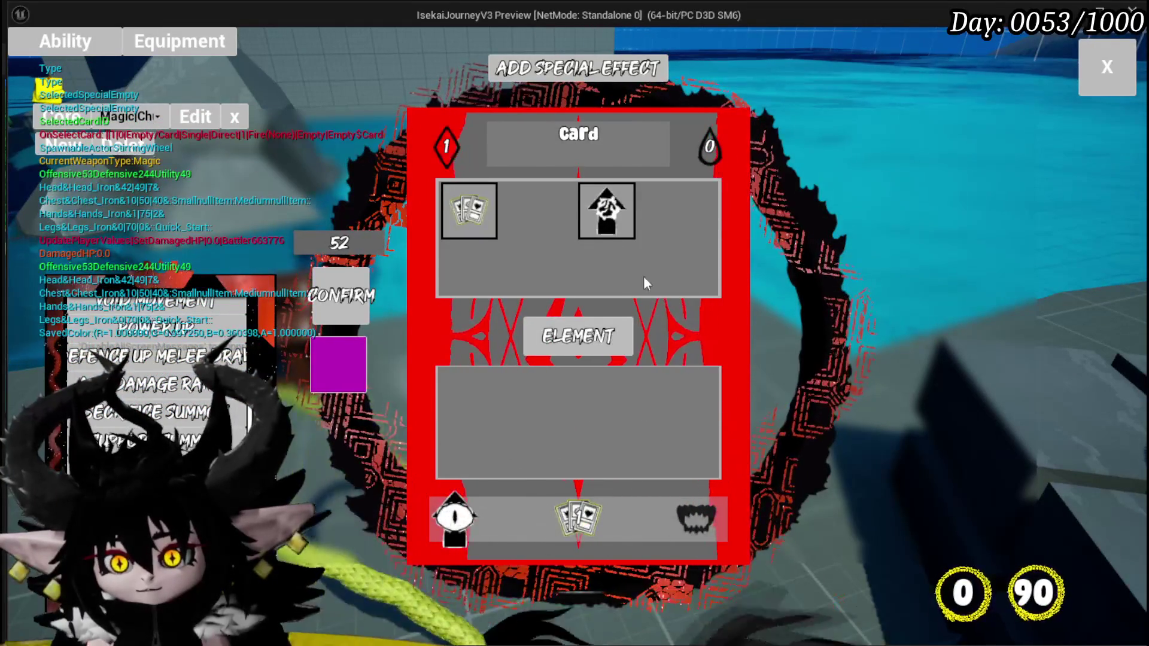
pyautogui.moveTo(476, 219)
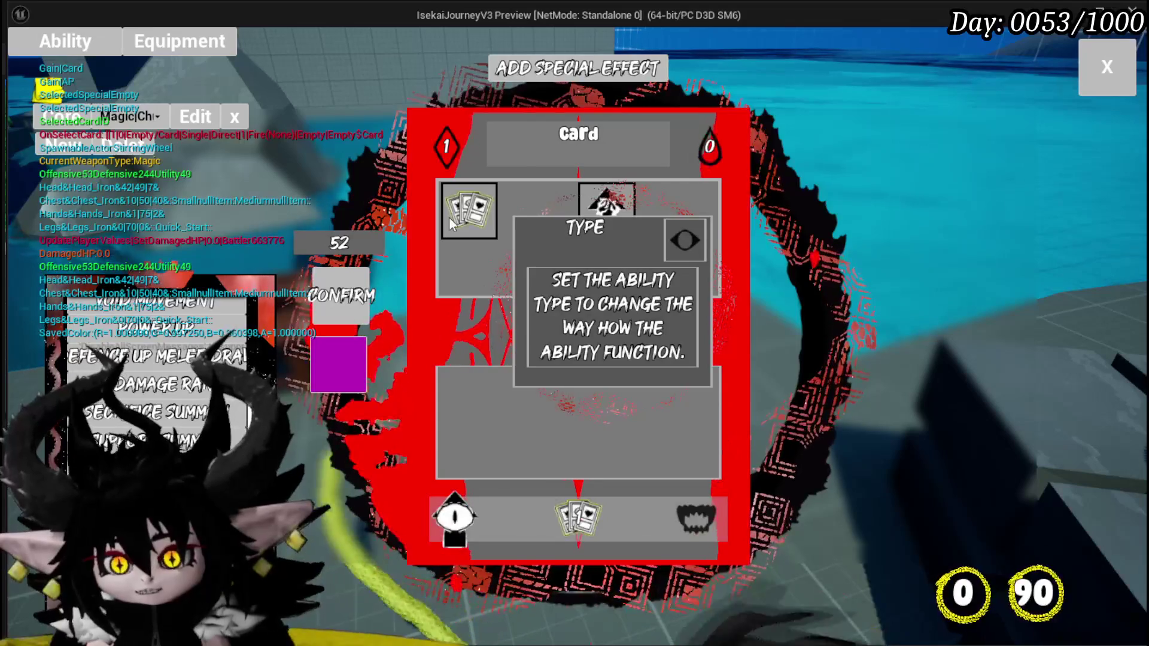
pyautogui.click(451, 218)
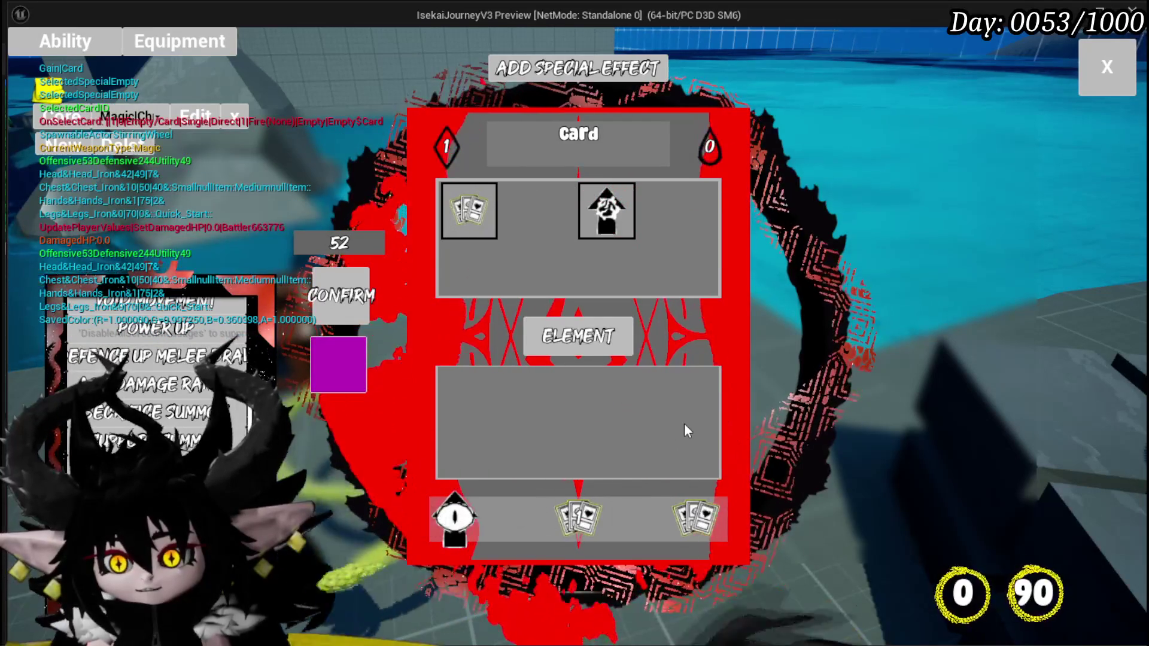
pyautogui.moveTo(591, 522)
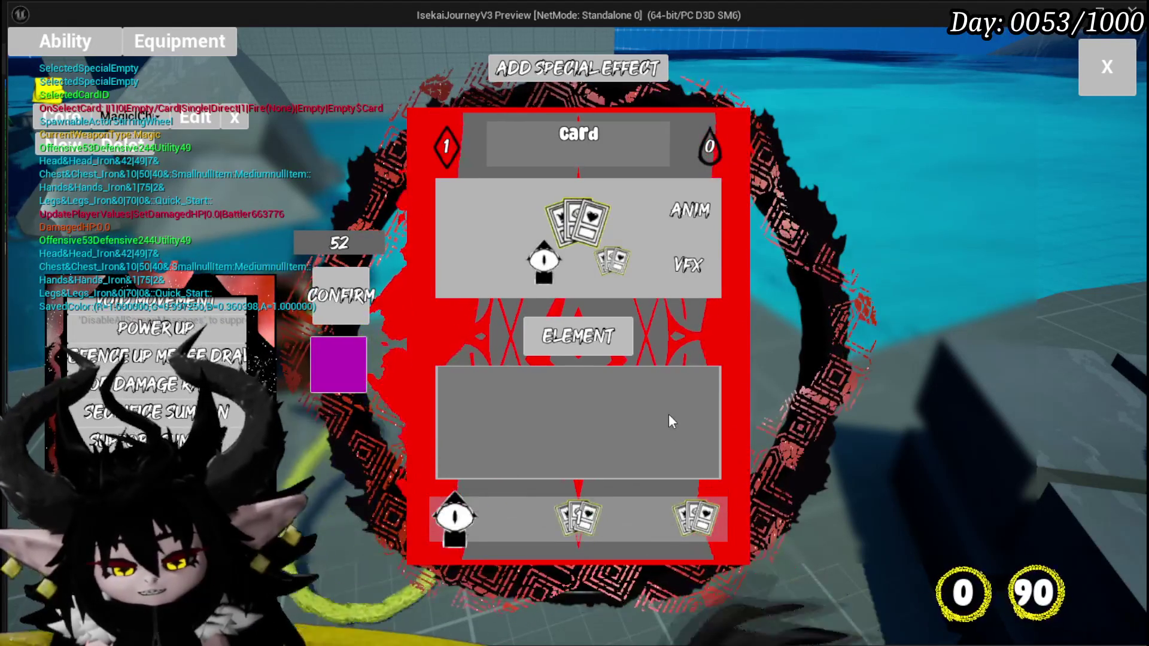
pyautogui.press('Escape')
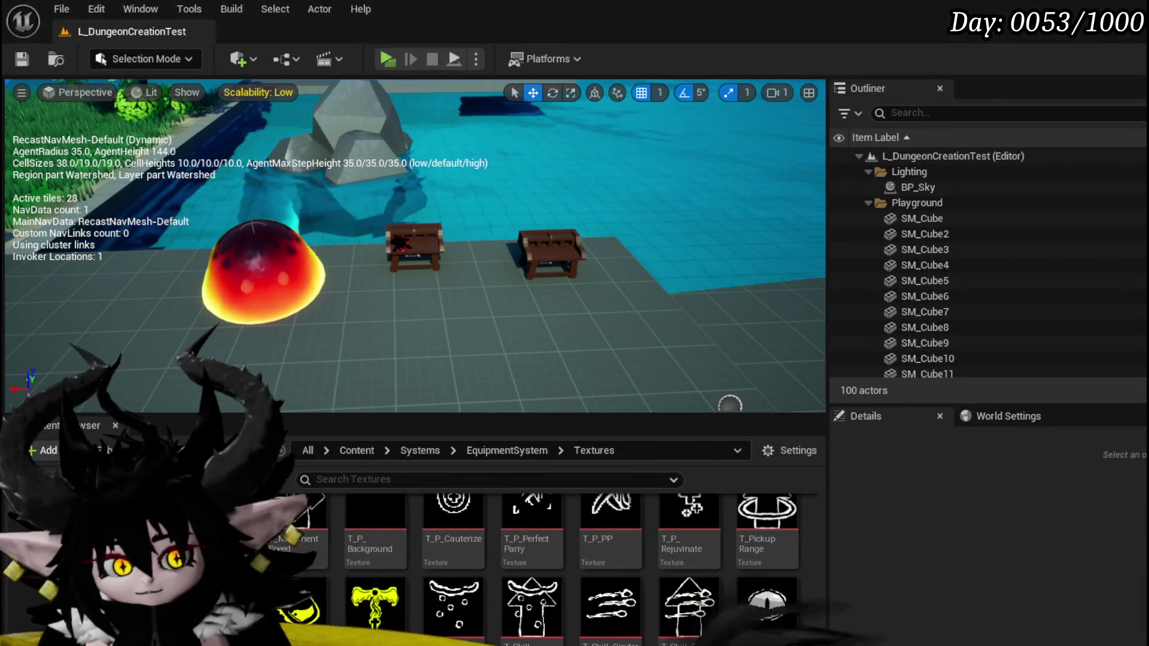
# Step: Save the level and look over SelectButtonFromGrid's Hide Options and SetData_Damage/Healing nodes
pyautogui.hotkey('ctrl', 's')
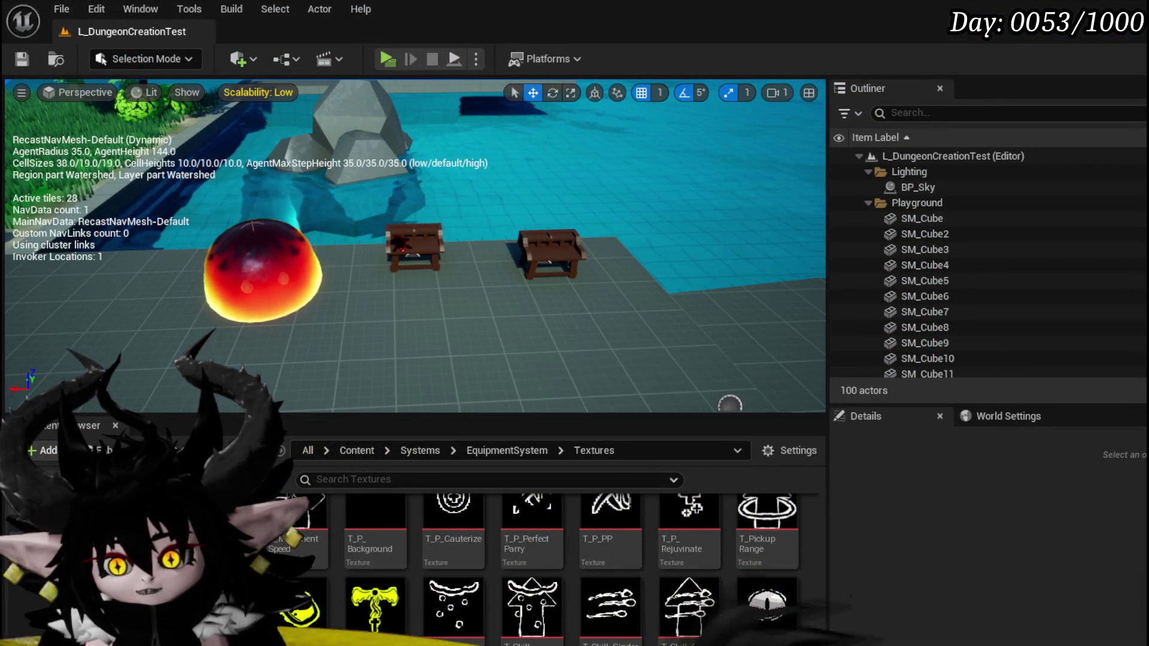
pyautogui.hotkey('alt', 'Tab')
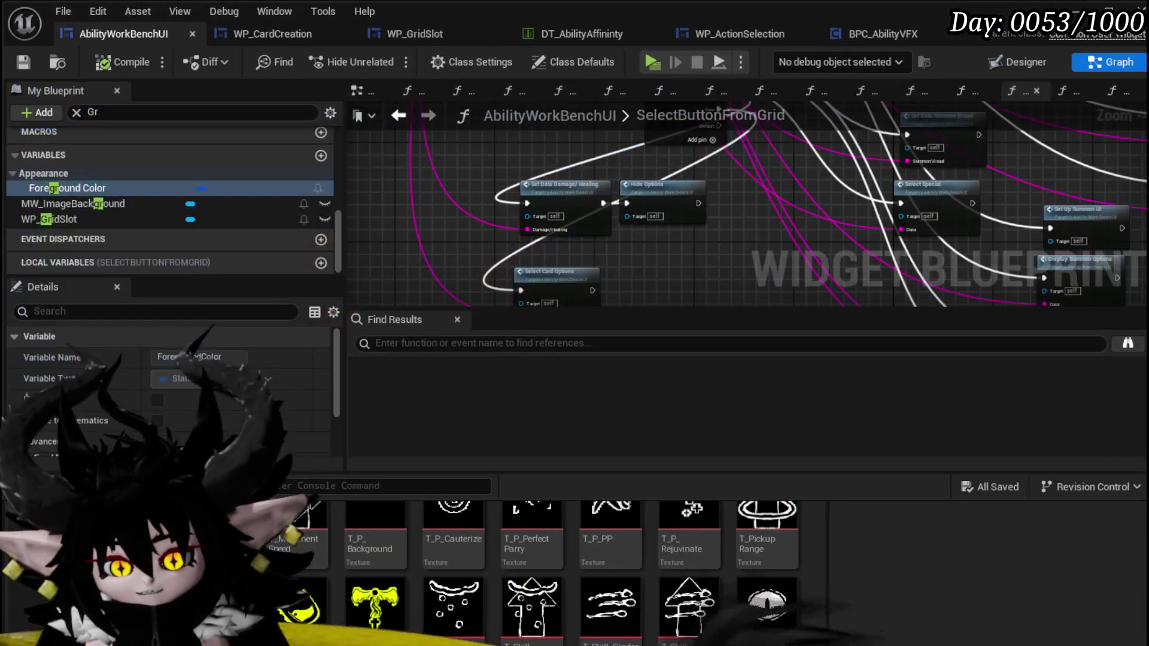
pyautogui.scroll(5, 784, 252)
pyautogui.moveTo(547, 230); pyautogui.dragTo(606, 294)
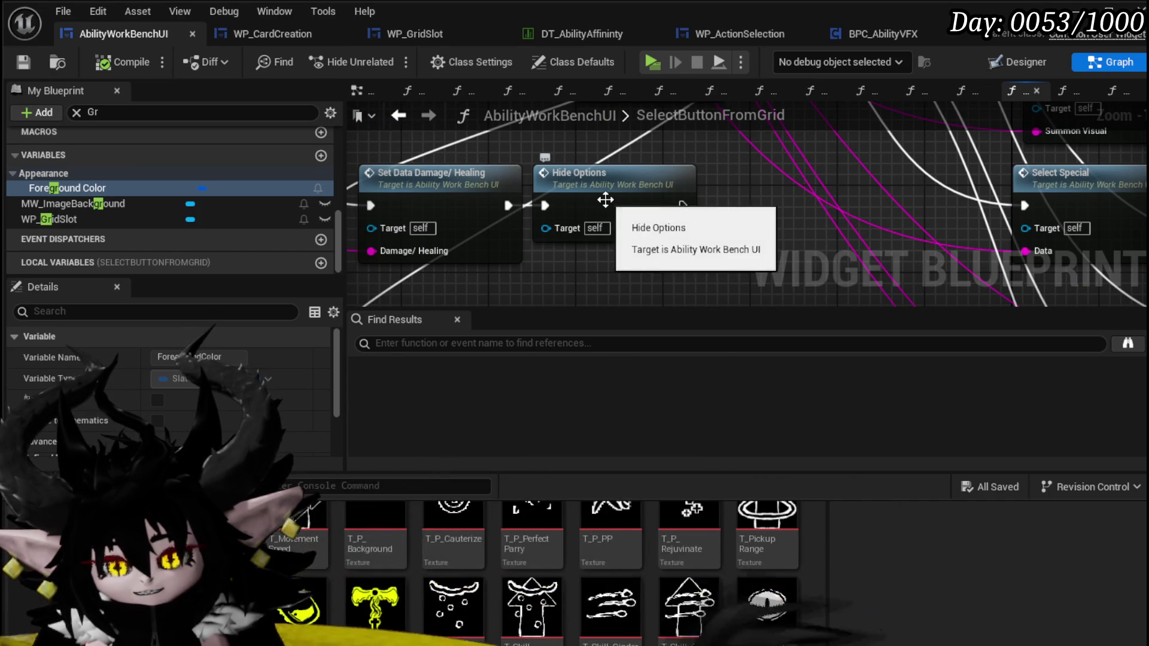
pyautogui.moveTo(586, 192)
pyautogui.mouseDown()
pyautogui.moveTo(623, 212)
pyautogui.moveTo(630, 192)
pyautogui.mouseUp()
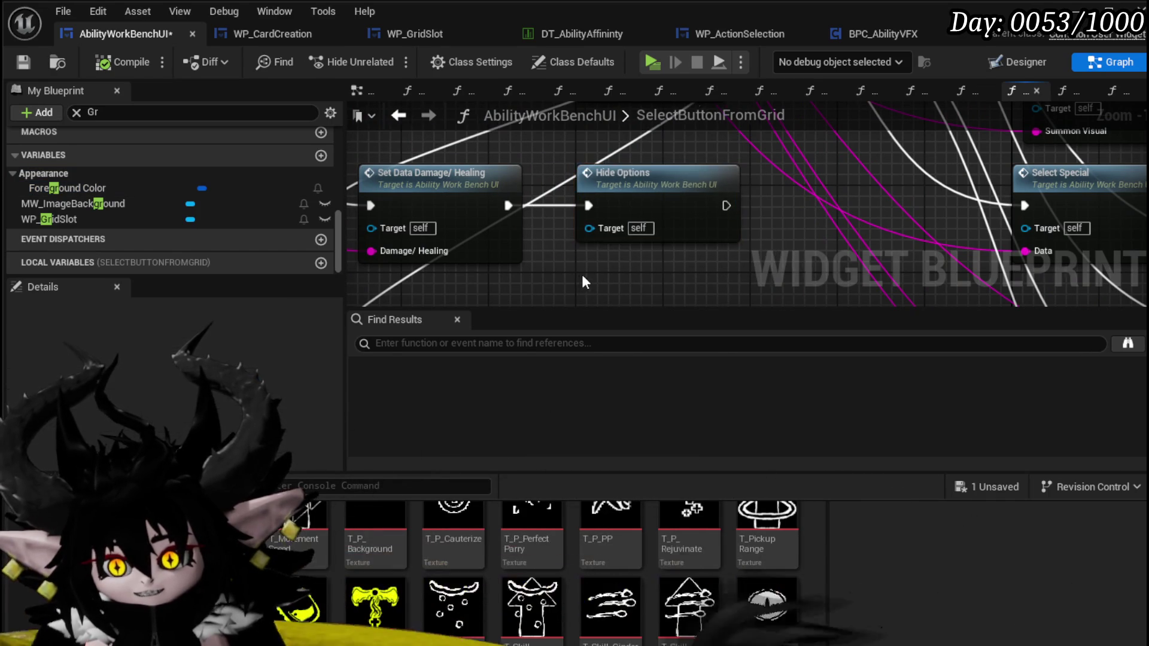
pyautogui.click(492, 202)
pyautogui.scroll(-2, 752, 235)
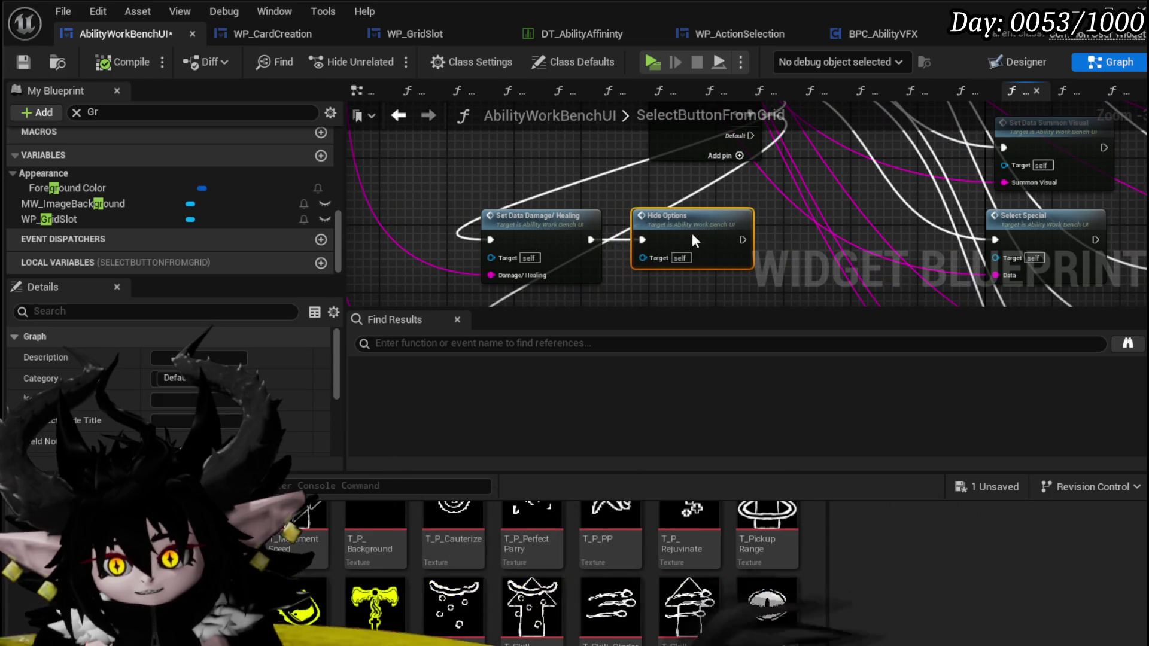
pyautogui.doubleClick(524, 230)
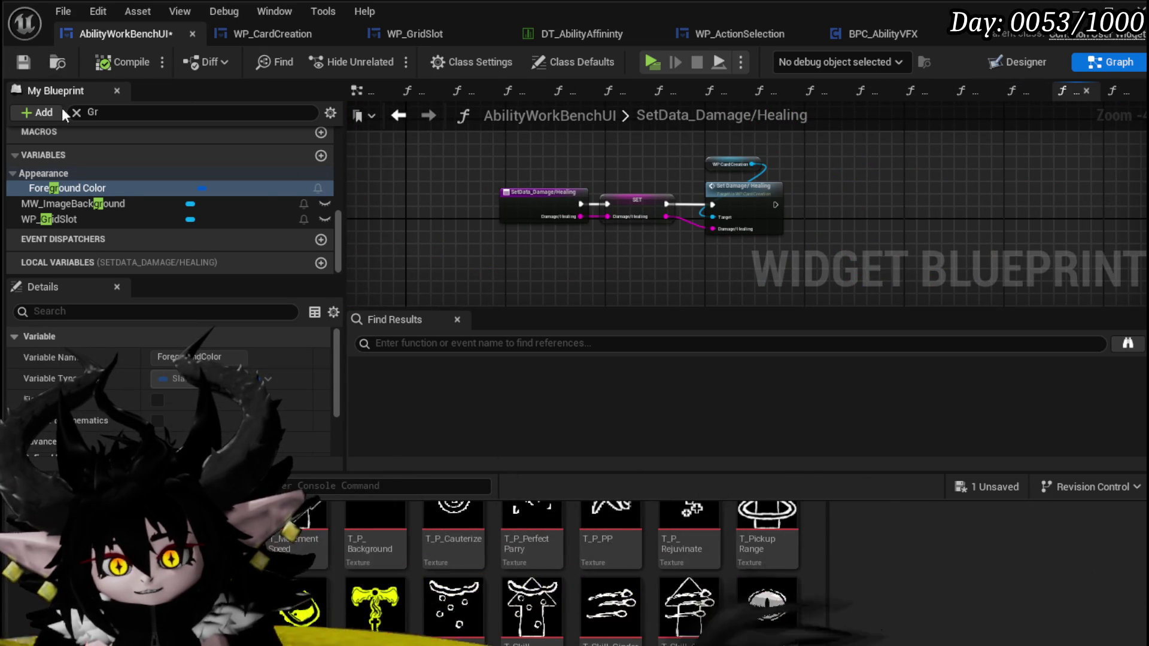
pyautogui.click(398, 115)
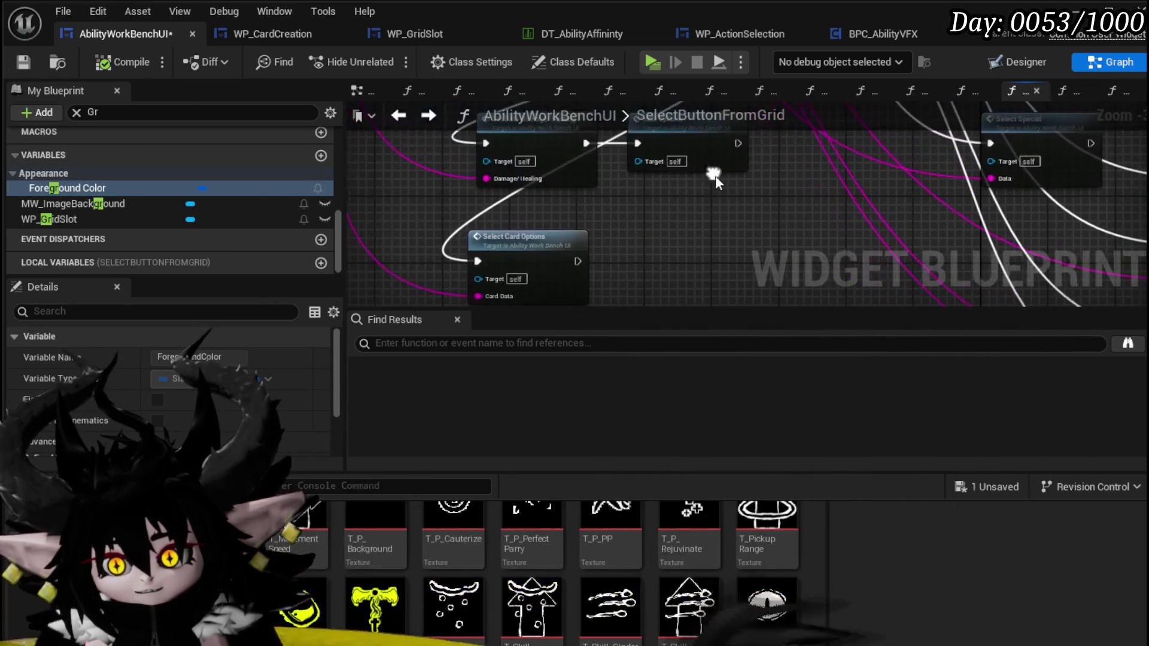
# Step: Paste a Hide Options node after Select Card Options, wire it in, then compile and save
pyautogui.click(723, 170)
pyautogui.hotkey('ctrl', 'v')
pyautogui.moveTo(579, 261); pyautogui.dragTo(630, 272)
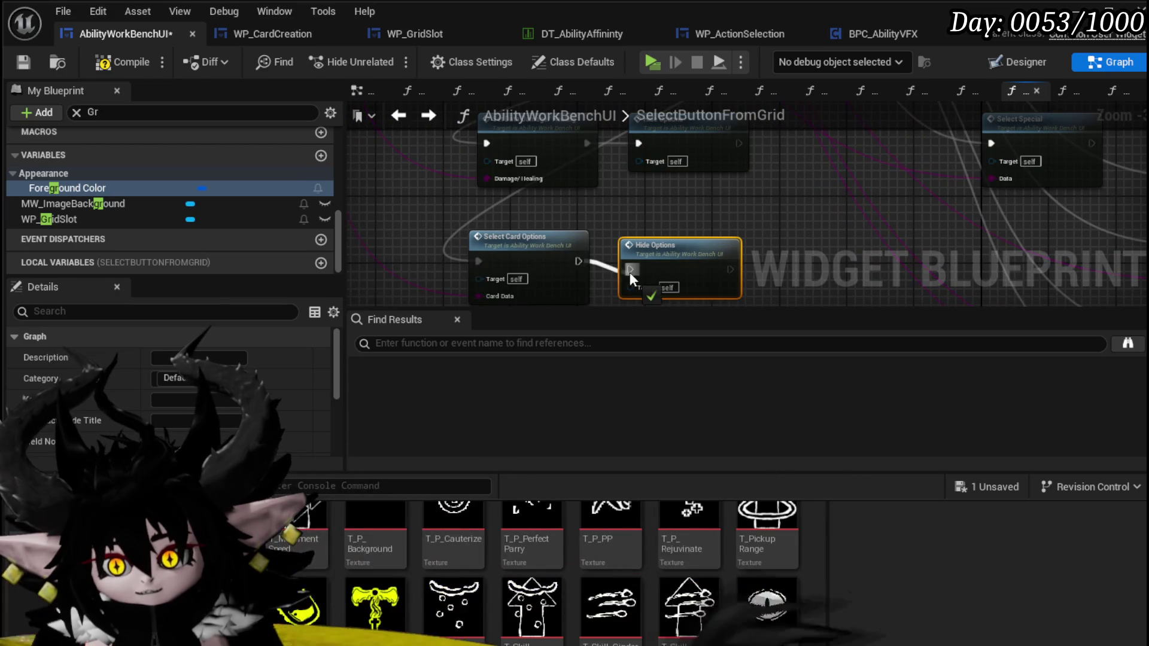
pyautogui.click(130, 55)
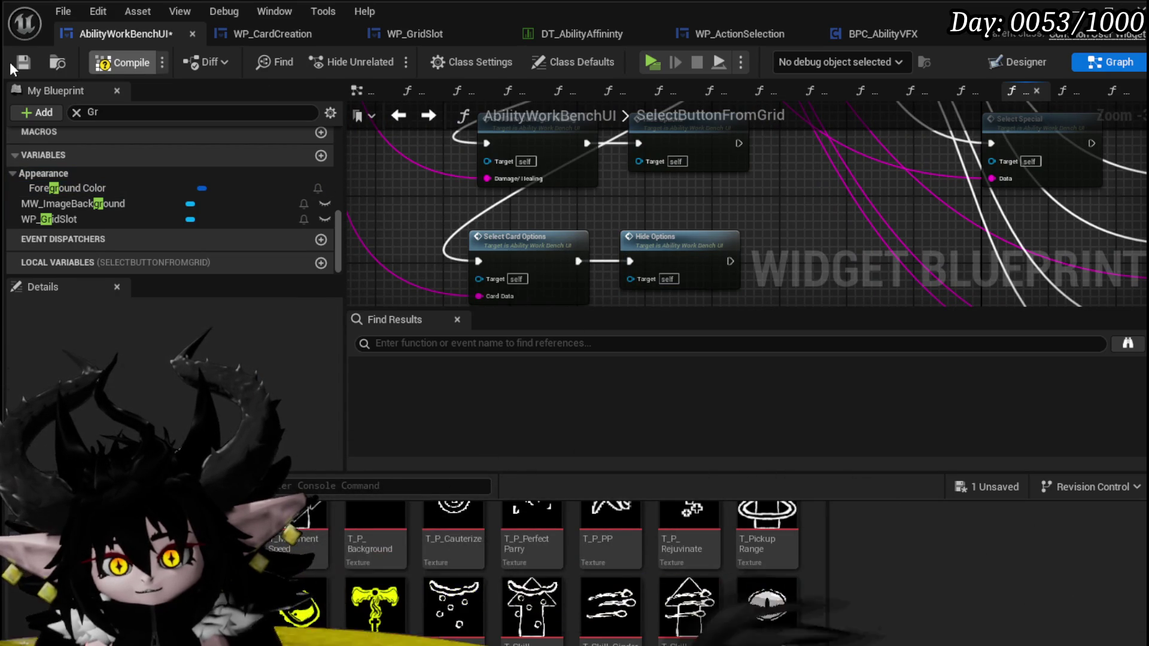
pyautogui.click(67, 188)
pyautogui.click(23, 61)
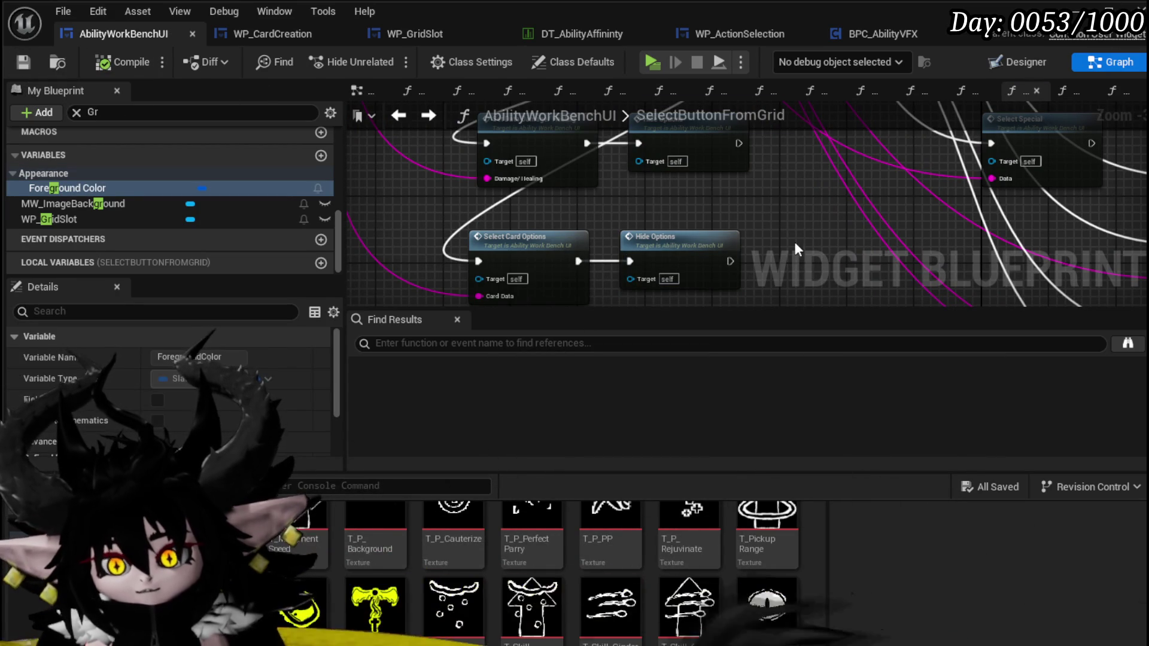
# Step: Line up Select Card Options and Hide Options, save, and start a Play-In-Editor test
pyautogui.moveTo(565, 247); pyautogui.dragTo(582, 264)
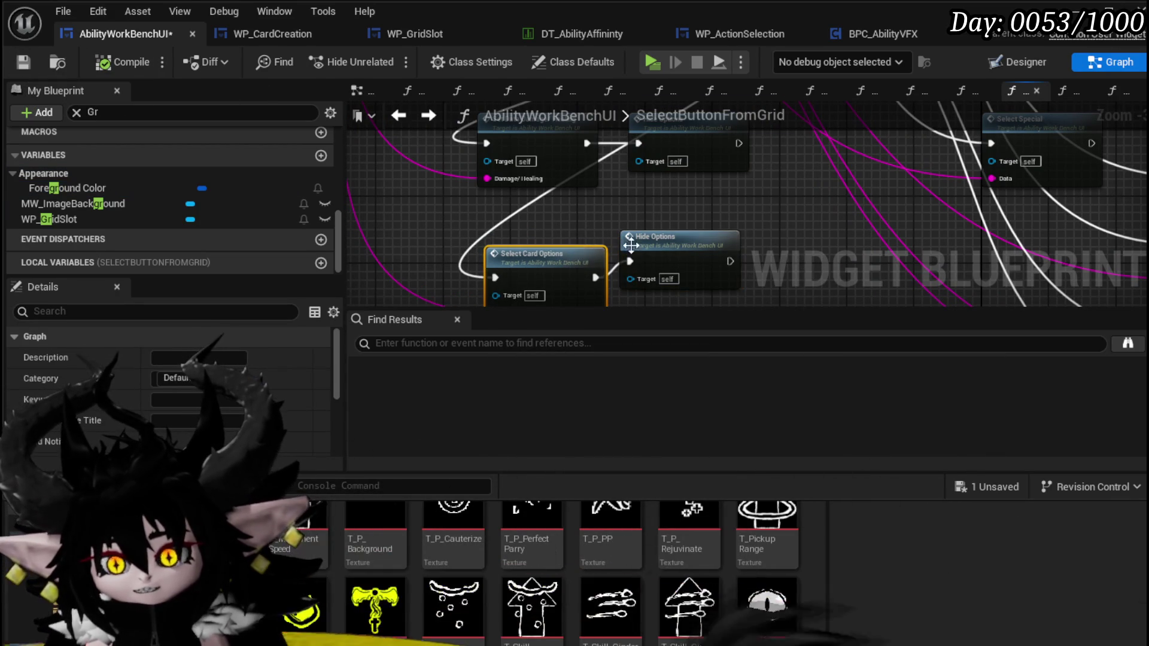
pyautogui.moveTo(661, 255); pyautogui.dragTo(669, 263)
pyautogui.click(67, 92)
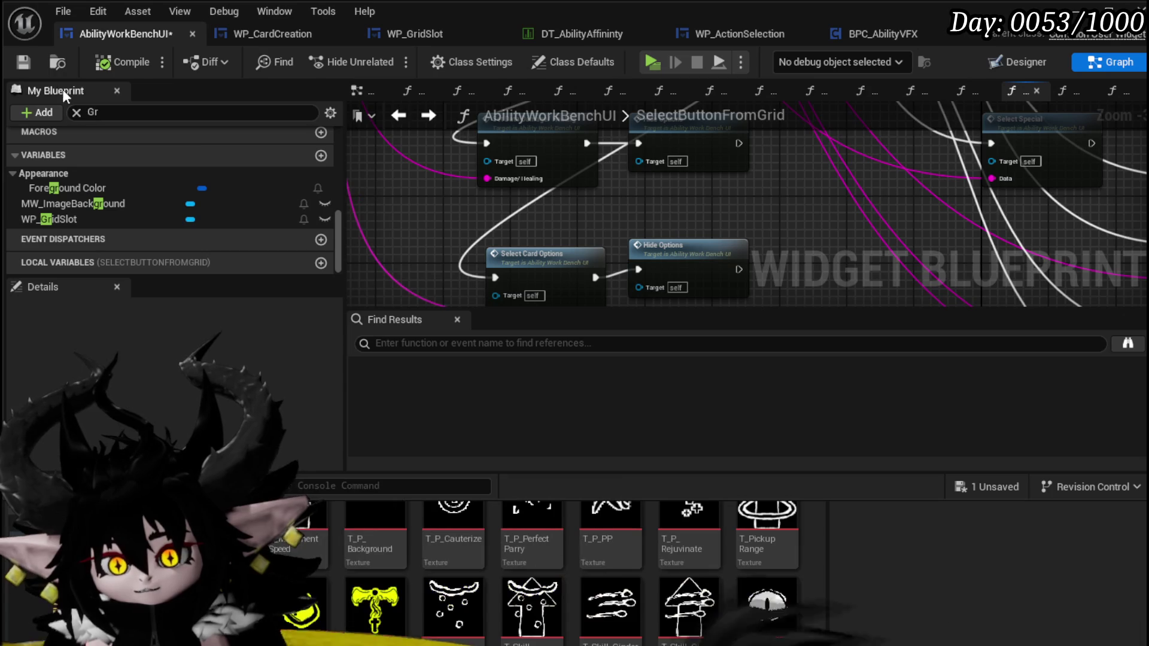
pyautogui.click(664, 254)
pyautogui.scroll(-1, 658, 249)
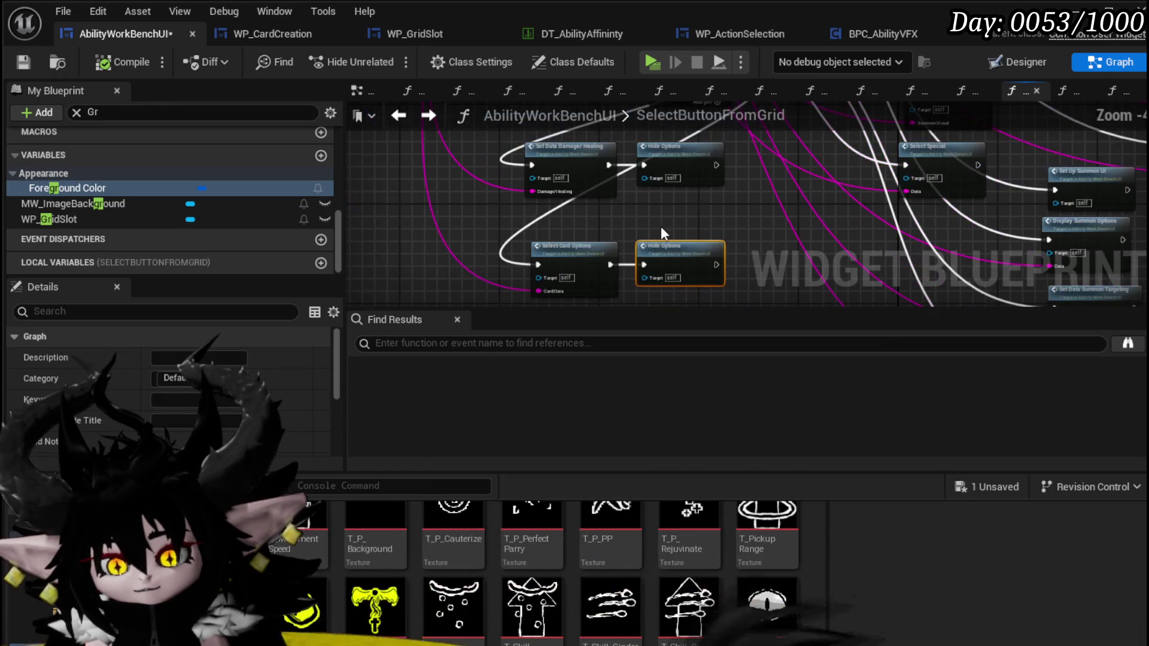
pyautogui.moveTo(558, 262); pyautogui.dragTo(527, 261)
pyautogui.click(24, 61)
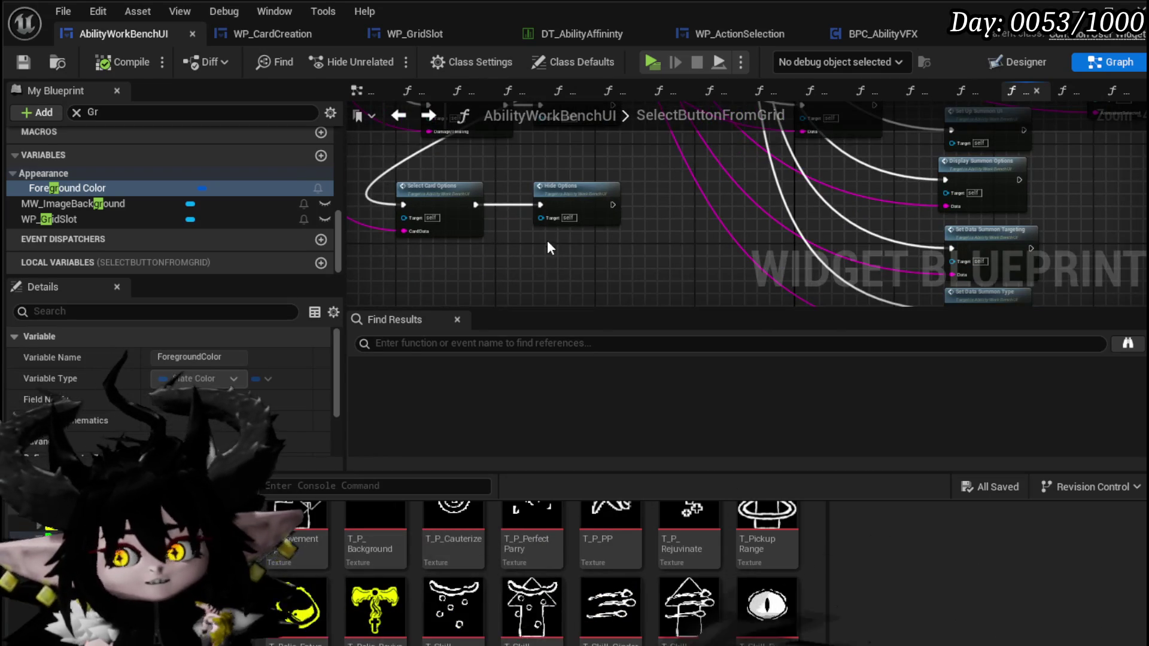
pyautogui.moveTo(501, 244); pyautogui.dragTo(602, 187)
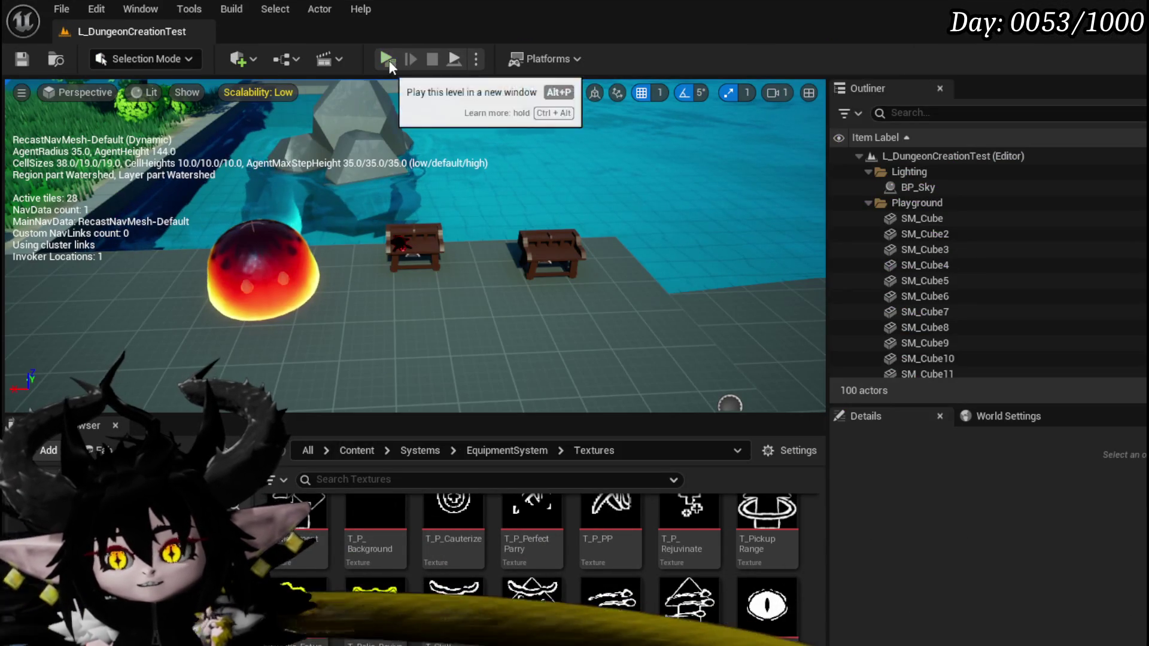
pyautogui.click(387, 59)
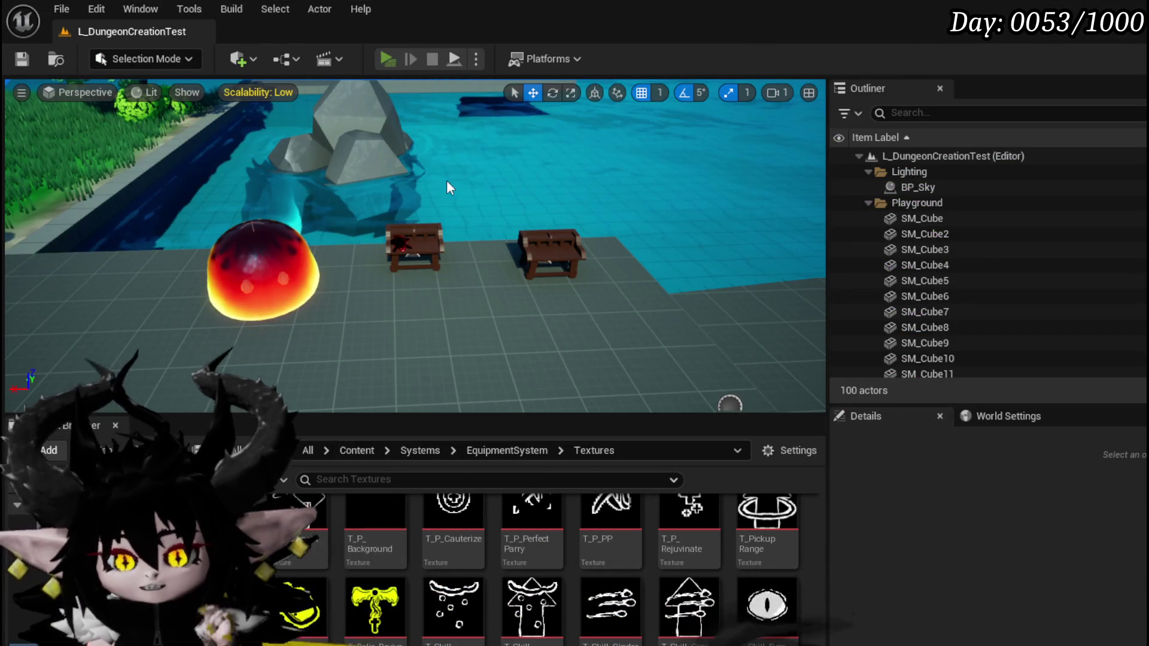
pyautogui.press('w')
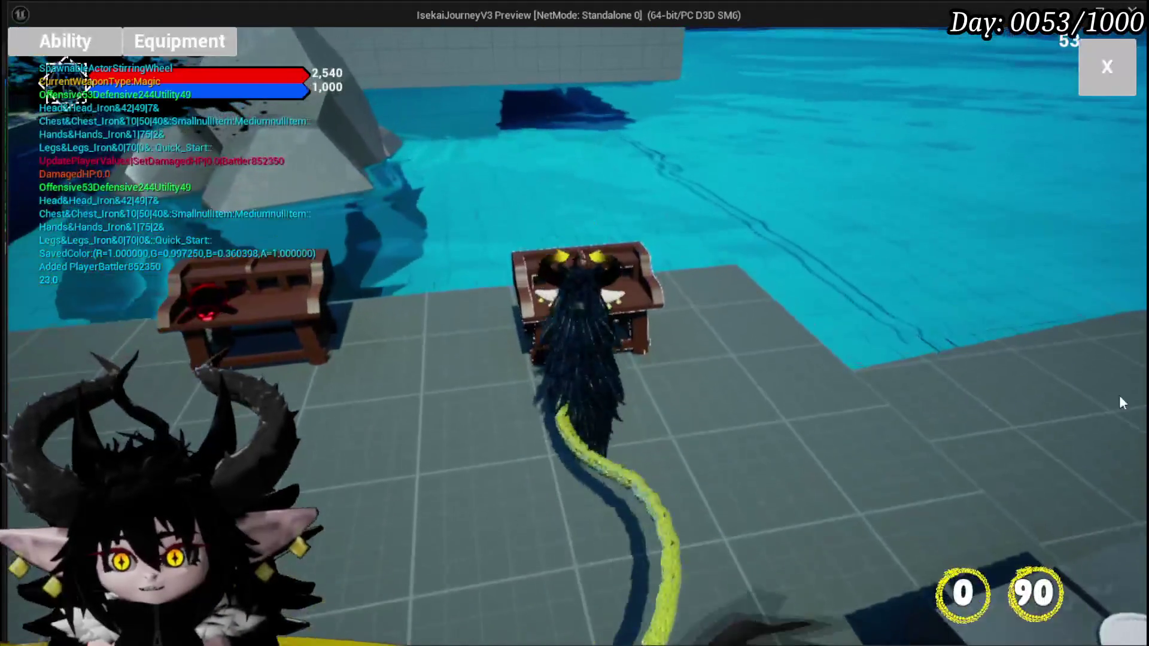
pyautogui.click(95, 54)
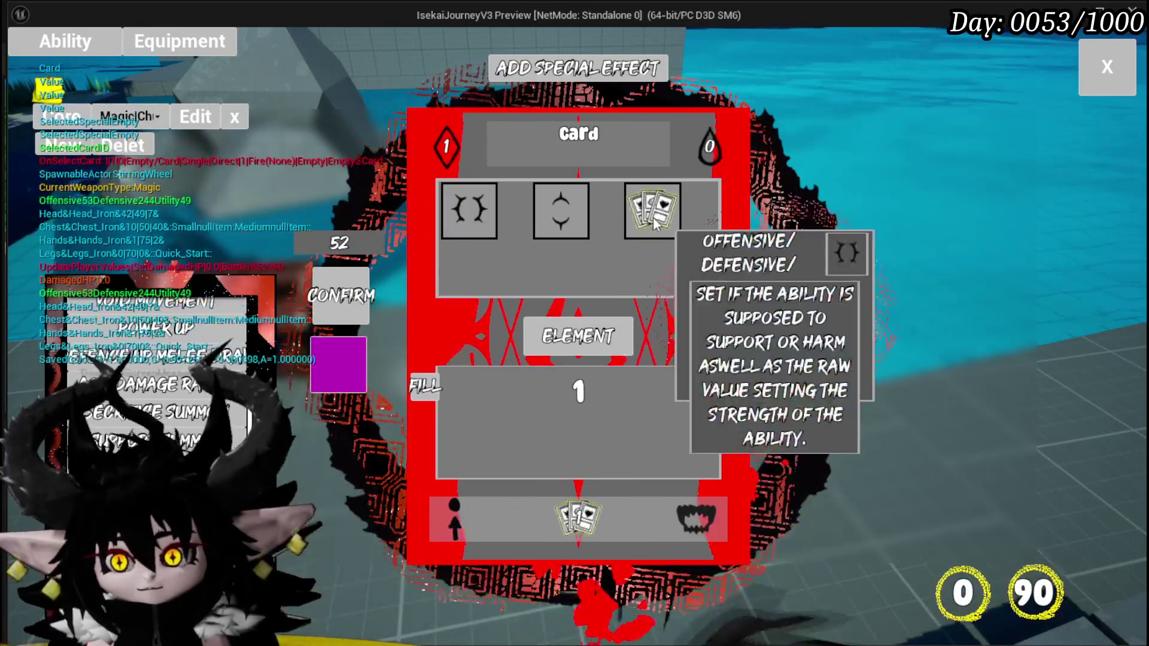
pyautogui.click(473, 226)
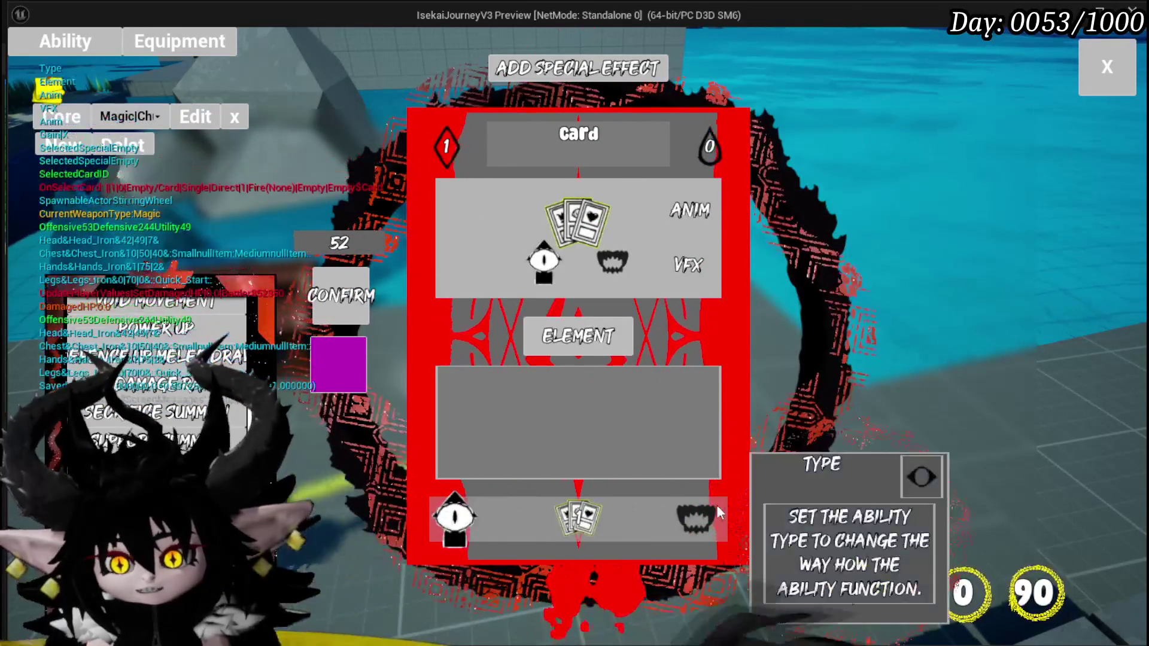
pyautogui.click(545, 267)
pyautogui.moveTo(616, 207)
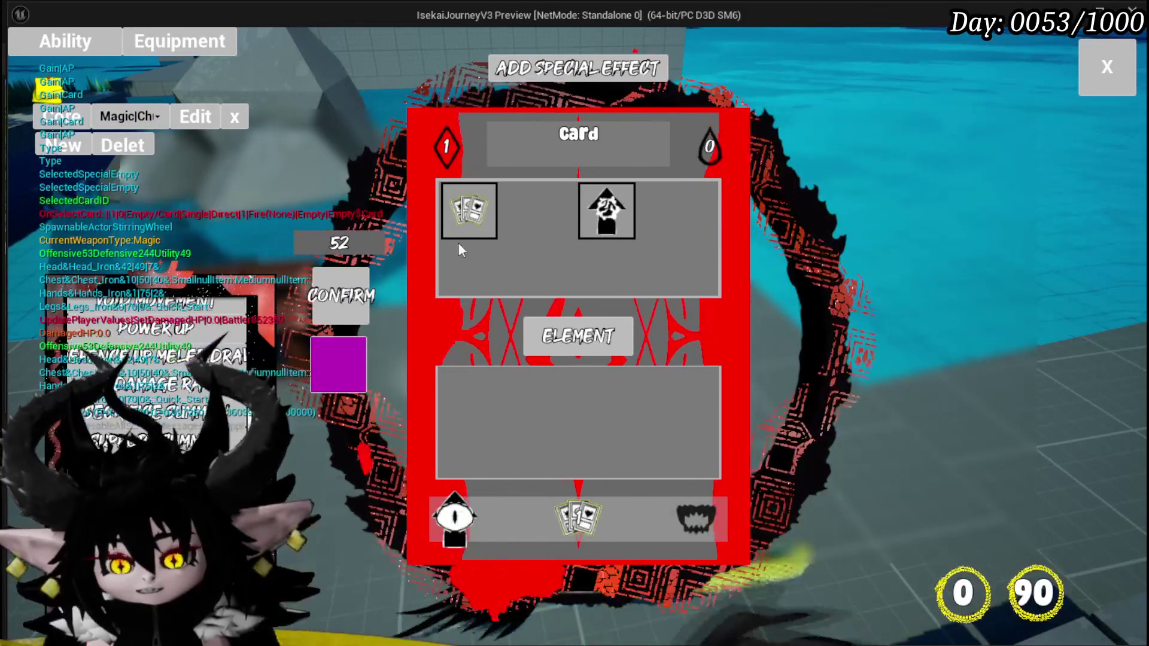
pyautogui.click(479, 219)
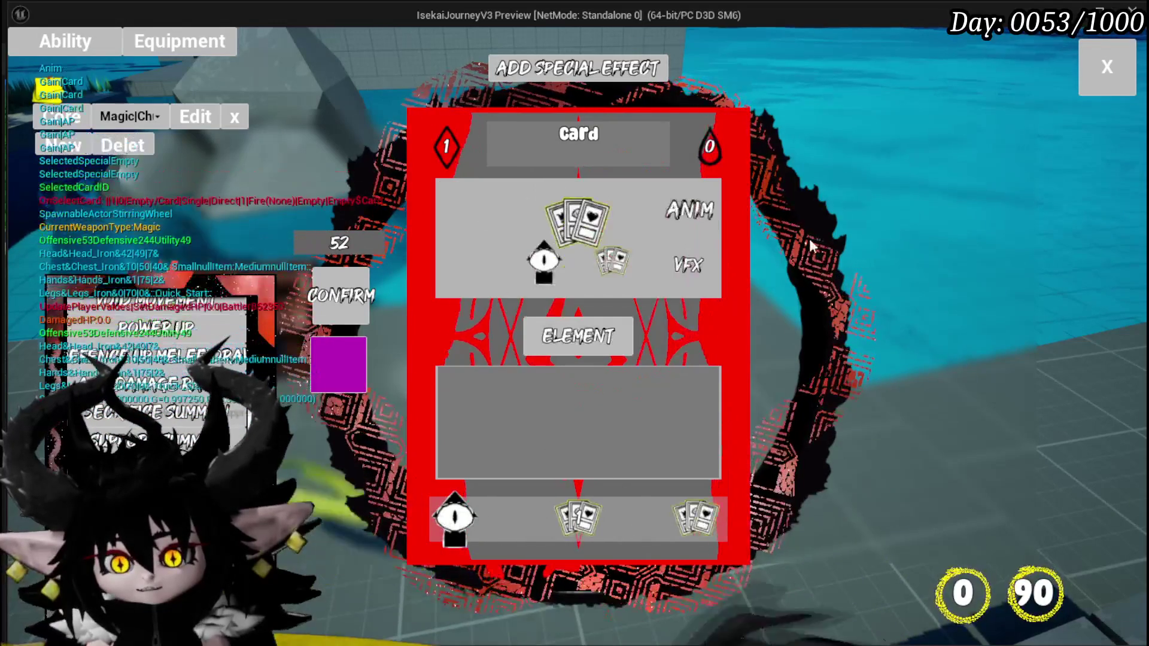
pyautogui.press('Escape')
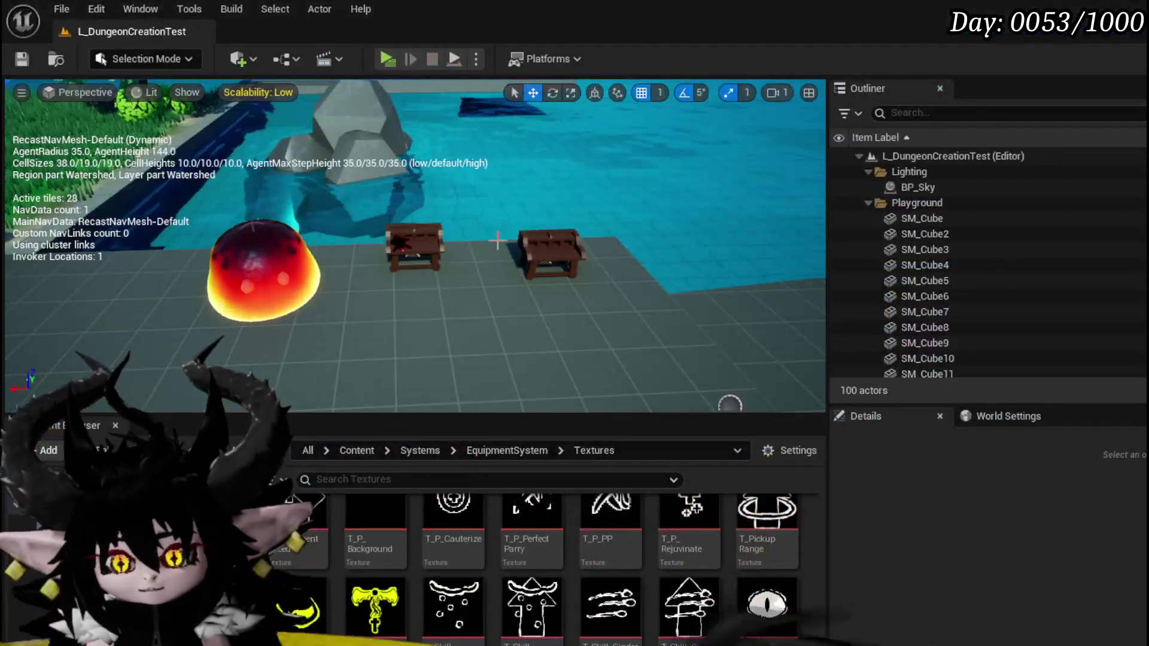
# Step: Save the level and open AbilityWorkBenchUI's SelectCardOptions function graph
pyautogui.click(21, 59)
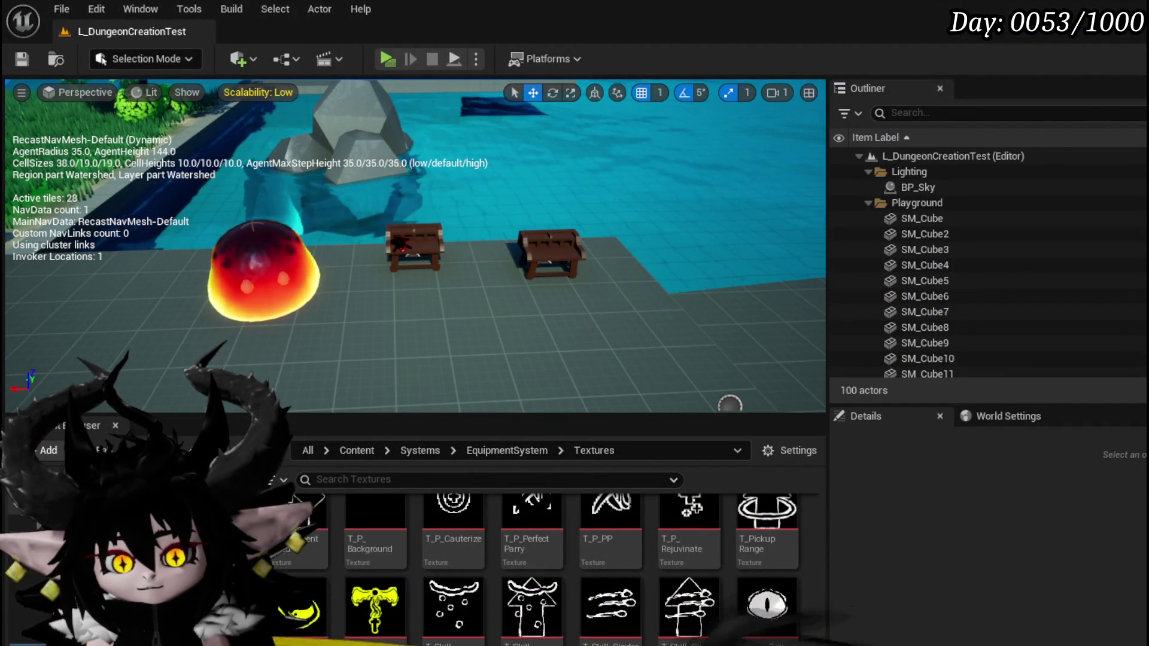
pyautogui.hotkey('alt', 'Tab')
pyautogui.doubleClick(440, 198)
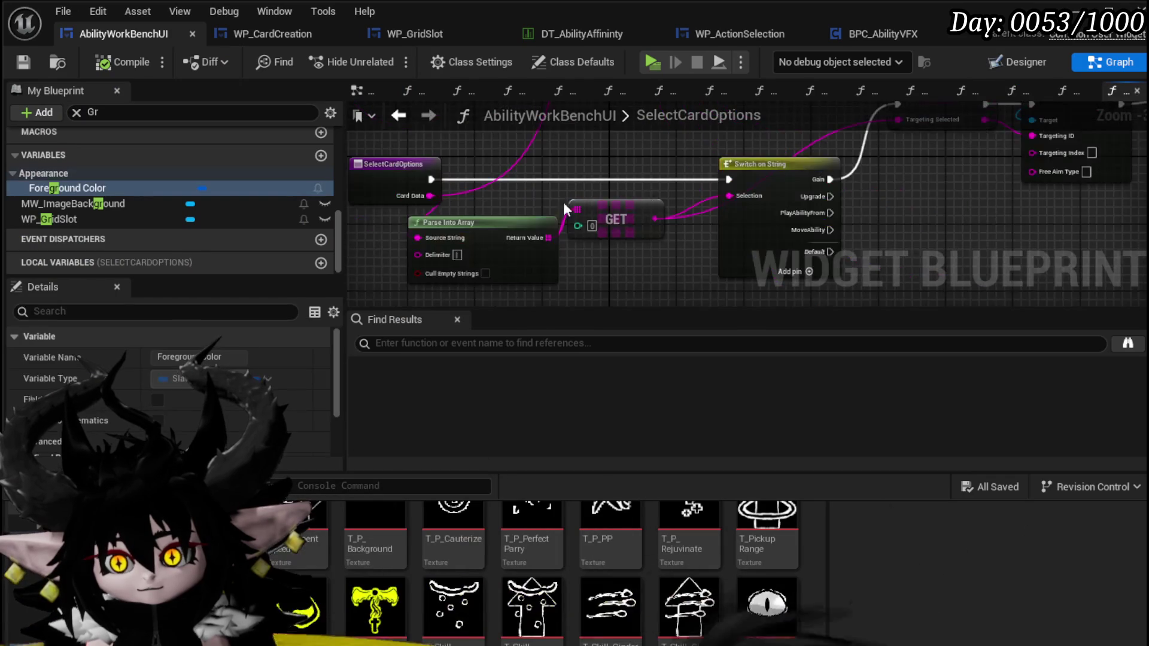
# Step: Look over SelectCardOptions' Switch on String, Set Type, Parse Into Array and Set Targeting nodes
pyautogui.moveTo(540, 273); pyautogui.dragTo(431, 269)
pyautogui.moveTo(598, 260); pyautogui.dragTo(881, 136)
pyautogui.scroll(2, 851, 146)
pyautogui.scroll(-1, 596, 180)
pyautogui.moveTo(590, 178)
pyautogui.mouseDown()
pyautogui.moveTo(758, 203)
pyautogui.moveTo(748, 206)
pyautogui.moveTo(908, 214)
pyautogui.moveTo(592, 178)
pyautogui.mouseUp()
pyautogui.moveTo(618, 279)
pyautogui.mouseDown()
pyautogui.moveTo(622, 268)
pyautogui.moveTo(814, 293)
pyautogui.mouseUp()
pyautogui.moveTo(832, 141); pyautogui.dragTo(503, 209)
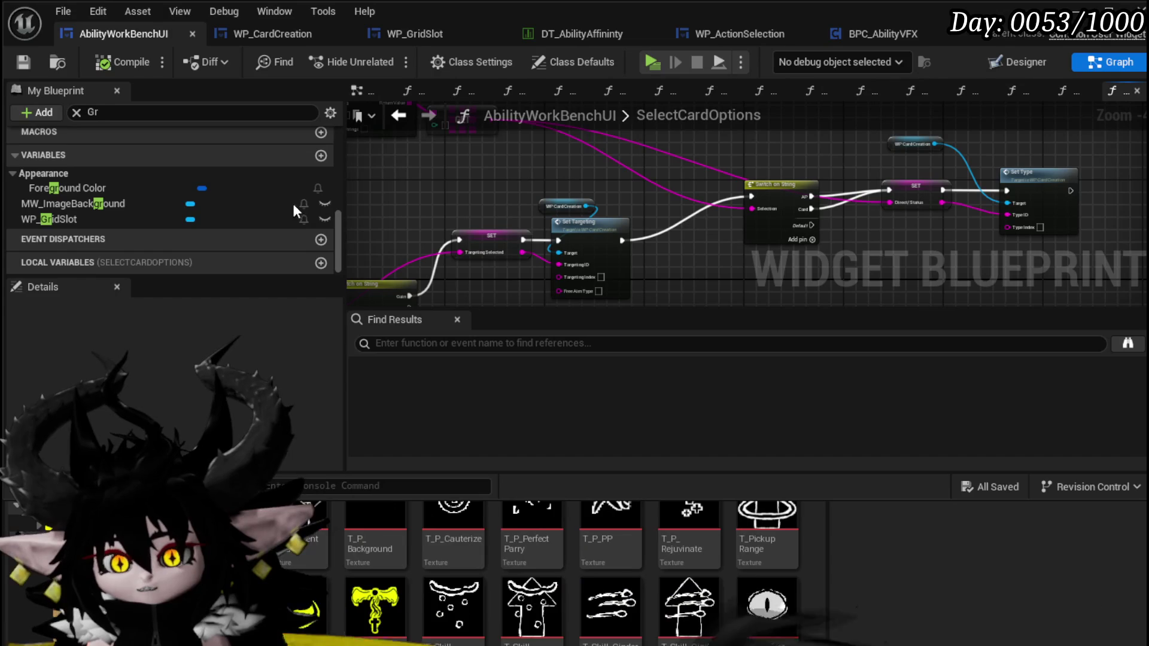
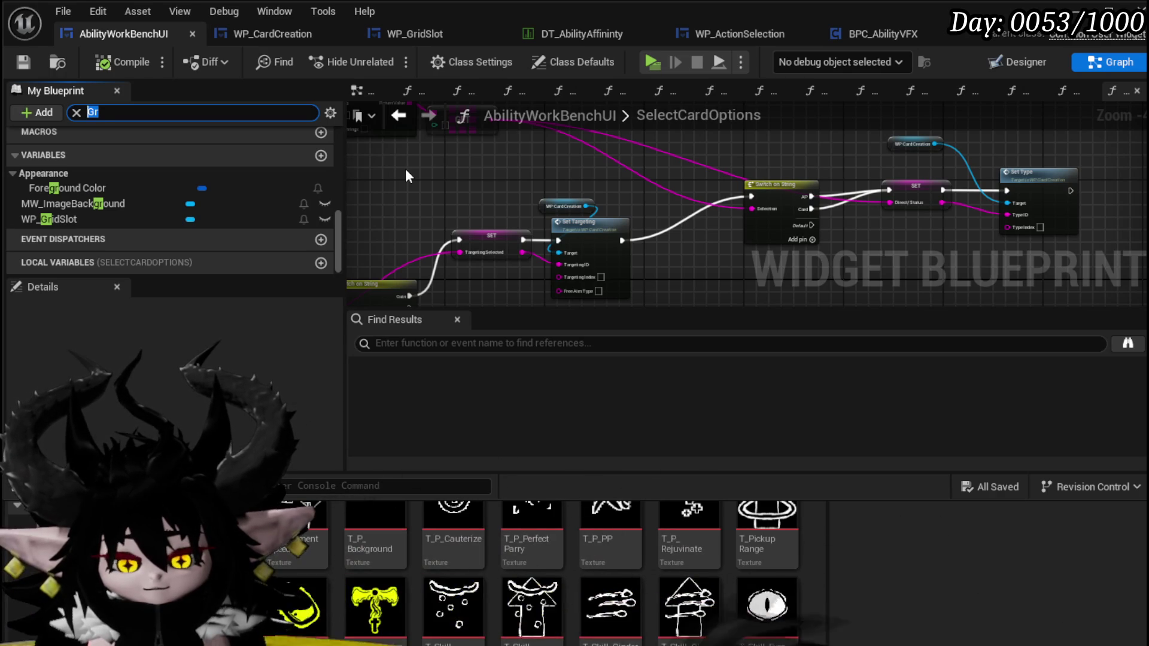
# Step: Filter My Blueprint with 'Dis' and open the DisplayOptions function graph
pyautogui.write('Dis')
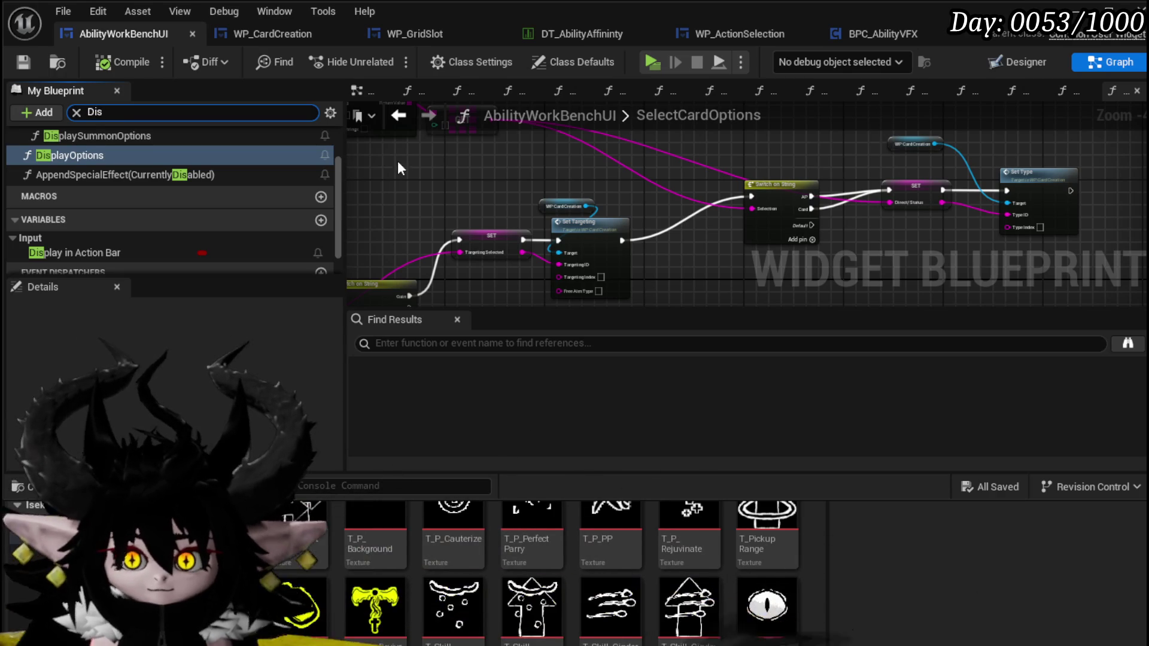
pyautogui.scroll(1, 84, 186)
pyautogui.doubleClick(84, 179)
pyautogui.scroll(-8, 677, 163)
pyautogui.scroll(5, 545, 190)
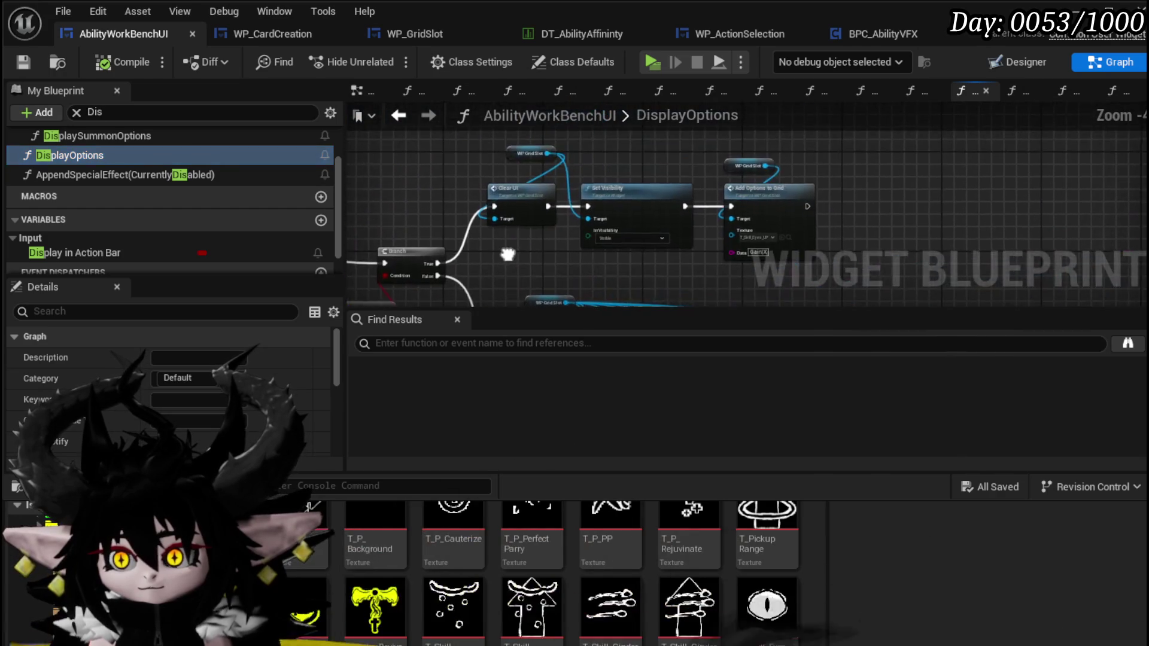
pyautogui.scroll(-4, 720, 256)
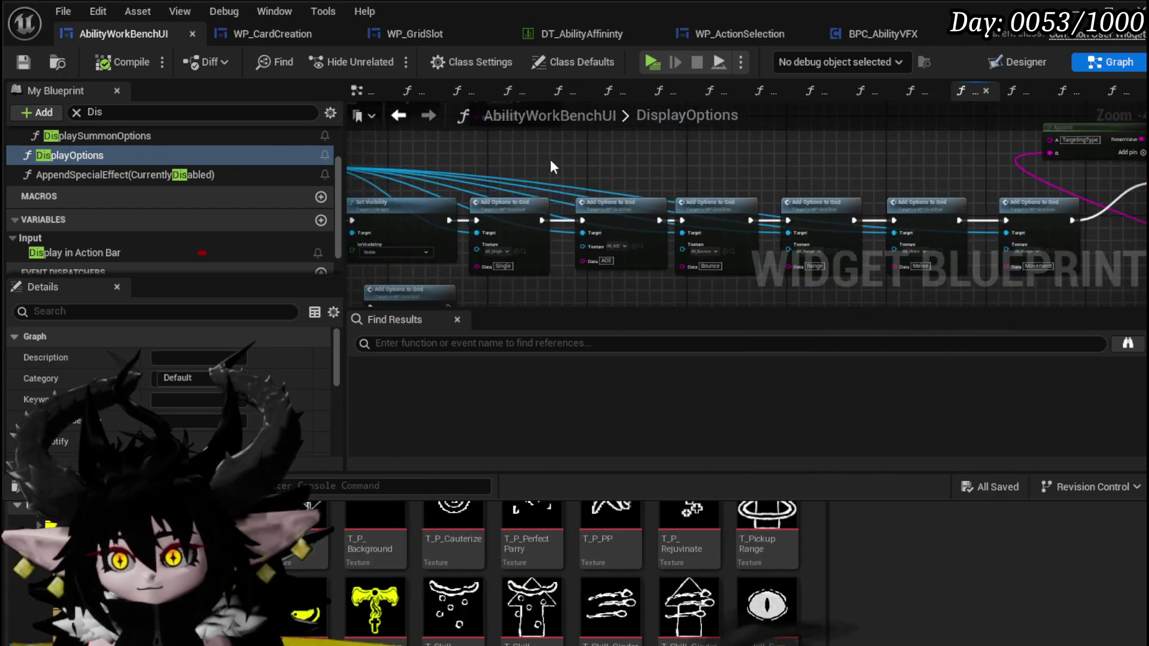
pyautogui.scroll(-3, 739, 247)
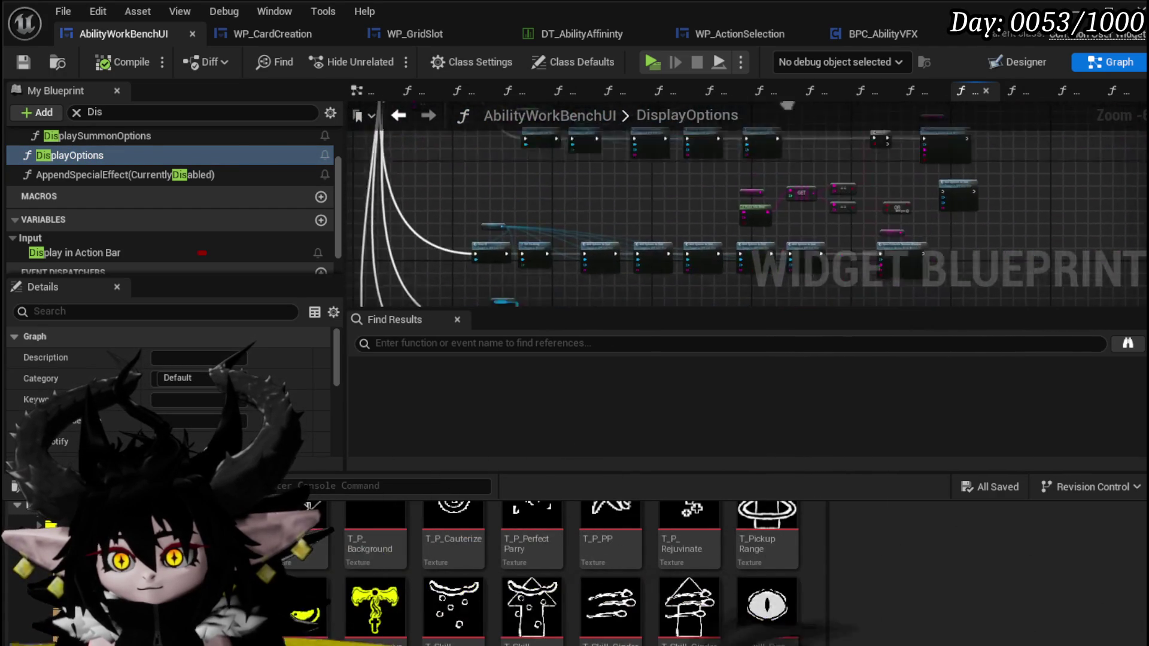
pyautogui.scroll(6, 570, 242)
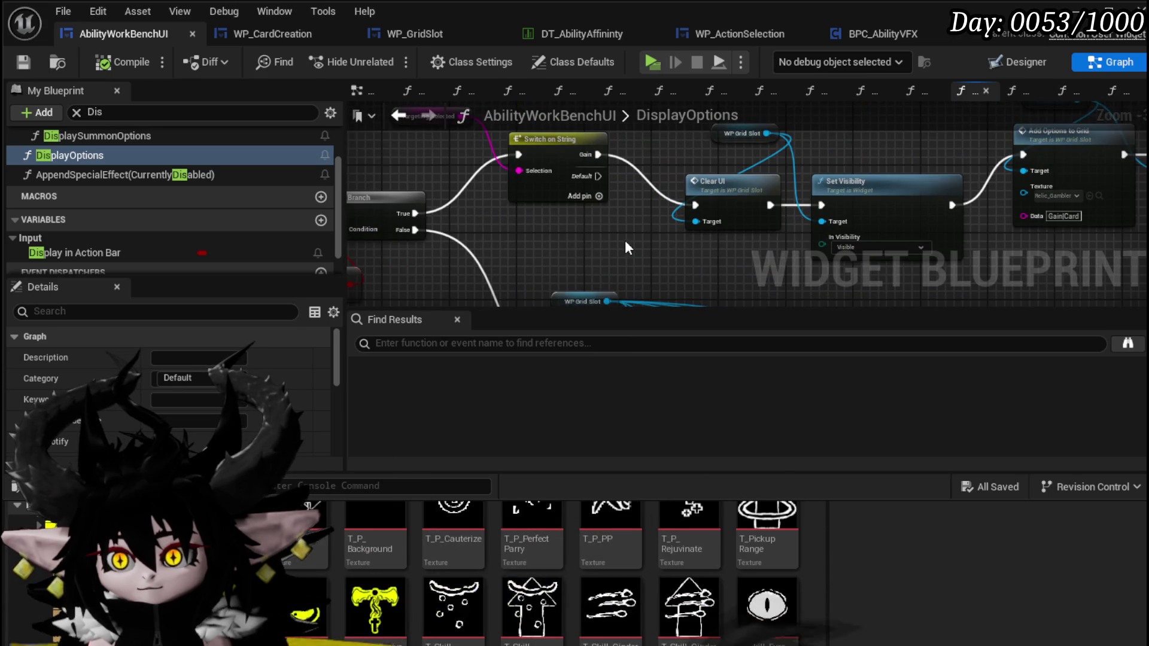
# Step: Move Targeting Selected above Switch on String, save, and return to SelectButtonFromGrid
pyautogui.moveTo(625, 240); pyautogui.dragTo(658, 293)
pyautogui.moveTo(461, 185)
pyautogui.mouseDown()
pyautogui.moveTo(580, 166)
pyautogui.moveTo(590, 195)
pyautogui.mouseUp()
pyautogui.scroll(-3, 583, 167)
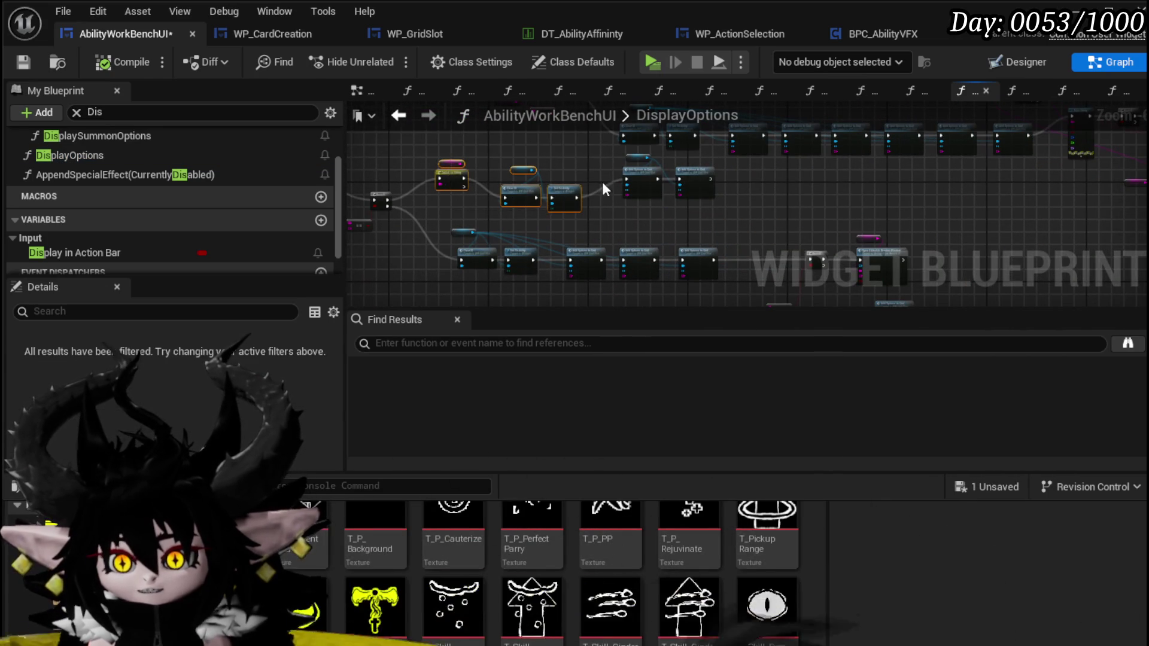
pyautogui.scroll(3, 601, 181)
pyautogui.scroll(-1, 545, 266)
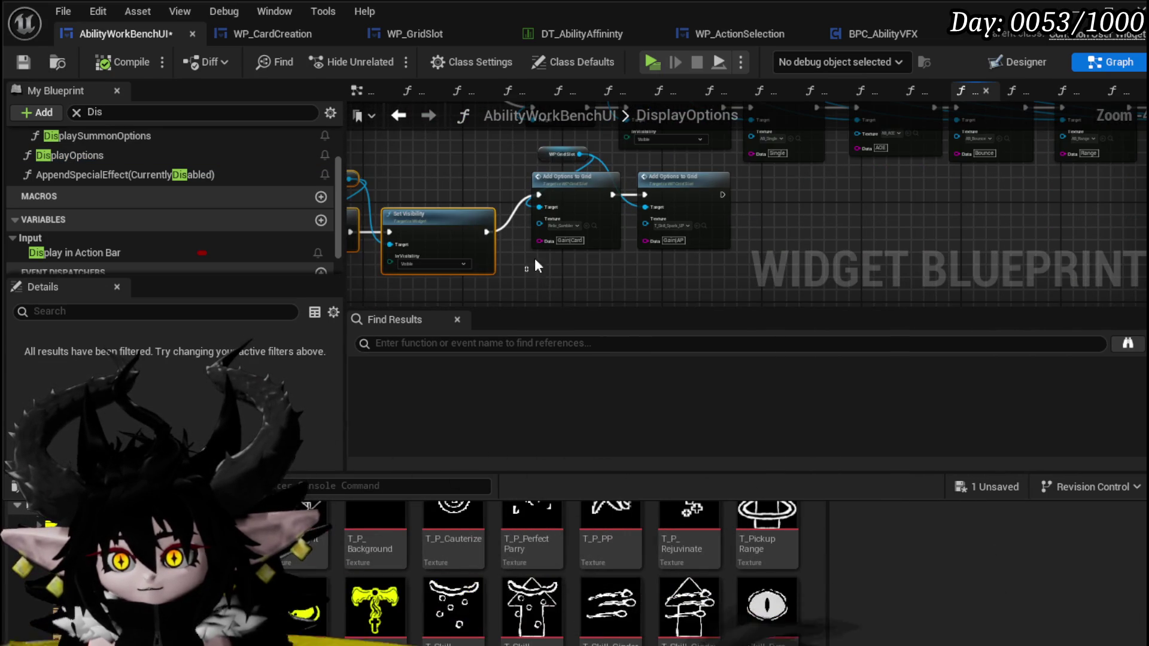
pyautogui.moveTo(548, 174); pyautogui.dragTo(889, 190)
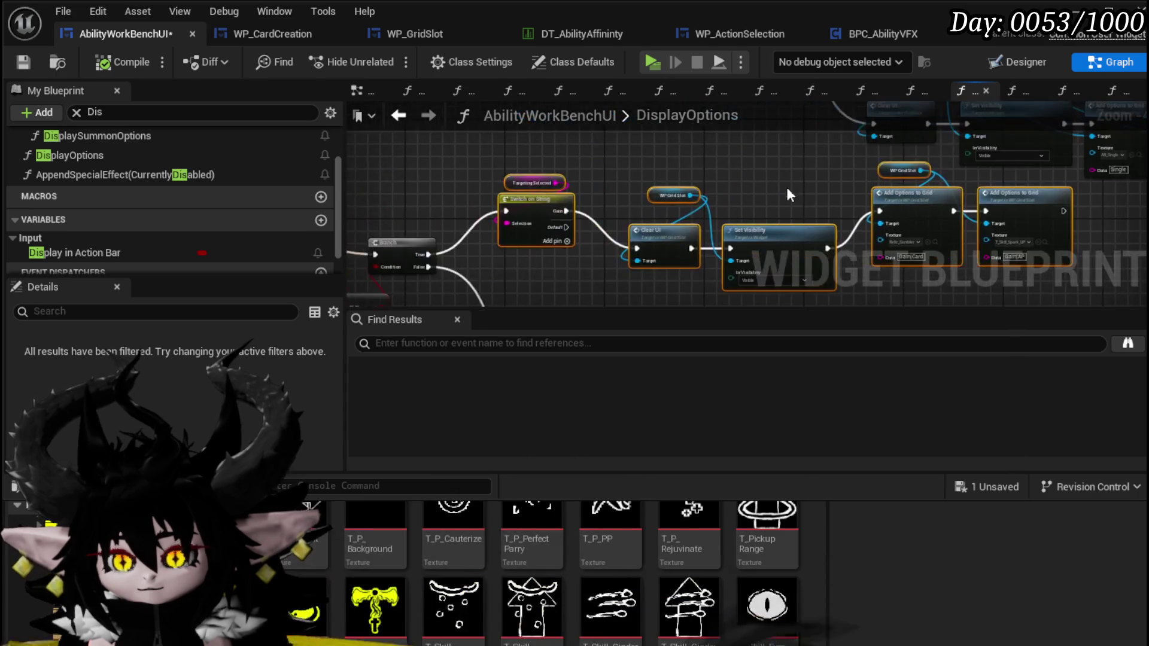
pyautogui.click(29, 62)
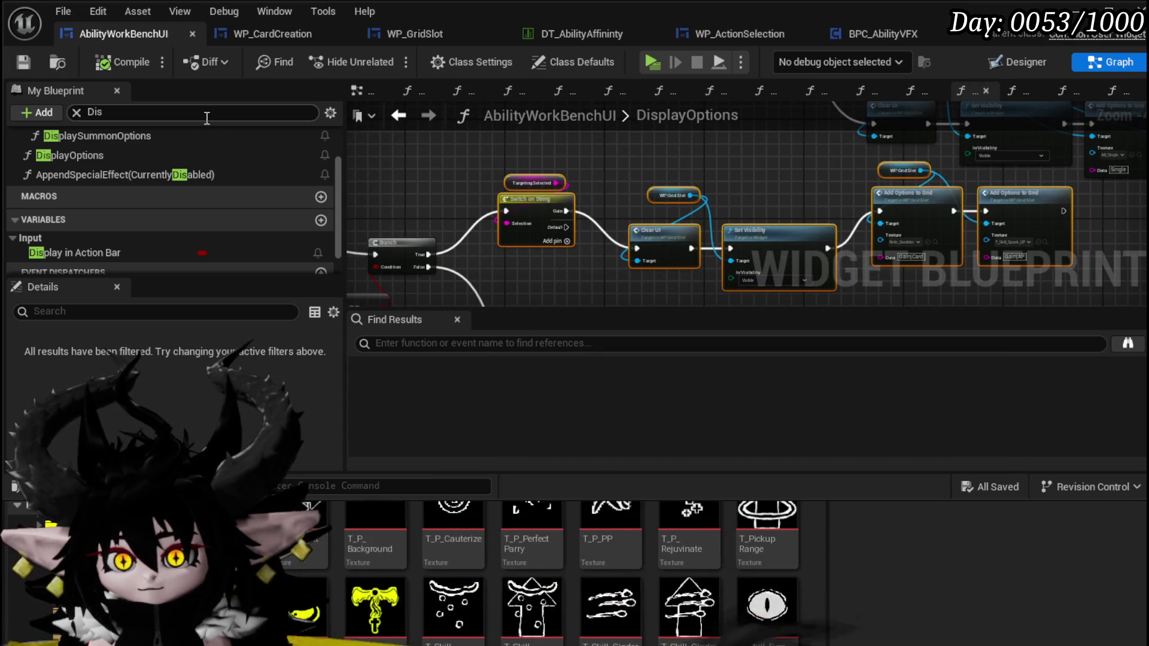
pyautogui.hotkey('alt', 'Left')
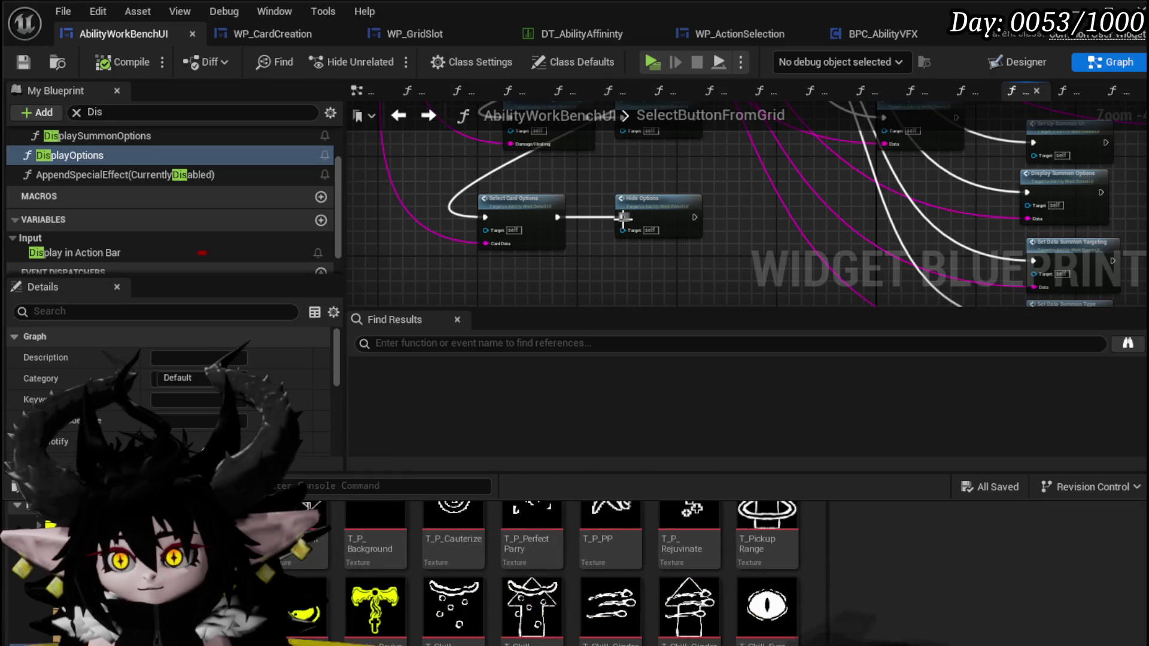
# Step: In SelectCardOptions, wire Parse Into Array's Return Value into the GET array input
pyautogui.doubleClick(527, 226)
pyautogui.moveTo(608, 255); pyautogui.dragTo(604, 122)
pyautogui.moveTo(679, 188)
pyautogui.mouseDown()
pyautogui.moveTo(727, 265)
pyautogui.moveTo(642, 201)
pyautogui.moveTo(598, 315)
pyautogui.mouseUp()
pyautogui.scroll(3, 605, 241)
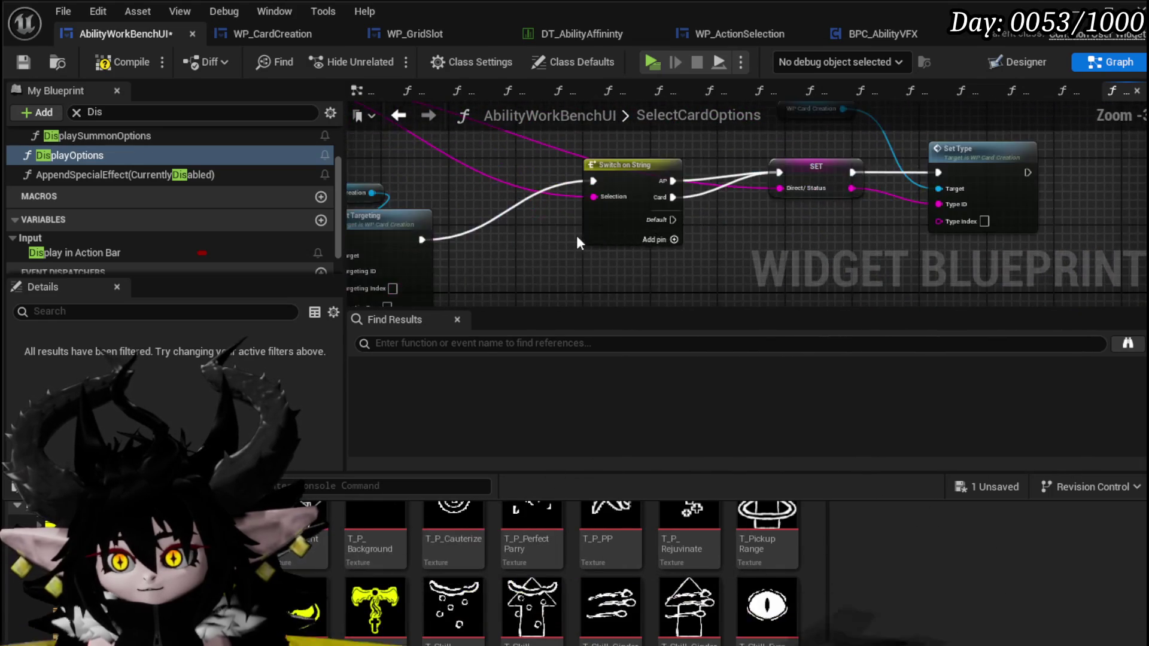
pyautogui.moveTo(415, 177); pyautogui.dragTo(558, 195)
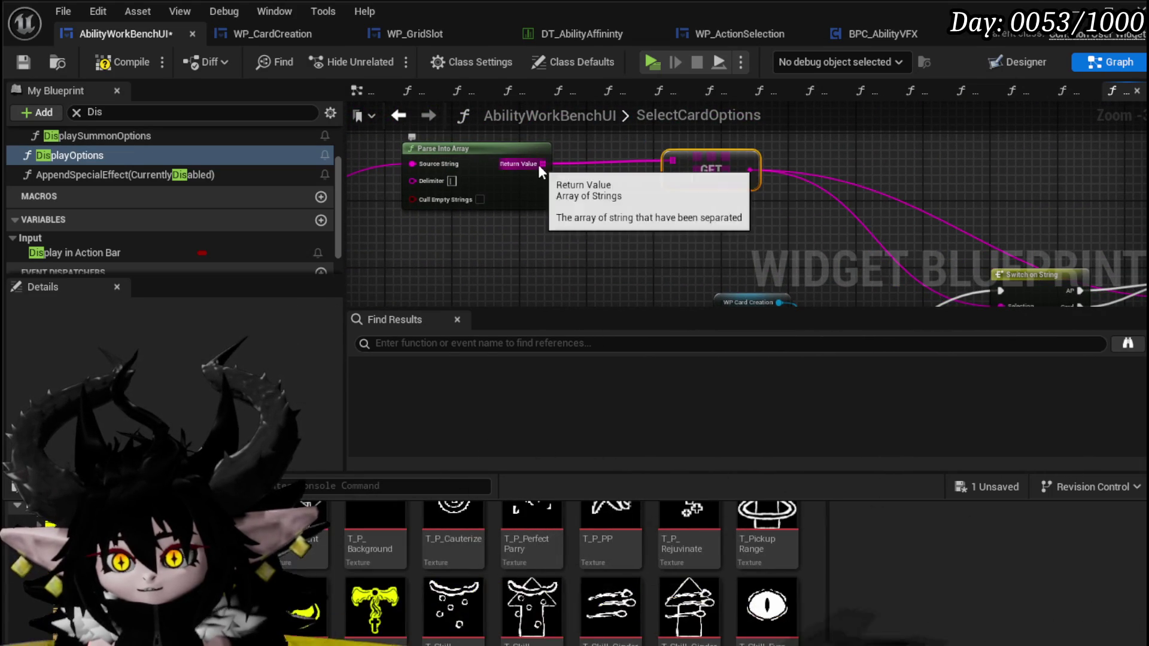
pyautogui.moveTo(613, 228); pyautogui.dragTo(615, 228)
pyautogui.moveTo(543, 164); pyautogui.dragTo(673, 161)
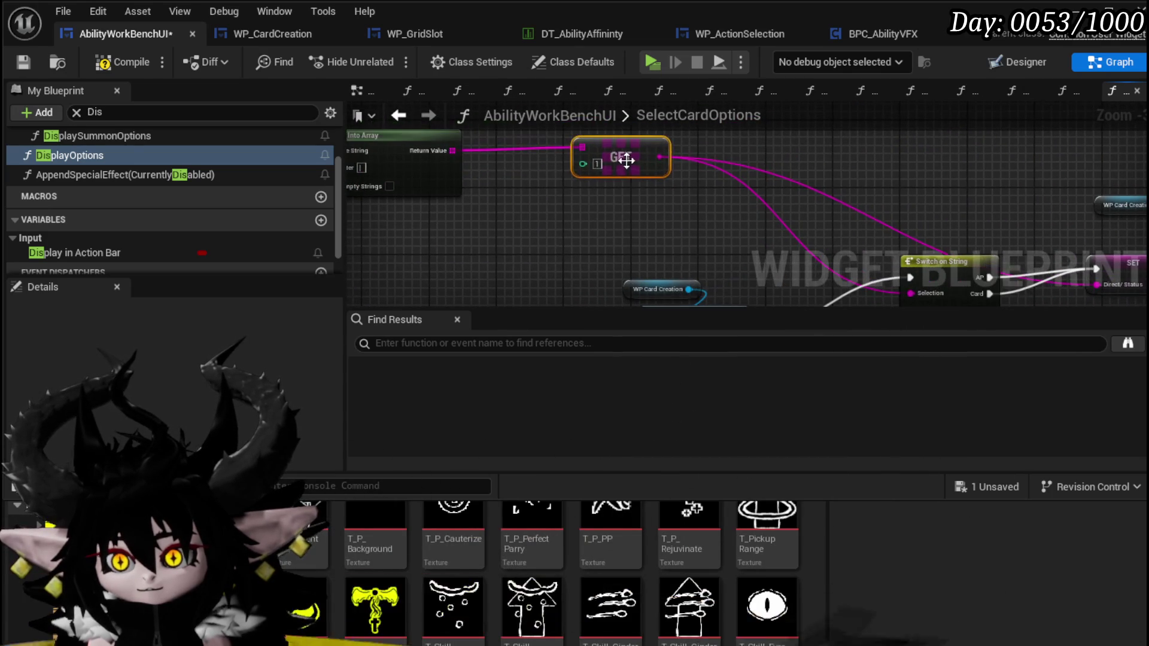
# Step: Add Is Empty on GET feeding a Branch after Set Targeting, with False into Switch on String
pyautogui.moveTo(559, 148); pyautogui.dragTo(617, 182)
pyautogui.write('Empty')
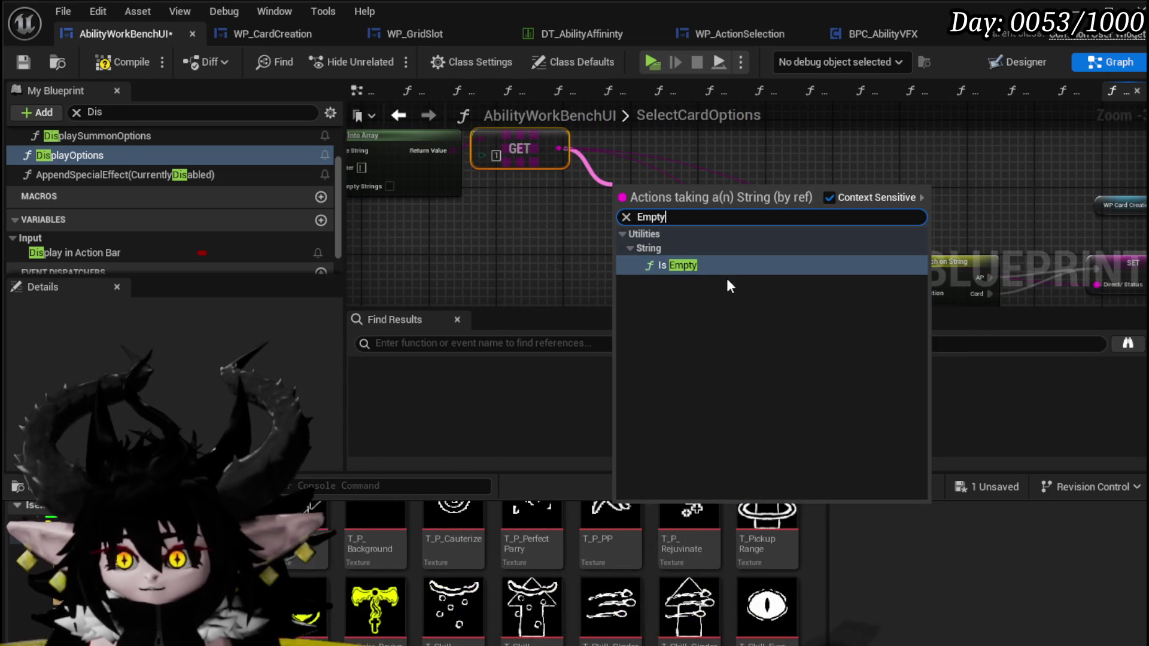
pyautogui.click(688, 266)
pyautogui.scroll(-2, 667, 240)
pyautogui.moveTo(485, 155)
pyautogui.mouseDown()
pyautogui.moveTo(498, 174)
pyautogui.moveTo(591, 196)
pyautogui.mouseUp()
pyautogui.scroll(3, 596, 196)
pyautogui.scroll(-2, 488, 194)
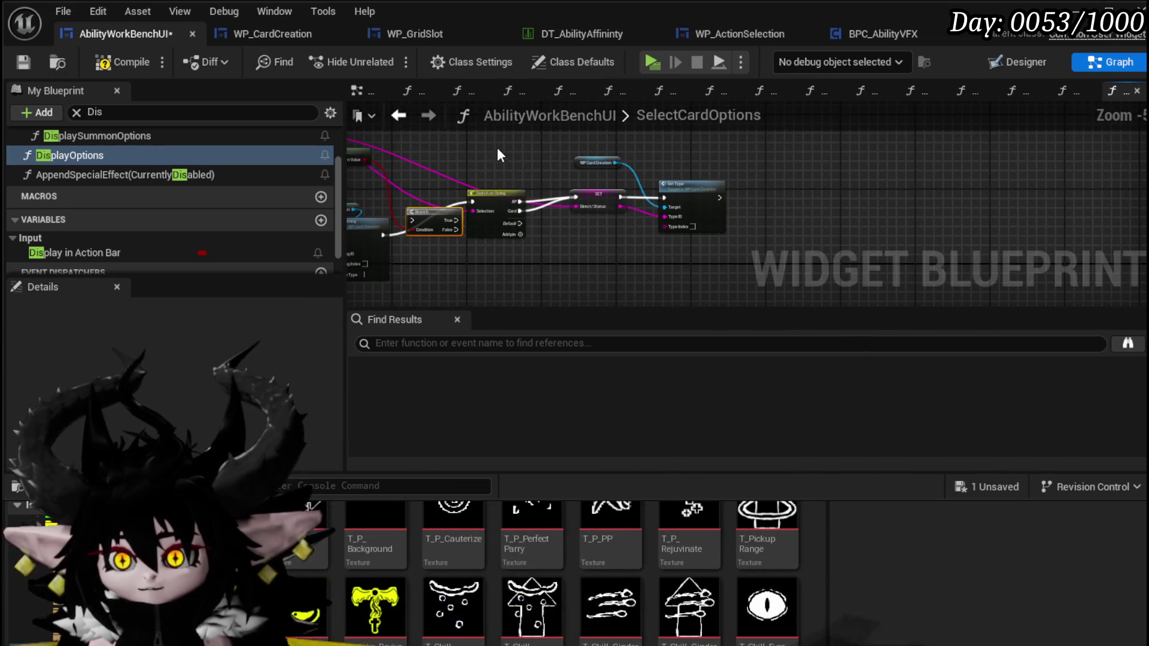
pyautogui.moveTo(495, 190); pyautogui.dragTo(598, 191)
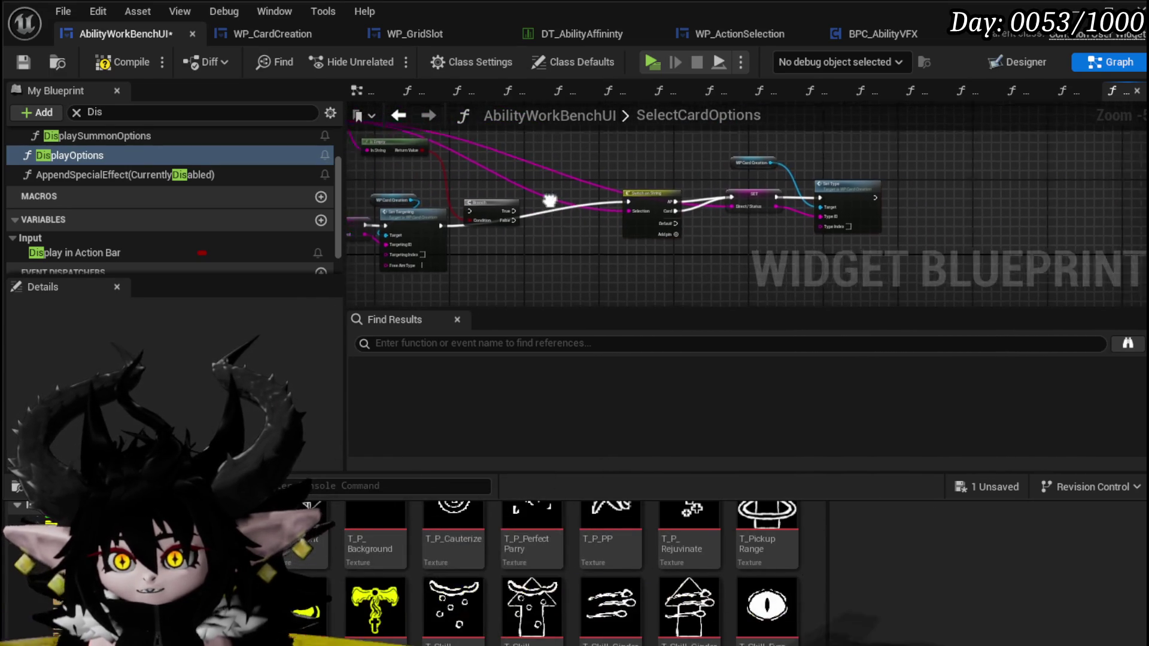
pyautogui.moveTo(460, 227)
pyautogui.mouseDown()
pyautogui.moveTo(489, 212)
pyautogui.moveTo(647, 205)
pyautogui.mouseUp()
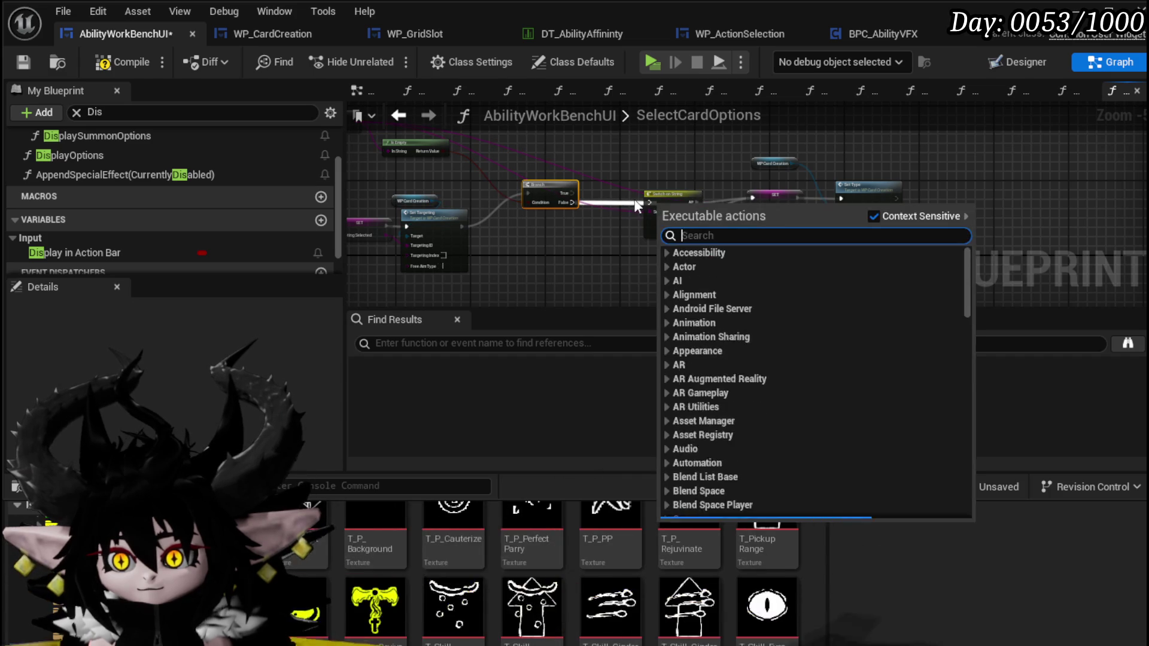
pyautogui.moveTo(572, 202); pyautogui.dragTo(644, 205)
# Step: Move the node groups up, including Clear UI, Set Visibility and Add Options
pyautogui.scroll(-2, 542, 198)
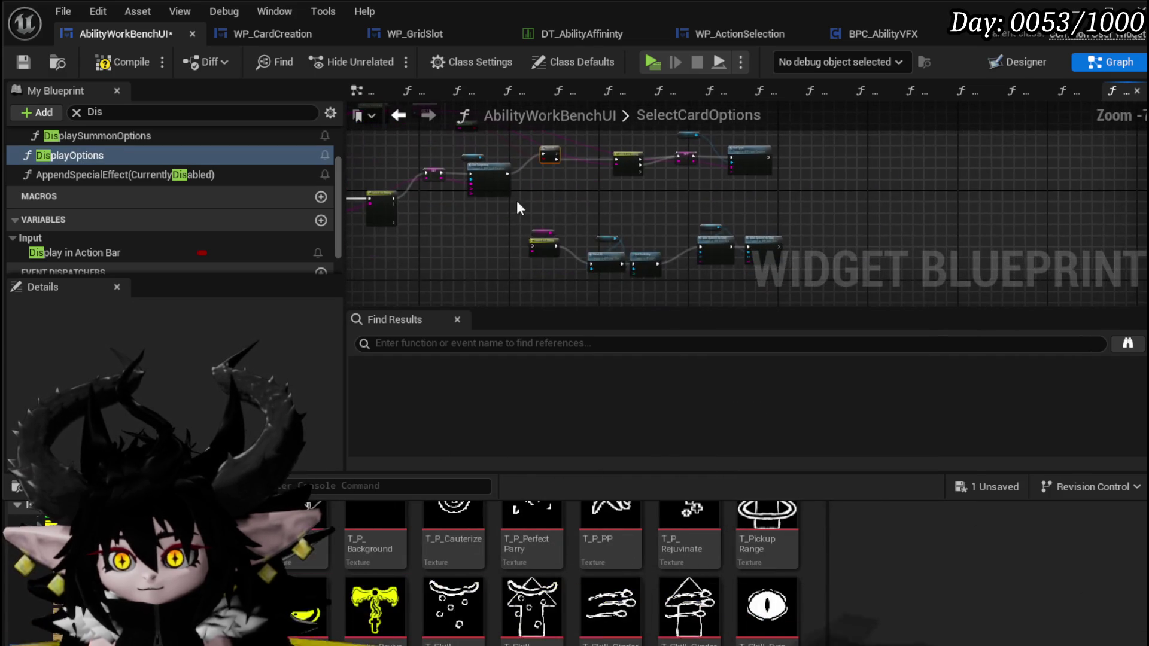
pyautogui.moveTo(795, 261); pyautogui.dragTo(796, 262)
pyautogui.moveTo(564, 295); pyautogui.dragTo(638, 134)
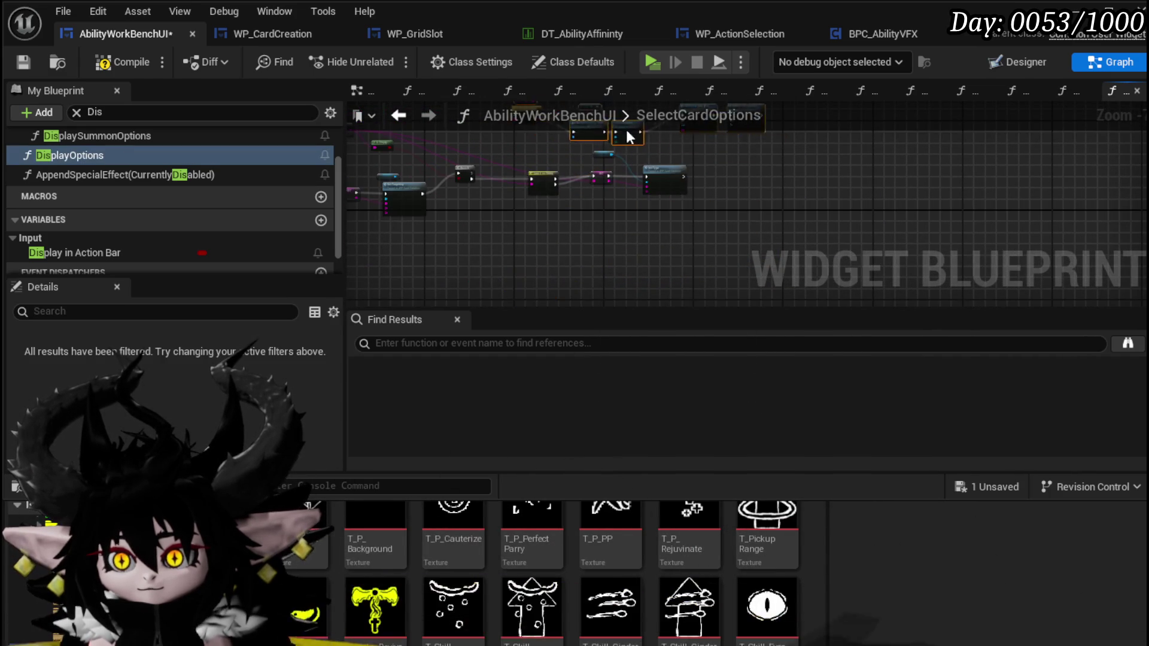
pyautogui.scroll(3, 504, 256)
pyautogui.click(523, 170)
pyautogui.moveTo(523, 169); pyautogui.dragTo(344, 219)
pyautogui.moveTo(781, 192)
pyautogui.mouseDown()
pyautogui.moveTo(910, 221)
pyautogui.moveTo(910, 188)
pyautogui.mouseUp()
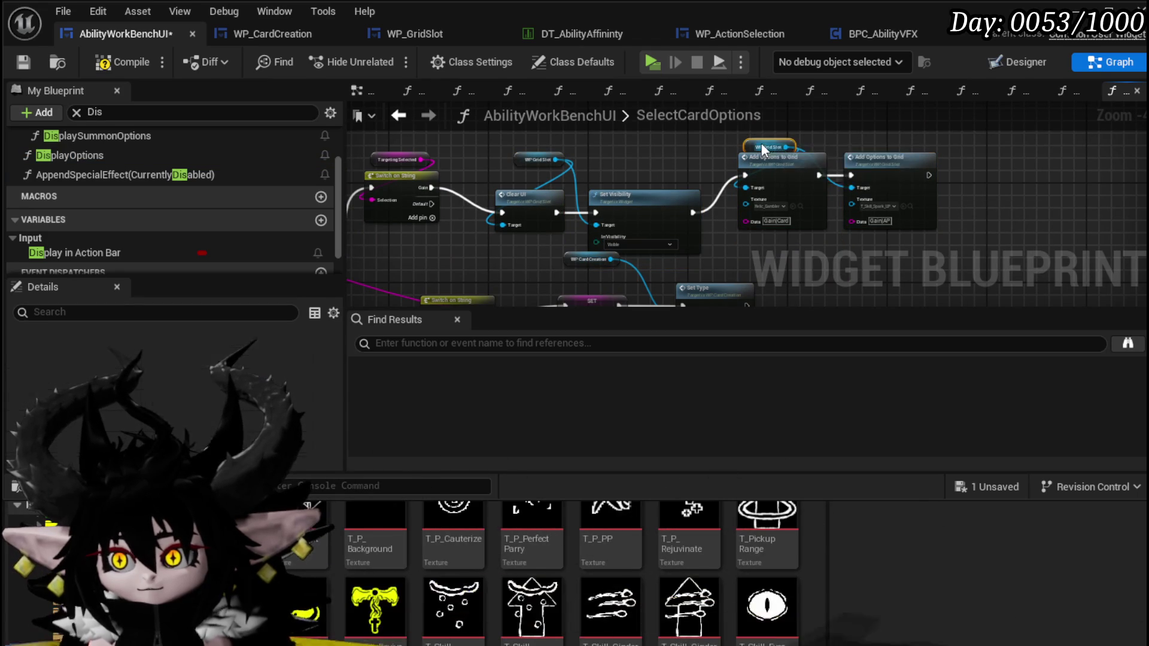
pyautogui.moveTo(497, 157); pyautogui.dragTo(905, 181)
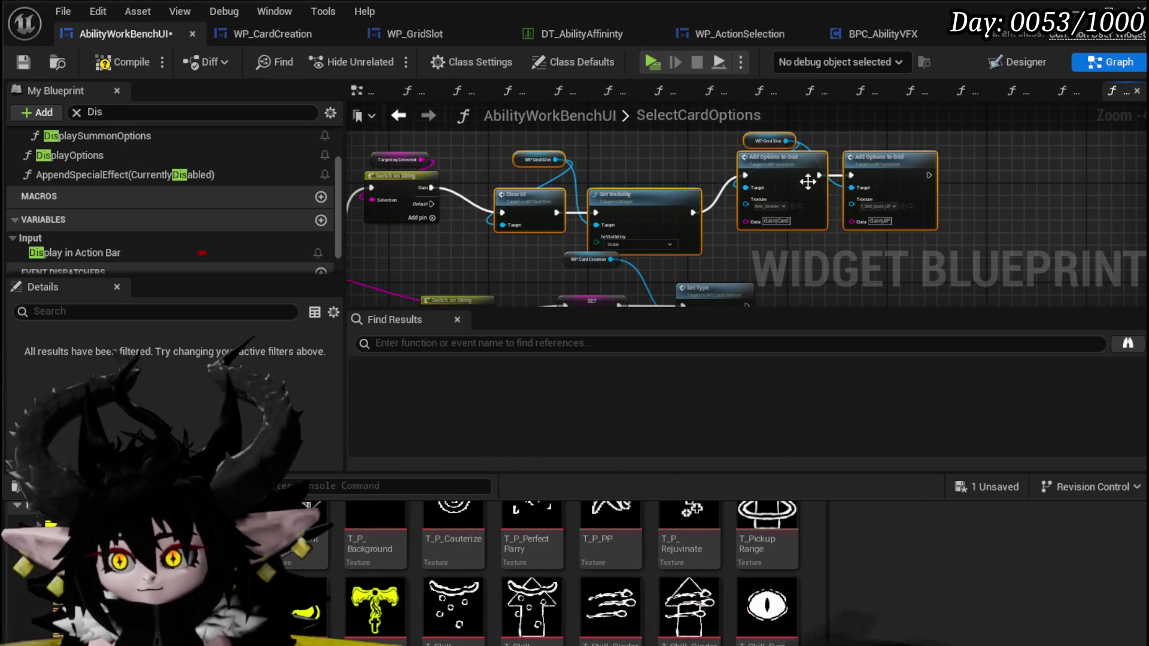
pyautogui.moveTo(798, 175); pyautogui.dragTo(793, 150)
# Step: Compile and save AbilityWorkBenchUI, then return to the level editor
pyautogui.click(120, 63)
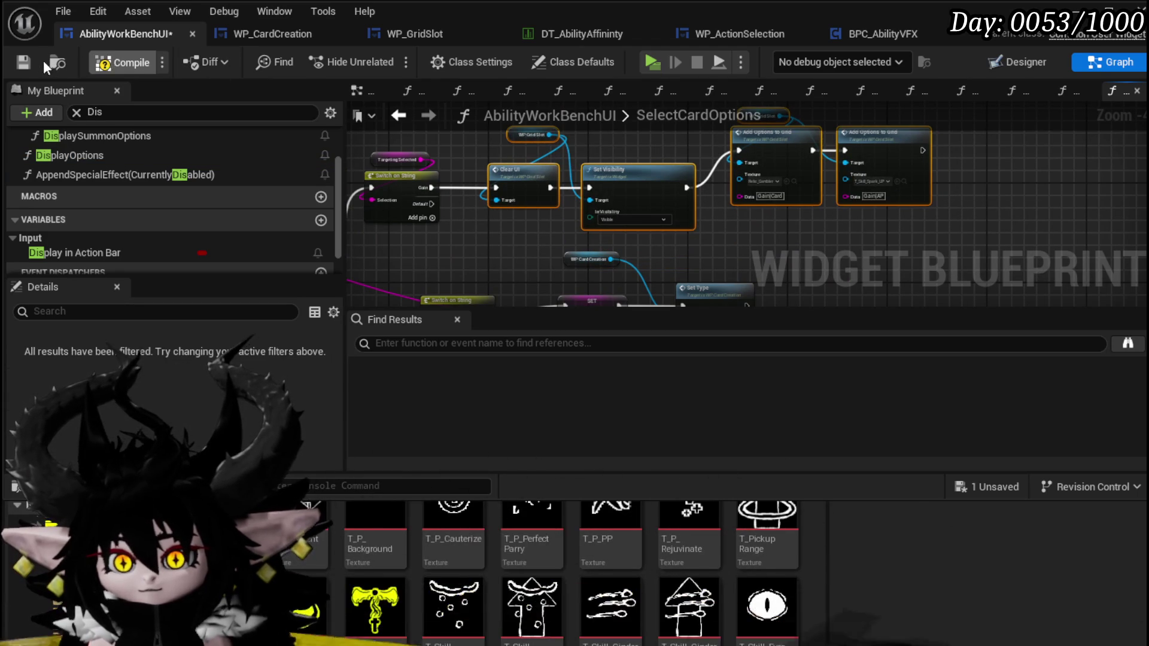
pyautogui.click(70, 155)
pyautogui.moveTo(731, 224)
pyautogui.mouseDown()
pyautogui.moveTo(725, 169)
pyautogui.moveTo(699, 137)
pyautogui.mouseUp()
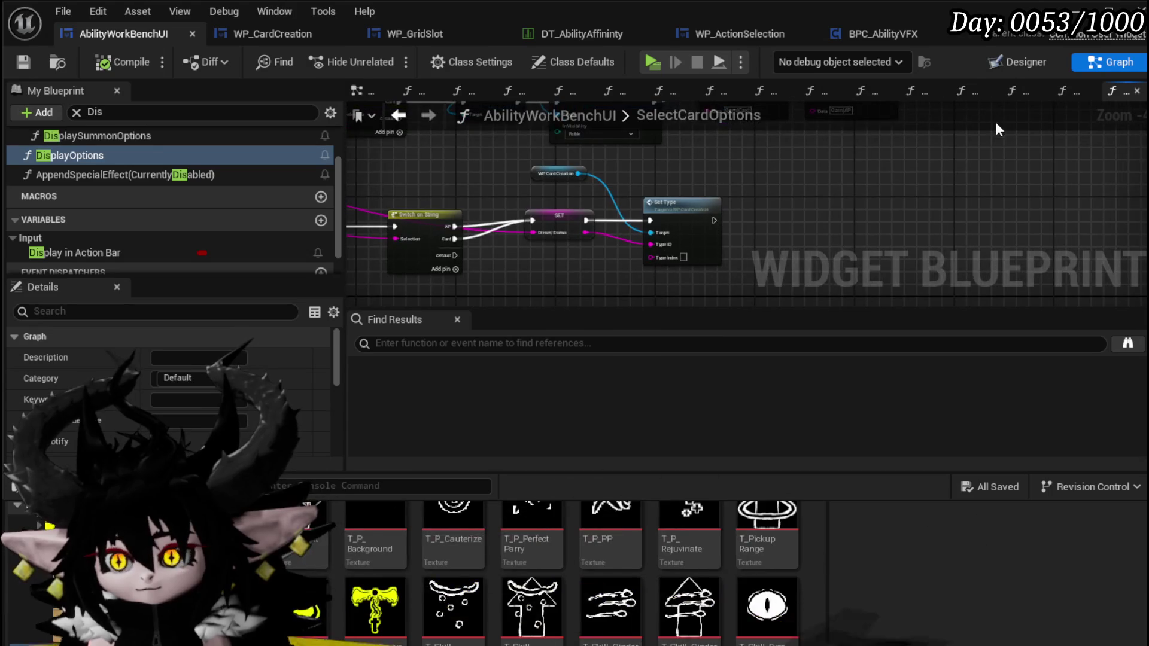
pyautogui.hotkey('alt', 'Tab')
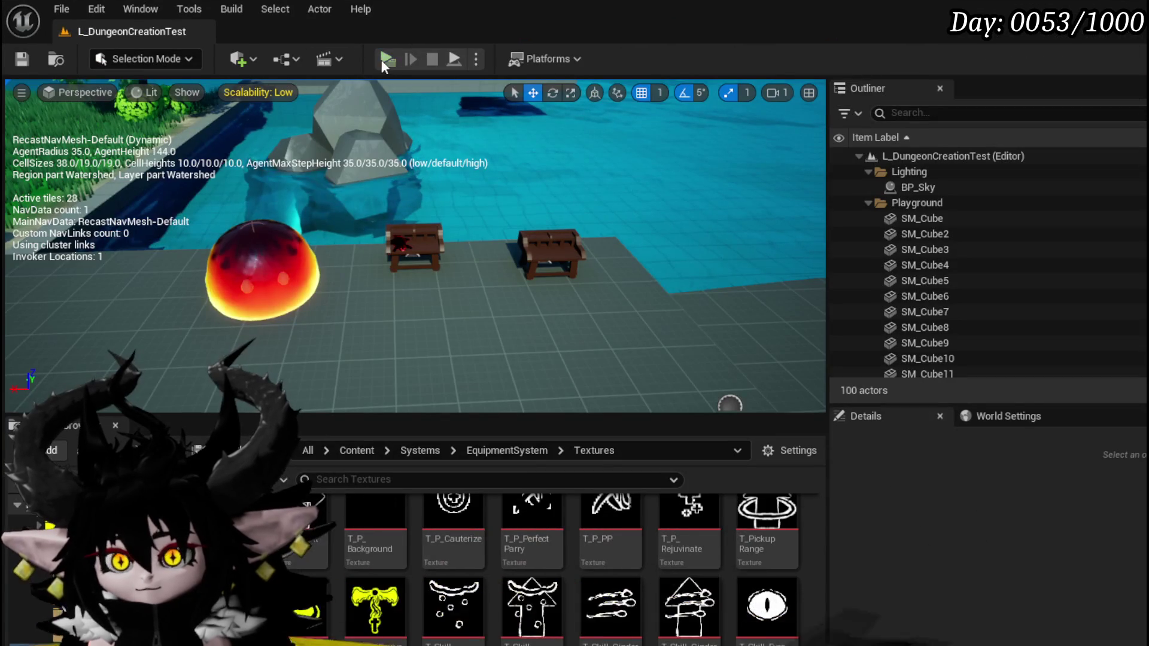
pyautogui.hotkey('alt', 'p')
pyautogui.press('w')
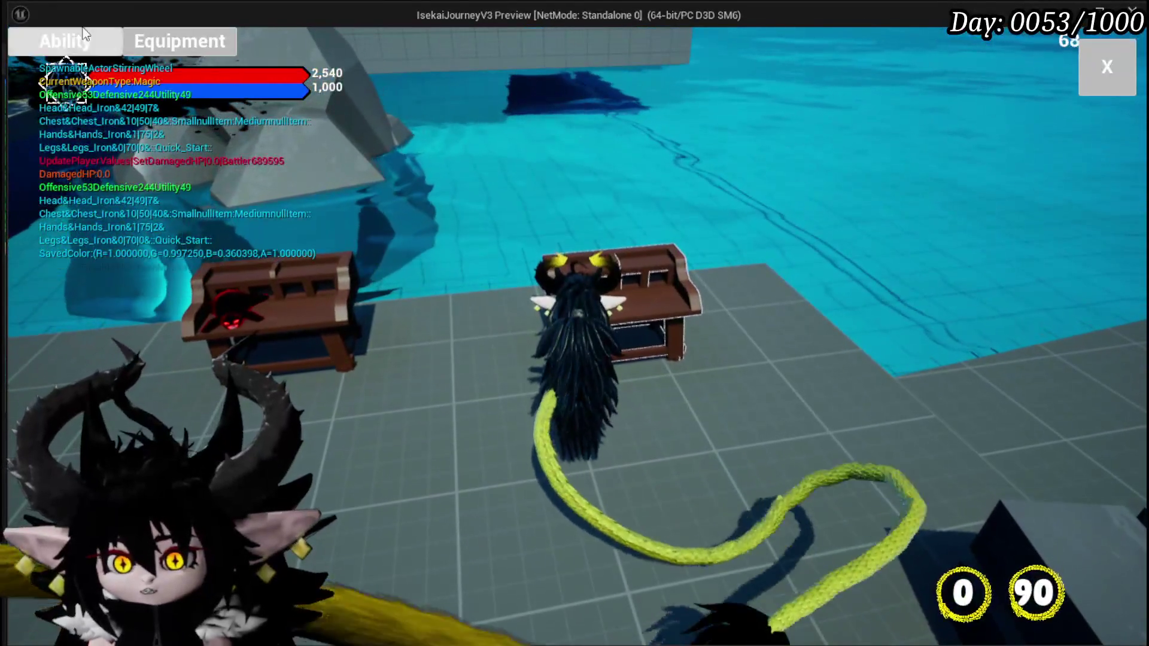
pyautogui.click(65, 42)
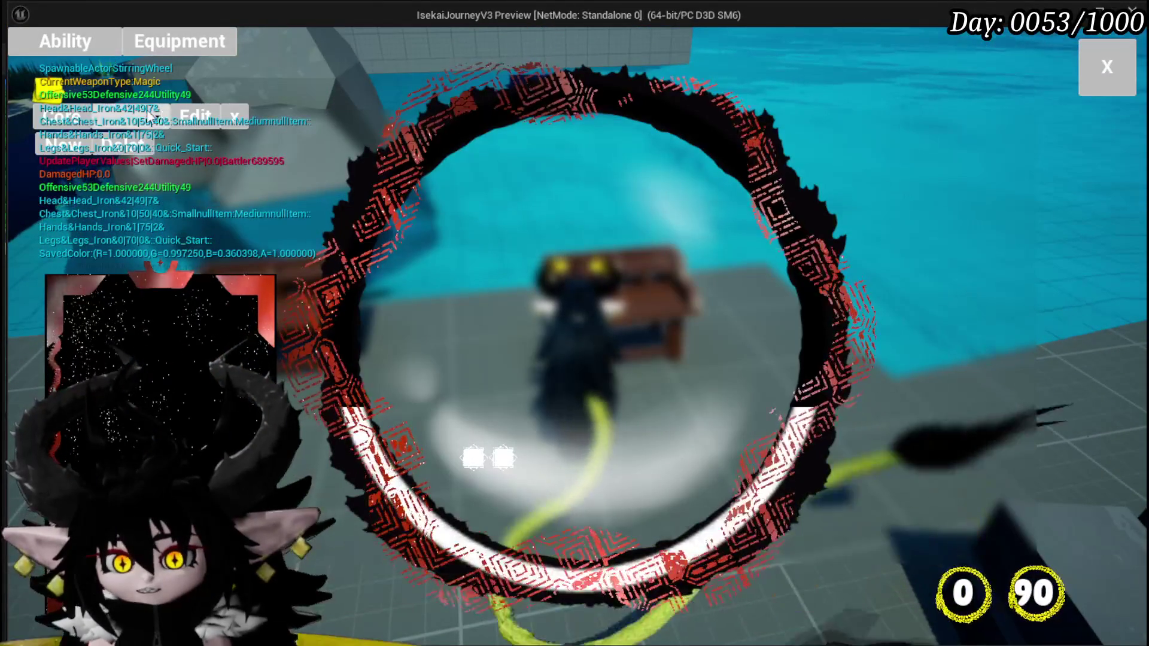
pyautogui.click(169, 151)
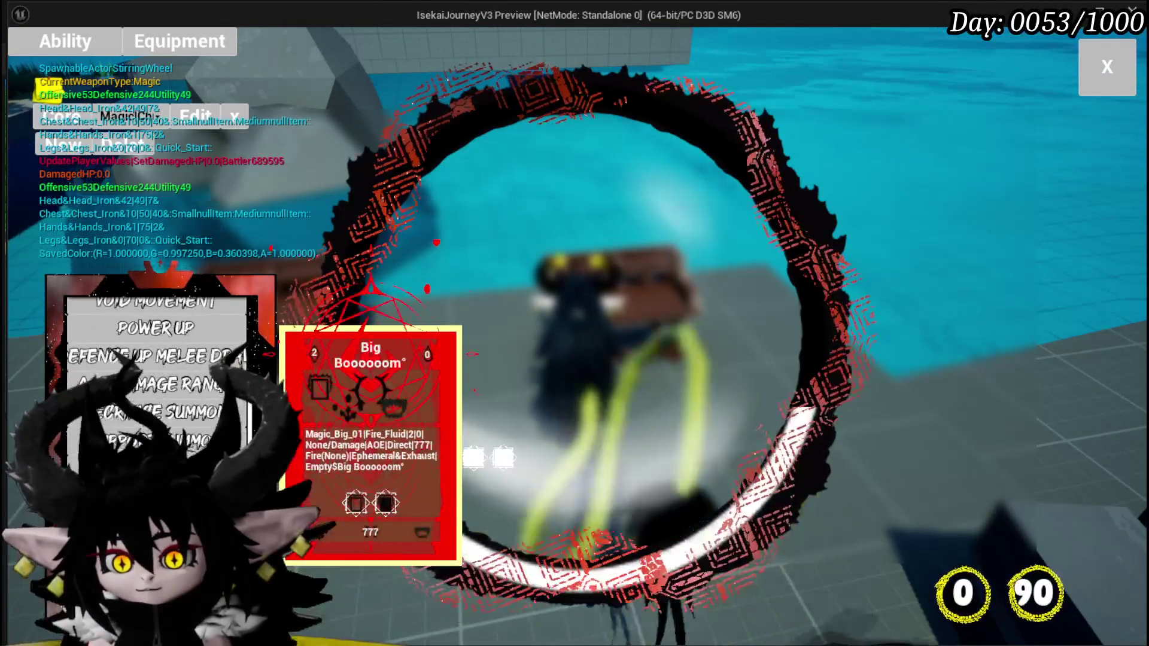
pyautogui.click(372, 446)
pyautogui.click(460, 522)
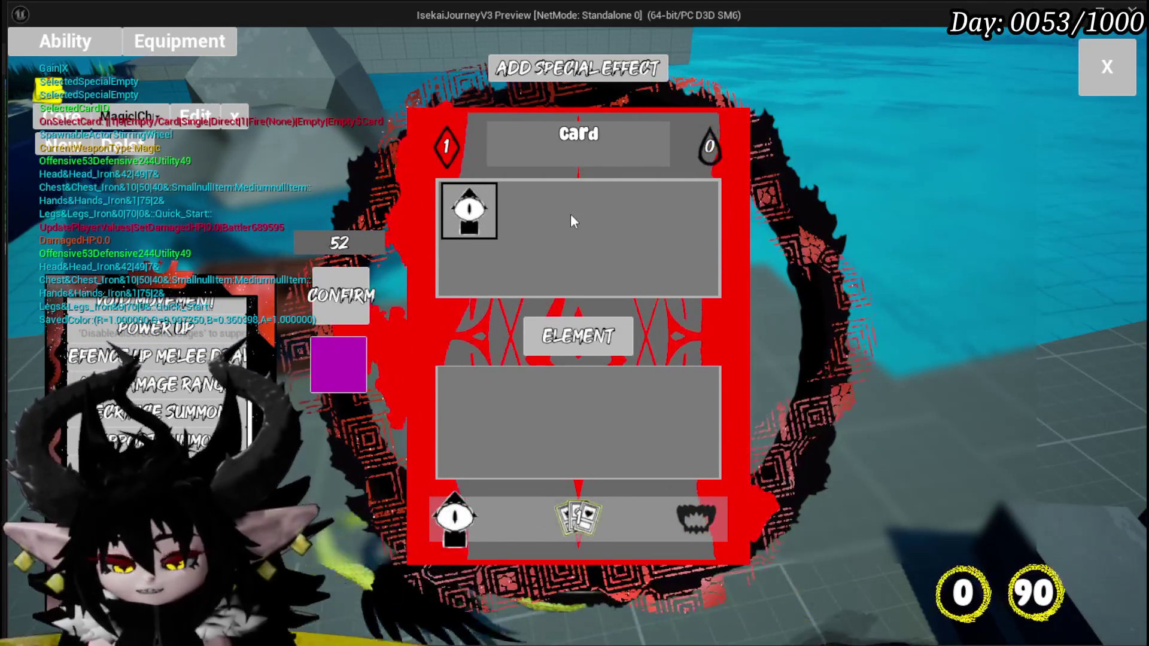
pyautogui.press('Escape')
pyautogui.hotkey('ctrl', 's')
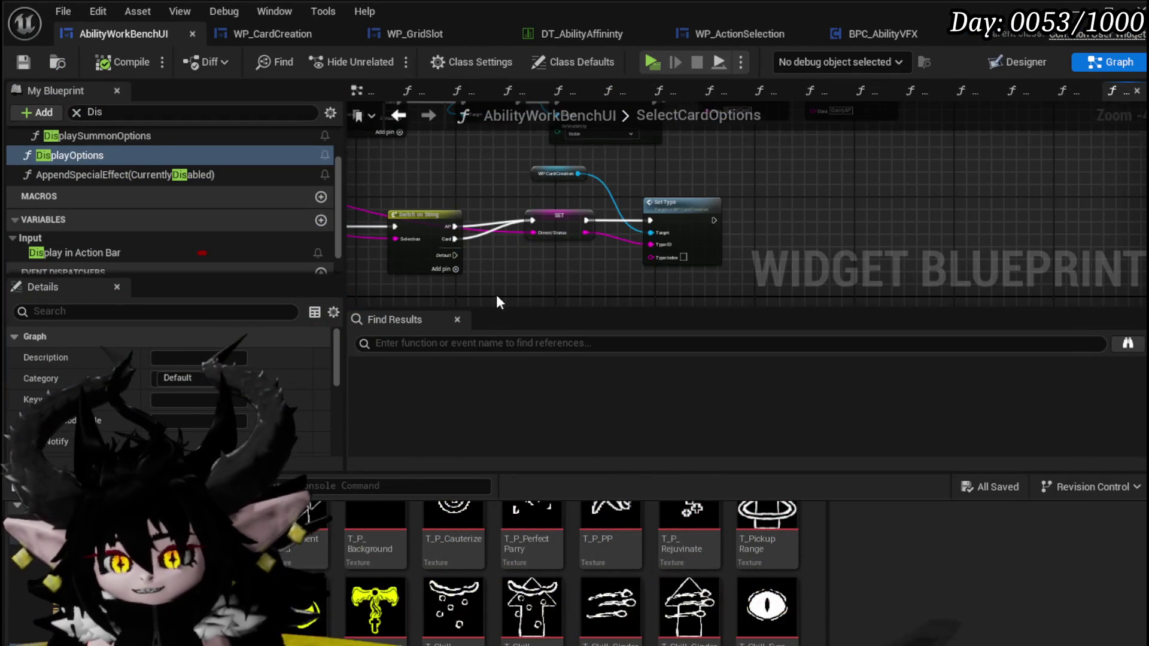
# Step: Move the Clear UI, Set Visibility and Add Options nodes down and left
pyautogui.scroll(3, 497, 295)
pyautogui.moveTo(479, 239); pyautogui.dragTo(767, 251)
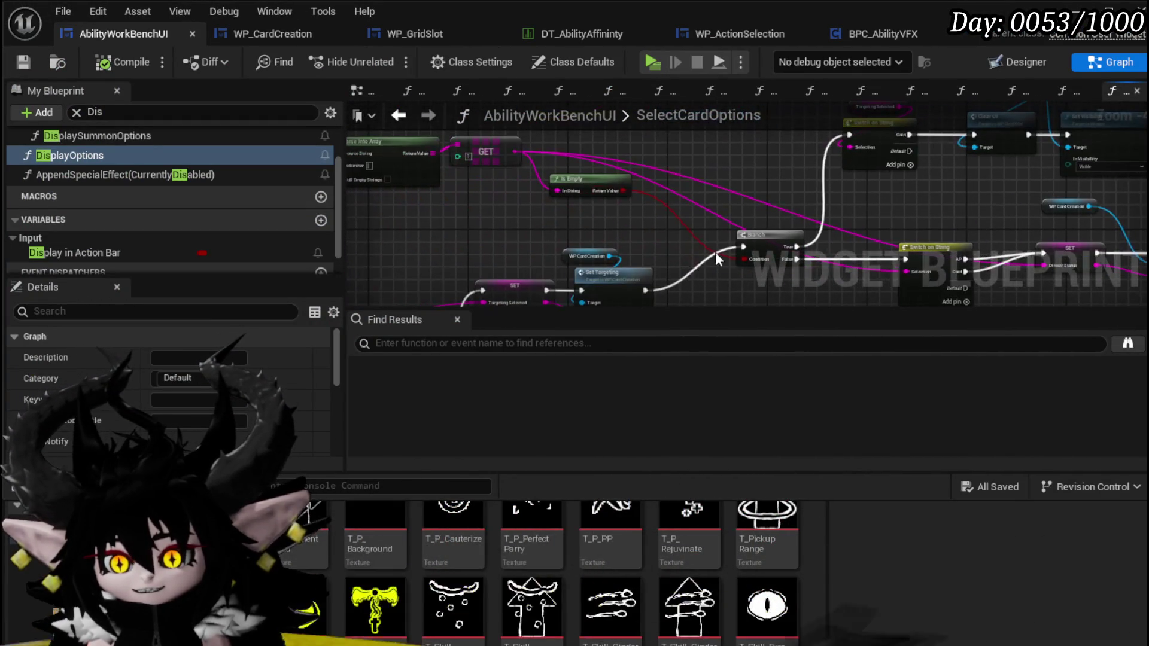
pyautogui.moveTo(557, 220)
pyautogui.mouseDown()
pyautogui.moveTo(541, 209)
pyautogui.moveTo(551, 187)
pyautogui.moveTo(636, 180)
pyautogui.moveTo(603, 178)
pyautogui.moveTo(613, 159)
pyautogui.moveTo(652, 171)
pyautogui.moveTo(390, 223)
pyautogui.mouseUp()
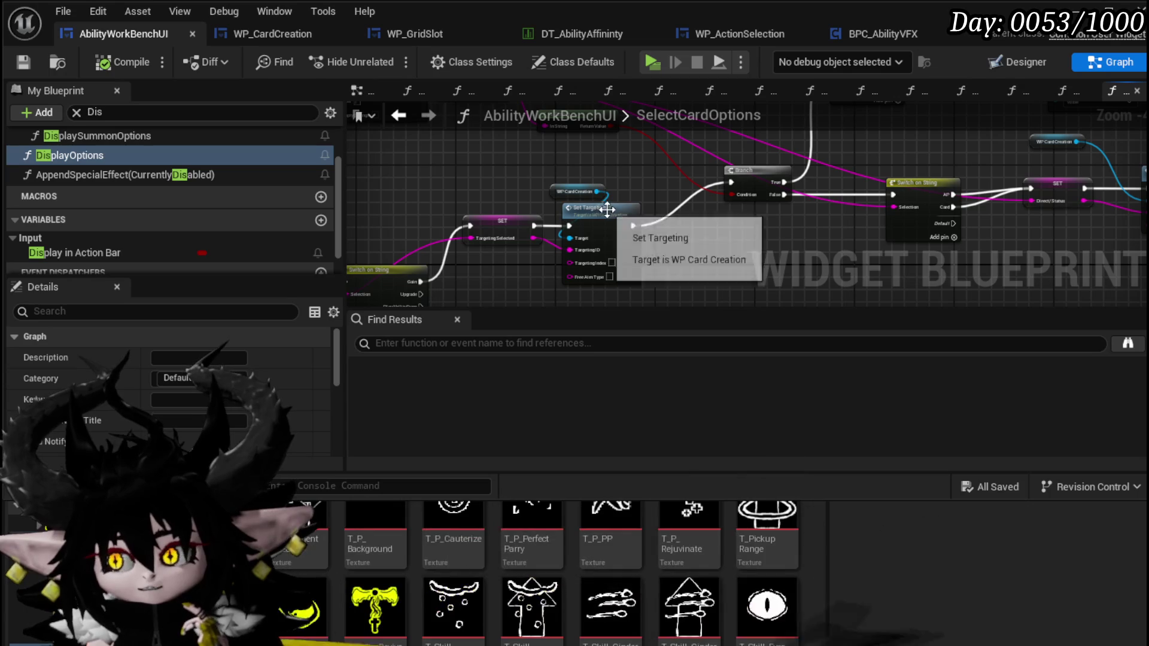
pyautogui.scroll(-3, 674, 200)
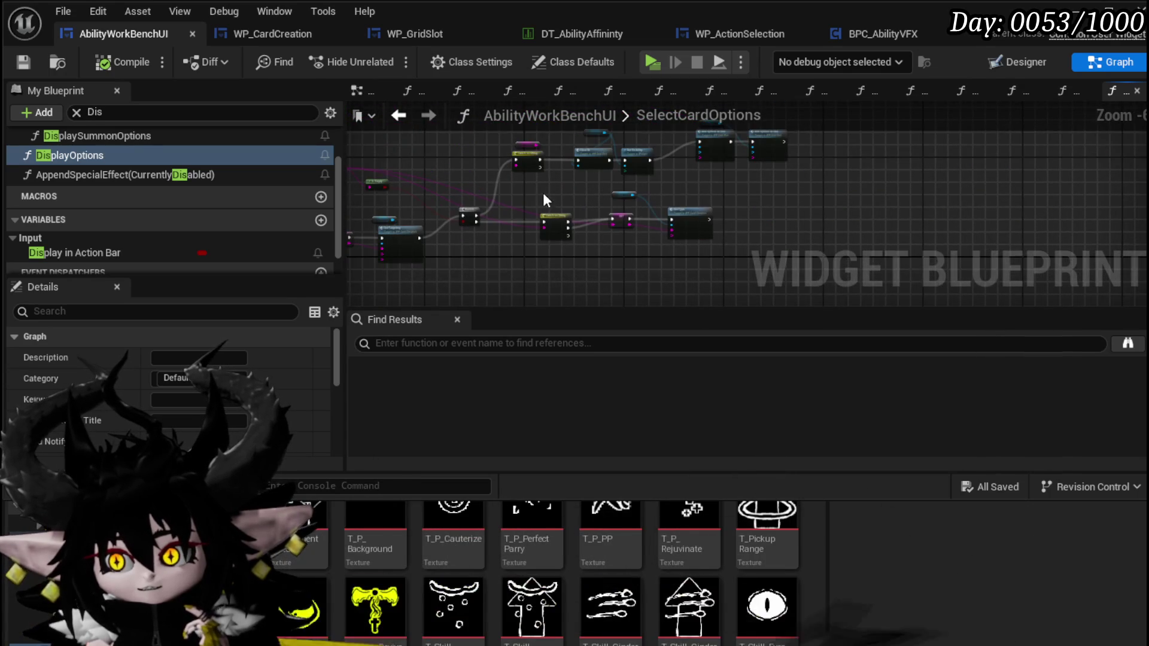
pyautogui.scroll(3, 544, 193)
pyautogui.moveTo(517, 271); pyautogui.dragTo(354, 302)
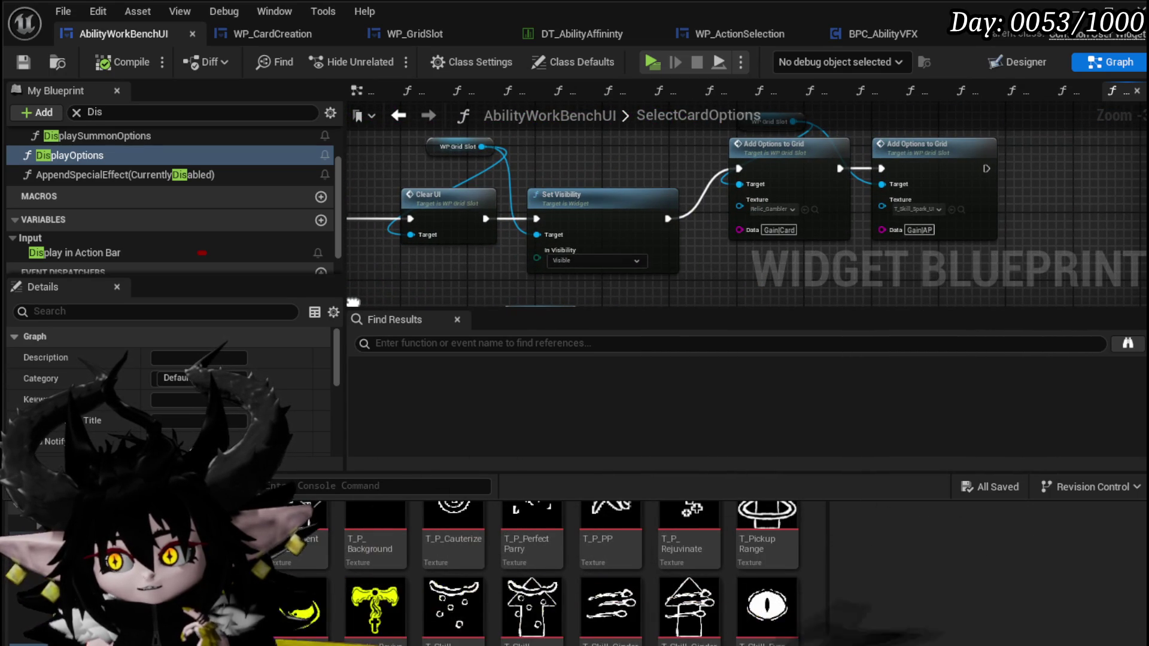
pyautogui.moveTo(353, 302); pyautogui.dragTo(375, 301)
pyautogui.scroll(-2, 519, 232)
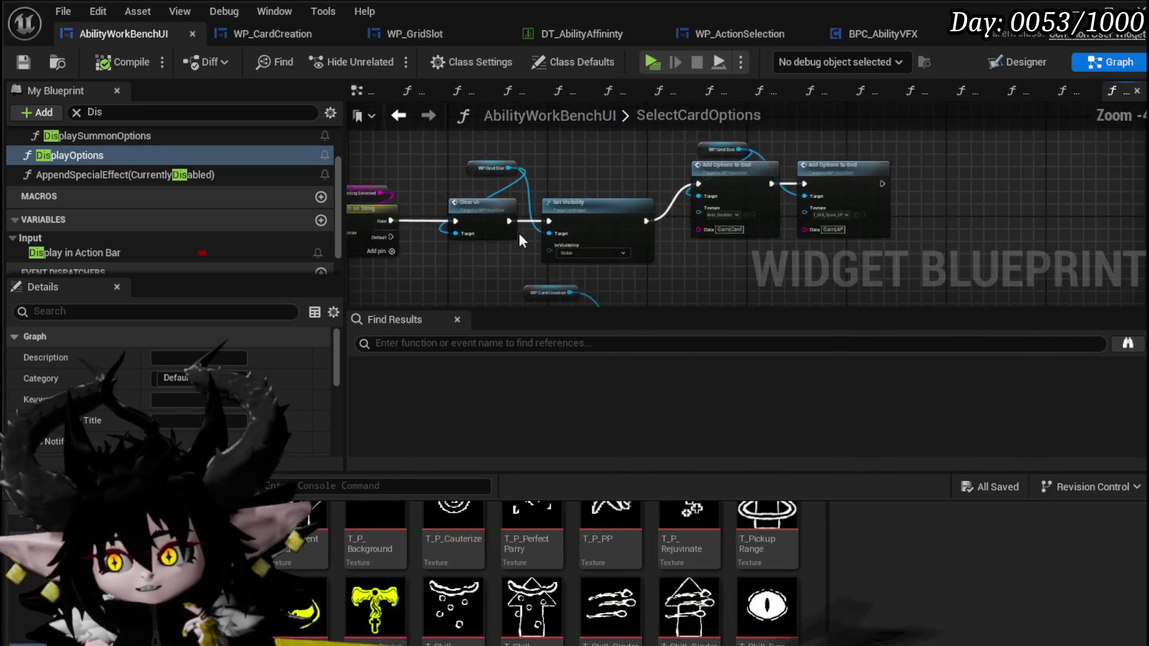
pyautogui.moveTo(491, 254); pyautogui.dragTo(828, 153)
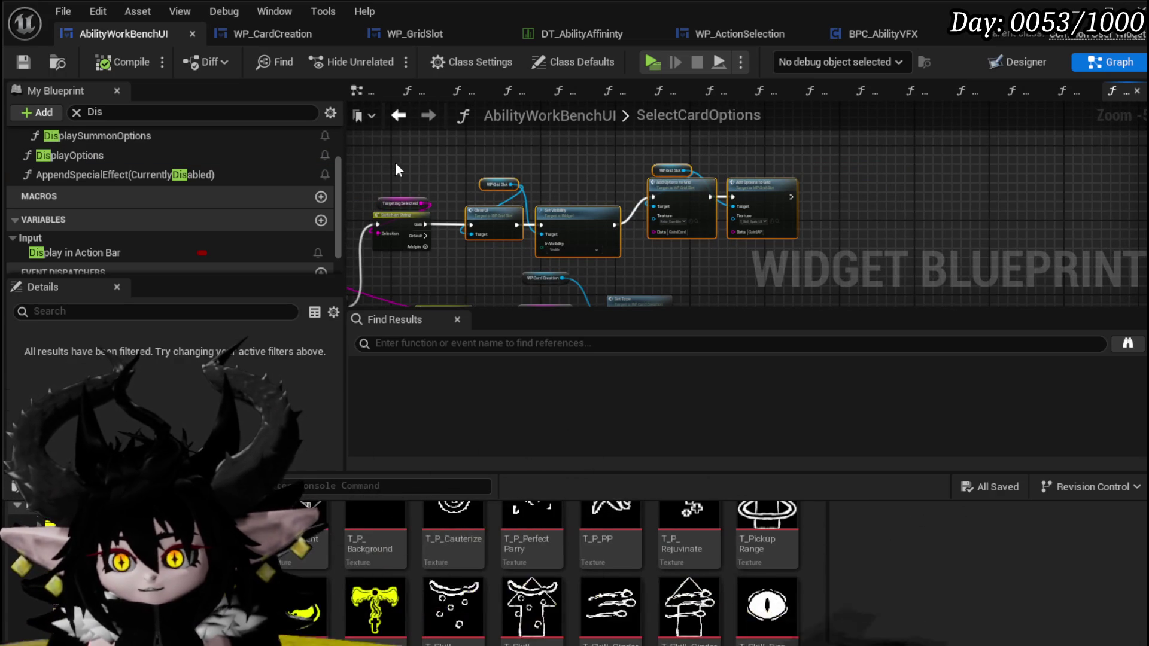
pyautogui.moveTo(478, 233); pyautogui.dragTo(383, 285)
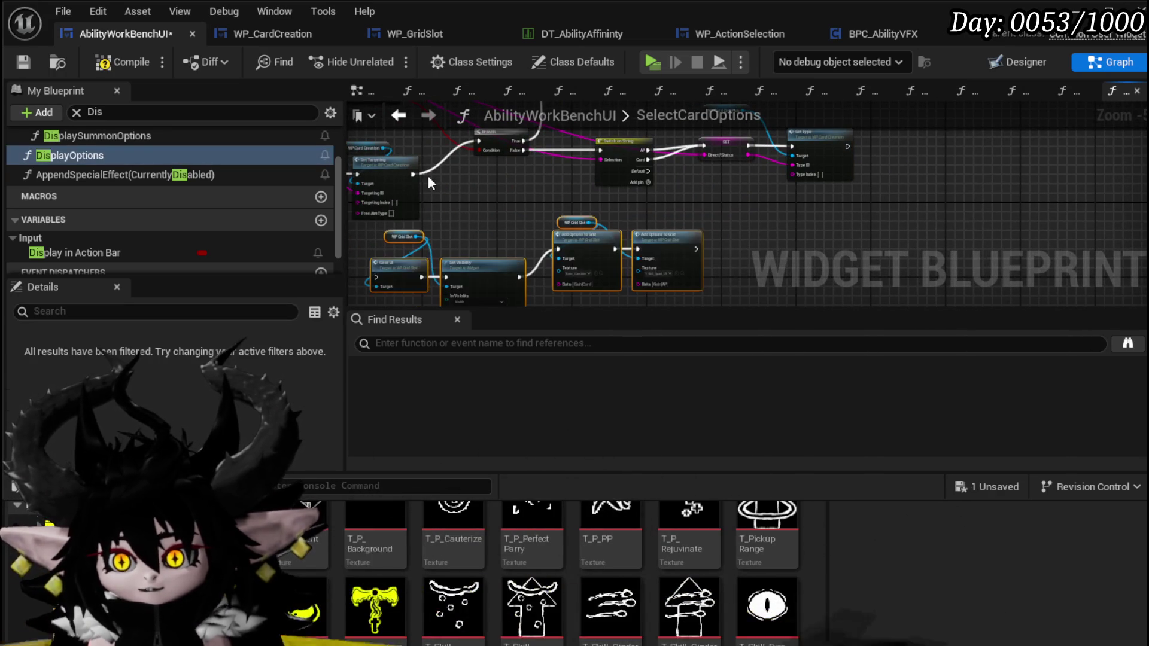
# Step: Wire Set Targeting into Clear UI and Add Options to Grid into Switch on String, then save
pyautogui.moveTo(412, 174)
pyautogui.mouseDown()
pyautogui.moveTo(372, 287)
pyautogui.moveTo(455, 246)
pyautogui.moveTo(377, 281)
pyautogui.mouseUp()
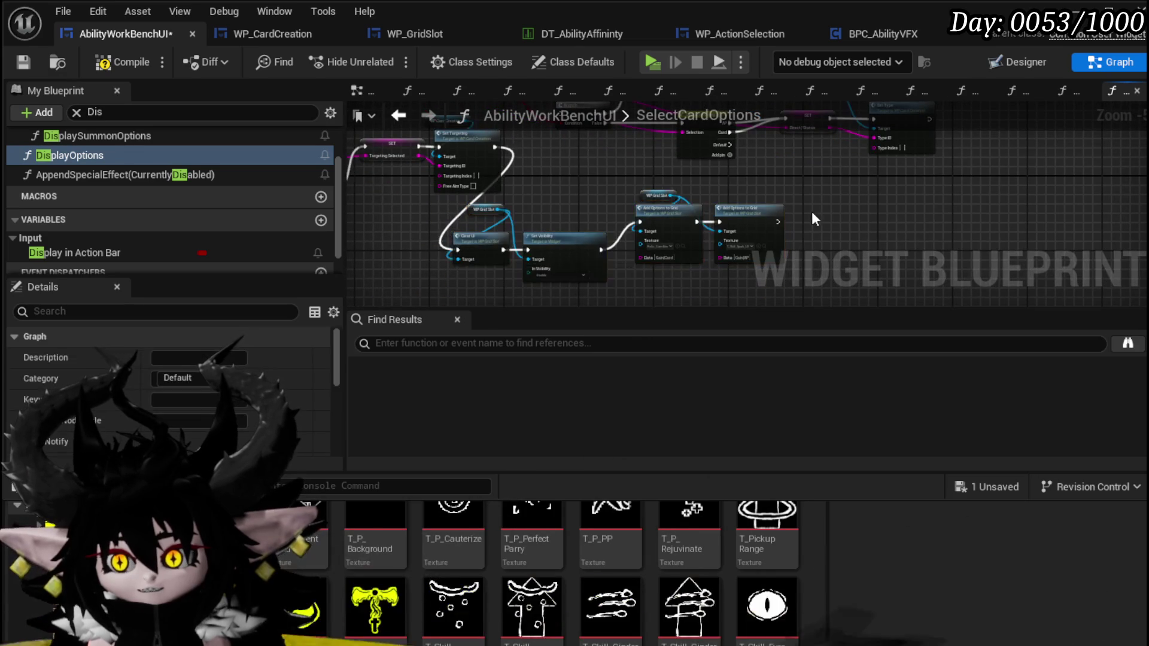
pyautogui.moveTo(608, 179); pyautogui.dragTo(604, 175)
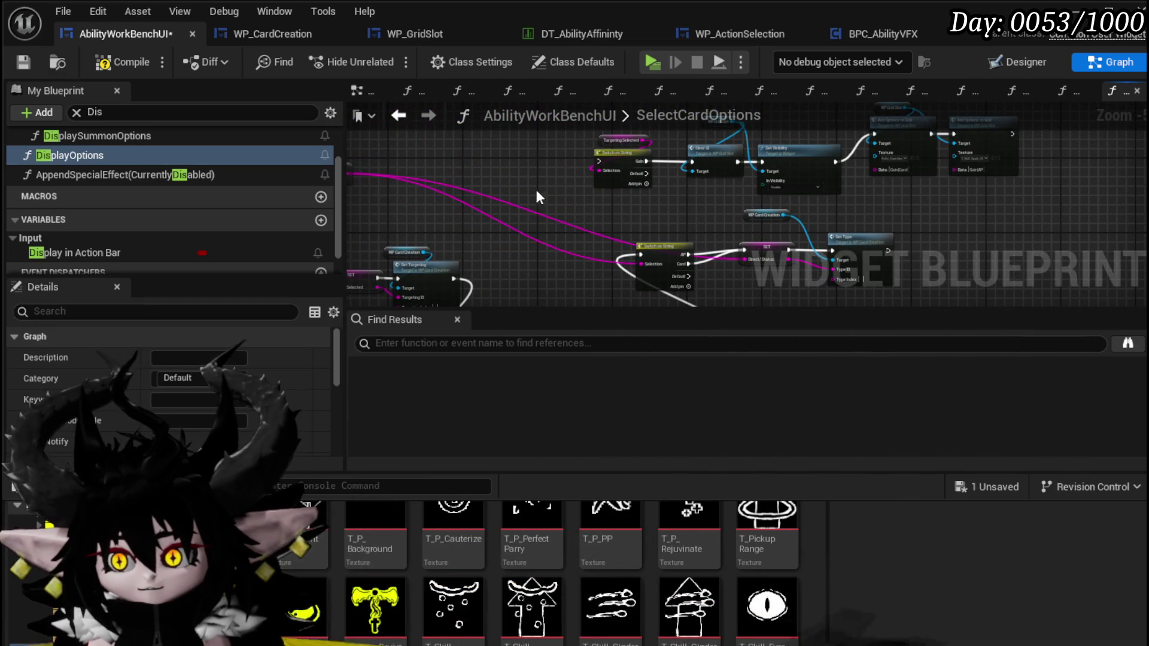
pyautogui.moveTo(490, 242); pyautogui.dragTo(952, 148)
pyautogui.press('Delete')
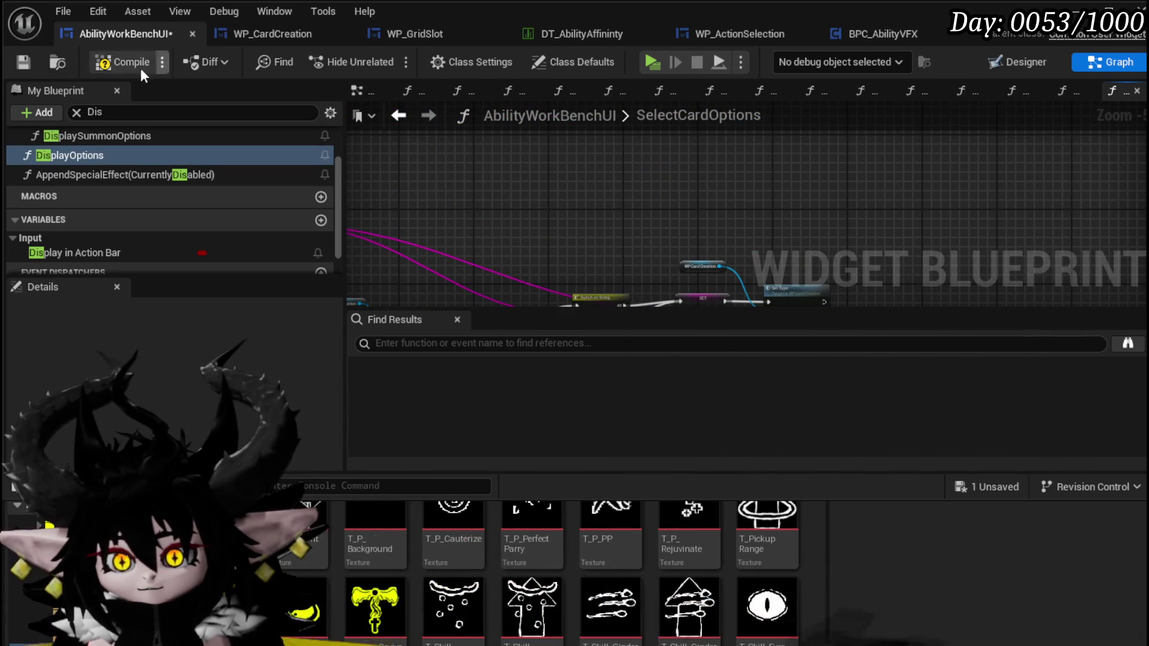
pyautogui.click(23, 67)
# Step: Add a Hide Options call after Set Type, align it, and save the blueprint
pyautogui.scroll(3, 567, 229)
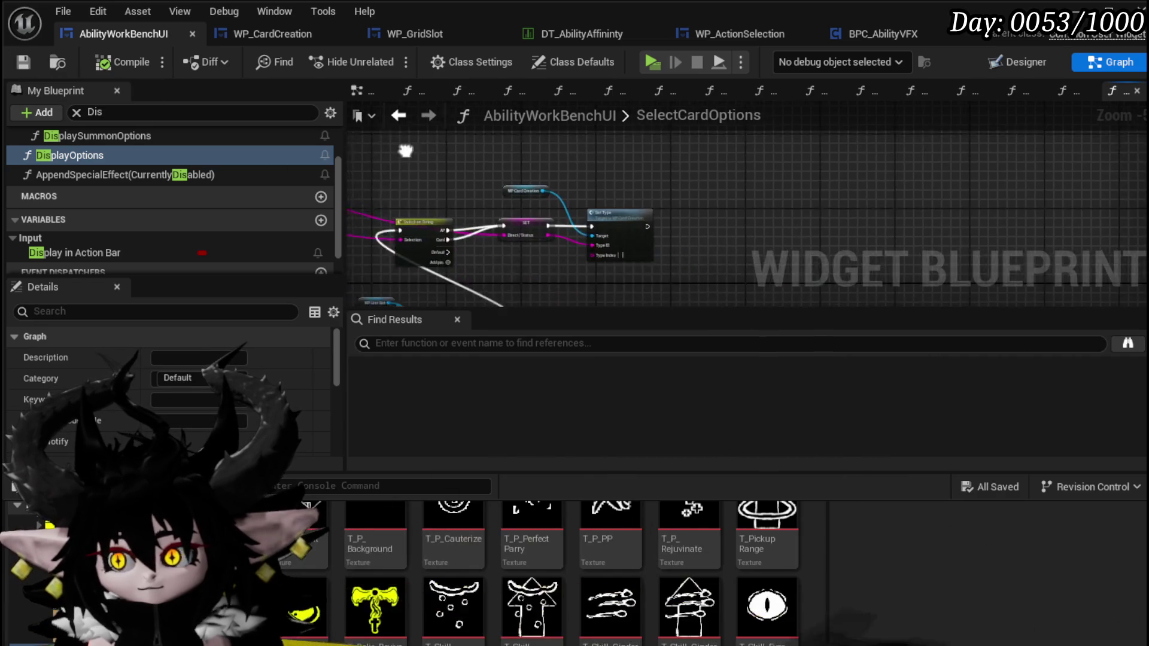
pyautogui.moveTo(532, 228)
pyautogui.mouseDown()
pyautogui.moveTo(736, 238)
pyautogui.moveTo(704, 243)
pyautogui.mouseUp()
pyautogui.write('Hide Op')
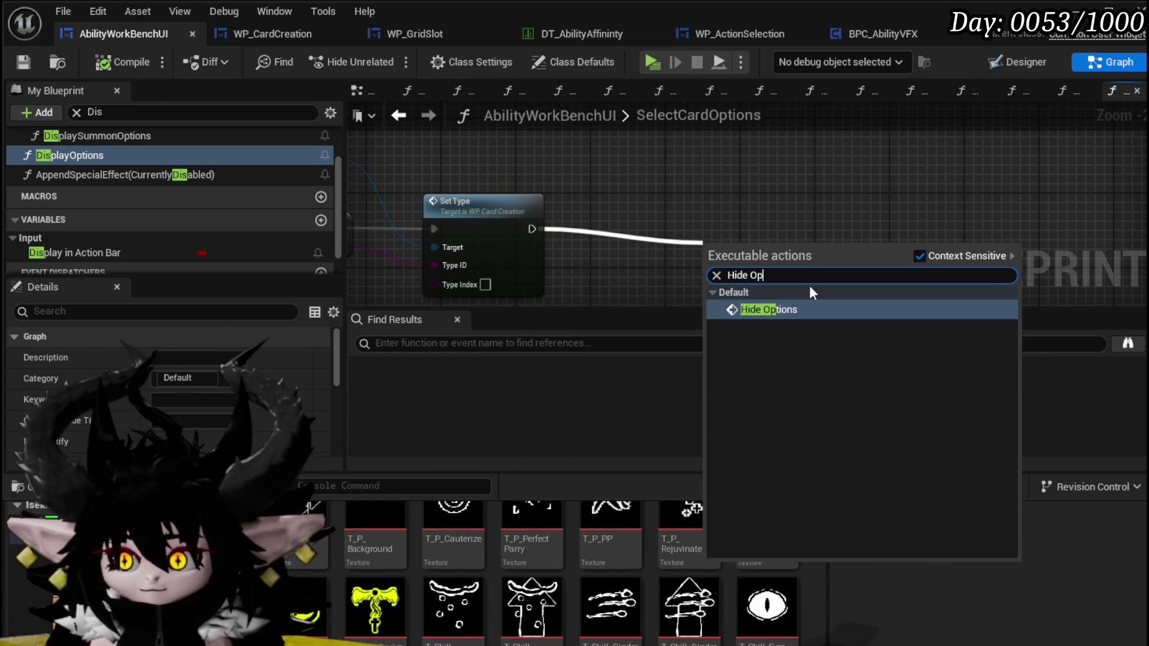
pyautogui.press('Return')
pyautogui.moveTo(735, 226); pyautogui.dragTo(680, 190)
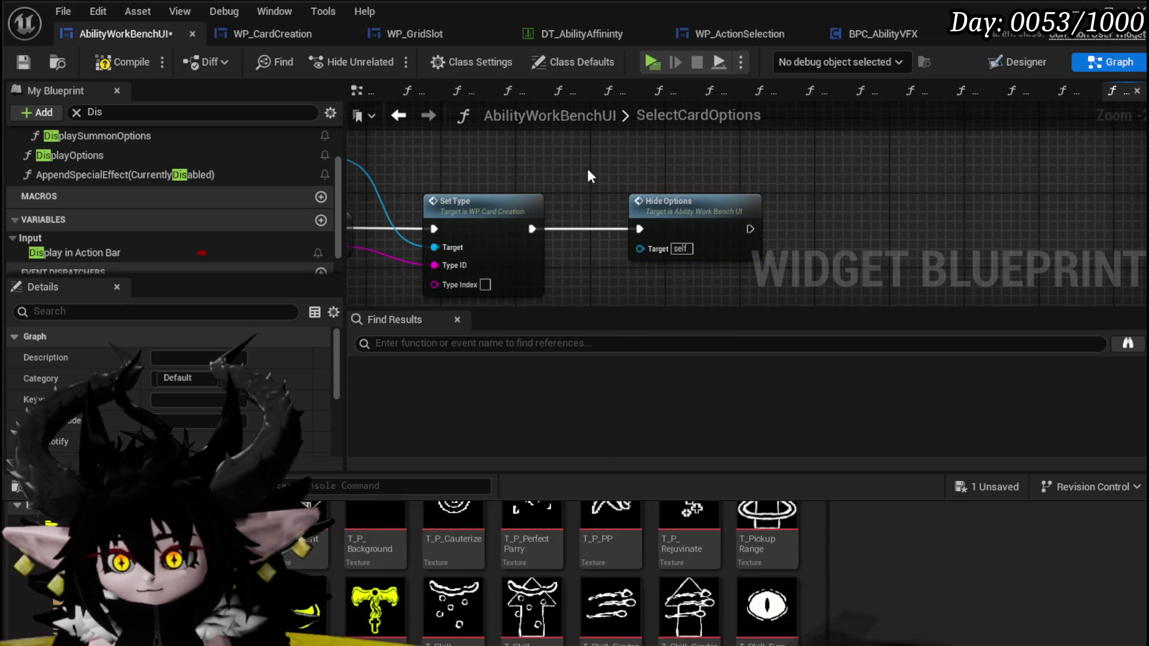
pyautogui.click(23, 61)
pyautogui.hotkey('alt', 'Tab')
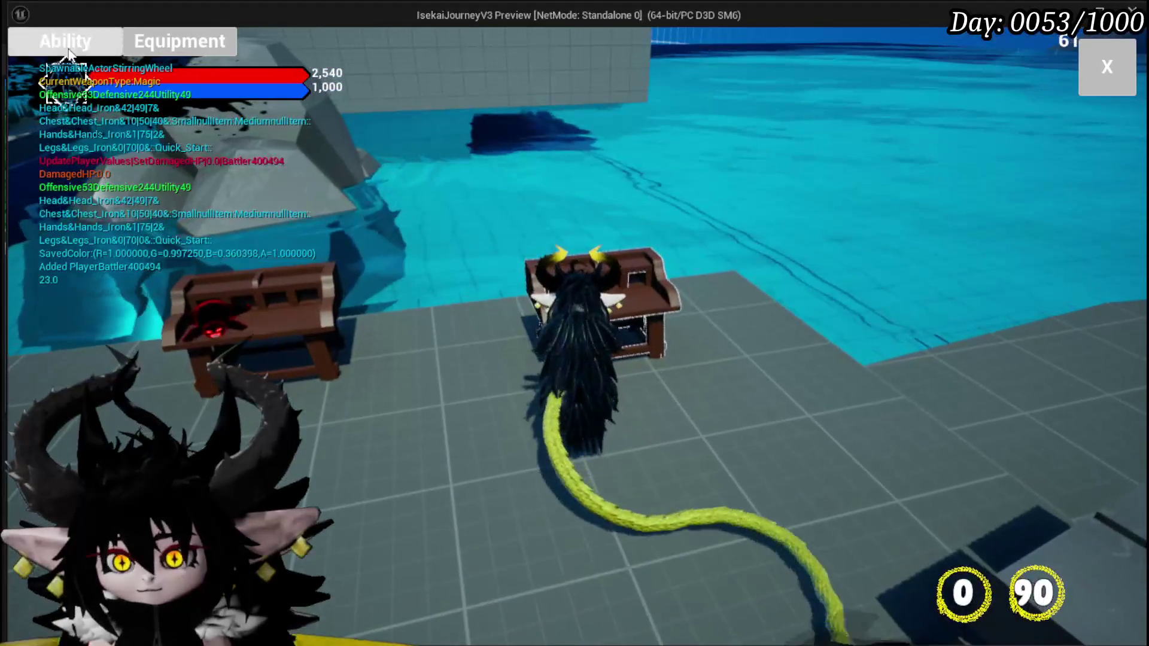
# Step: In the running game, open Ability > Edit and select a card in the card editor
pyautogui.click(89, 56)
pyautogui.click(152, 154)
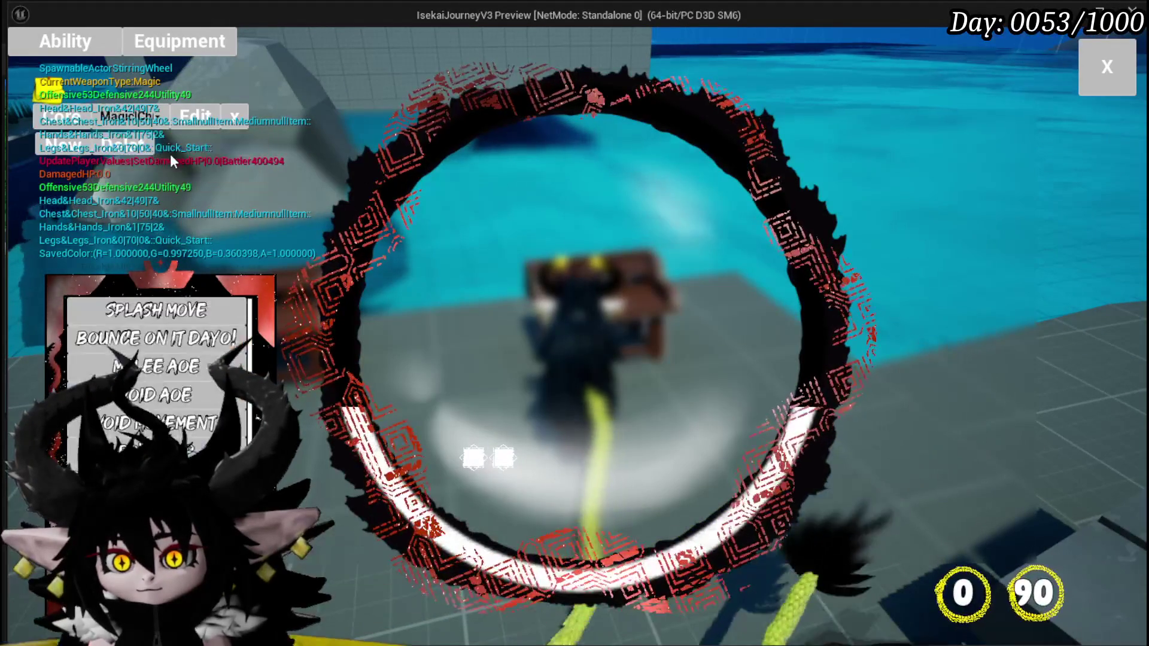
pyautogui.scroll(-5, 156, 371)
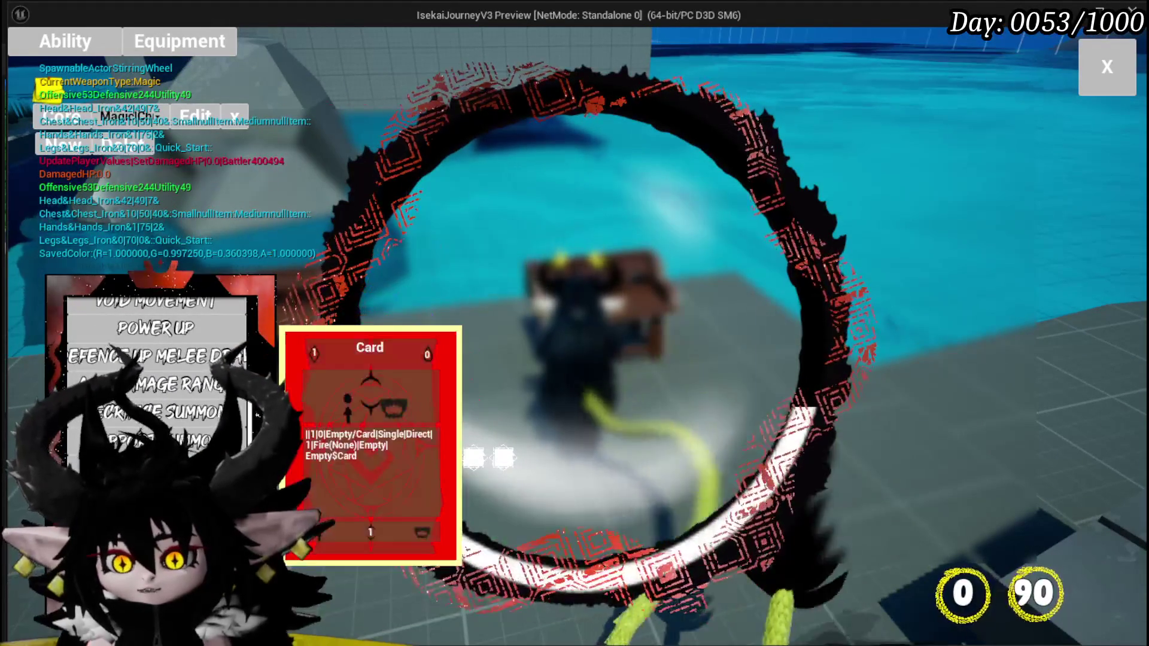
pyautogui.click(258, 413)
# Step: Set the card's targeting and type options, stop the preview, and save the level
pyautogui.moveTo(560, 533)
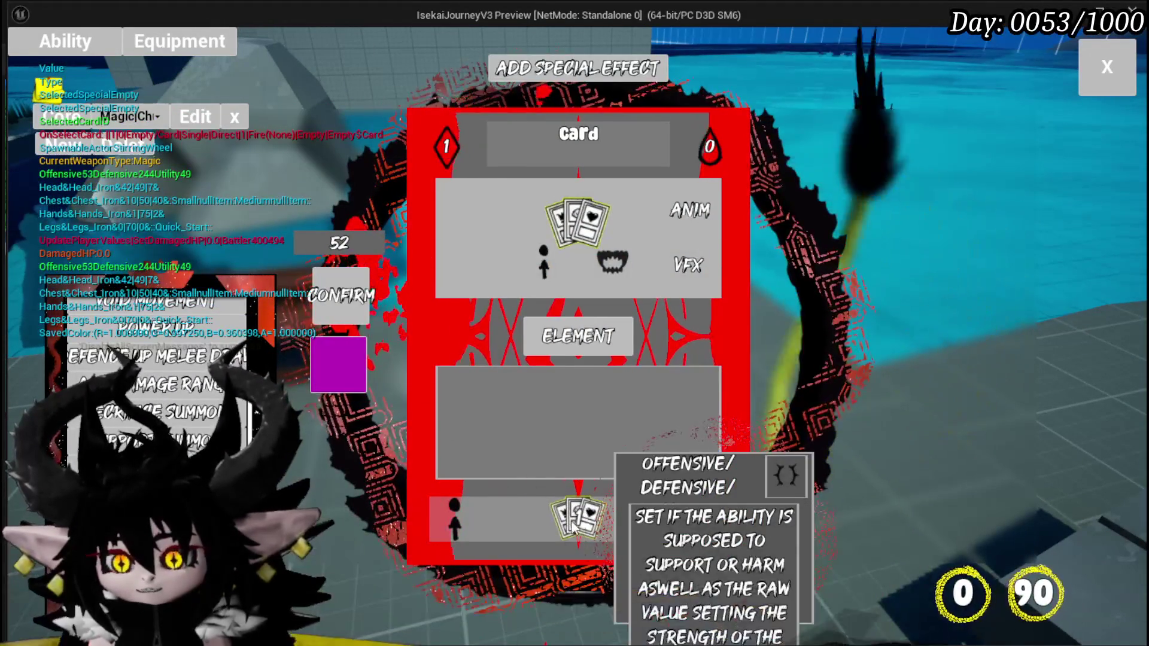
pyautogui.click(464, 518)
pyautogui.click(473, 210)
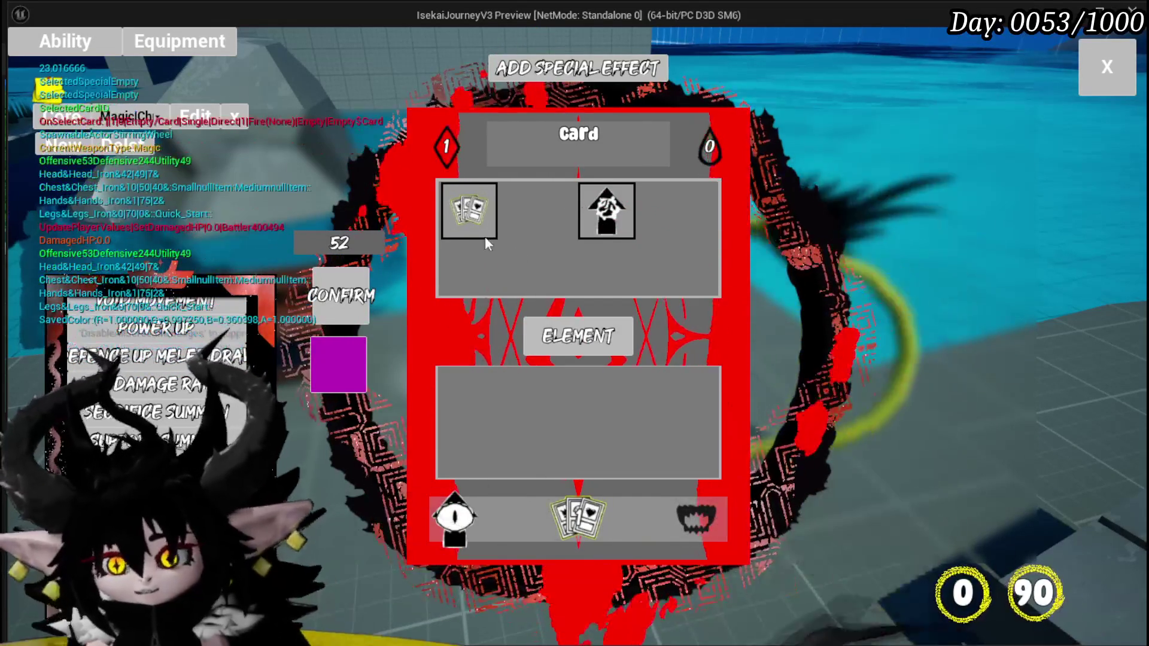
pyautogui.moveTo(618, 217)
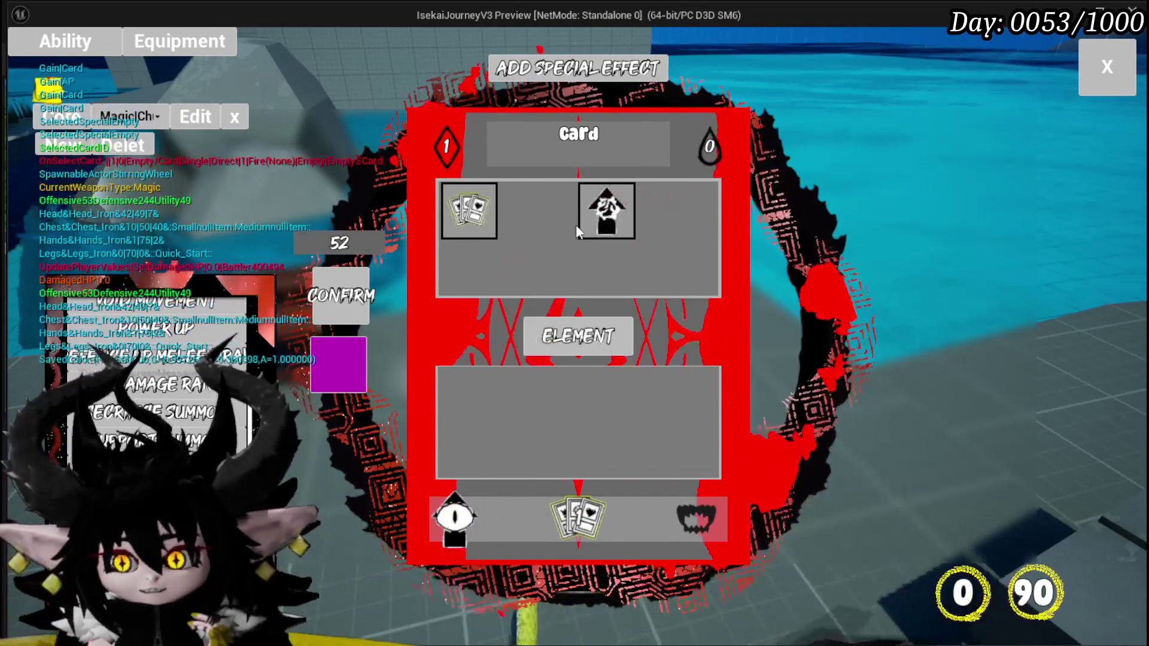
pyautogui.click(607, 204)
pyautogui.moveTo(696, 518)
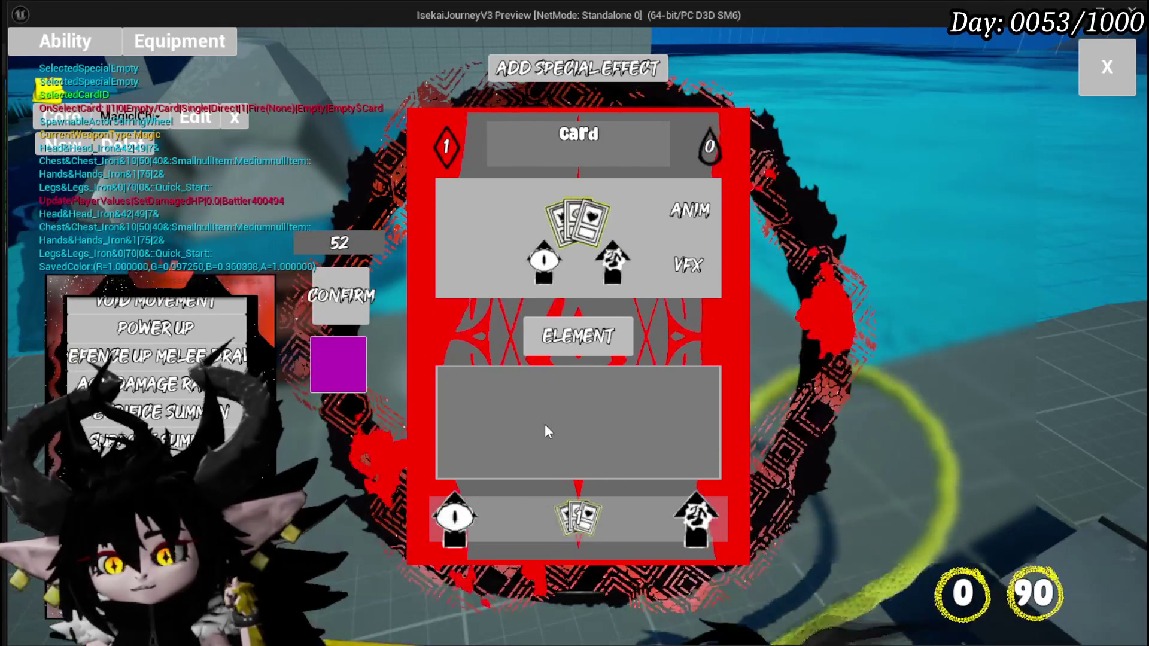
pyautogui.press('Escape')
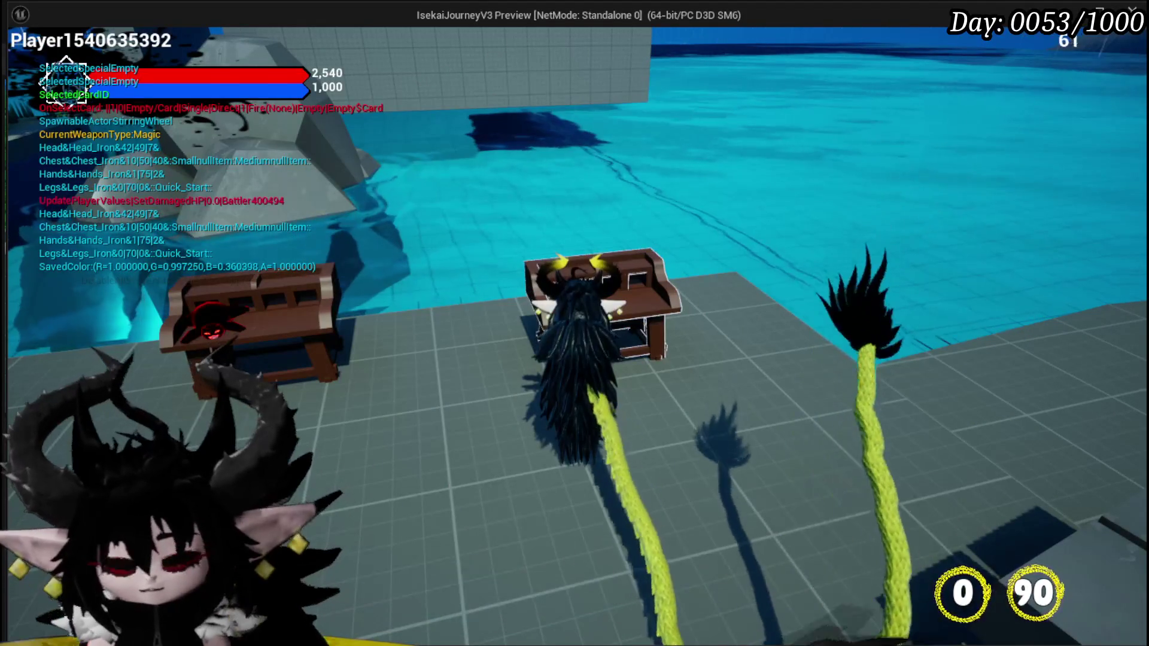
pyautogui.click(30, 62)
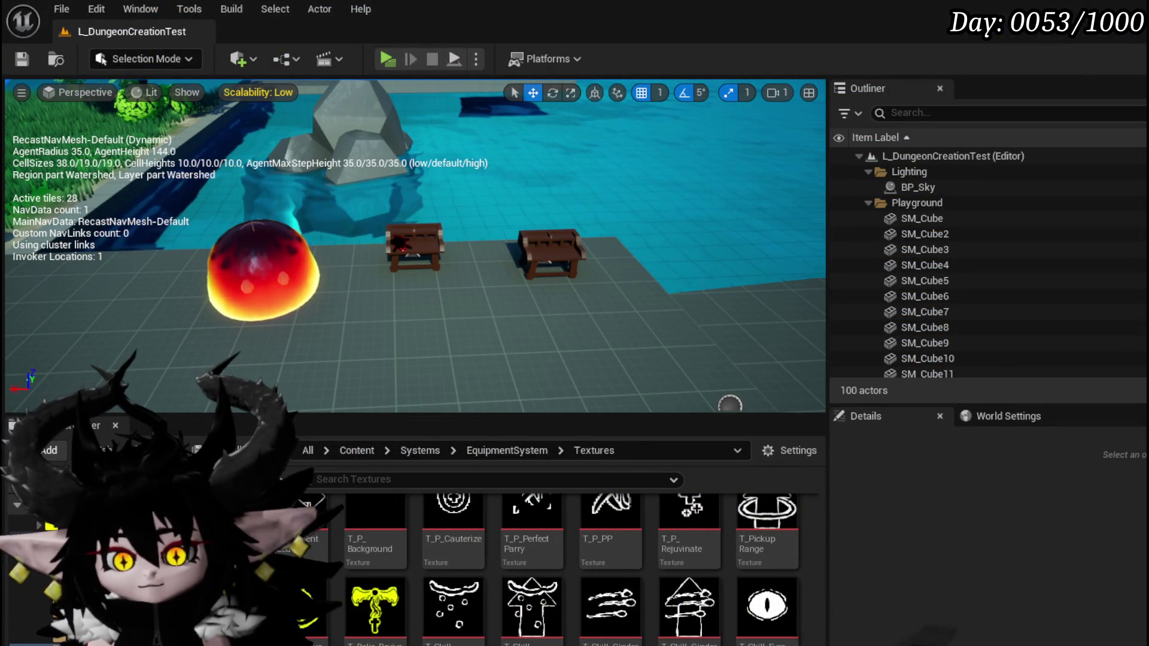
# Step: Back in AbilityWorkBenchUI, select Switch on String, save, and review the whole SelectCardOptions chain
pyautogui.hotkey('alt', 'Tab')
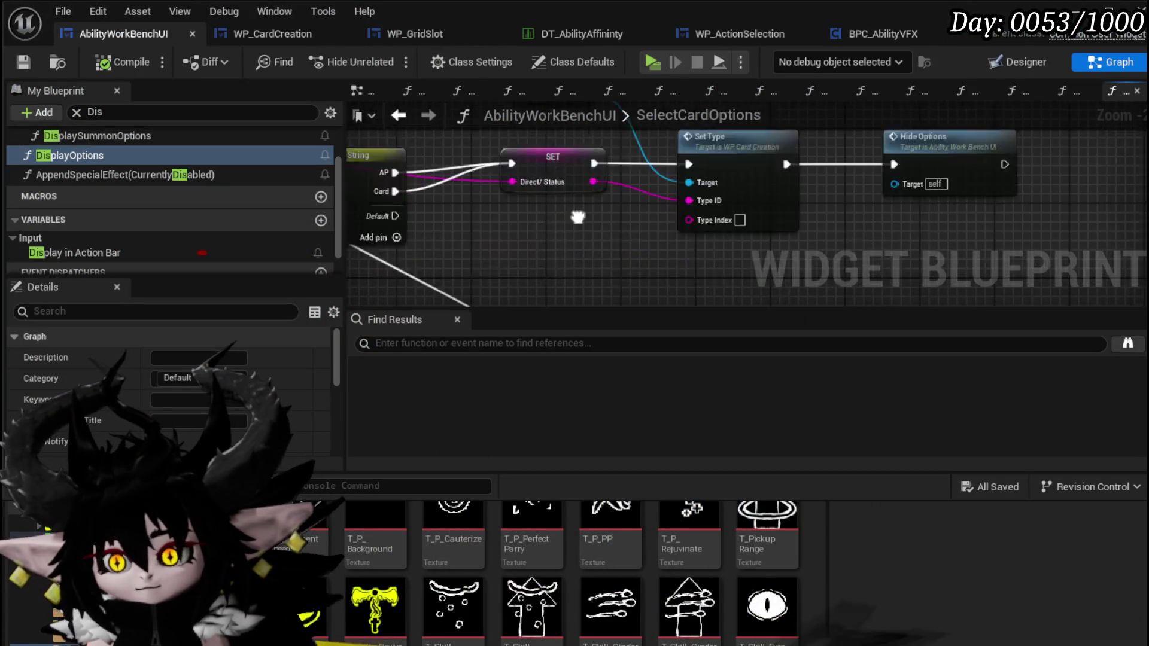
pyautogui.scroll(2, 646, 201)
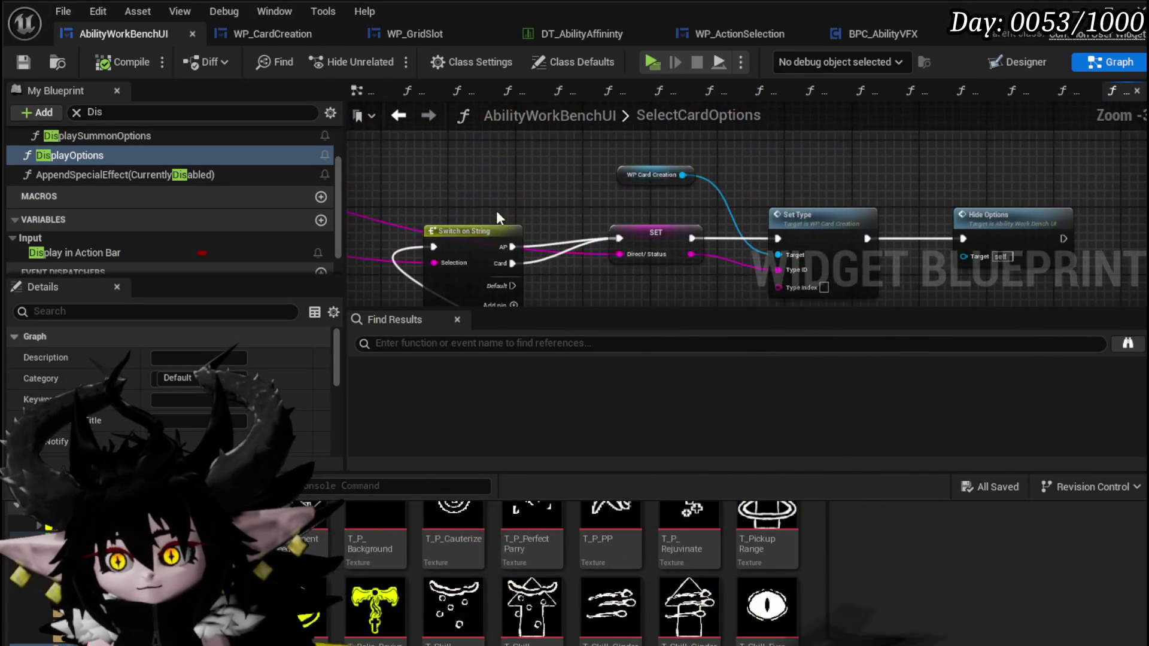
pyautogui.click(484, 223)
pyautogui.scroll(-2, 558, 232)
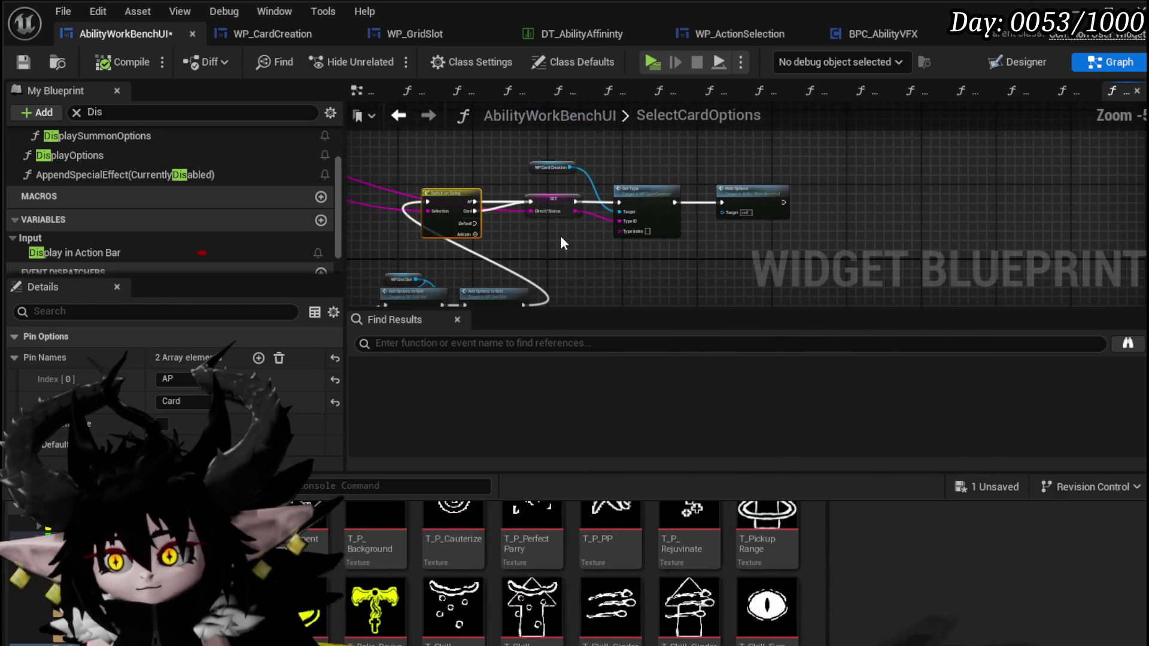
pyautogui.click(21, 62)
pyautogui.moveTo(595, 231)
pyautogui.mouseDown()
pyautogui.moveTo(618, 165)
pyautogui.moveTo(544, 161)
pyautogui.moveTo(407, 221)
pyautogui.mouseUp()
pyautogui.scroll(2, 407, 222)
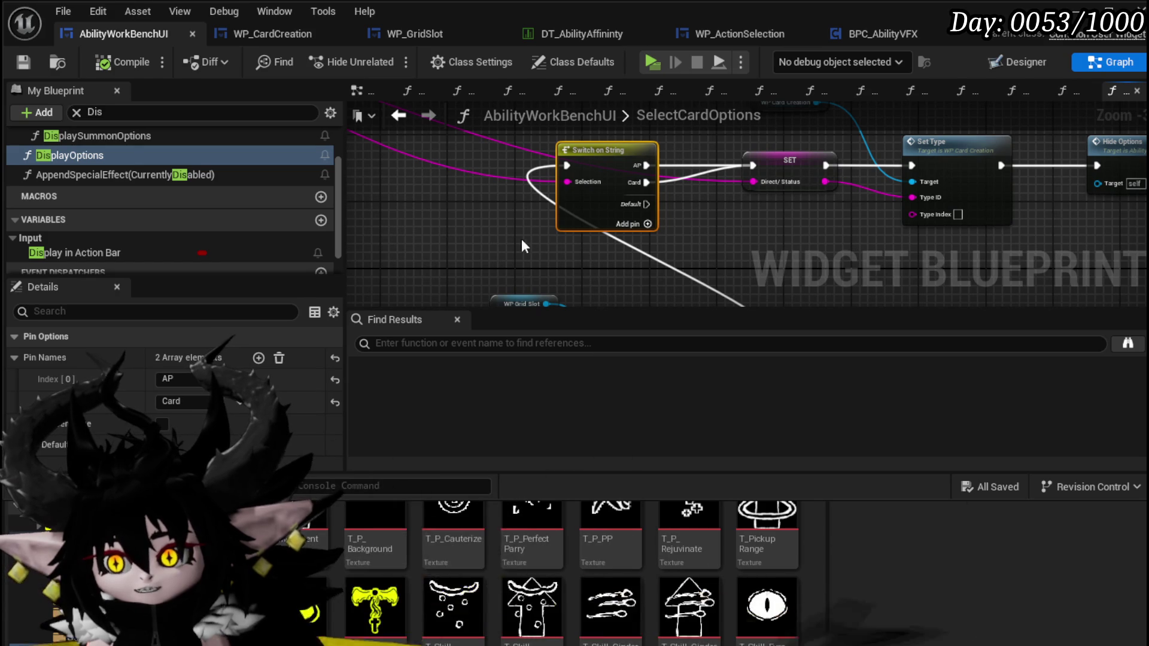
pyautogui.moveTo(666, 131); pyautogui.dragTo(667, 133)
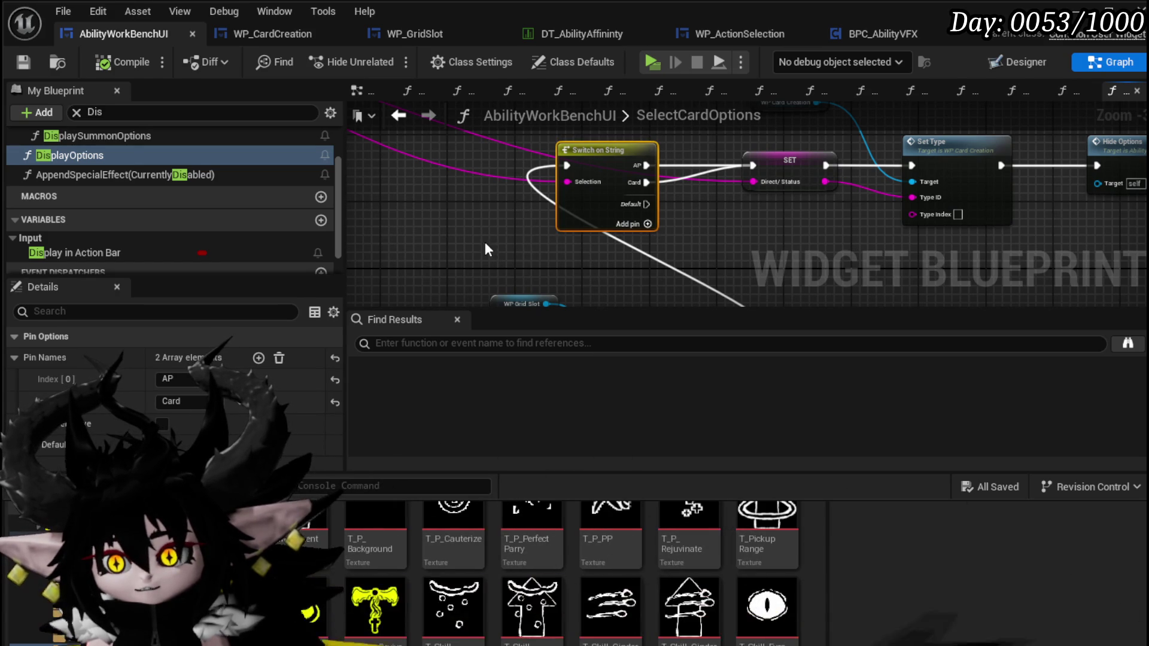
pyautogui.scroll(-2, 666, 141)
pyautogui.moveTo(439, 203); pyautogui.dragTo(706, 181)
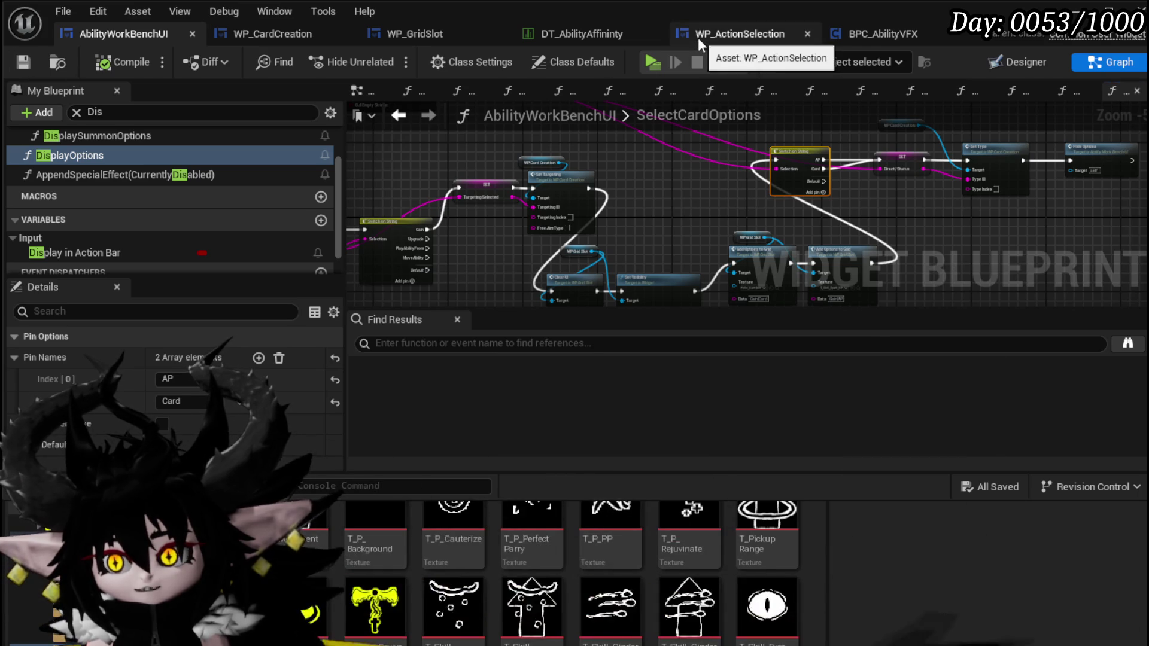
# Step: Open WP_ActionSelection and look over the SelectAbilityFromCard graph around Print String and its Branches
pyautogui.click(698, 38)
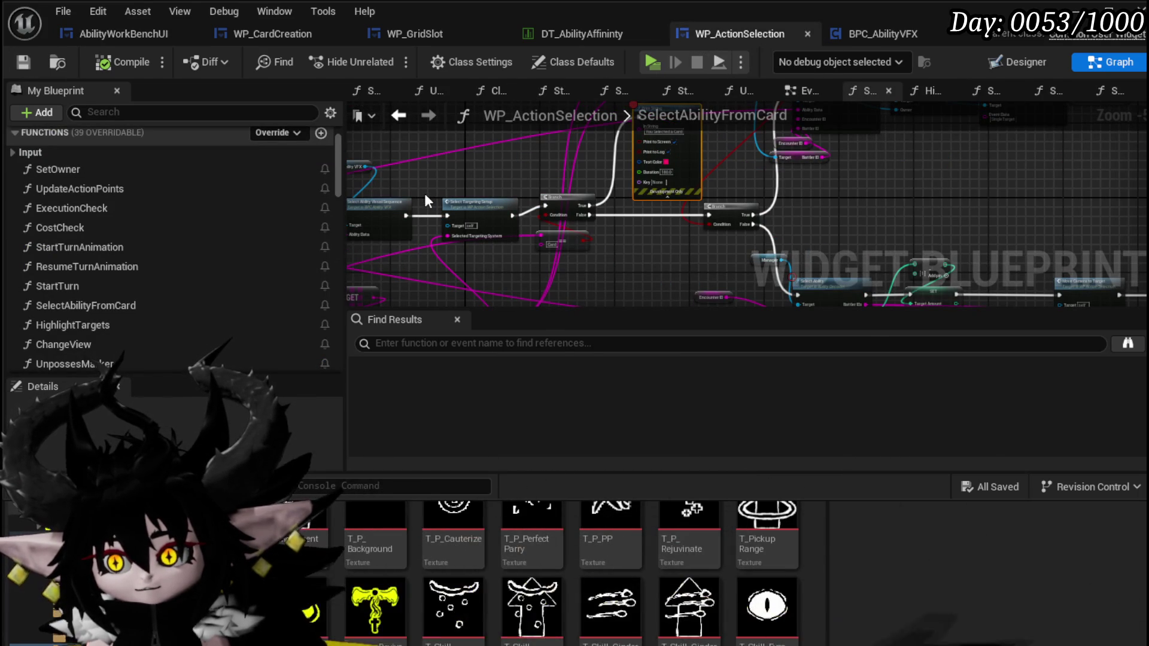
pyautogui.scroll(-5, 393, 170)
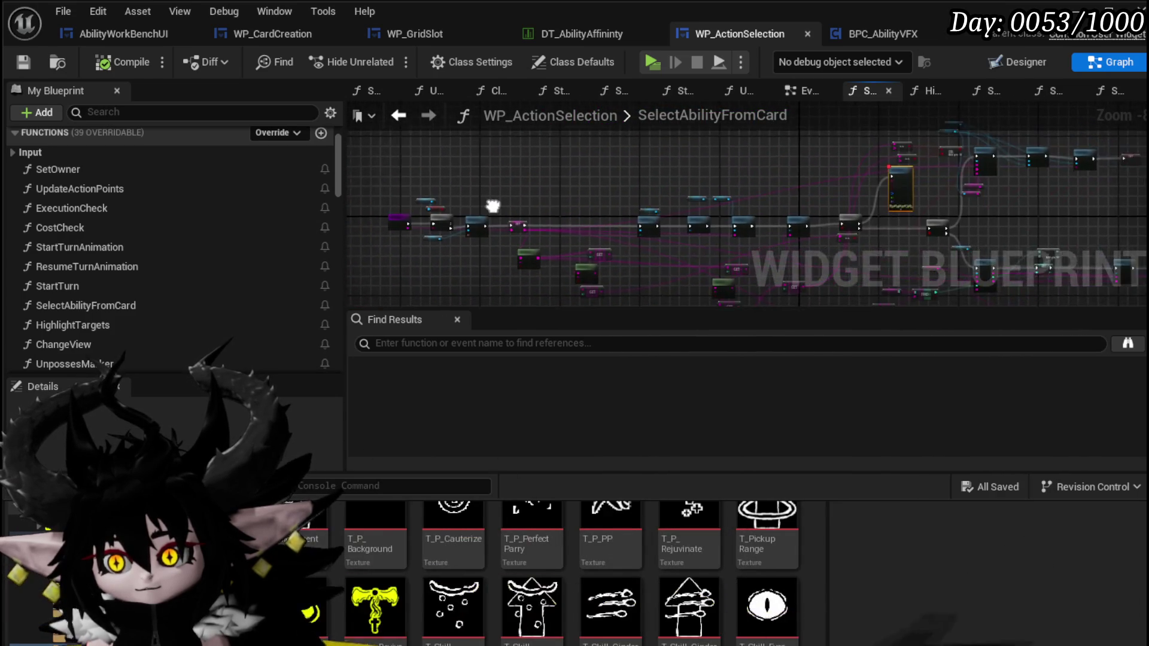
pyautogui.scroll(5, 573, 221)
pyautogui.moveTo(573, 219)
pyautogui.mouseDown()
pyautogui.moveTo(483, 239)
pyautogui.moveTo(521, 233)
pyautogui.moveTo(600, 159)
pyautogui.mouseUp()
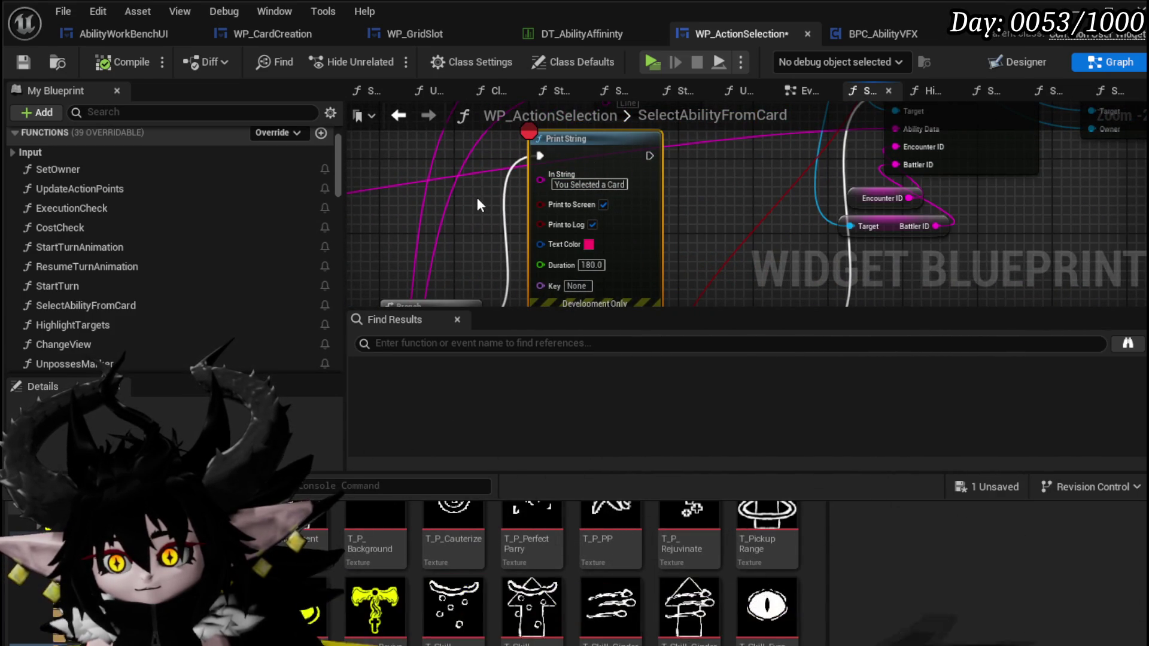
pyautogui.moveTo(477, 198); pyautogui.dragTo(492, 122)
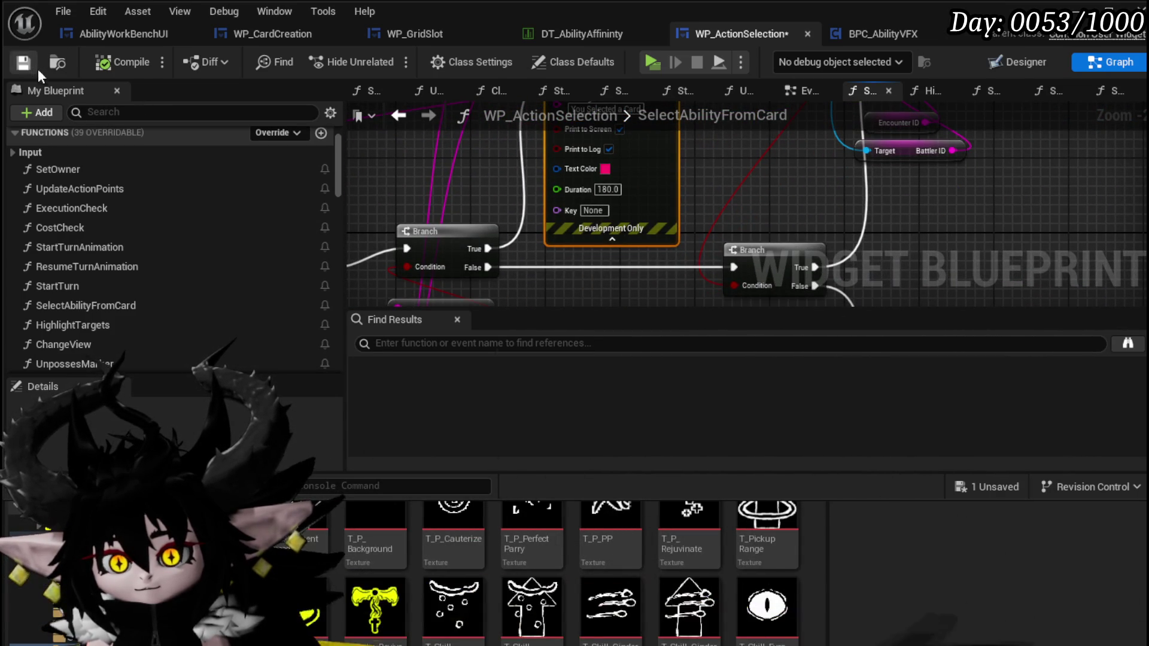
pyautogui.scroll(-3, 443, 182)
pyautogui.moveTo(629, 270)
pyautogui.mouseDown()
pyautogui.moveTo(747, 229)
pyautogui.moveTo(678, 198)
pyautogui.moveTo(556, 185)
pyautogui.moveTo(524, 134)
pyautogui.mouseUp()
# Step: Open the widget's EventGraph and center the AbilityExecution event nodes
pyautogui.click(673, 263)
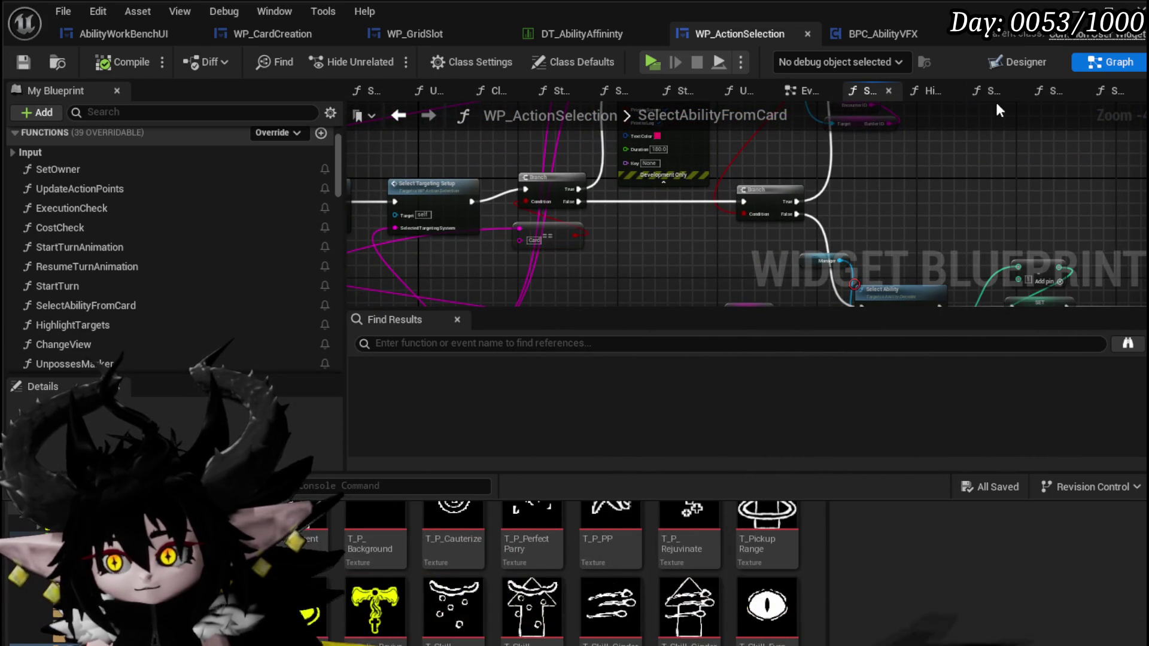
pyautogui.click(781, 90)
pyautogui.scroll(-3, 608, 185)
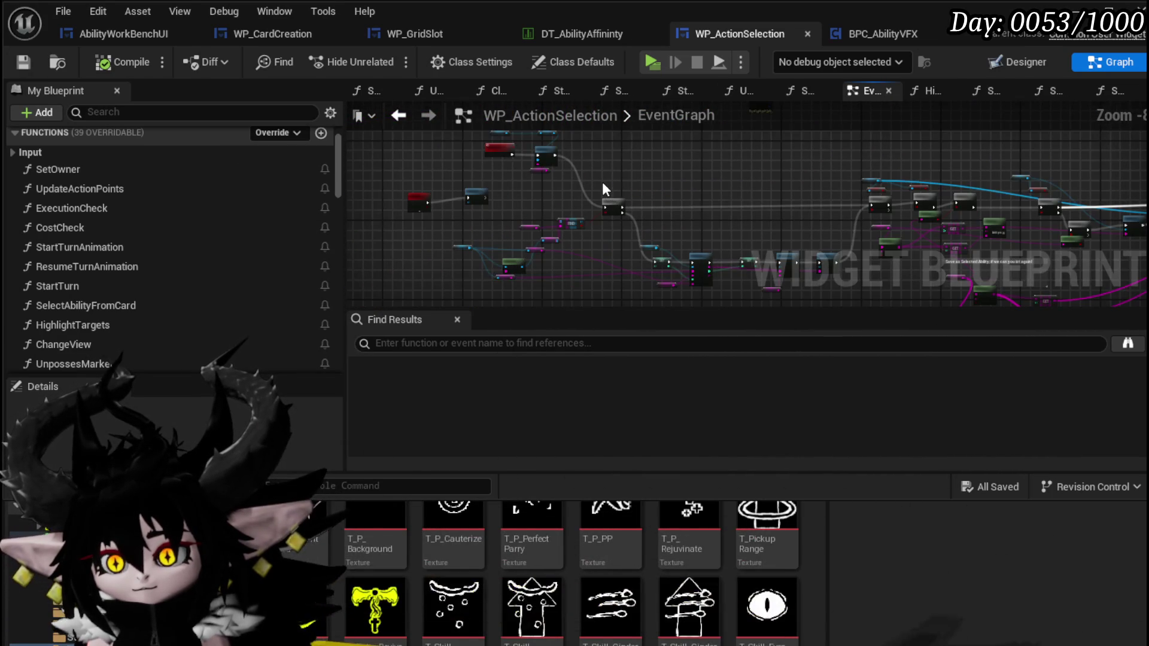
pyautogui.moveTo(602, 182); pyautogui.dragTo(638, 261)
pyautogui.scroll(10, 550, 225)
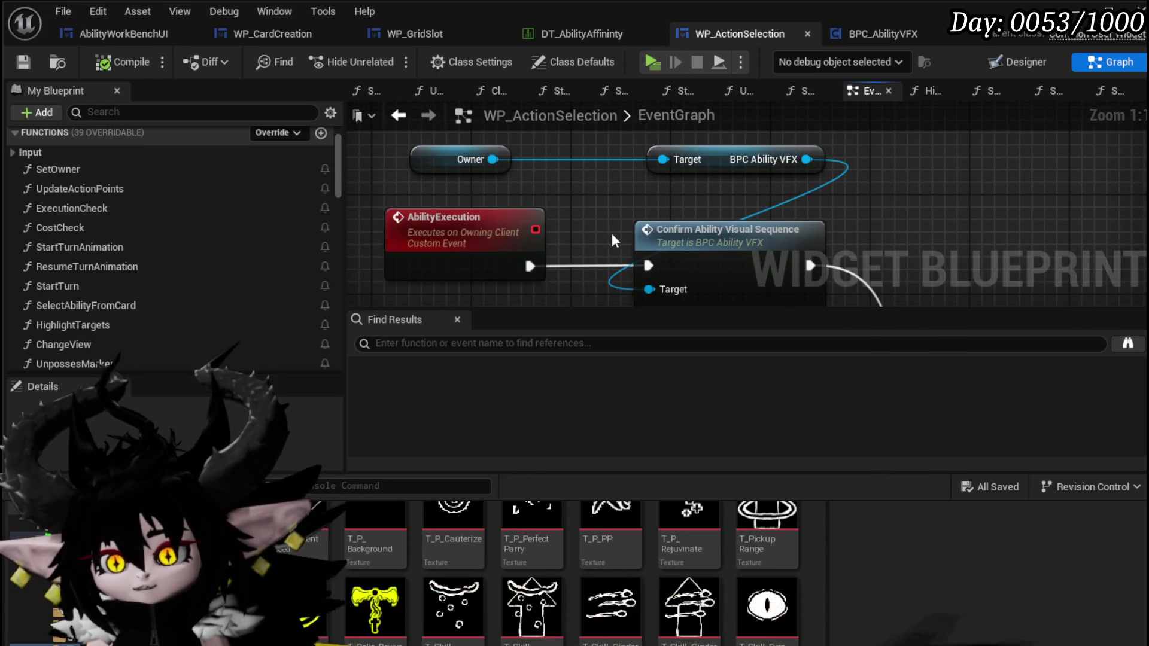
pyautogui.scroll(-3, 547, 202)
pyautogui.moveTo(548, 202); pyautogui.dragTo(531, 195)
# Step: Move the Owner getter up and open Confirm Ability Visual Sequence's definition in BPC_AbilityVFX
pyautogui.moveTo(443, 154); pyautogui.dragTo(467, 133)
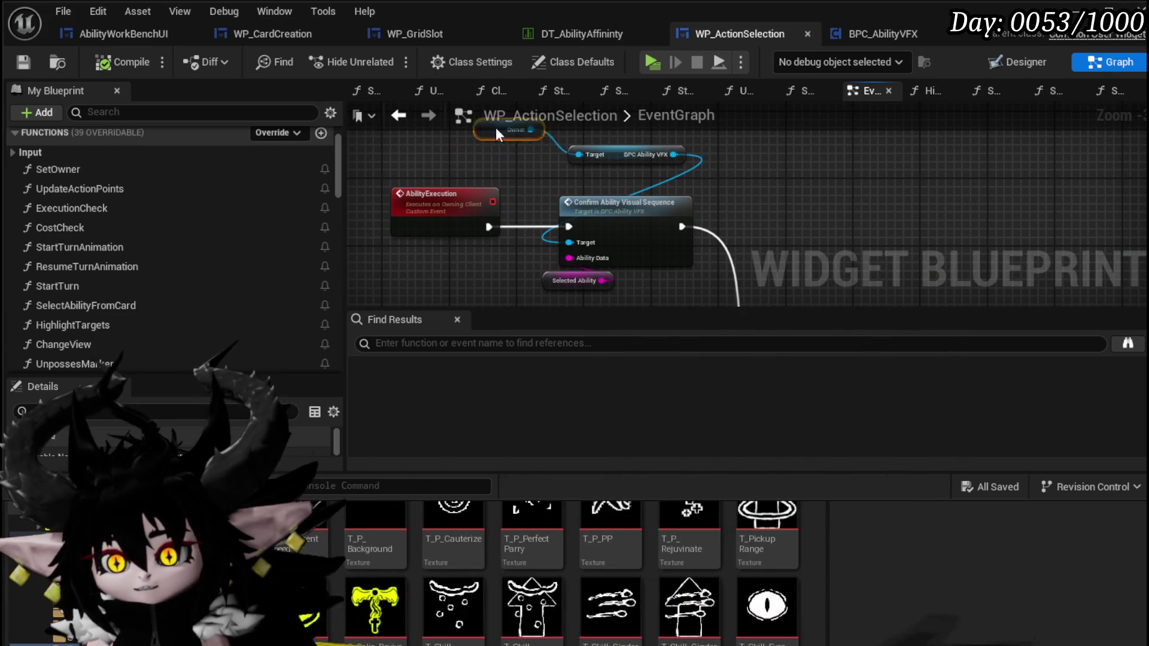
pyautogui.moveTo(597, 142); pyautogui.dragTo(600, 128)
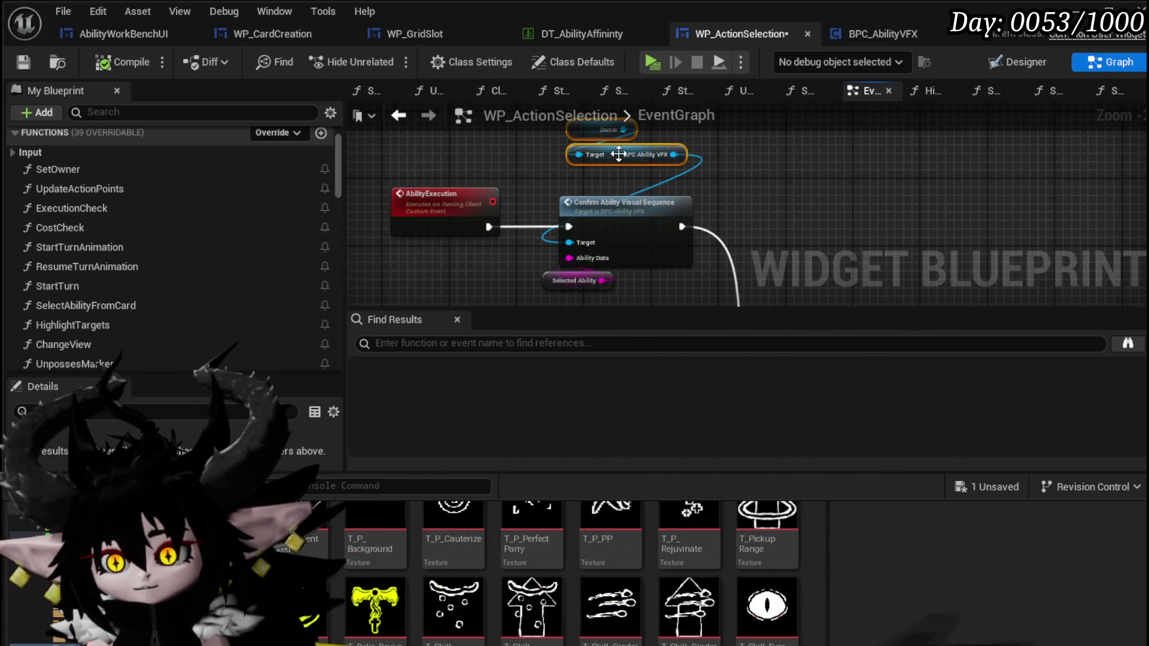
pyautogui.moveTo(571, 288); pyautogui.dragTo(503, 187)
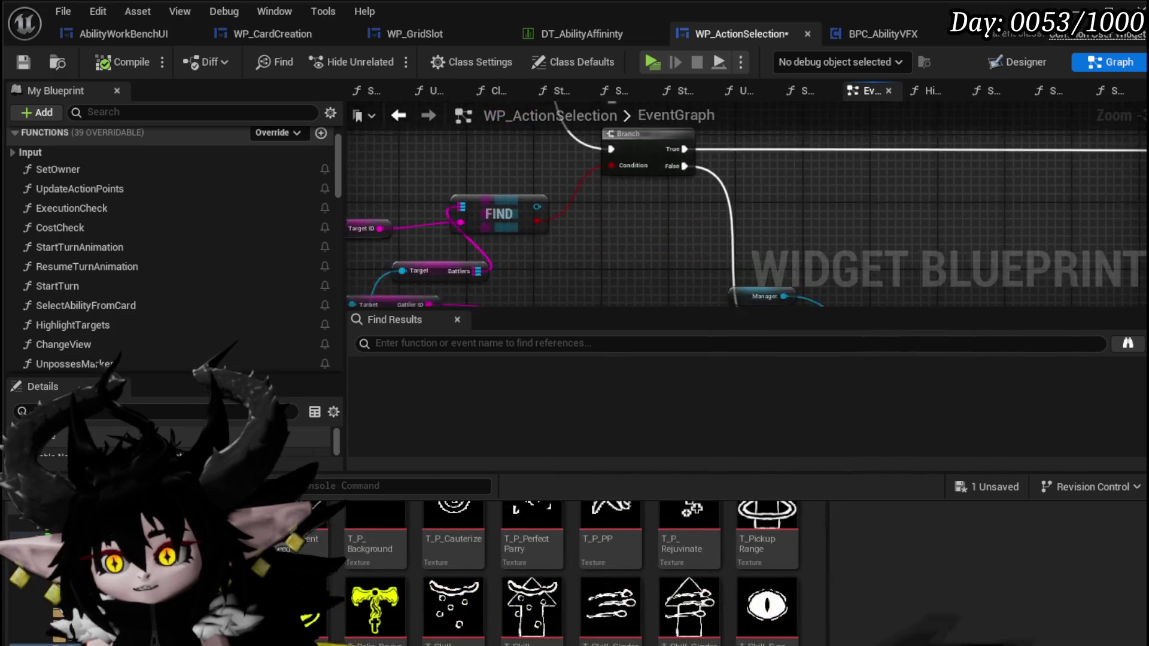
pyautogui.moveTo(529, 269)
pyautogui.mouseDown()
pyautogui.moveTo(564, 114)
pyautogui.moveTo(729, 240)
pyautogui.mouseUp()
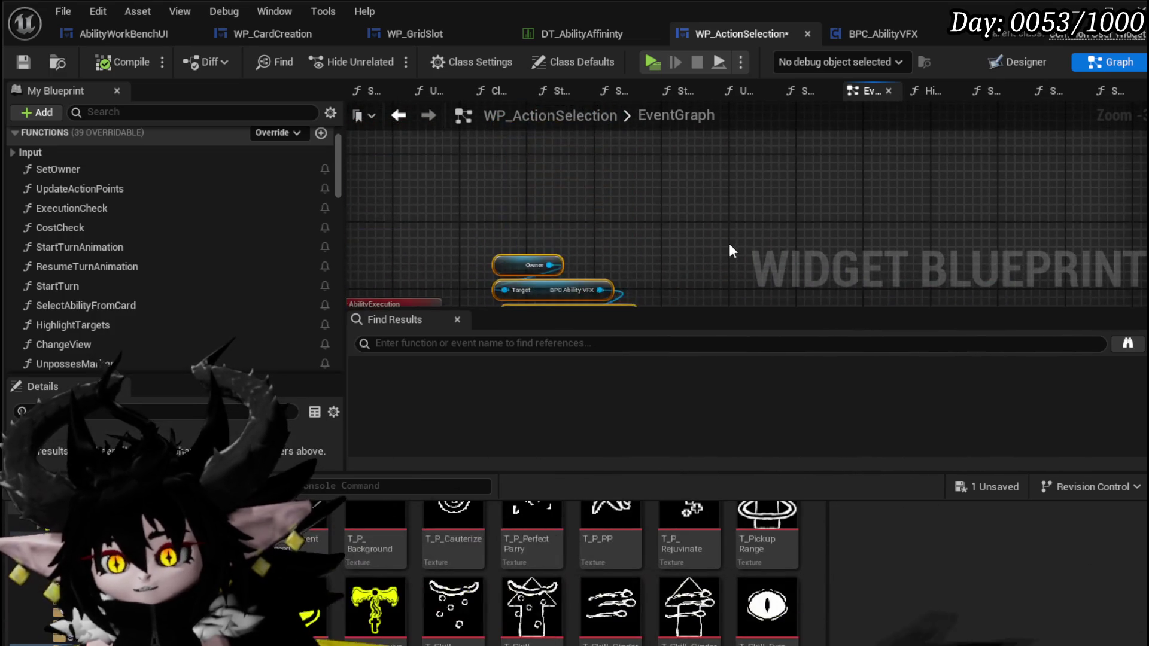
pyautogui.doubleClick(557, 221)
pyautogui.scroll(-3, 724, 216)
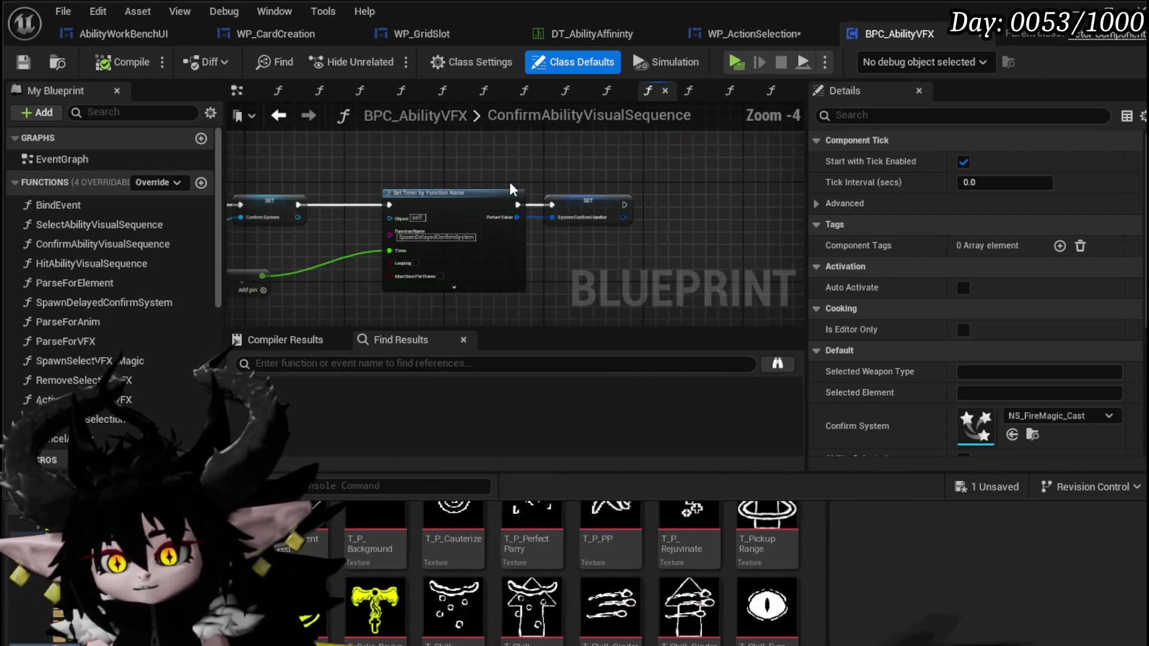
# Step: Inspect BPC_AbilityVFX's data table lookup and EventGraph, close it, then go back to WP_ActionSelection
pyautogui.moveTo(539, 175)
pyautogui.mouseDown()
pyautogui.moveTo(746, 162)
pyautogui.moveTo(797, 180)
pyautogui.moveTo(769, 174)
pyautogui.mouseUp()
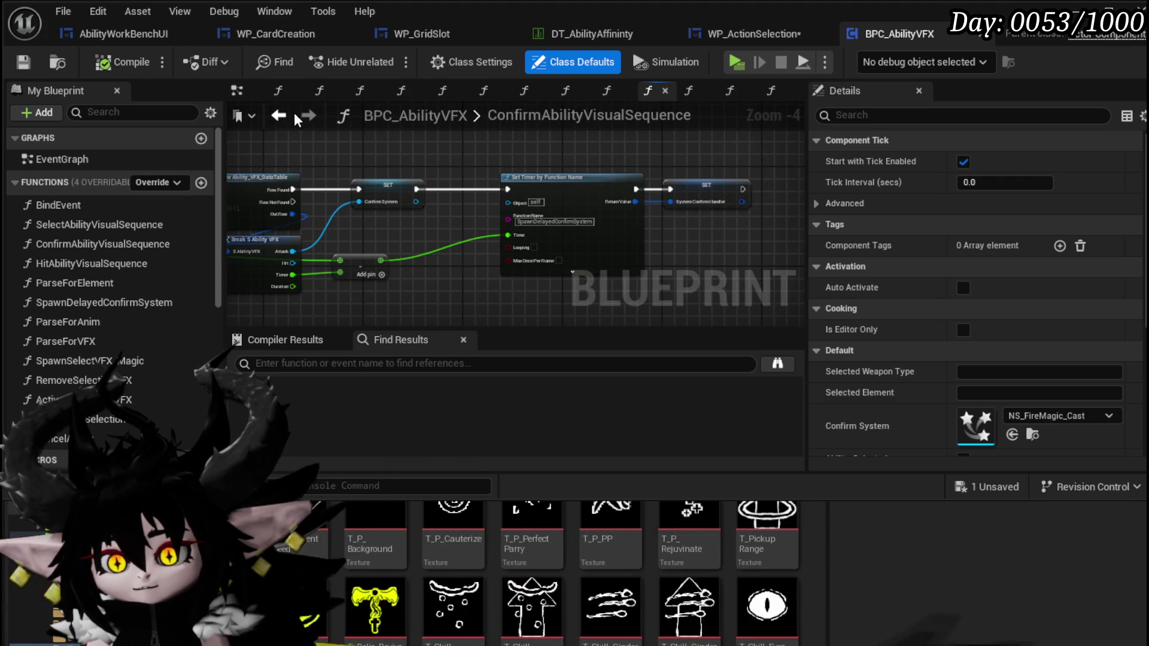
pyautogui.click(278, 115)
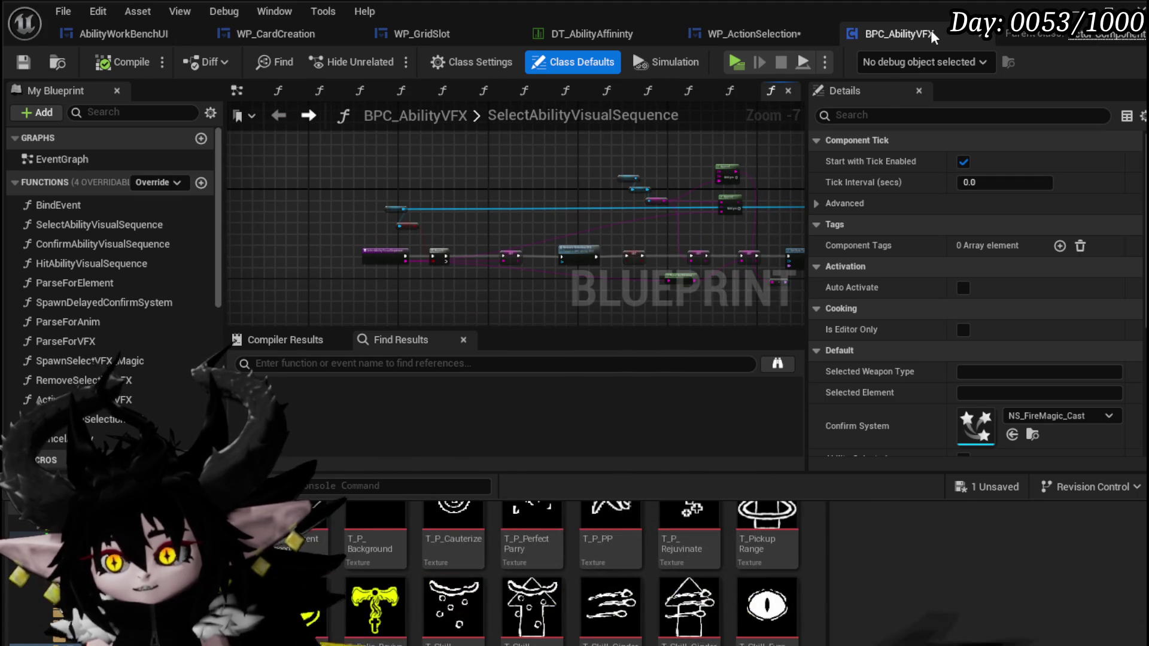
pyautogui.click(238, 90)
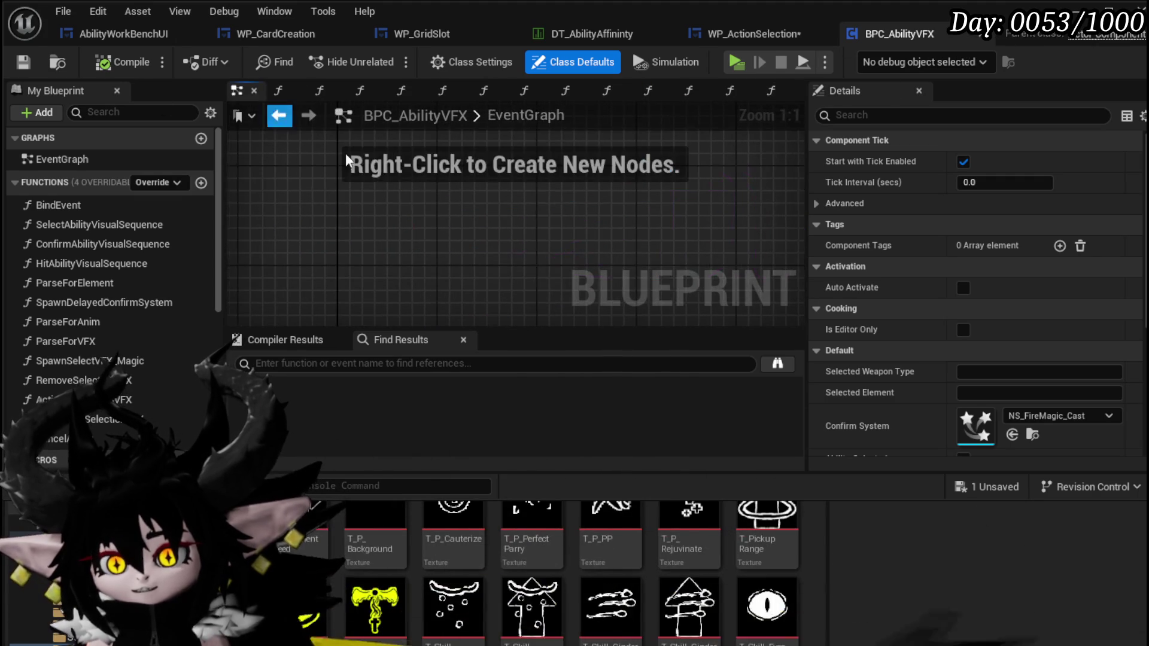
pyautogui.scroll(-9, 601, 189)
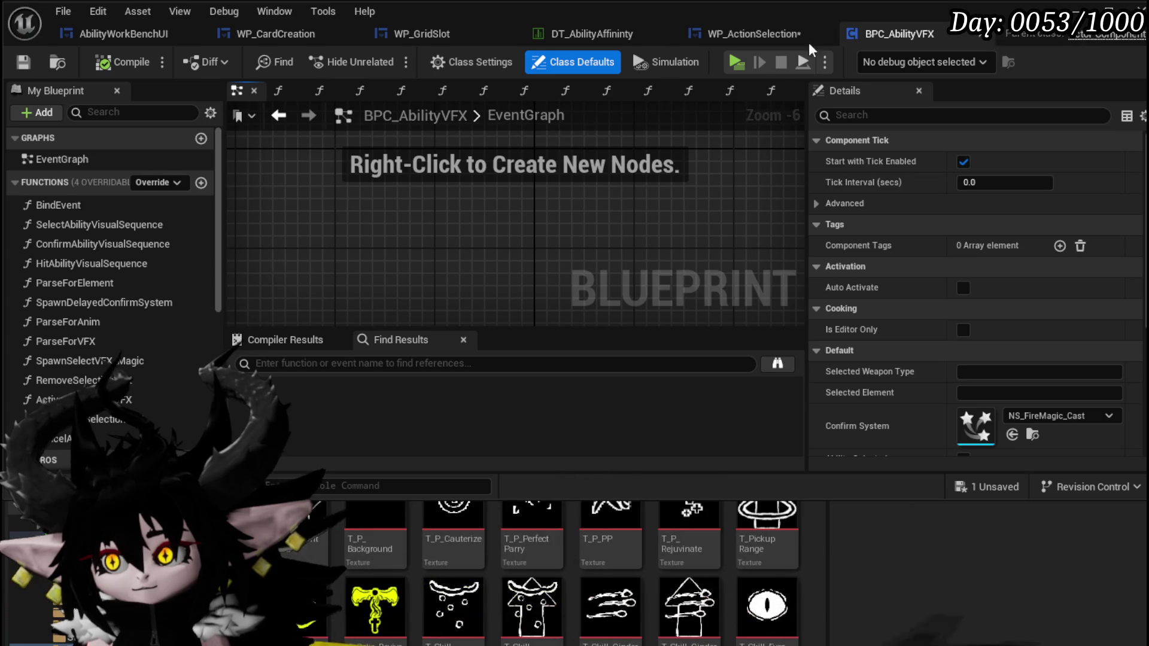
pyautogui.click(945, 34)
pyautogui.click(120, 36)
pyautogui.scroll(-3, 617, 180)
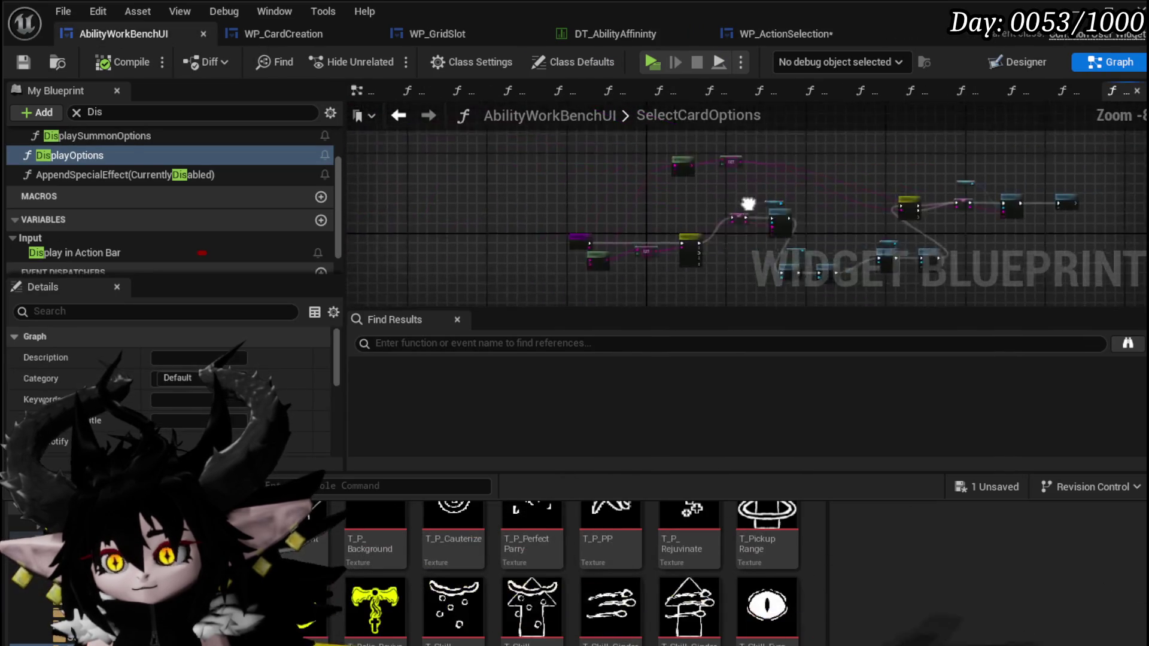
pyautogui.click(794, 36)
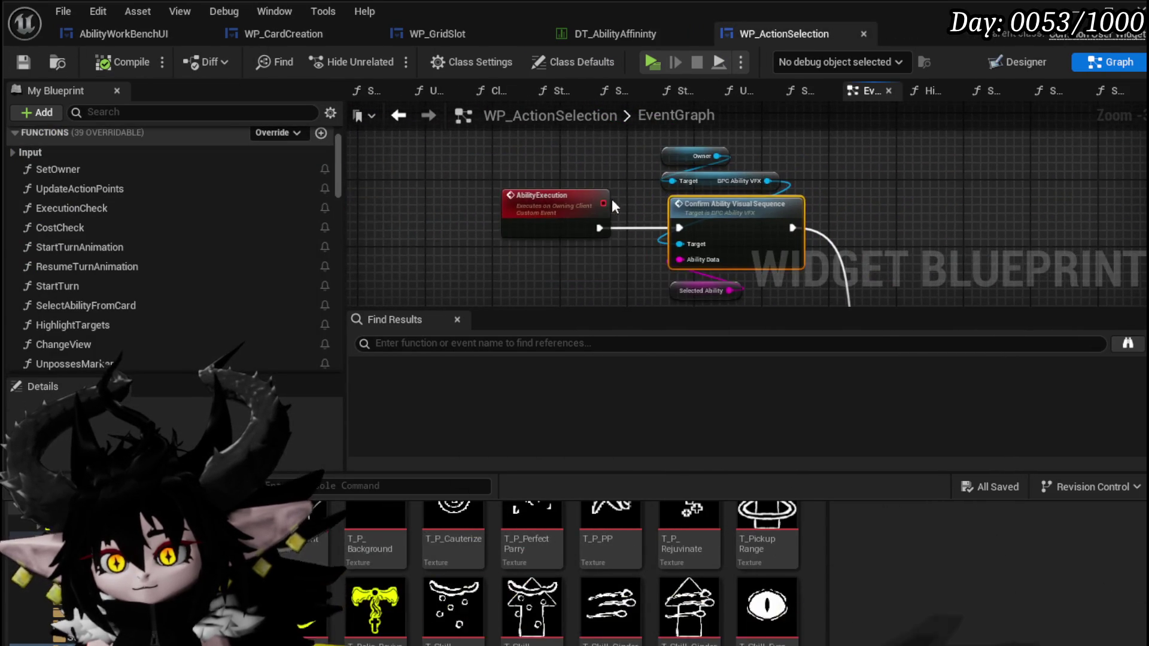
# Step: Insert a Branch after AbilityExecution, its False output running Confirm Ability Visual Sequence
pyautogui.moveTo(558, 215)
pyautogui.mouseDown()
pyautogui.moveTo(423, 219)
pyautogui.moveTo(533, 230)
pyautogui.mouseUp()
pyautogui.moveTo(621, 245); pyautogui.dragTo(791, 229)
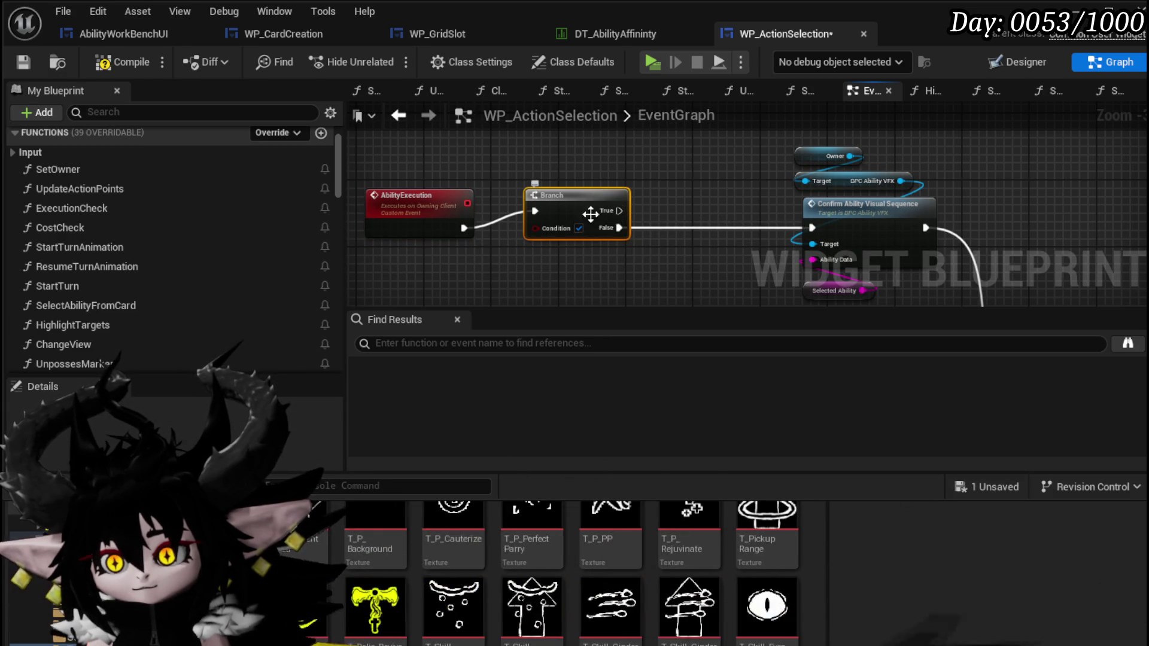
pyautogui.moveTo(381, 223); pyautogui.dragTo(380, 205)
pyautogui.scroll(2, 233, 202)
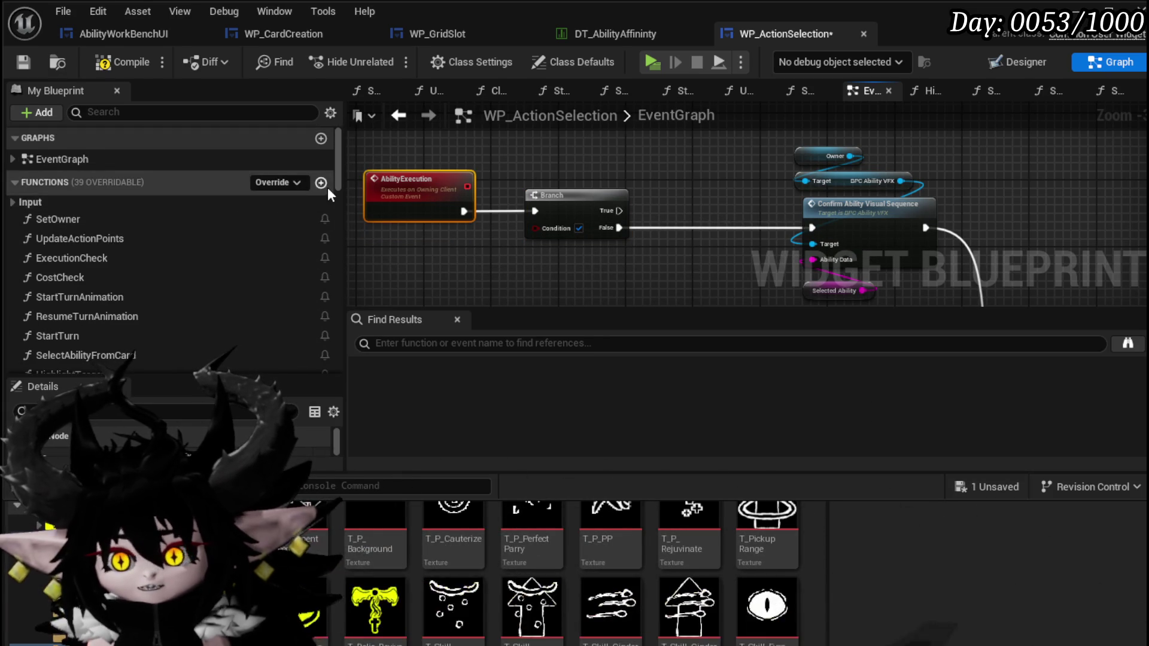
# Step: Create a new function named ExecuteCard and save WP_ActionSelection
pyautogui.click(322, 183)
pyautogui.write('ec')
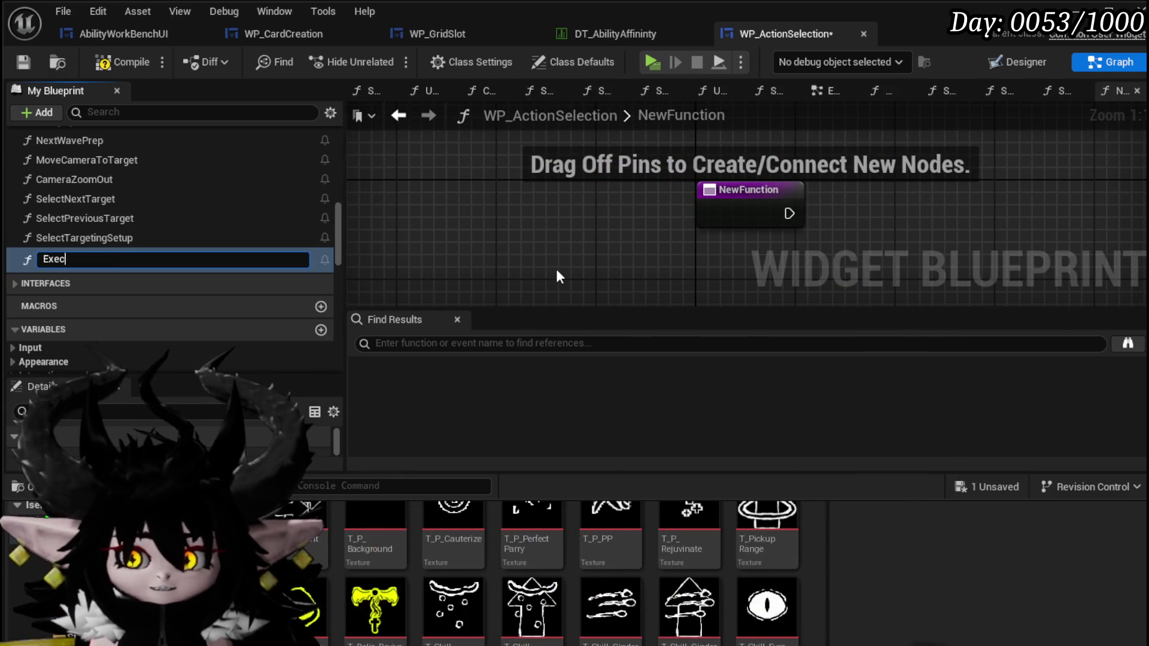
pyautogui.write('uteCard')
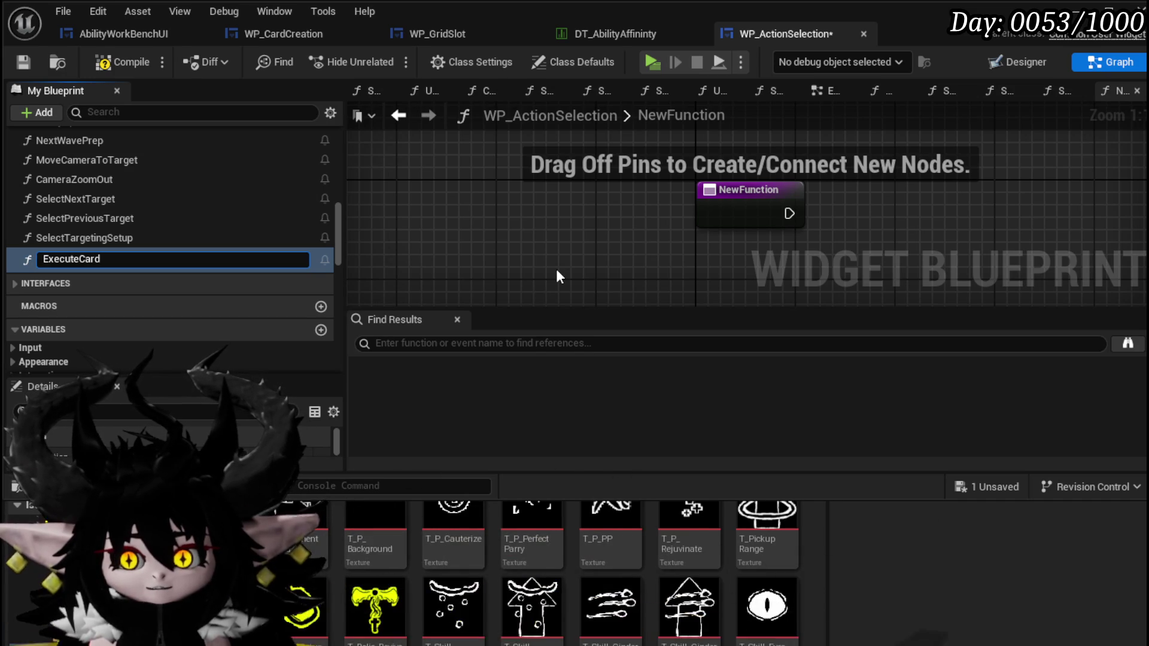
pyautogui.press('Return')
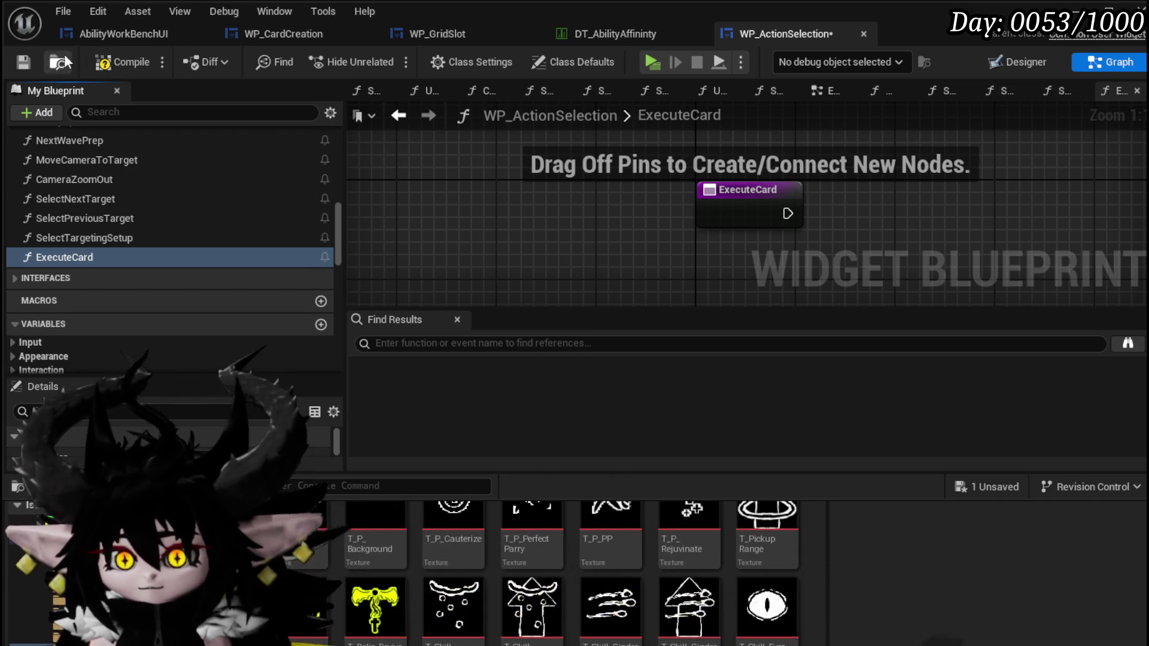
pyautogui.click(21, 63)
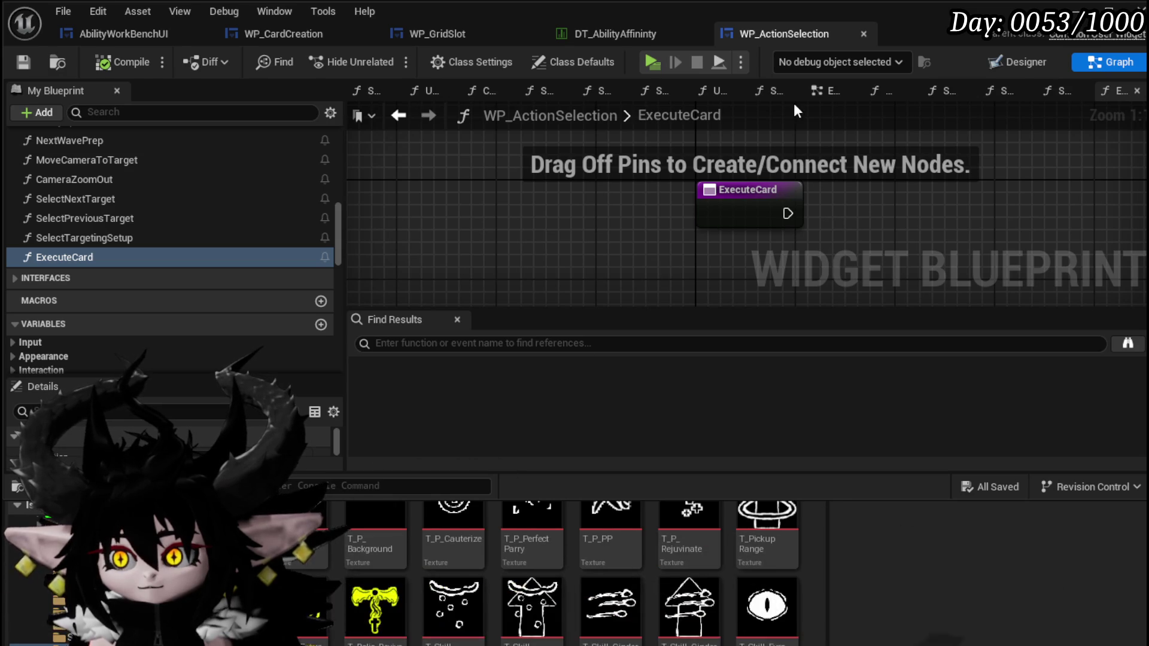
# Step: Back in the EventGraph, place an Execute Card call and wire the Branch's True output into it
pyautogui.click(822, 92)
pyautogui.moveTo(281, 257)
pyautogui.mouseDown()
pyautogui.moveTo(256, 263)
pyautogui.moveTo(615, 154)
pyautogui.mouseUp()
pyautogui.moveTo(507, 286)
pyautogui.mouseDown()
pyautogui.moveTo(605, 173)
pyautogui.moveTo(581, 129)
pyautogui.mouseUp()
pyautogui.moveTo(510, 279)
pyautogui.mouseDown()
pyautogui.moveTo(572, 97)
pyautogui.moveTo(573, 213)
pyautogui.mouseUp()
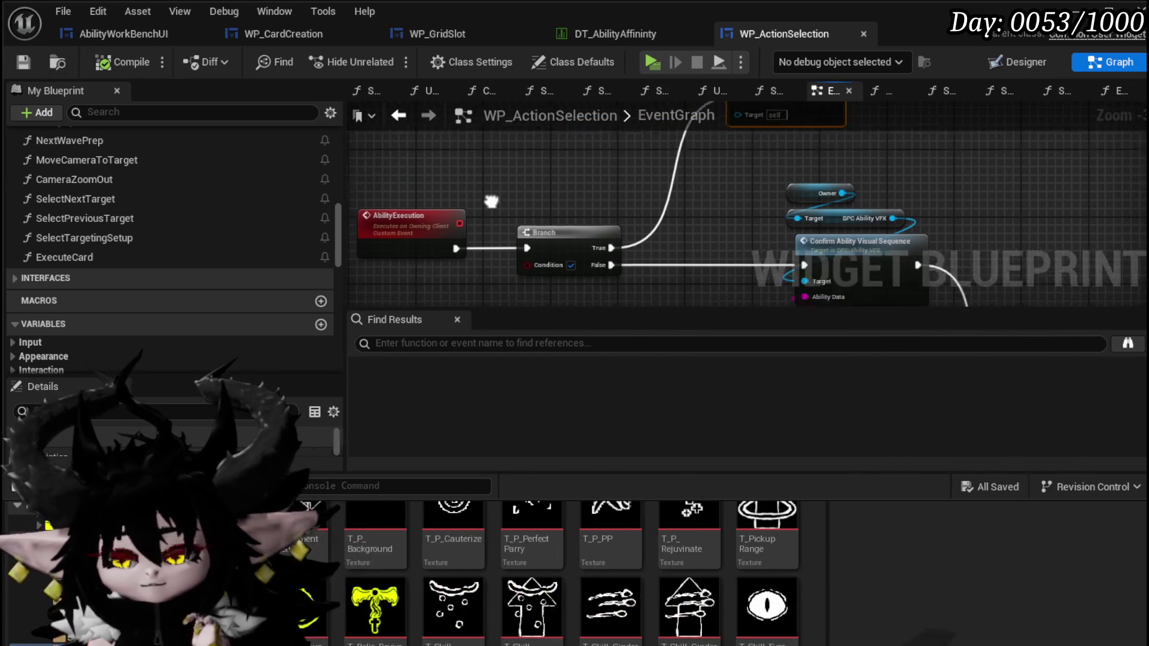
# Step: Drop a Selected Ability getter near the AbilityExecution event and dock the EventGraph tab first
pyautogui.scroll(-3, 153, 206)
pyautogui.scroll(-5, 152, 203)
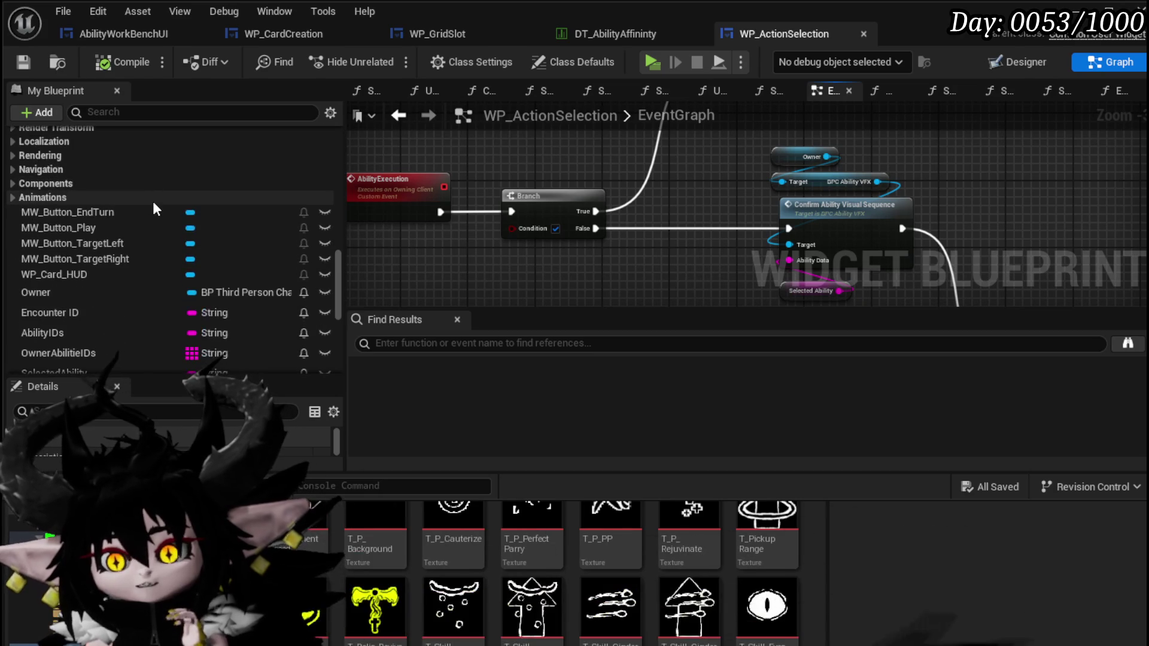
pyautogui.scroll(-3, 153, 202)
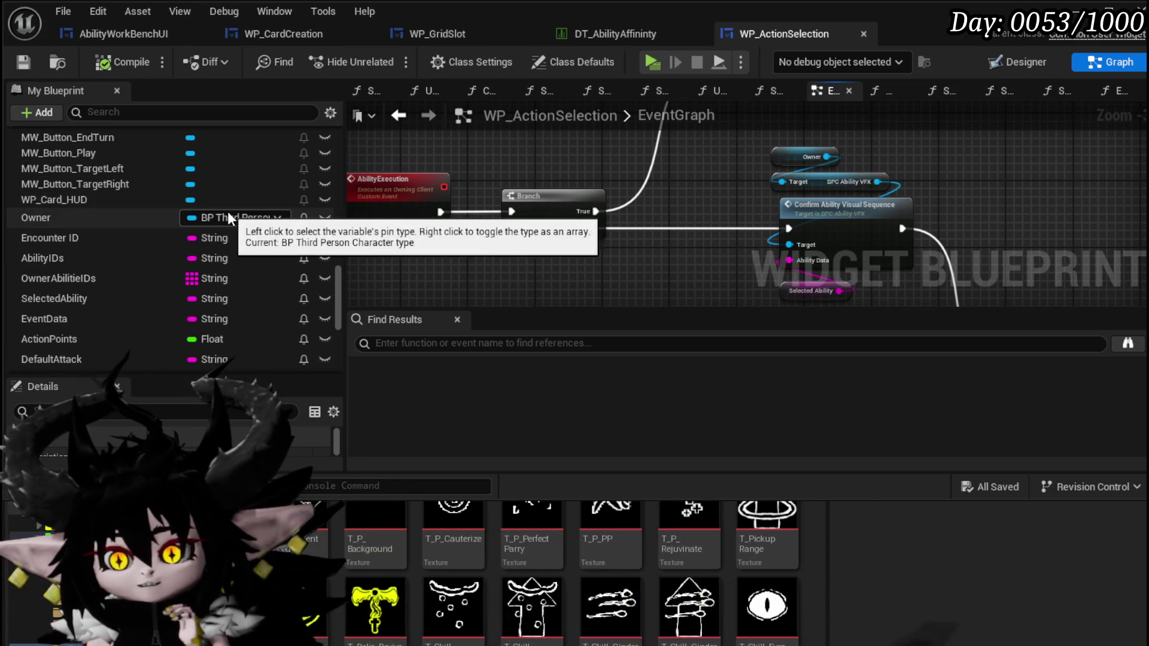
pyautogui.scroll(-2, 227, 210)
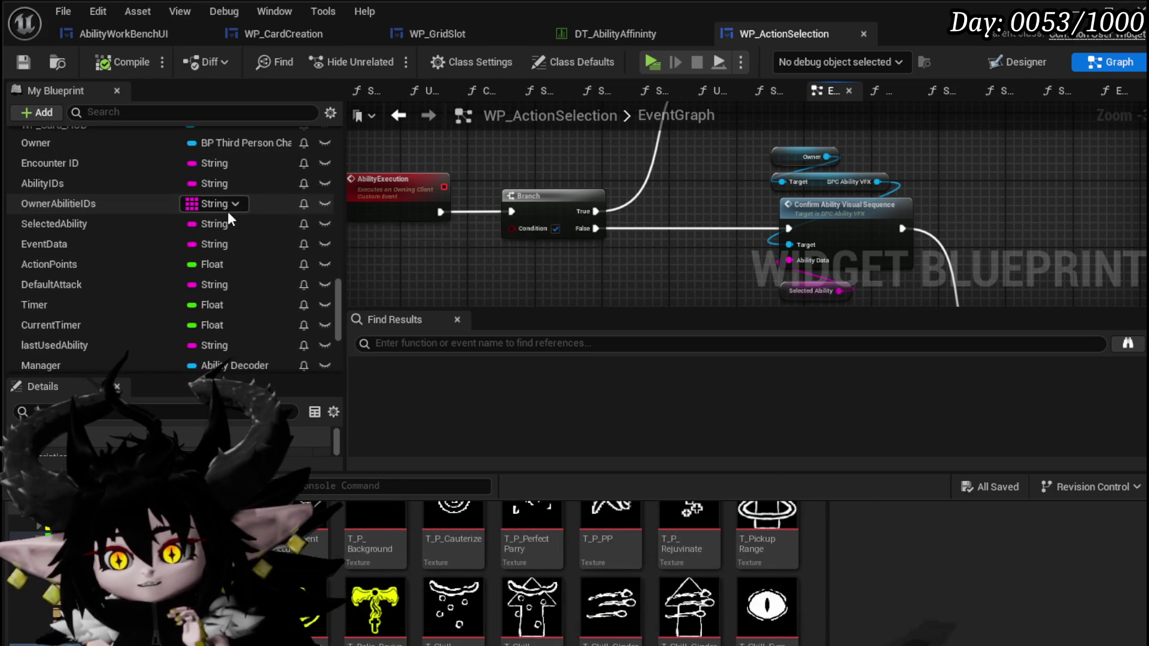
pyautogui.scroll(-1, 228, 211)
pyautogui.scroll(-7, 227, 211)
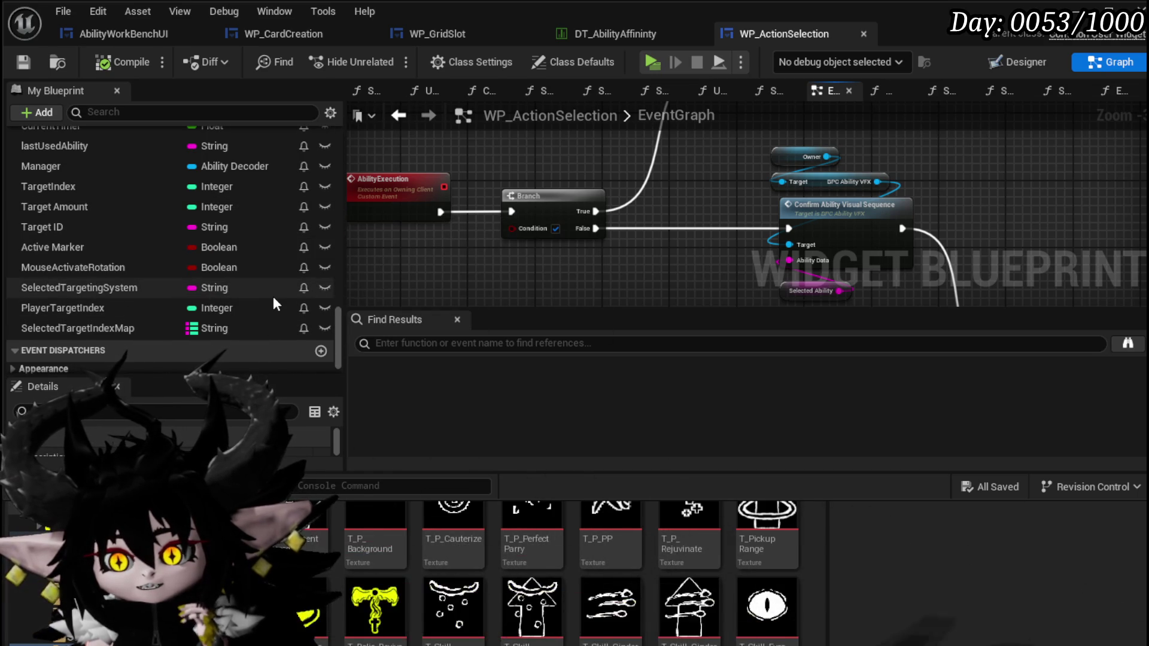
pyautogui.scroll(1, 273, 298)
pyautogui.scroll(4, 273, 302)
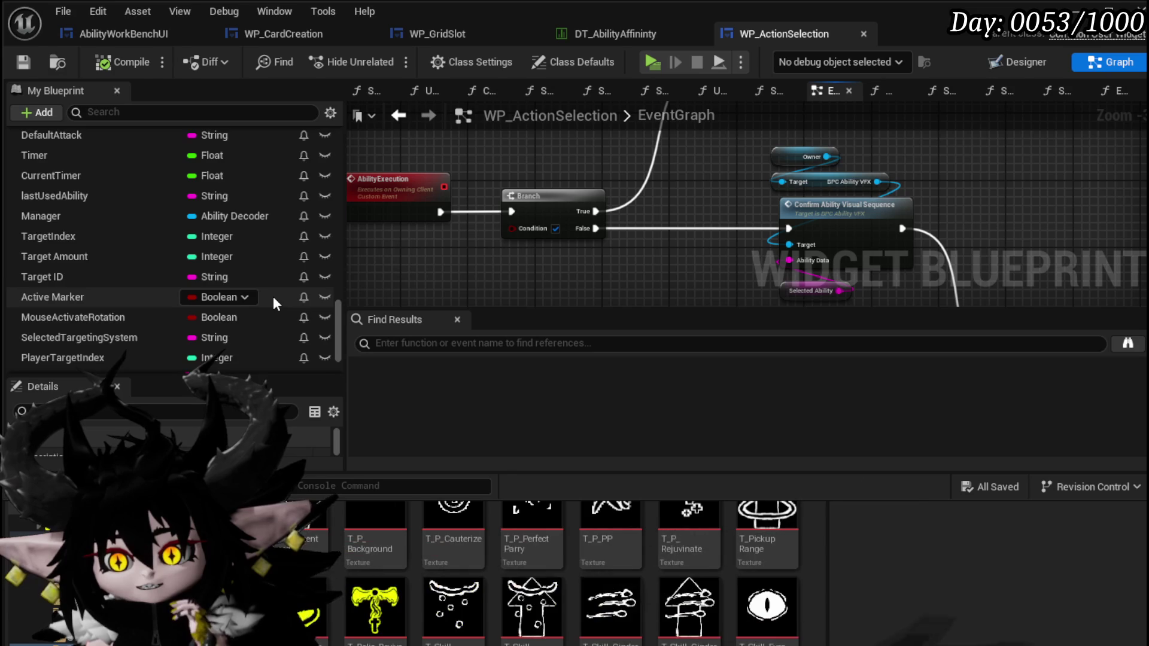
pyautogui.scroll(2, 273, 297)
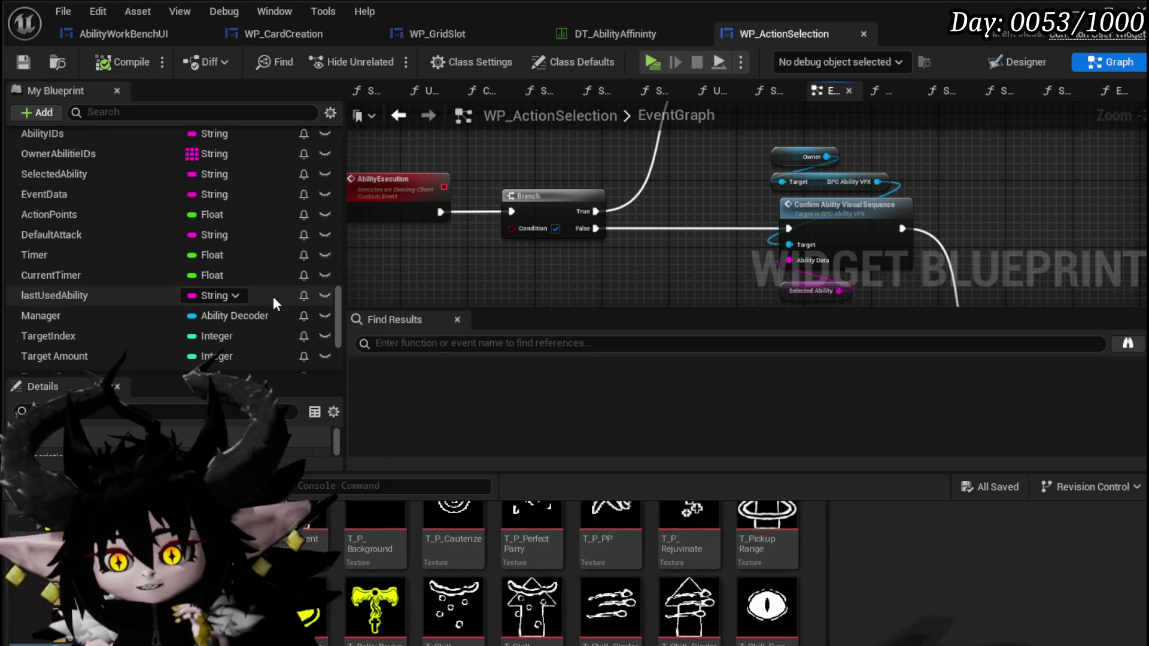
pyautogui.scroll(1, 273, 296)
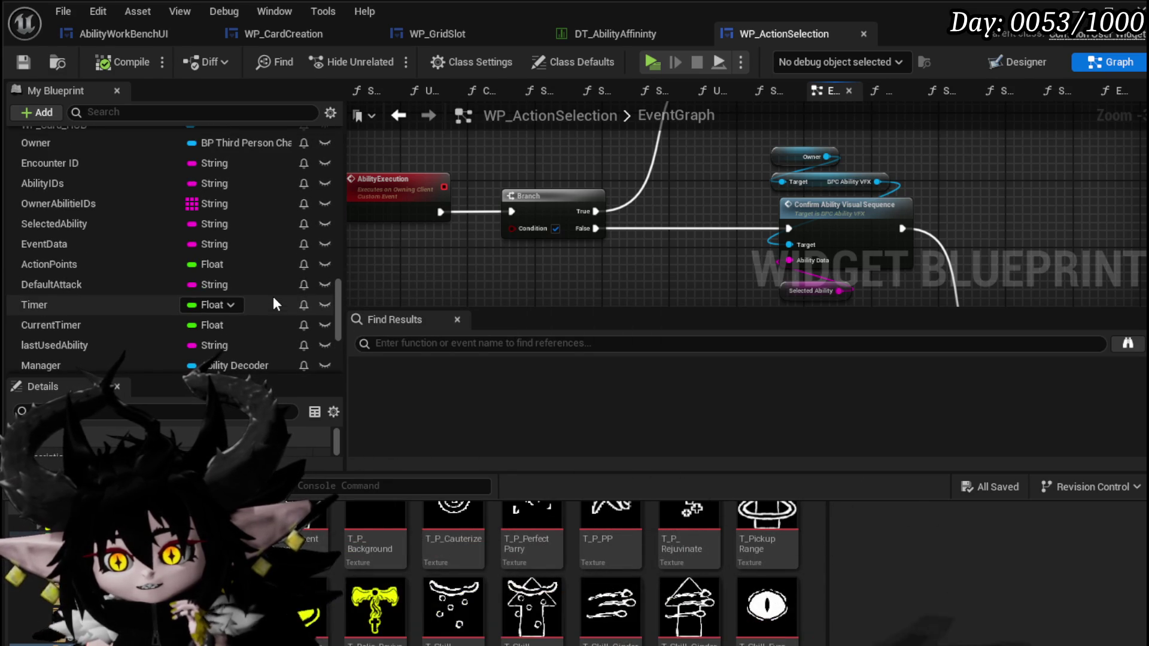
pyautogui.moveTo(52, 224)
pyautogui.mouseDown()
pyautogui.moveTo(440, 263)
pyautogui.moveTo(540, 193)
pyautogui.moveTo(383, 167)
pyautogui.moveTo(492, 188)
pyautogui.mouseUp()
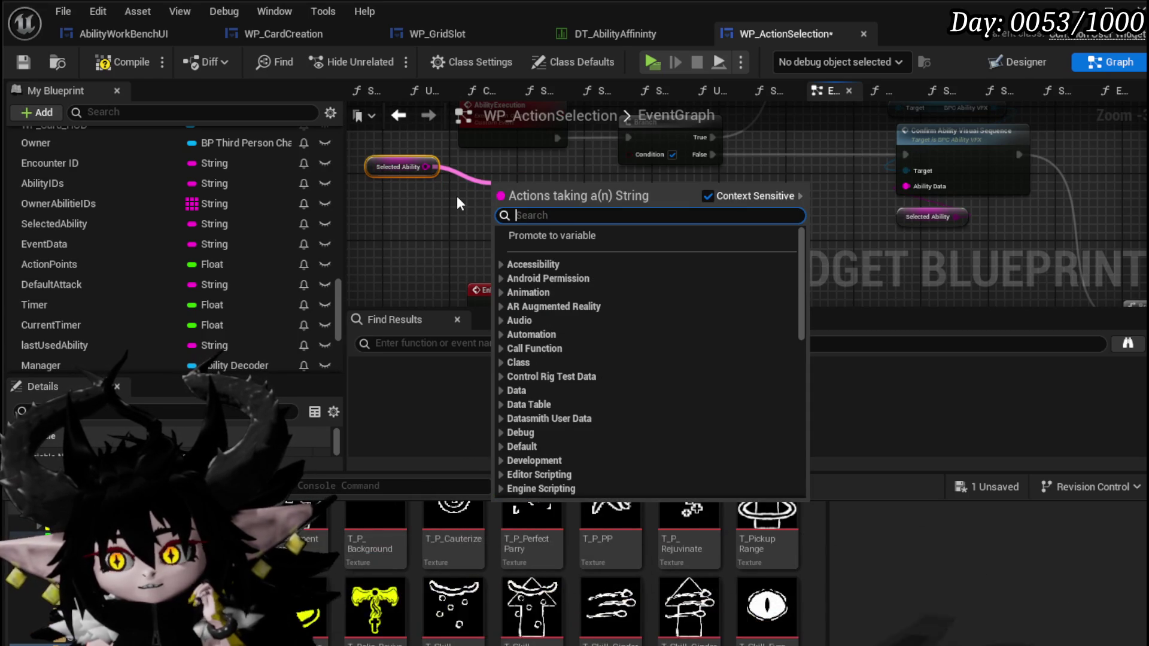
pyautogui.moveTo(457, 198)
pyautogui.mouseDown()
pyautogui.moveTo(517, 228)
pyautogui.moveTo(515, 216)
pyautogui.mouseUp()
pyautogui.scroll(10, 164, 185)
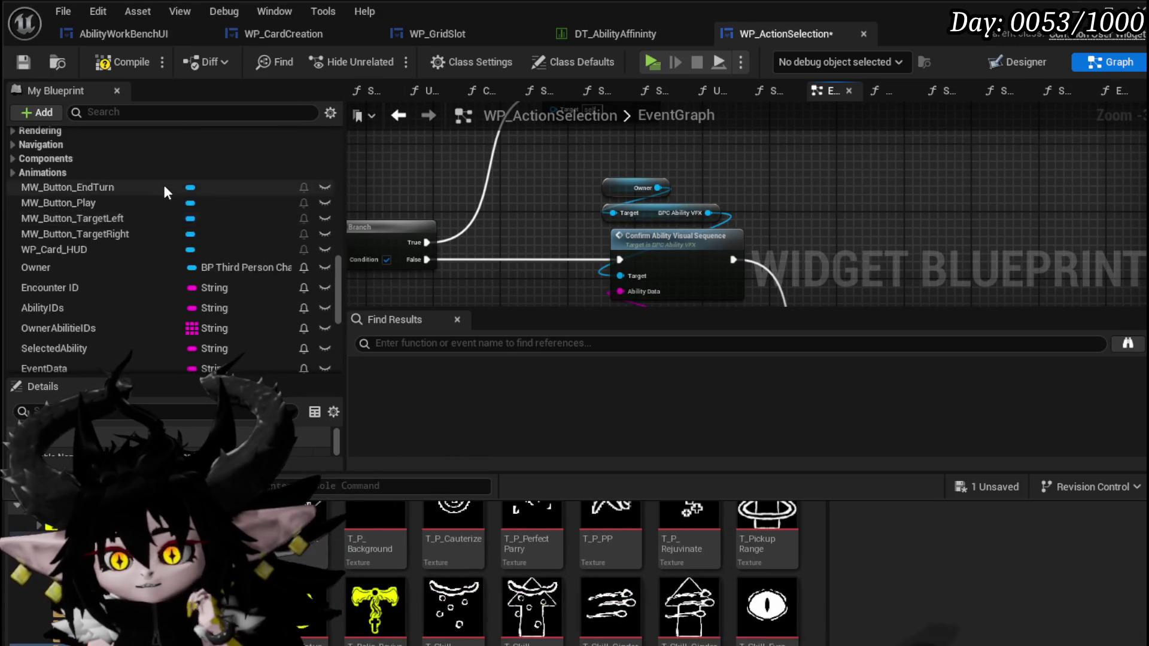
pyautogui.scroll(15, 172, 178)
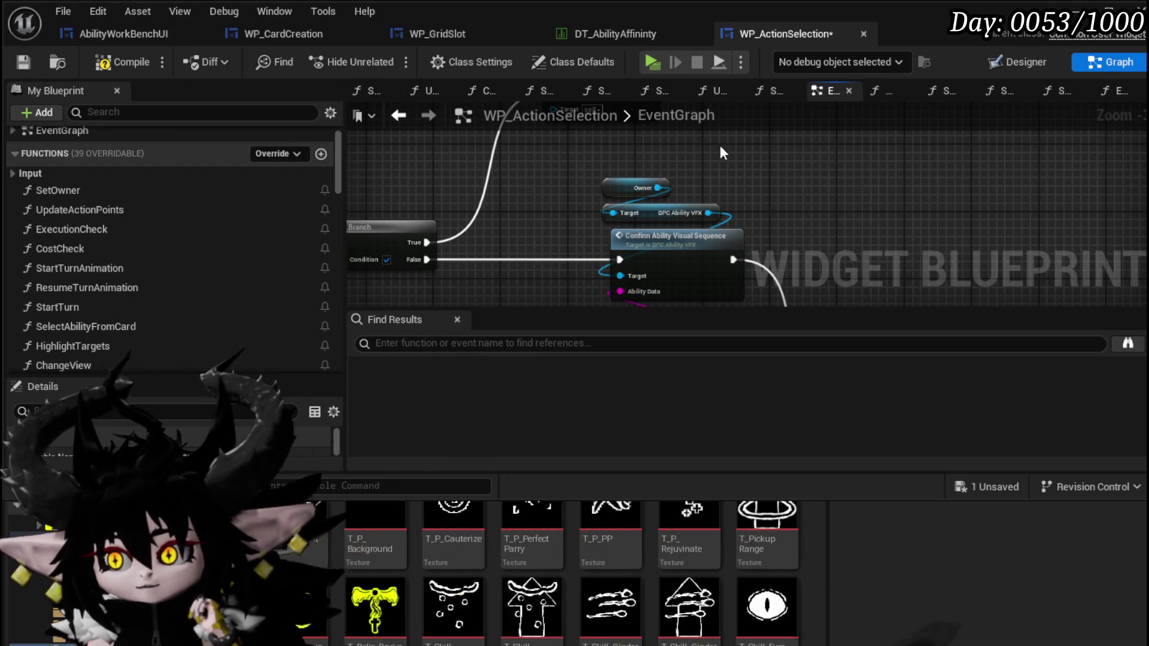
pyautogui.moveTo(751, 145); pyautogui.dragTo(899, 123)
pyautogui.moveTo(857, 86); pyautogui.dragTo(490, 92)
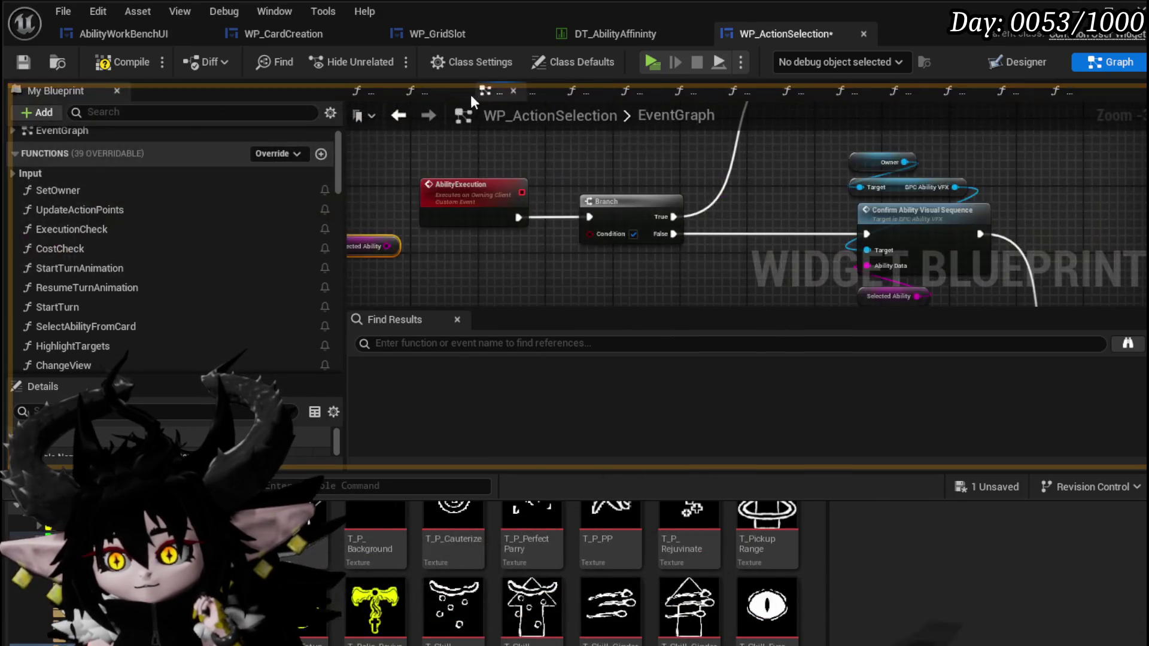
pyautogui.moveTo(390, 102); pyautogui.dragTo(375, 98)
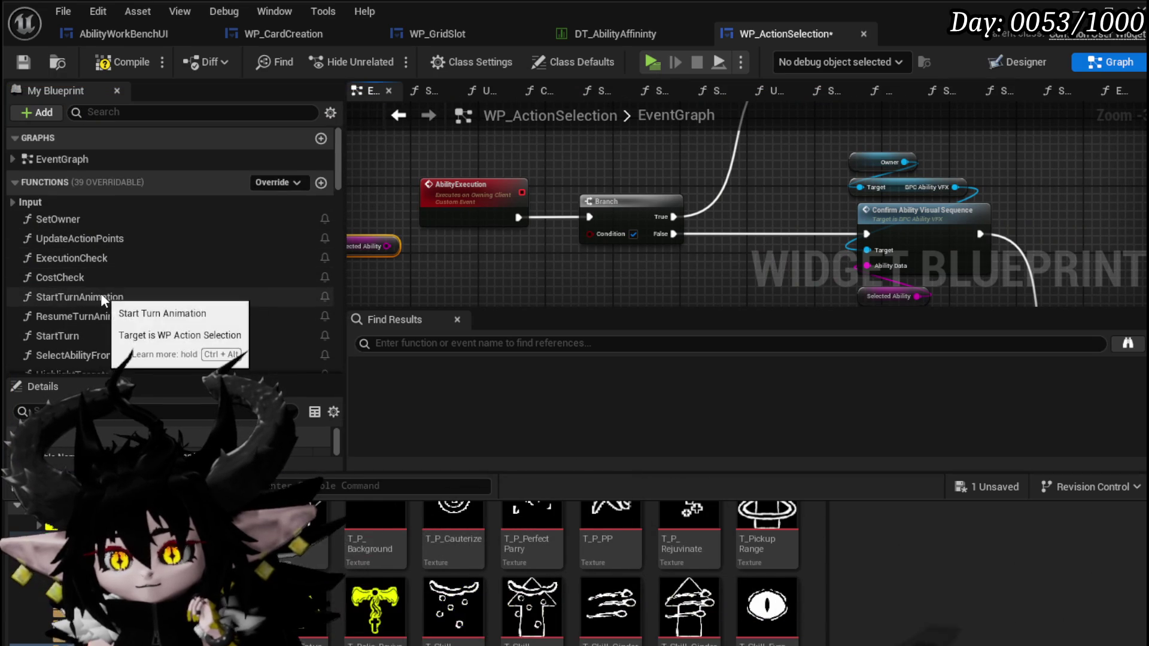
# Step: Open the SelectAbilityFromCard function to reach its Parse Into Array and GET nodes, then compile and save
pyautogui.scroll(-3, 101, 293)
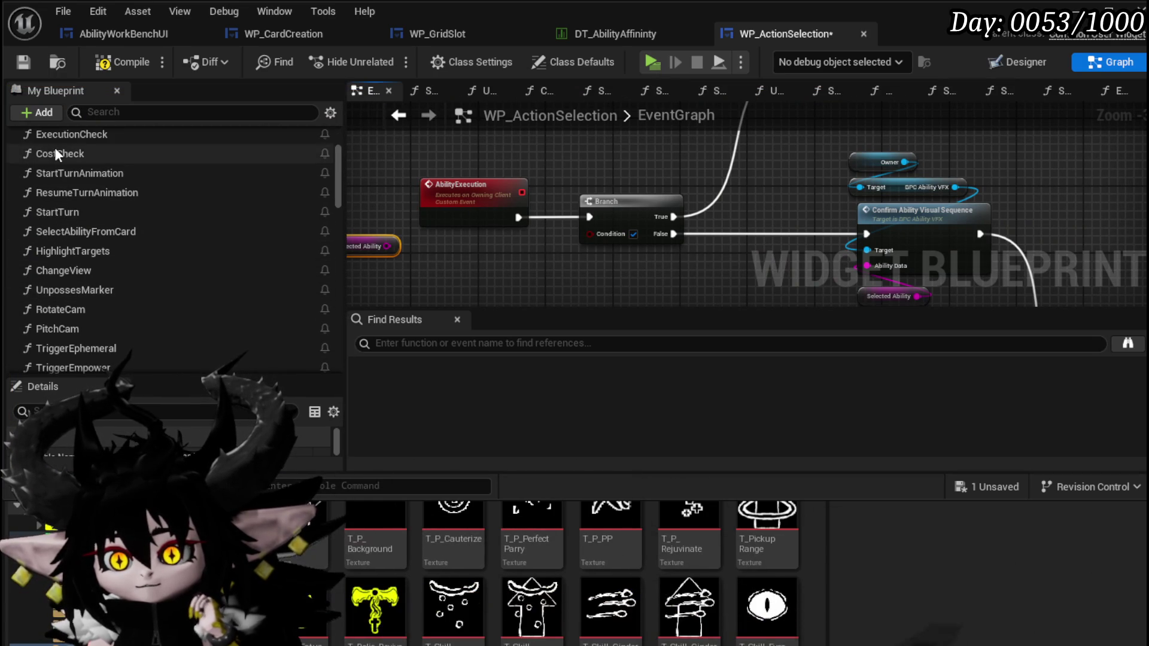
pyautogui.doubleClick(87, 231)
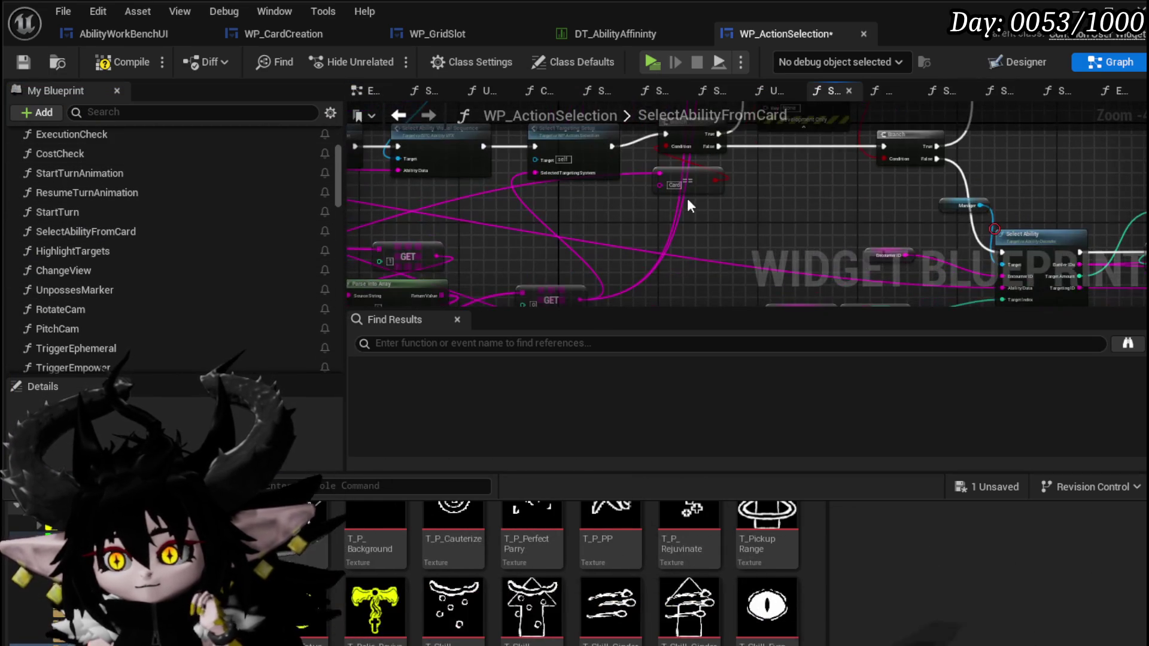
pyautogui.moveTo(698, 190)
pyautogui.mouseDown()
pyautogui.moveTo(659, 213)
pyautogui.moveTo(577, 219)
pyautogui.moveTo(431, 276)
pyautogui.mouseUp()
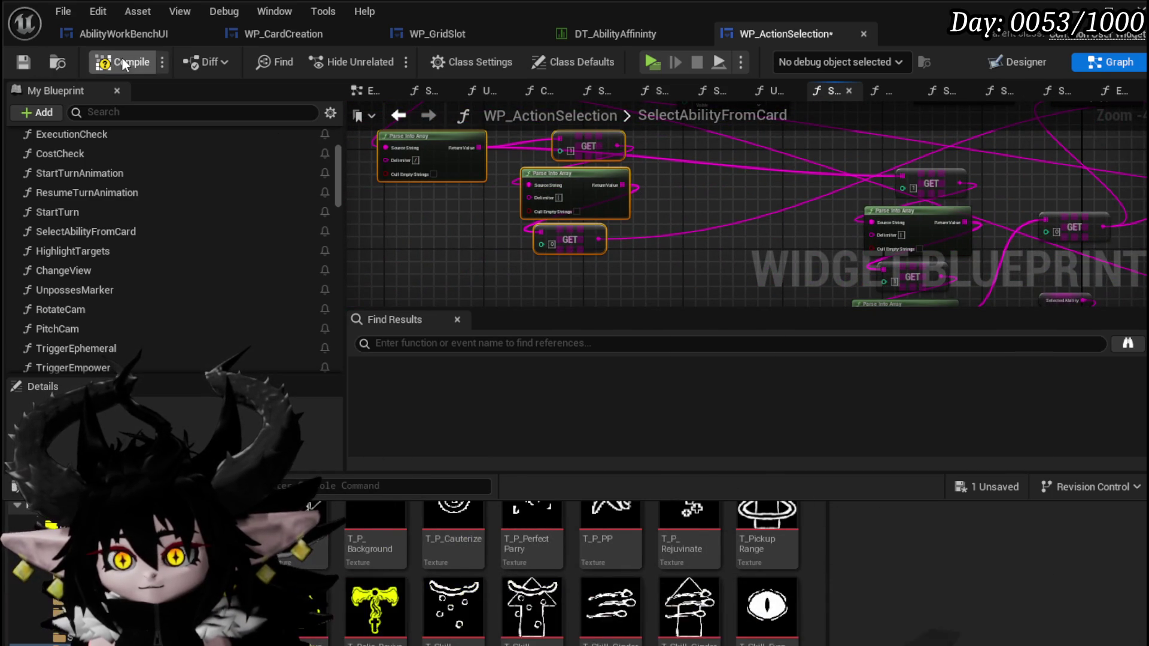
pyautogui.click(22, 62)
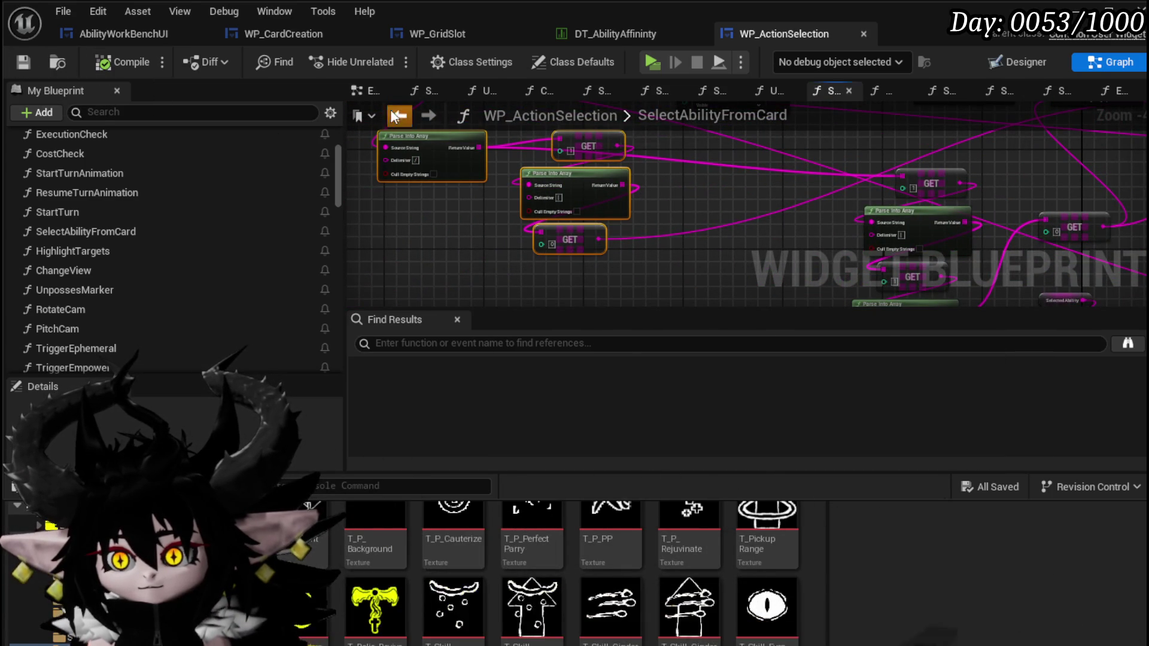
# Step: Paste the copied Parse Into Array and GET nodes into the EventGraph near AbilityExecution
pyautogui.click(398, 115)
pyautogui.scroll(3, 454, 227)
pyautogui.moveTo(385, 300); pyautogui.dragTo(651, 199)
pyautogui.scroll(-2, 698, 180)
pyautogui.scroll(-2, 698, 181)
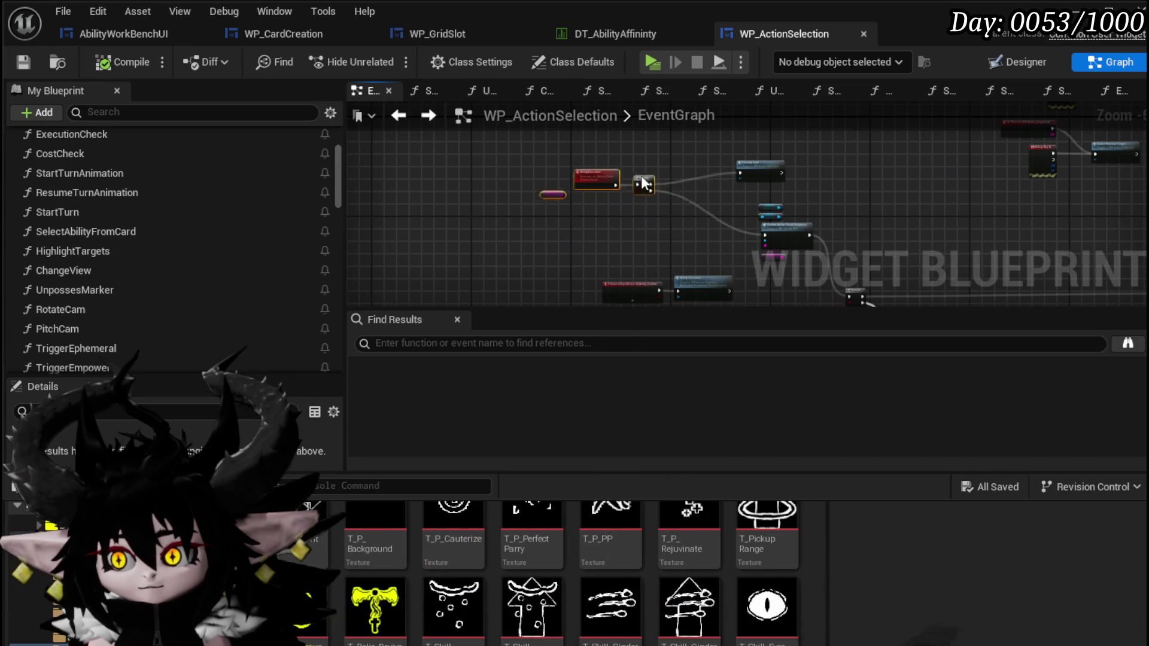
pyautogui.scroll(4, 584, 203)
pyautogui.hotkey('ctrl', 'v')
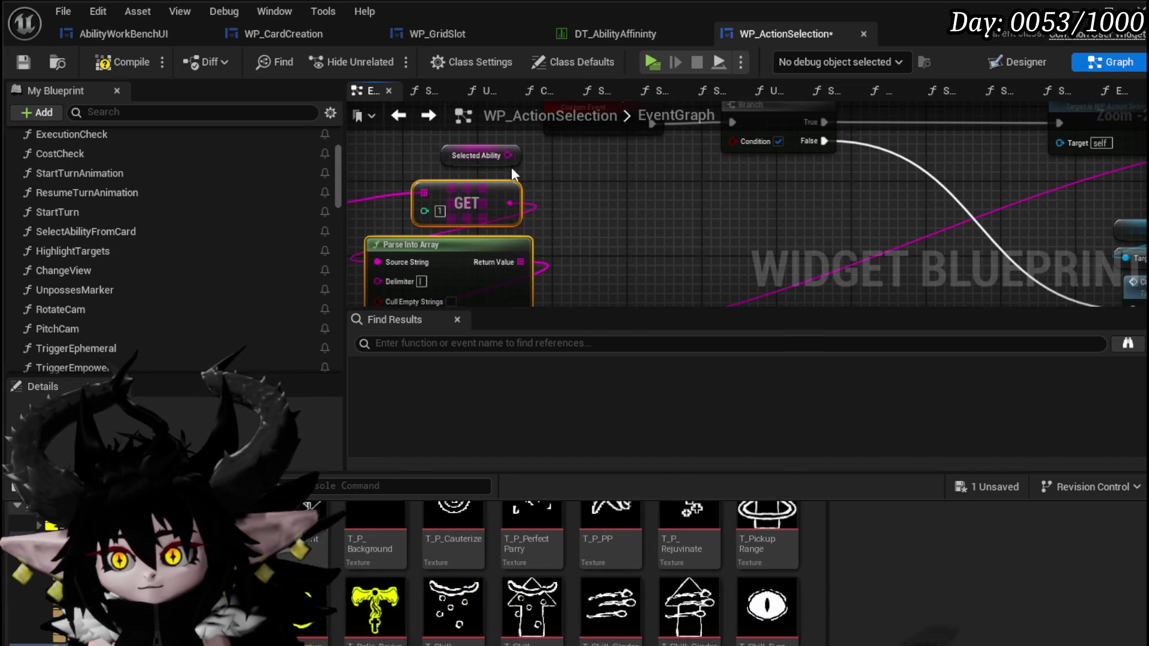
# Step: Feed Selected Ability into the pasted nodes, place the == node beside the Branch, and compile
pyautogui.moveTo(508, 156)
pyautogui.mouseDown()
pyautogui.moveTo(383, 201)
pyautogui.moveTo(561, 192)
pyautogui.moveTo(548, 153)
pyautogui.moveTo(603, 155)
pyautogui.mouseUp()
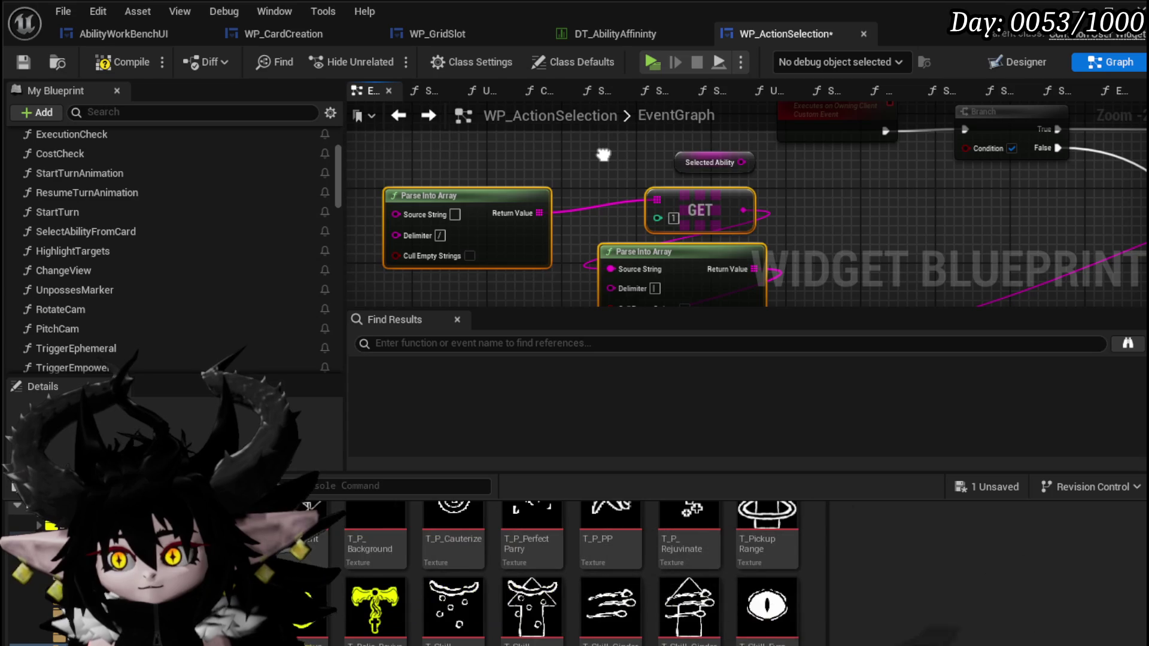
pyautogui.moveTo(603, 155); pyautogui.dragTo(817, 170)
pyautogui.moveTo(906, 181)
pyautogui.mouseDown()
pyautogui.moveTo(558, 170)
pyautogui.moveTo(607, 214)
pyautogui.mouseUp()
pyautogui.moveTo(862, 206)
pyautogui.mouseDown()
pyautogui.moveTo(437, 172)
pyautogui.moveTo(180, 234)
pyautogui.moveTo(611, 233)
pyautogui.mouseUp()
pyautogui.scroll(-5, 592, 203)
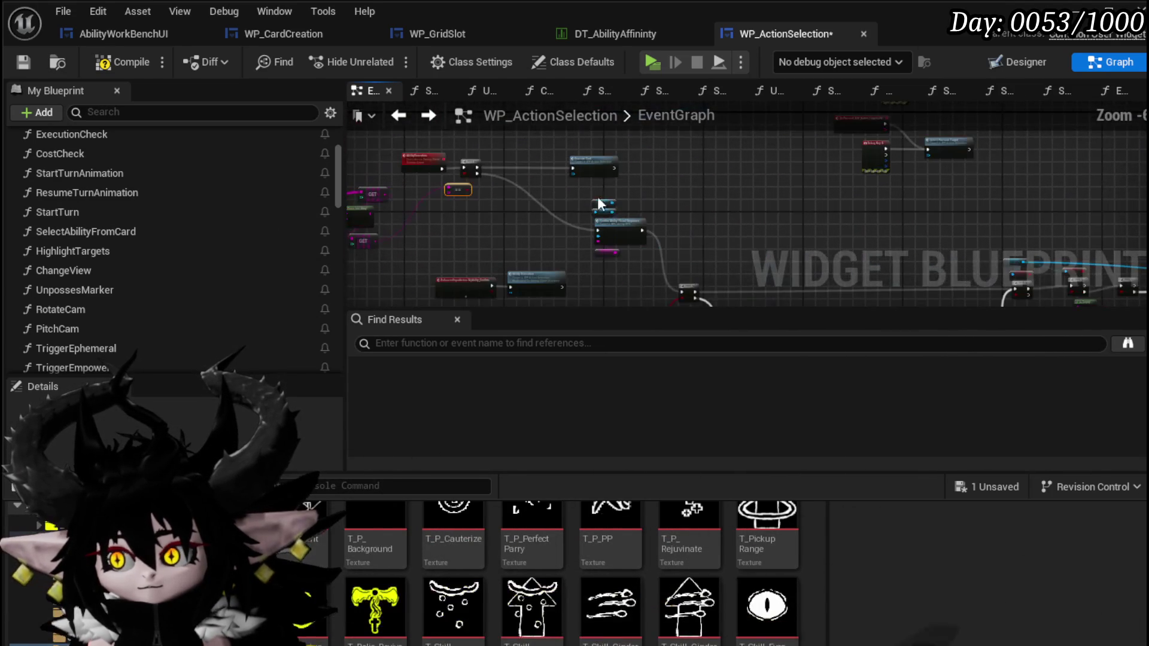
pyautogui.click(22, 63)
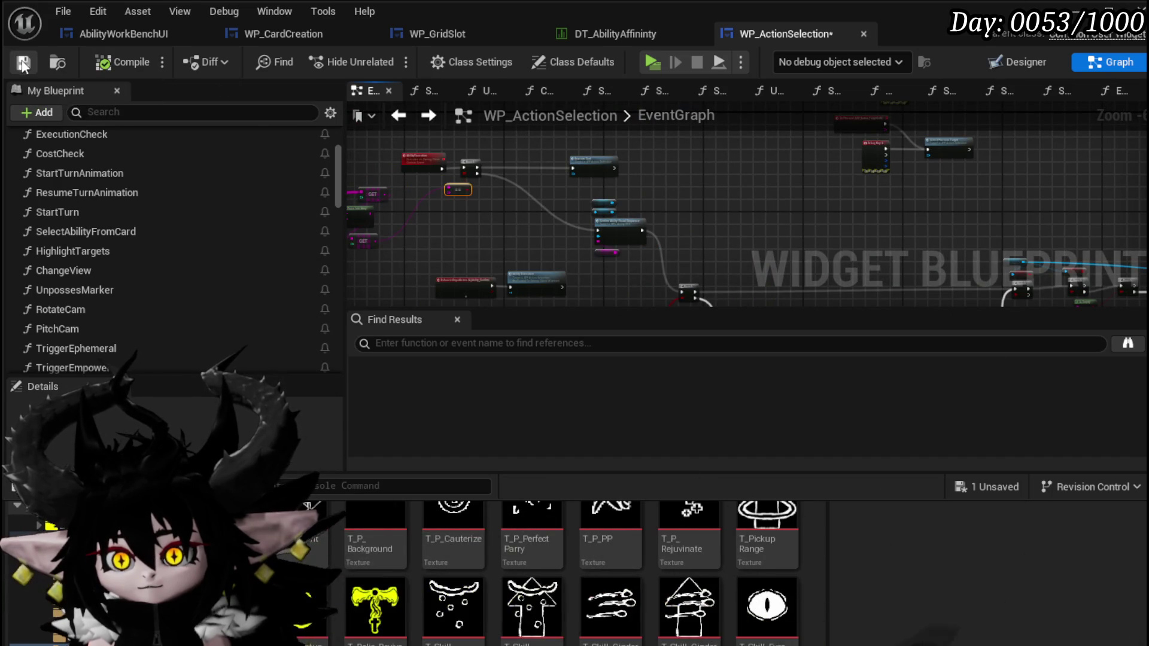
# Step: Select the SET and Camera Zoom Out node group, delete it, then undo the deletion
pyautogui.moveTo(795, 207)
pyautogui.mouseDown()
pyautogui.moveTo(418, 136)
pyautogui.moveTo(887, 185)
pyautogui.moveTo(663, 195)
pyautogui.mouseUp()
pyautogui.scroll(4, 663, 198)
pyautogui.moveTo(698, 249)
pyautogui.mouseDown()
pyautogui.moveTo(672, 275)
pyautogui.moveTo(606, 249)
pyautogui.moveTo(468, 305)
pyautogui.mouseUp()
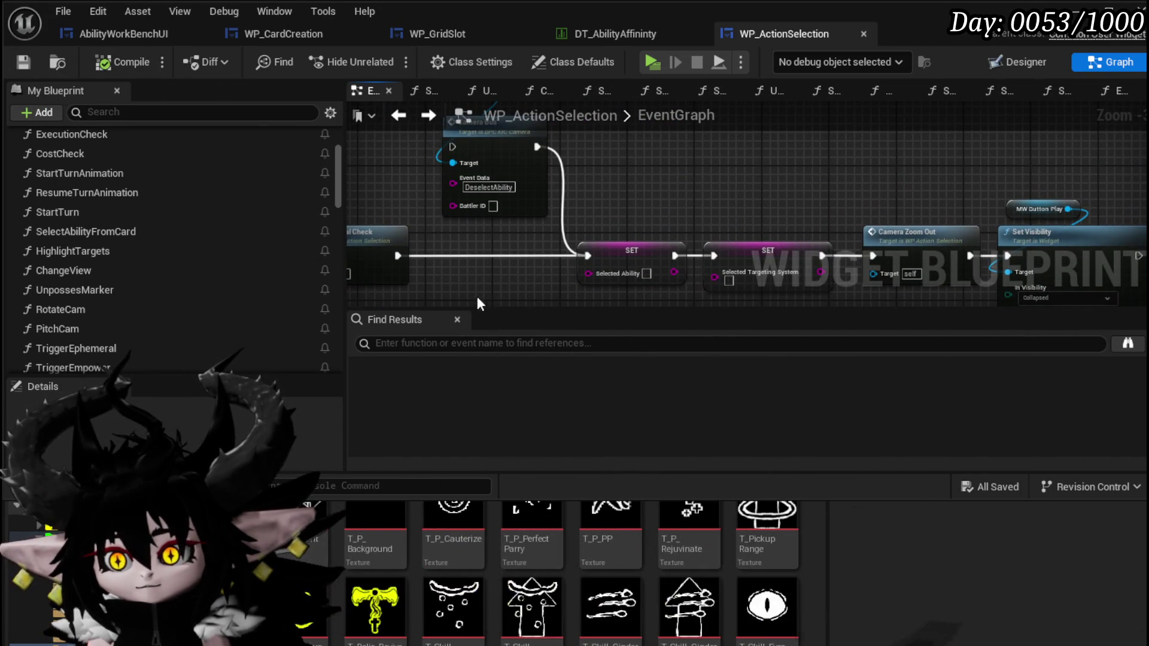
pyautogui.moveTo(496, 256)
pyautogui.mouseDown()
pyautogui.moveTo(391, 216)
pyautogui.moveTo(405, 263)
pyautogui.moveTo(443, 295)
pyautogui.moveTo(440, 230)
pyautogui.moveTo(359, 203)
pyautogui.mouseUp()
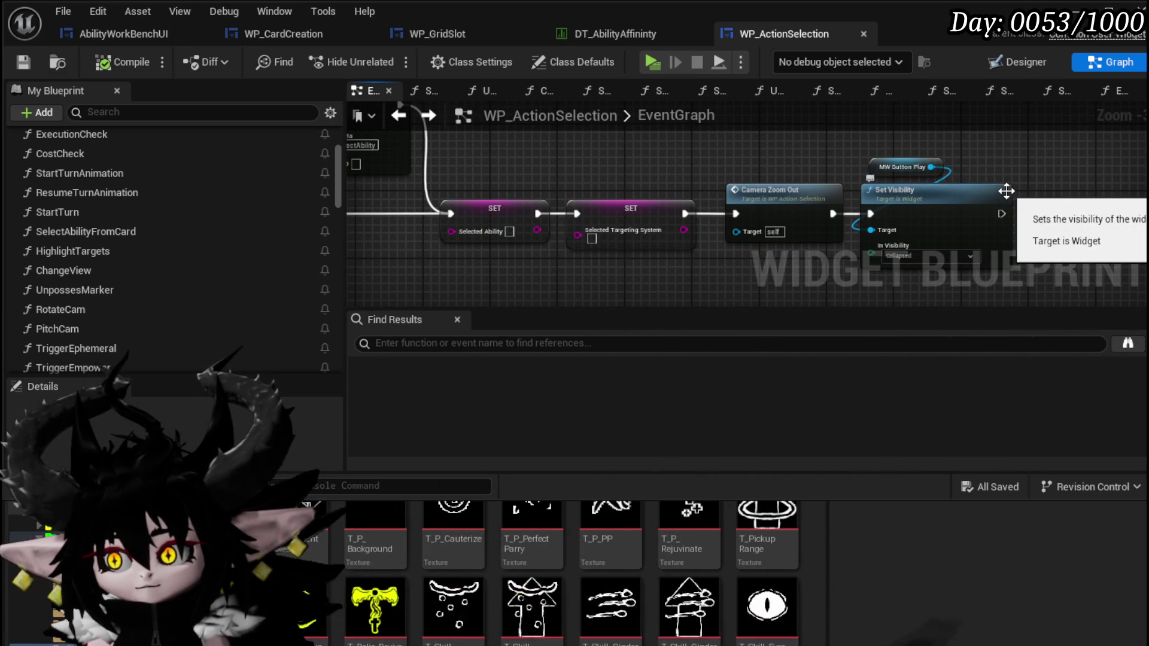
pyautogui.moveTo(1043, 156)
pyautogui.mouseDown()
pyautogui.moveTo(608, 212)
pyautogui.moveTo(497, 257)
pyautogui.moveTo(841, 235)
pyautogui.moveTo(863, 210)
pyautogui.mouseUp()
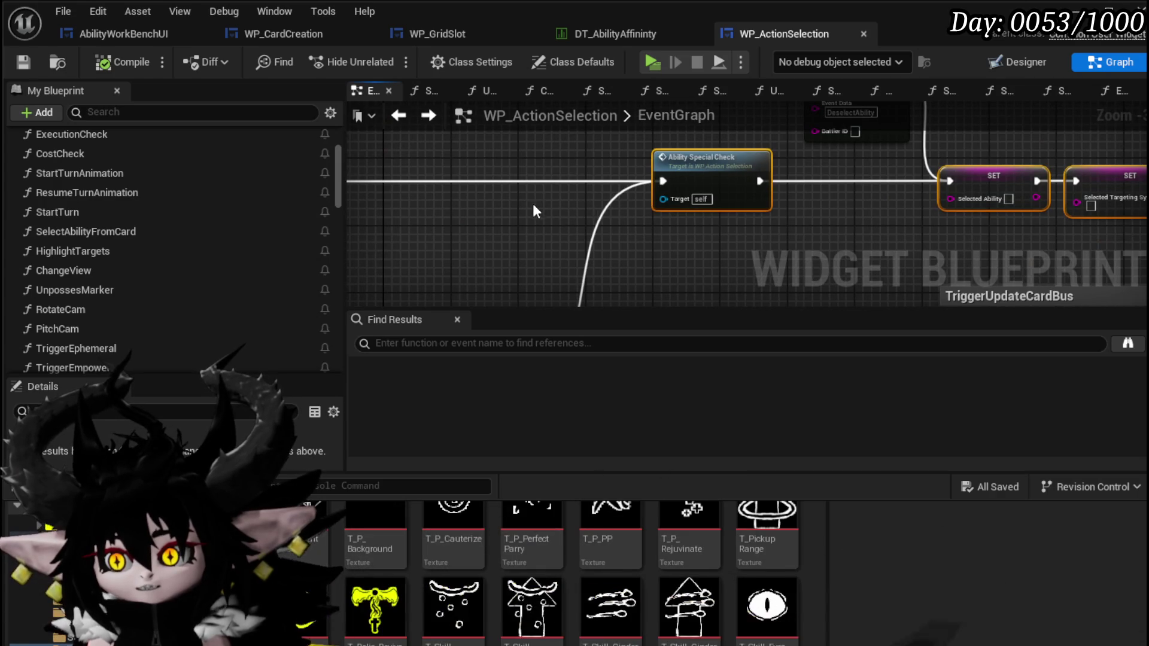
pyautogui.scroll(-6, 534, 204)
pyautogui.scroll(5, 660, 163)
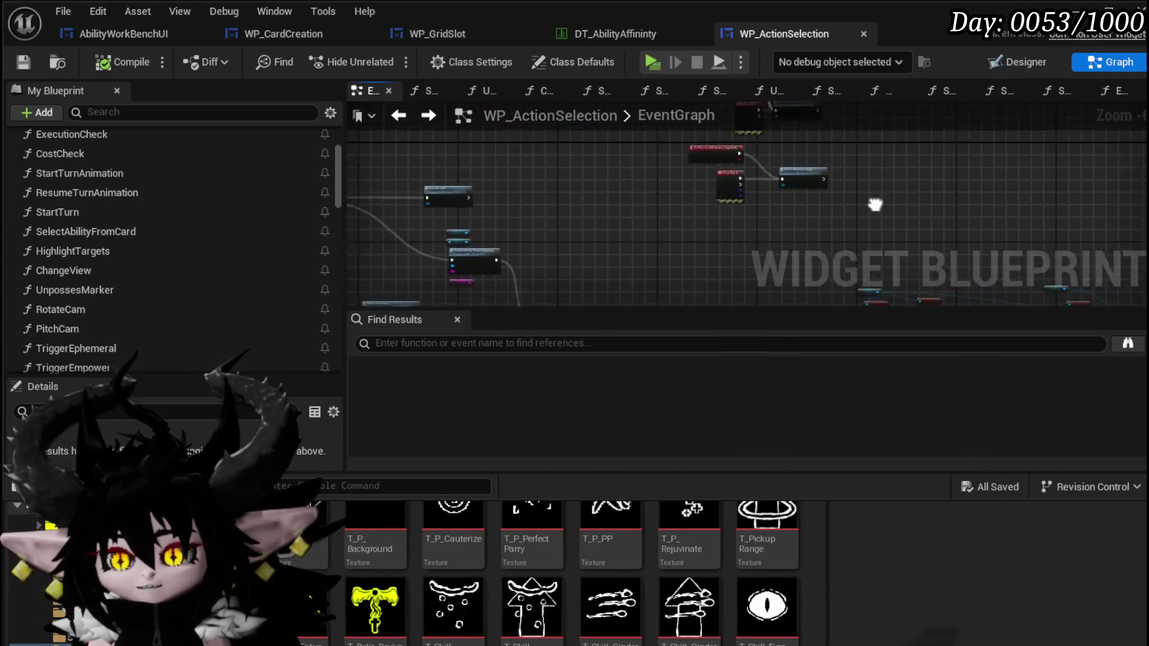
pyautogui.moveTo(623, 270); pyautogui.dragTo(836, 127)
pyautogui.moveTo(774, 213); pyautogui.dragTo(632, 146)
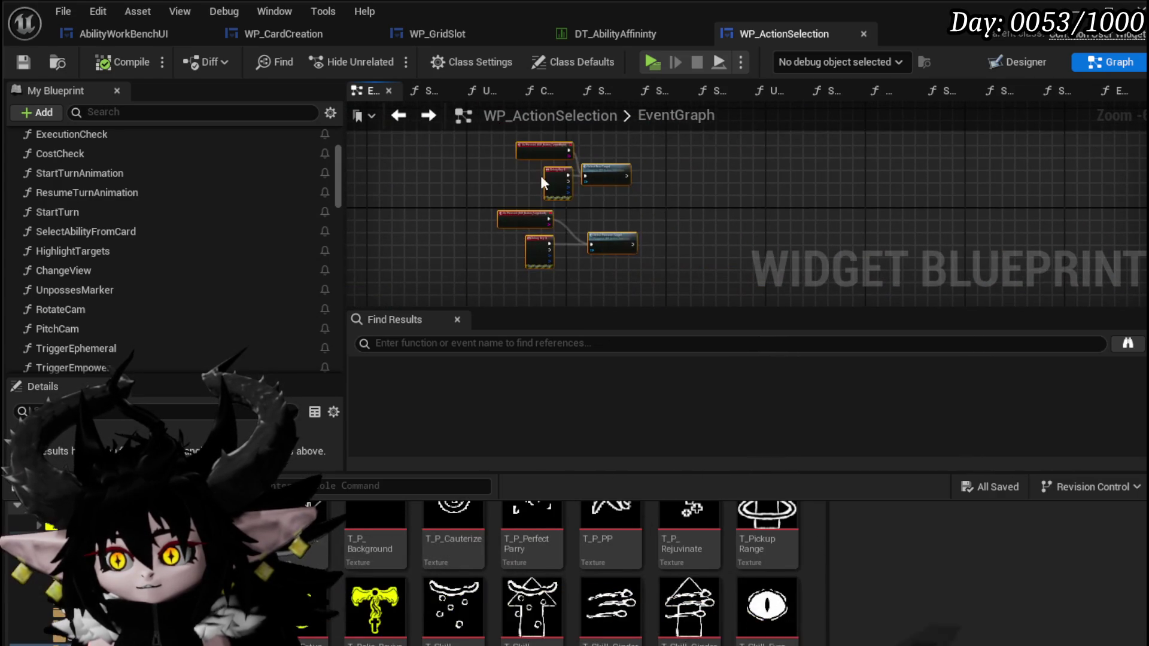
pyautogui.press('Delete')
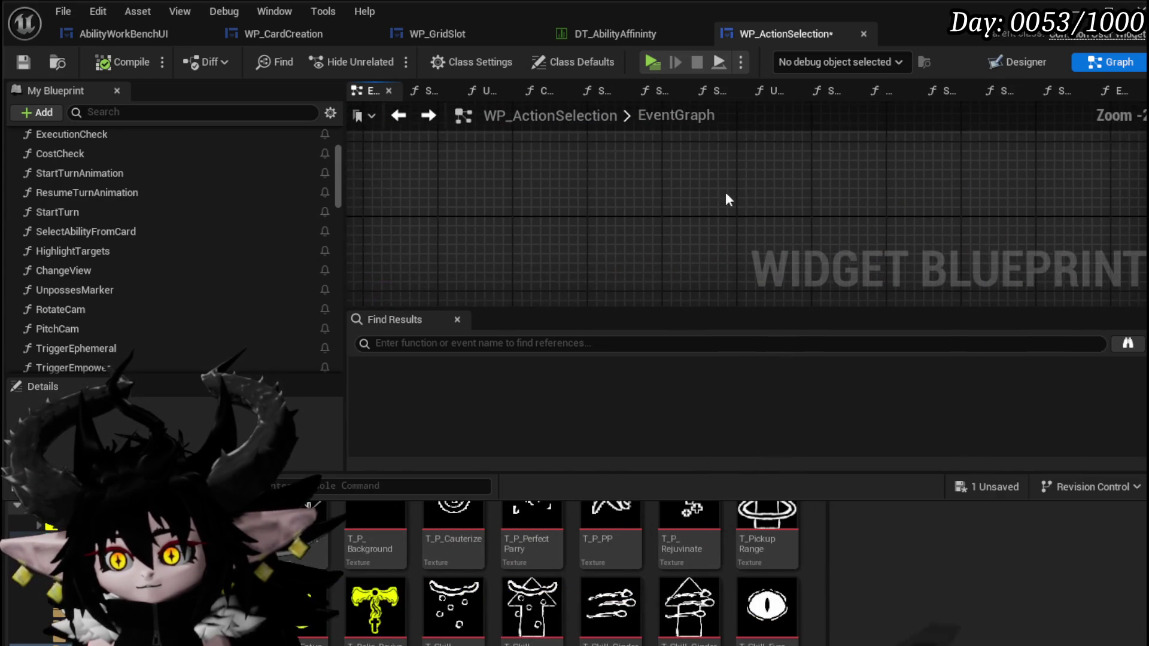
pyautogui.hotkey('ctrl', 'z')
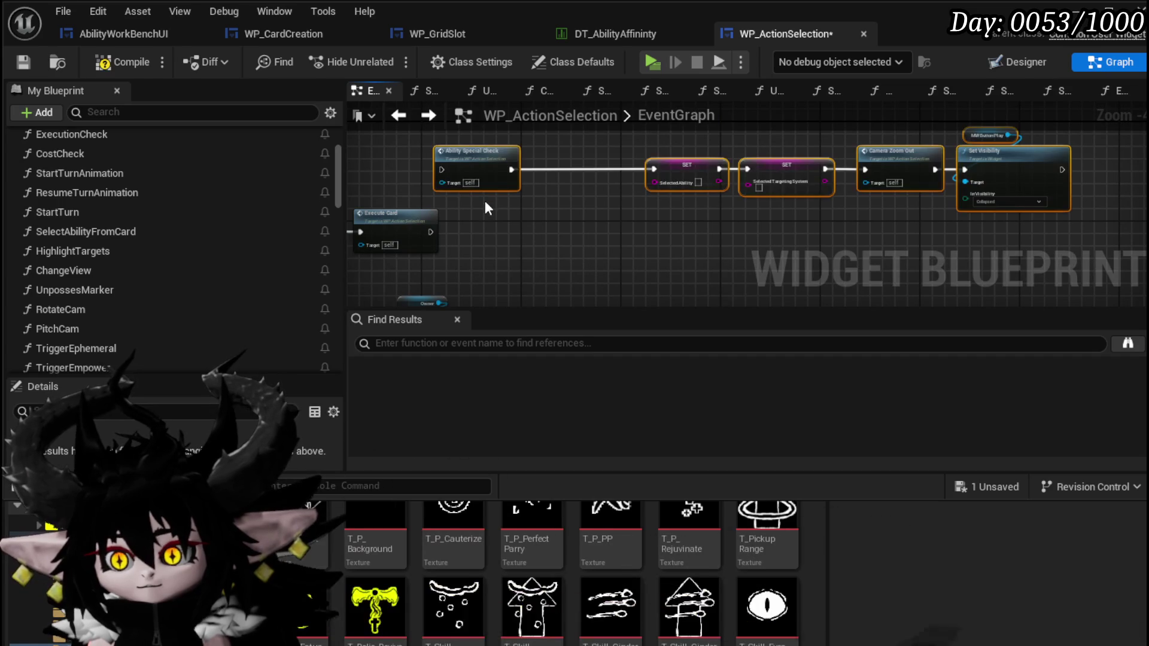
pyautogui.scroll(1, 460, 218)
# Step: Connect Execute Card to Ability Special Check, shift the SET through Set Visibility chain, and compile
pyautogui.moveTo(423, 236); pyautogui.dragTo(430, 154)
pyautogui.moveTo(519, 159); pyautogui.dragTo(612, 150)
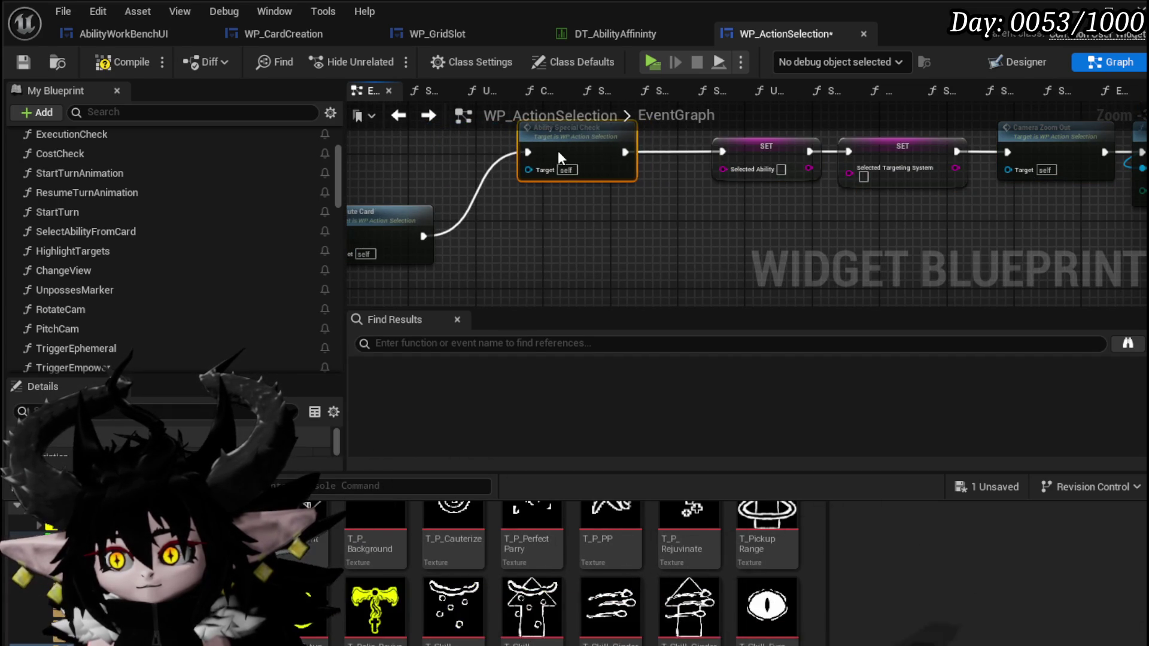
pyautogui.moveTo(708, 230)
pyautogui.mouseDown()
pyautogui.moveTo(452, 254)
pyautogui.moveTo(954, 127)
pyautogui.mouseUp()
pyautogui.moveTo(911, 166); pyautogui.dragTo(861, 166)
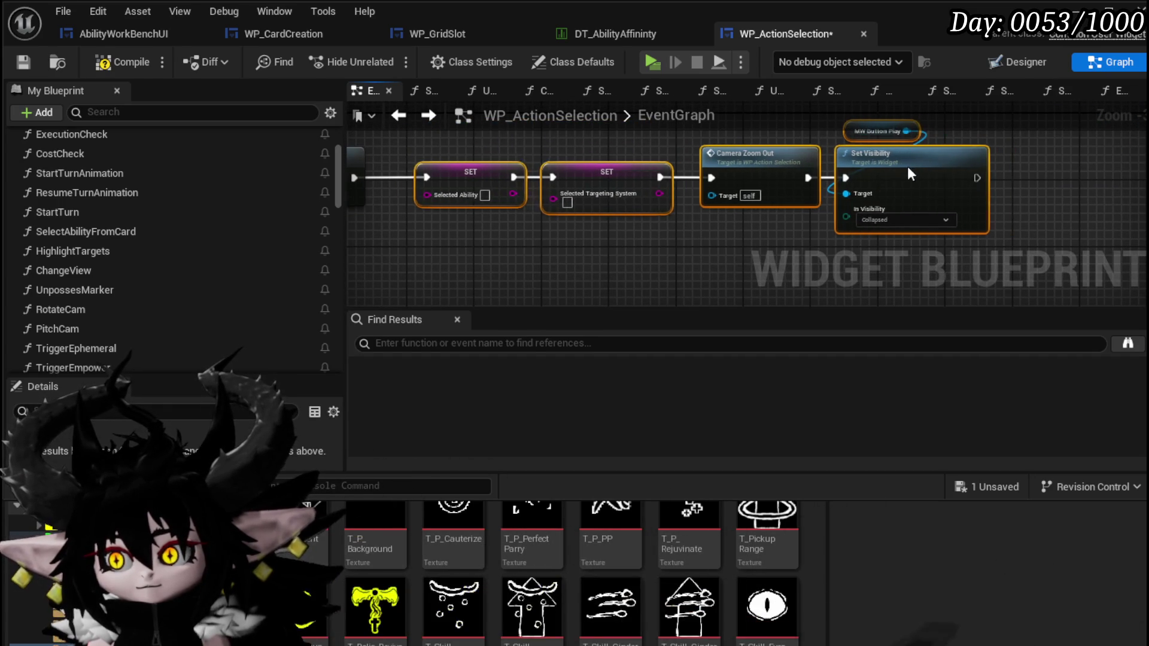
pyautogui.click(122, 62)
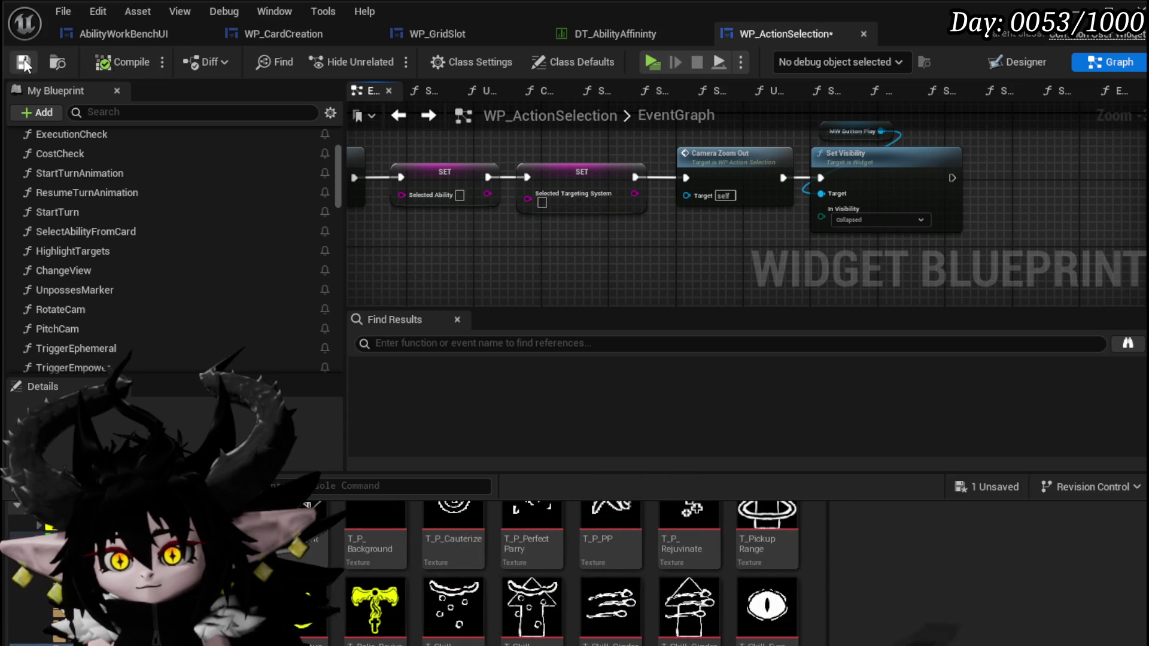
pyautogui.moveTo(560, 215); pyautogui.dragTo(935, 180)
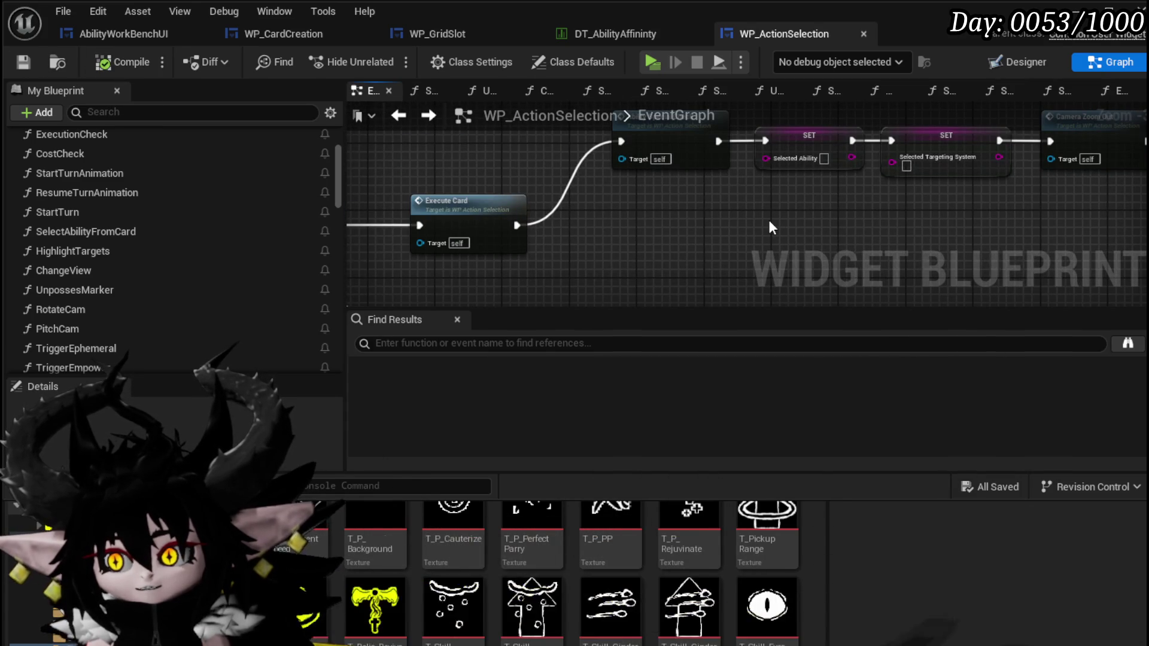
pyautogui.moveTo(769, 220); pyautogui.dragTo(1008, 179)
# Step: In the ExecuteCard function, add a Switch on String node wired from the entry node
pyautogui.doubleClick(744, 192)
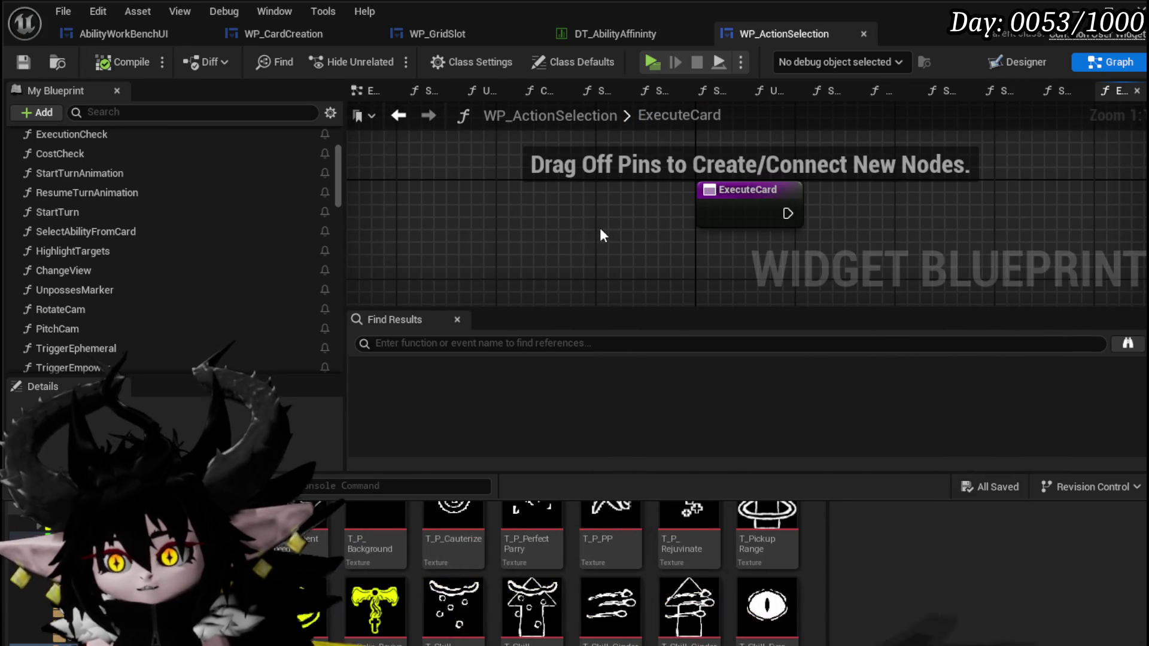
pyautogui.click(472, 191)
pyautogui.scroll(-4, 520, 250)
pyautogui.rightClick(444, 231)
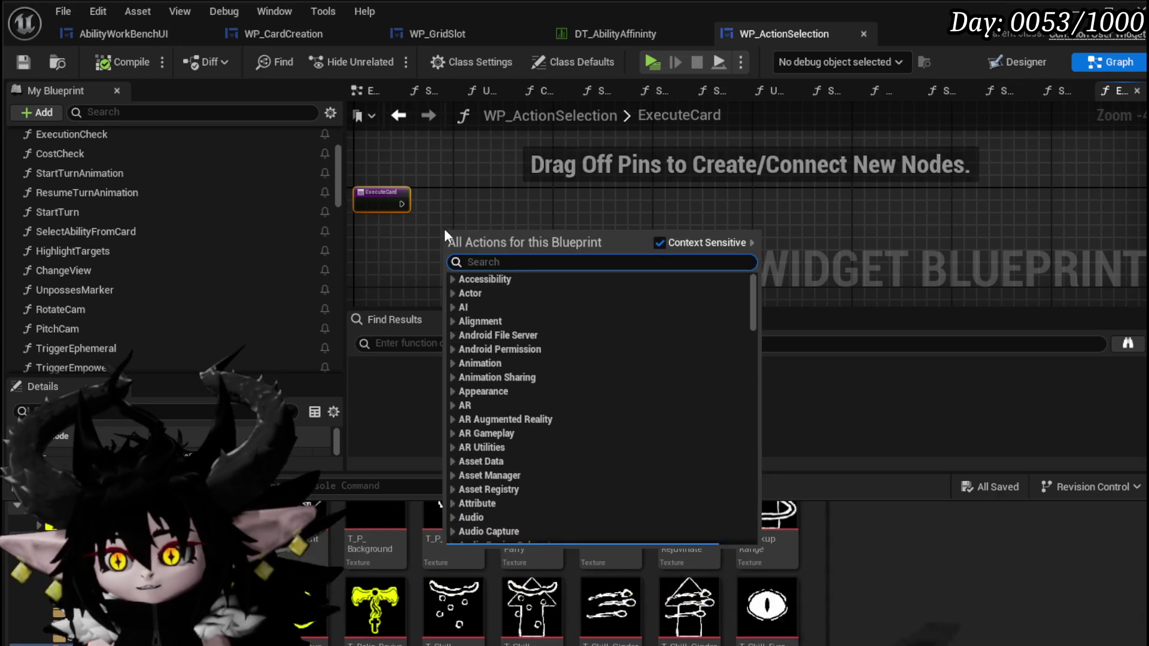
pyautogui.write('Switch on String')
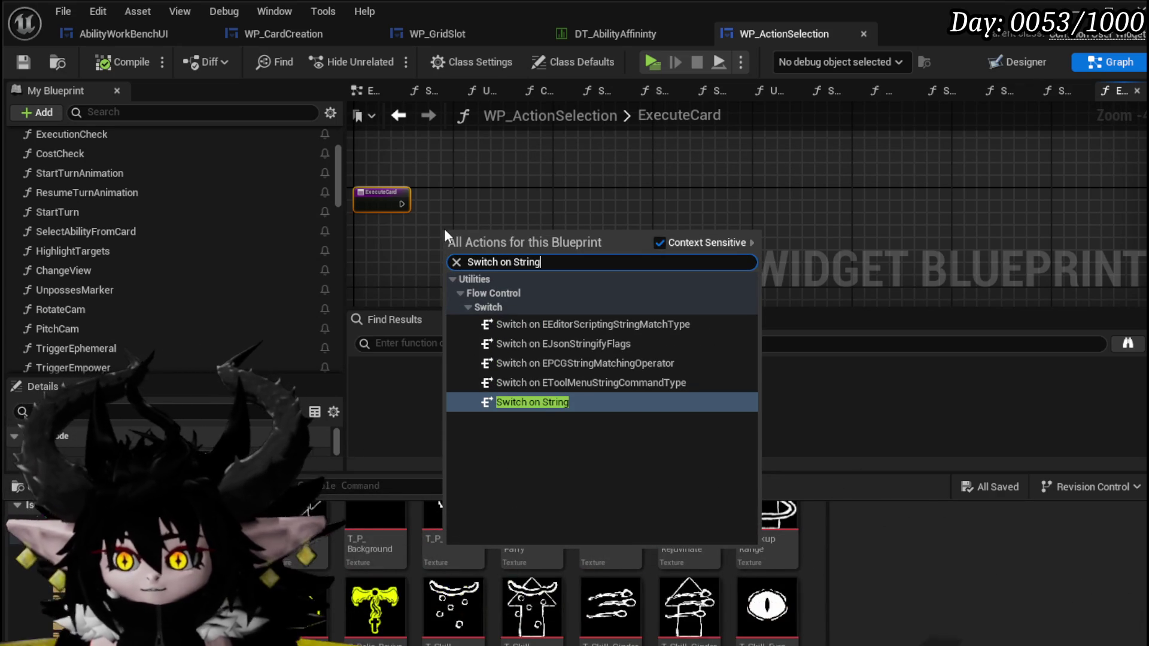
pyautogui.click(540, 401)
pyautogui.moveTo(463, 234); pyautogui.dragTo(501, 193)
pyautogui.moveTo(401, 204); pyautogui.dragTo(475, 204)
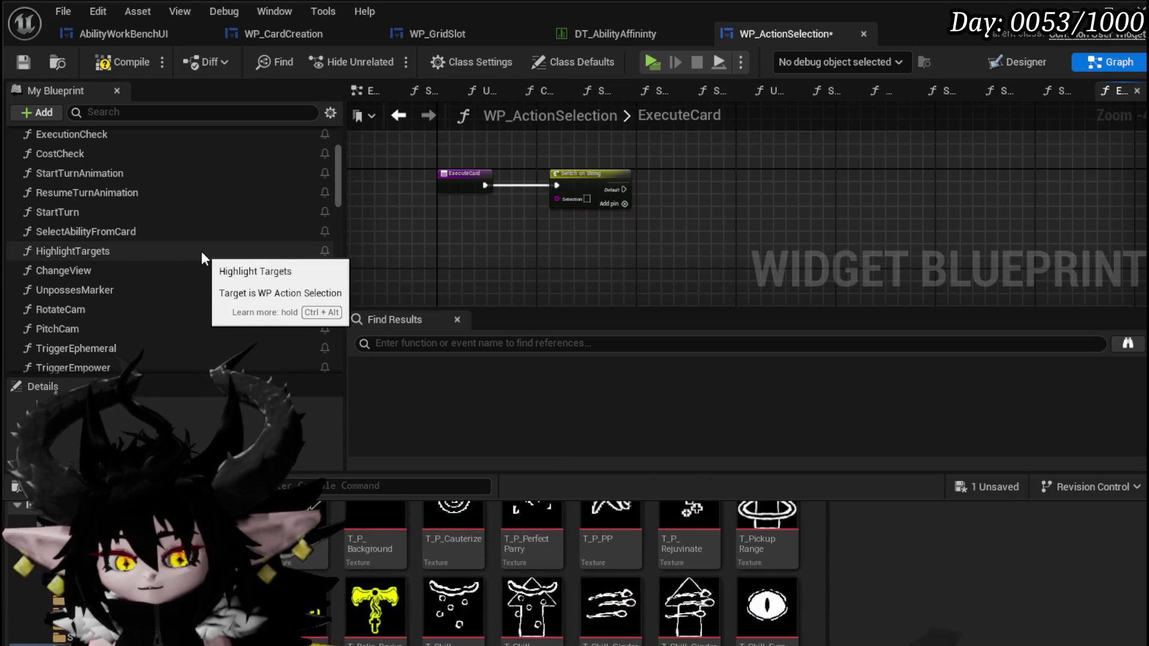
# Step: Add an AbilityIDs getter, compile and save, then delete the Switch on String node and save
pyautogui.scroll(-6, 201, 252)
pyautogui.scroll(-10, 199, 249)
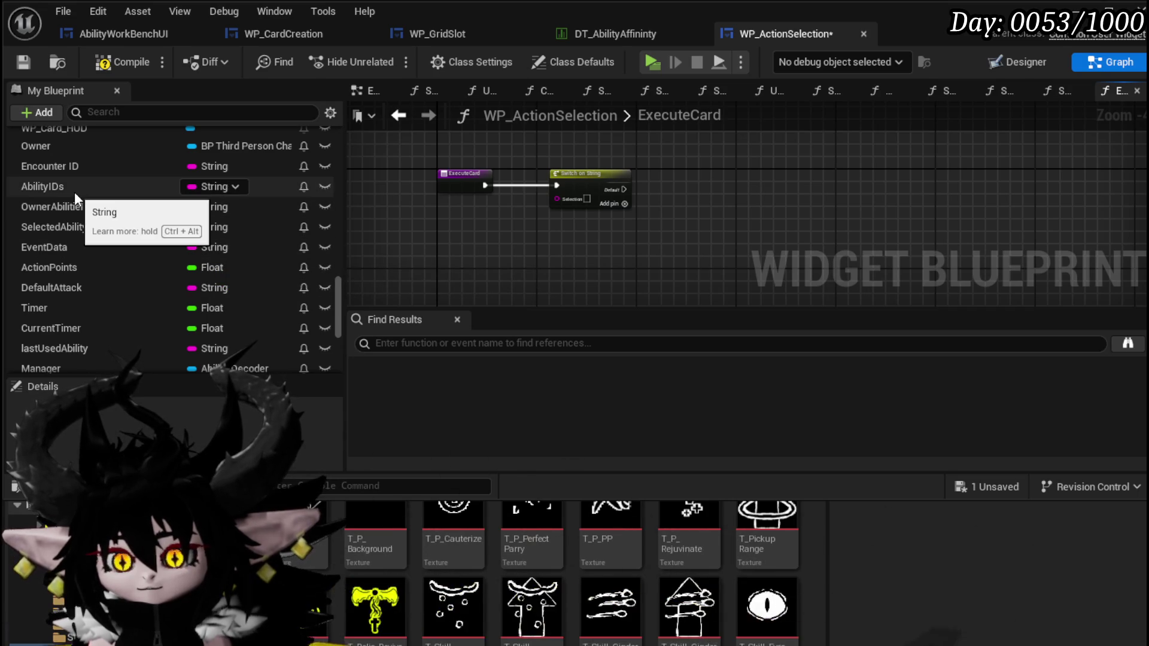
pyautogui.moveTo(74, 192)
pyautogui.mouseDown()
pyautogui.moveTo(579, 219)
pyautogui.moveTo(451, 208)
pyautogui.moveTo(441, 228)
pyautogui.moveTo(452, 235)
pyautogui.mouseUp()
pyautogui.click(496, 246)
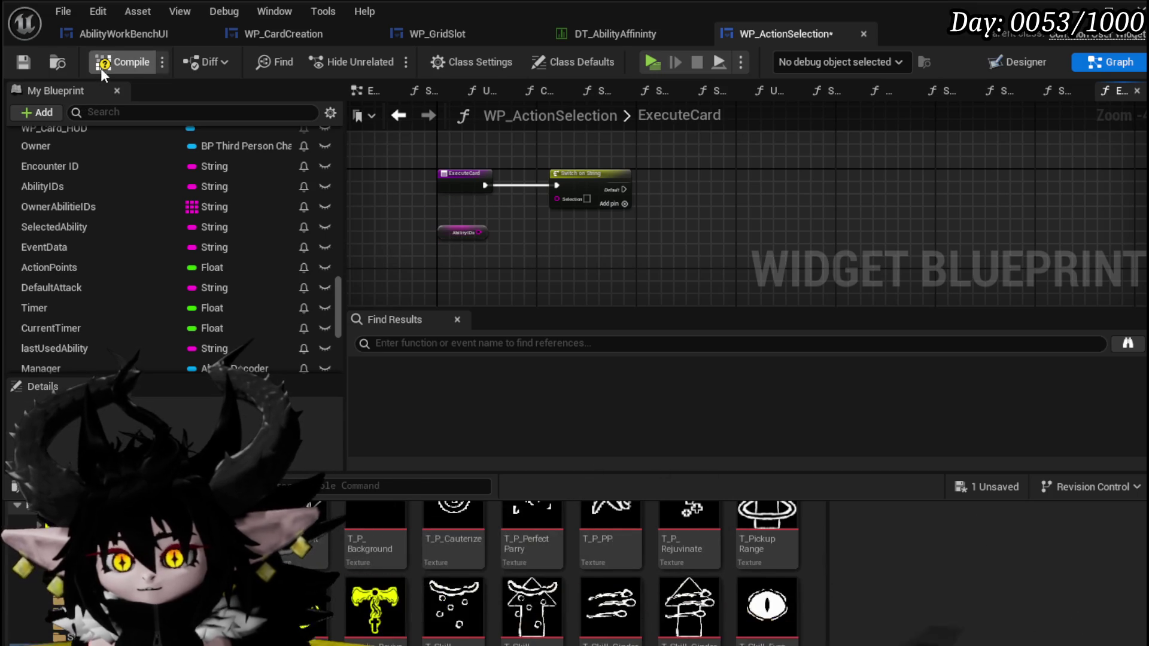
pyautogui.click(33, 62)
pyautogui.moveTo(447, 230)
pyautogui.mouseDown()
pyautogui.moveTo(442, 257)
pyautogui.moveTo(655, 204)
pyautogui.mouseUp()
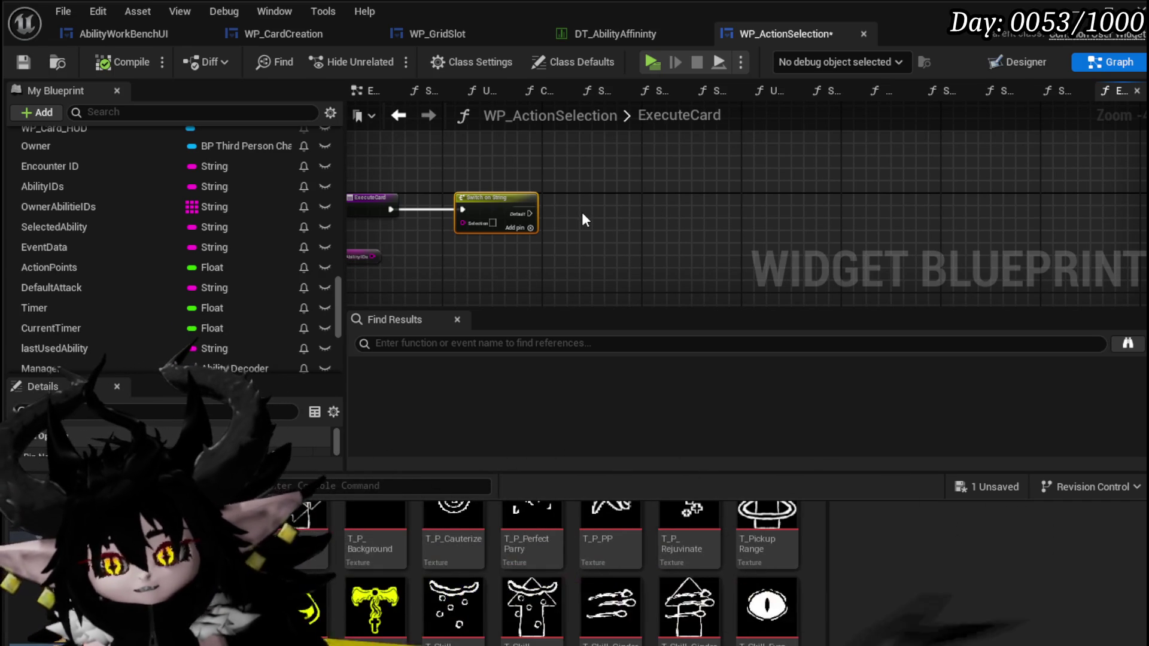
pyautogui.press('Delete')
pyautogui.click(14, 63)
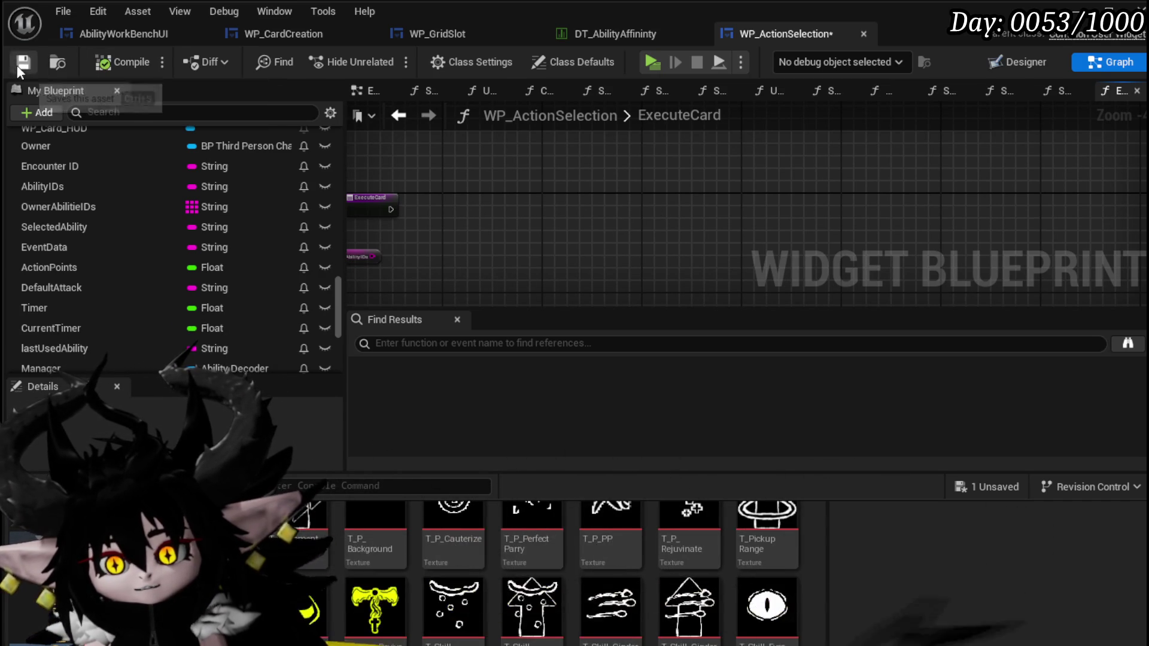
# Step: Add a WP_Card_HUD getter, get its Ability Object Map, and add a Find node from it
pyautogui.moveTo(85, 133)
pyautogui.mouseDown()
pyautogui.moveTo(411, 244)
pyautogui.moveTo(504, 246)
pyautogui.mouseUp()
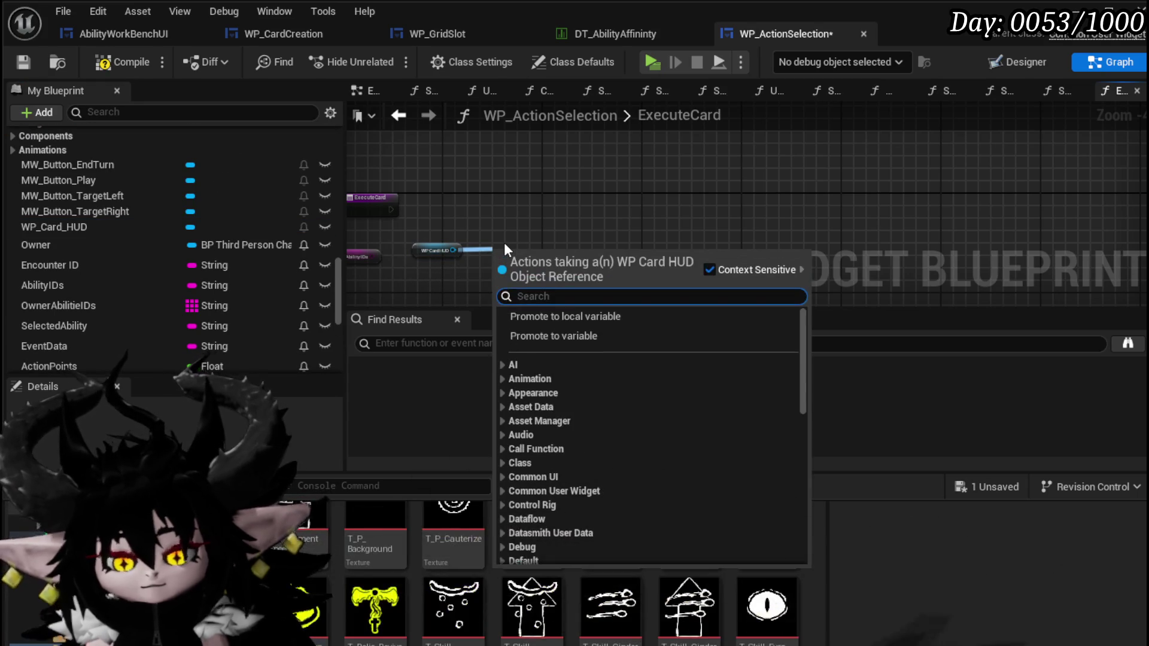
pyautogui.write('Map')
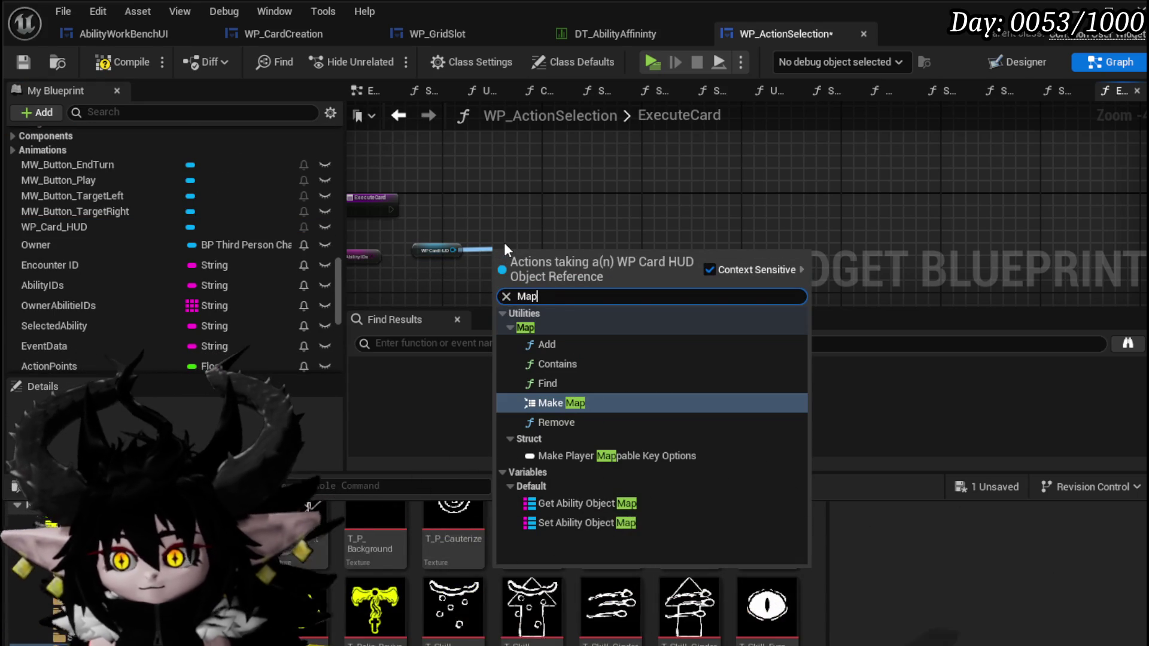
pyautogui.click(598, 503)
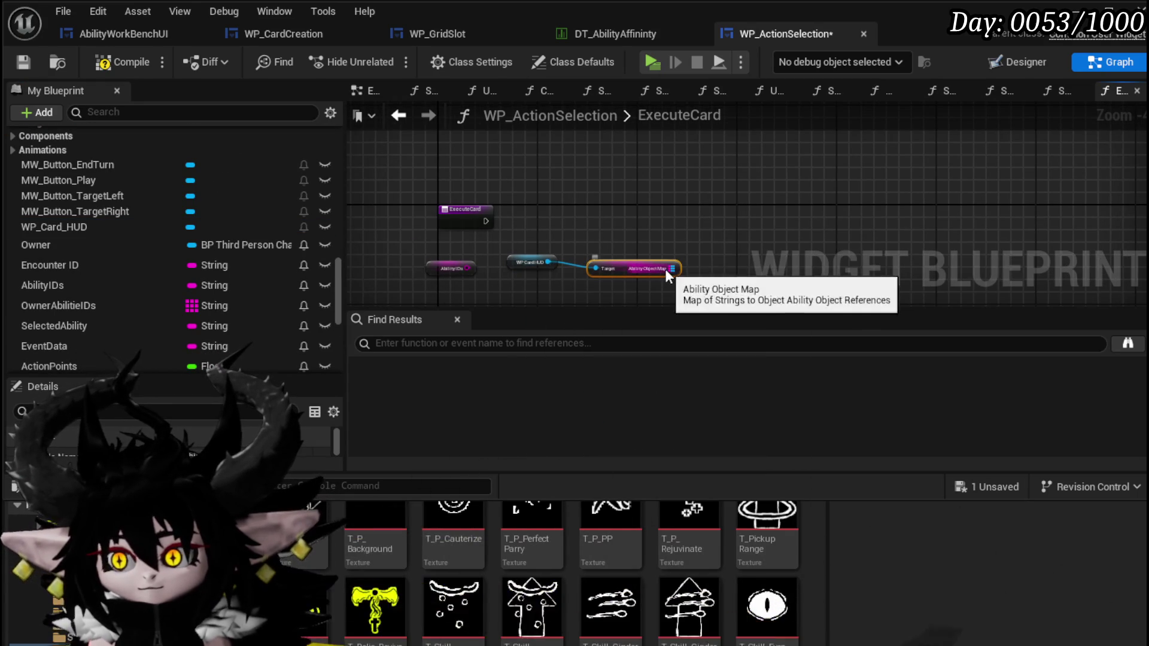
pyautogui.moveTo(671, 268); pyautogui.dragTo(713, 264)
pyautogui.write('find')
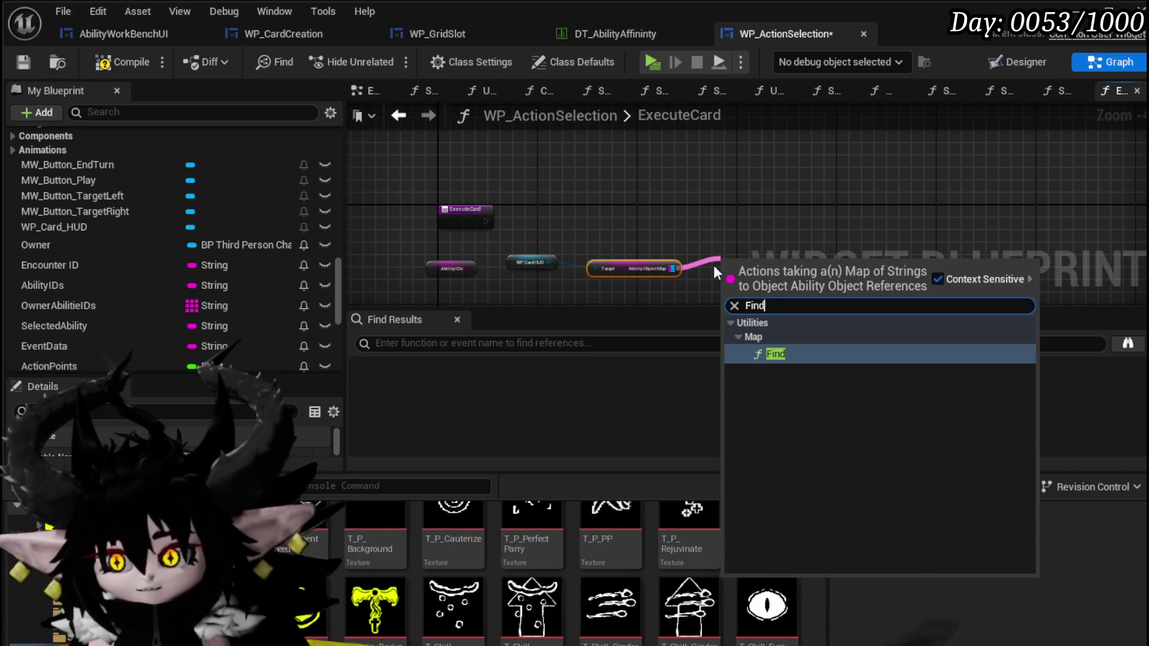
pyautogui.press('Return')
# Step: Arrange the nodes, plug AbilityIDs into the Find node's Key, then compile and save
pyautogui.moveTo(518, 283)
pyautogui.mouseDown()
pyautogui.moveTo(645, 272)
pyautogui.moveTo(559, 156)
pyautogui.mouseUp()
pyautogui.moveTo(757, 275); pyautogui.dragTo(612, 257)
pyautogui.moveTo(466, 269)
pyautogui.mouseDown()
pyautogui.moveTo(612, 278)
pyautogui.moveTo(577, 258)
pyautogui.mouseUp()
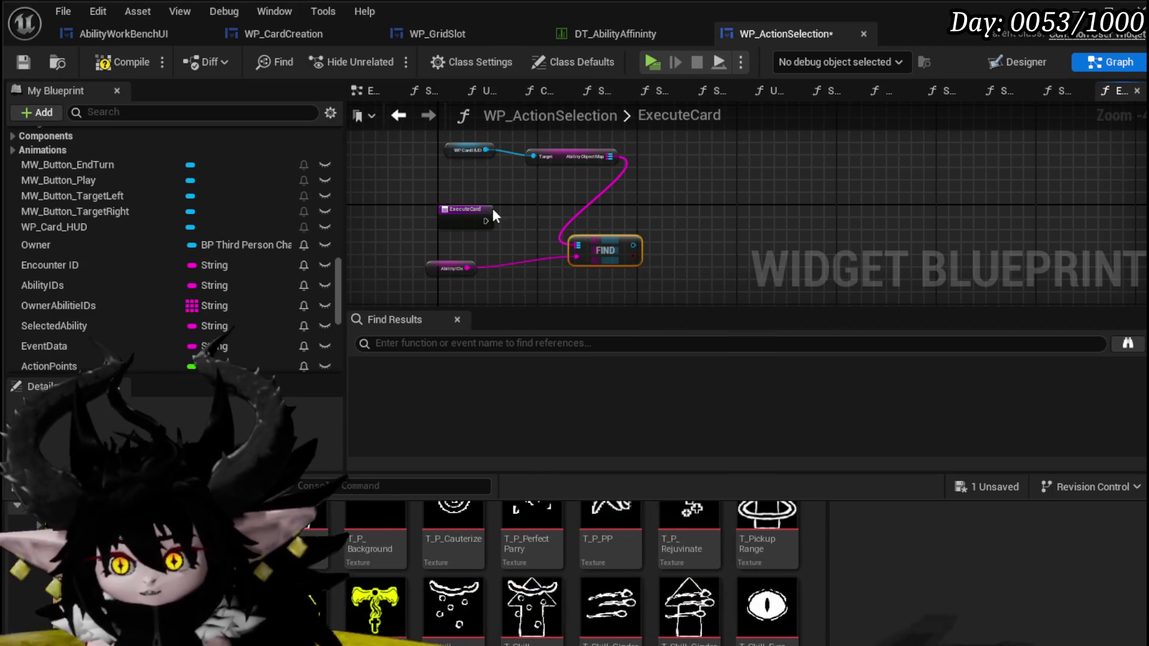
pyautogui.moveTo(495, 229); pyautogui.dragTo(470, 211)
pyautogui.scroll(3, 471, 211)
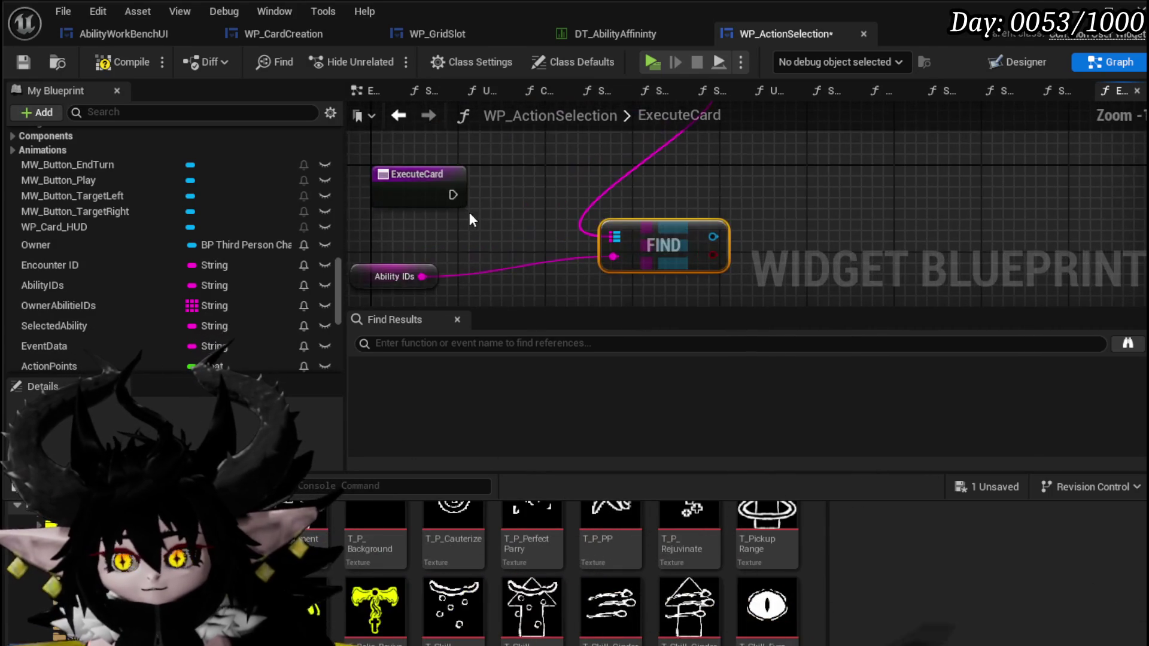
pyautogui.moveTo(632, 239); pyautogui.dragTo(473, 219)
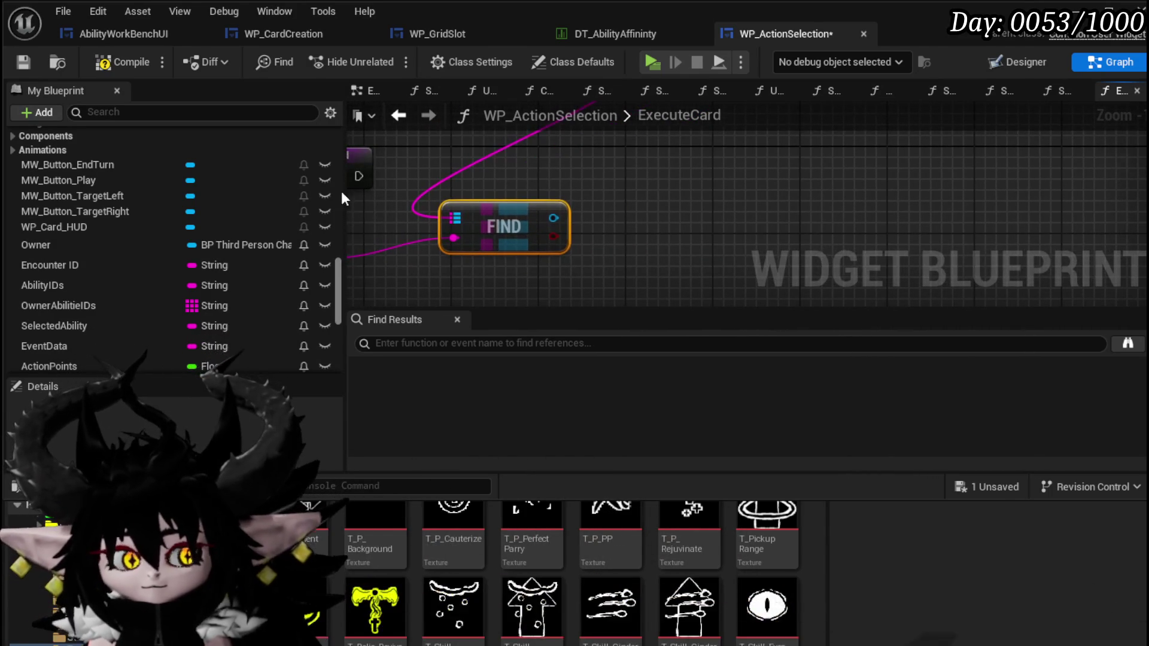
pyautogui.click(101, 62)
pyautogui.click(23, 61)
# Step: Tidy the WP Card HUD, map and Ability IDs node positions, then switch to the Designer layout
pyautogui.scroll(-1, 467, 177)
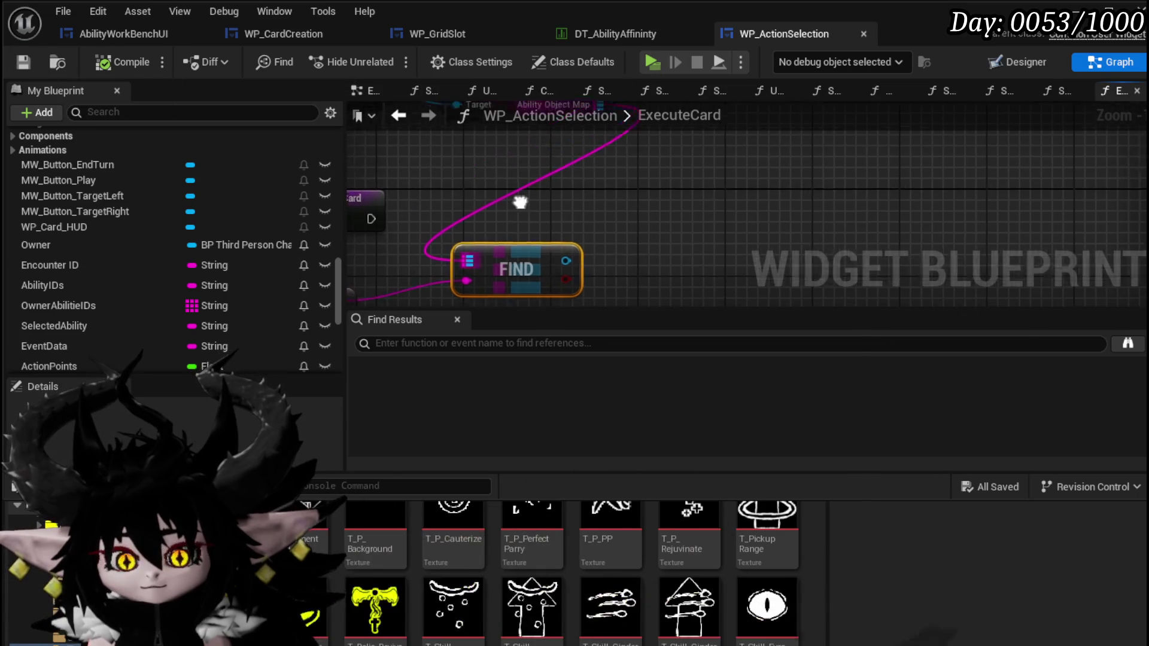
pyautogui.scroll(-2, 466, 179)
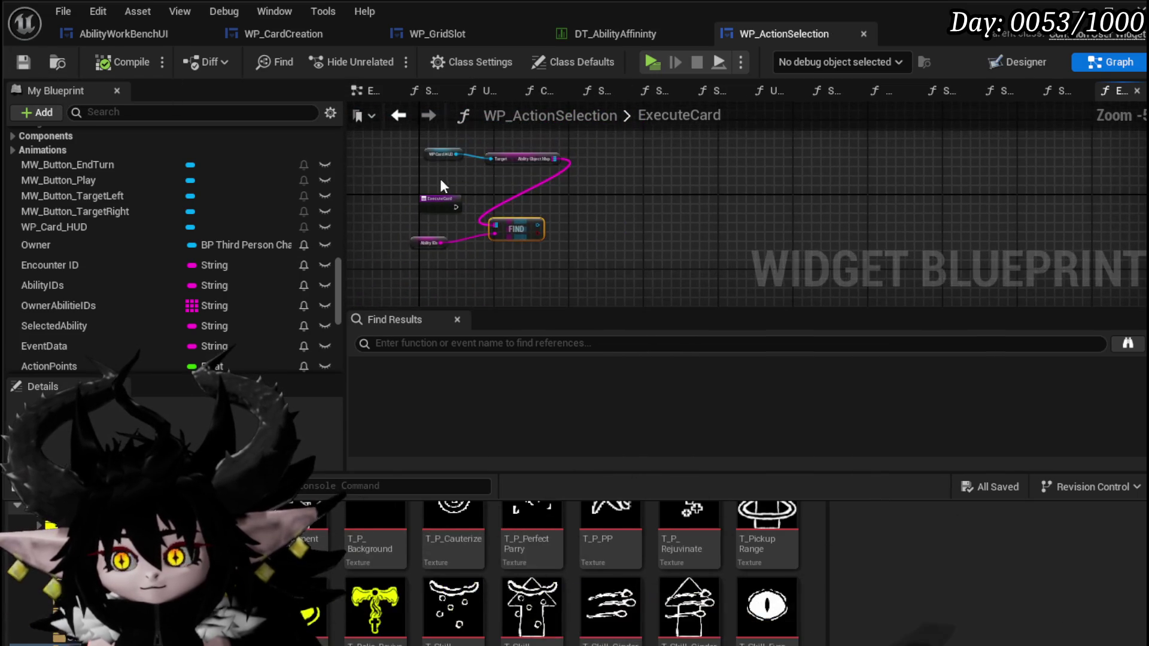
pyautogui.scroll(2, 580, 162)
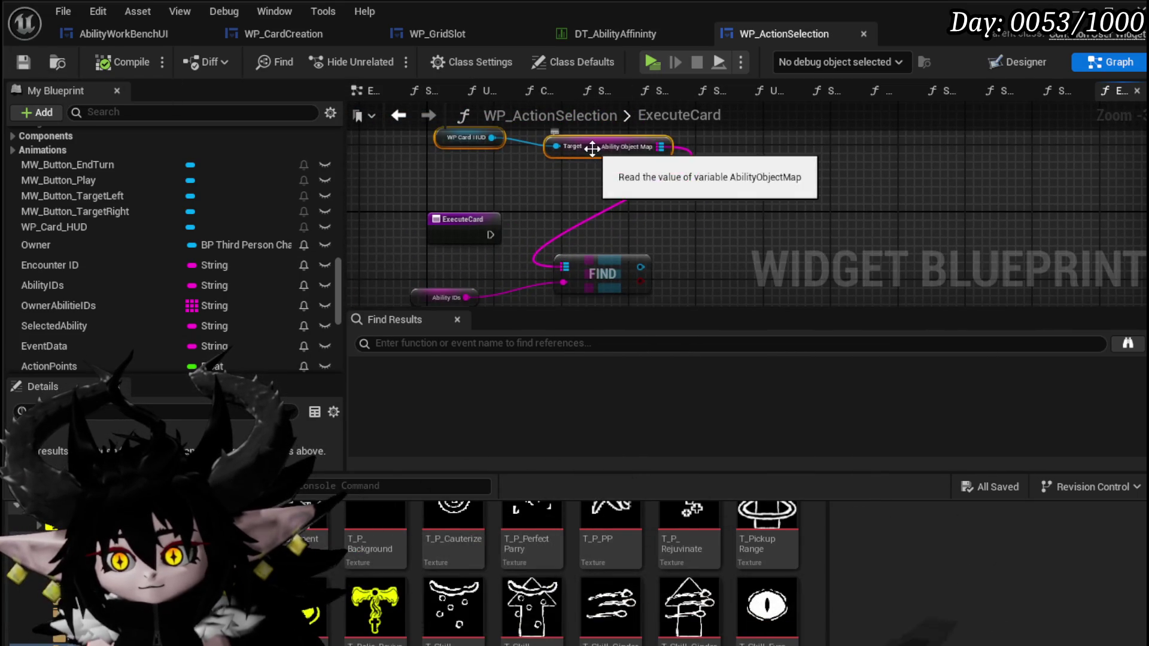
pyautogui.moveTo(583, 152); pyautogui.dragTo(453, 175)
pyautogui.moveTo(488, 249)
pyautogui.mouseDown()
pyautogui.moveTo(495, 239)
pyautogui.moveTo(394, 216)
pyautogui.mouseUp()
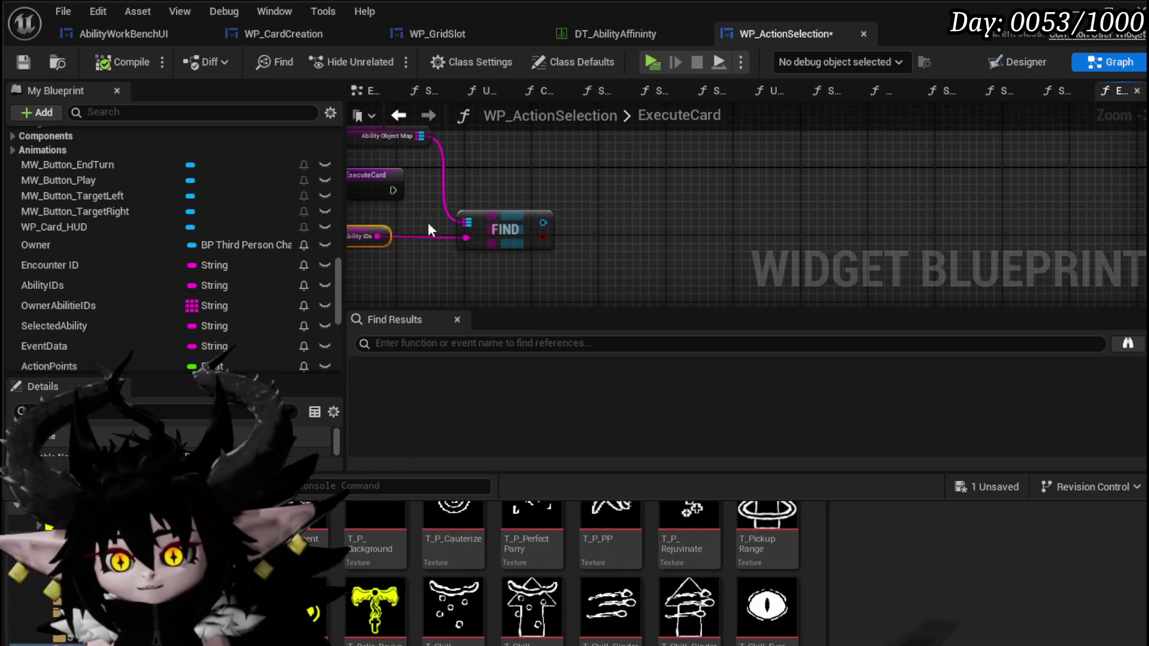
pyautogui.moveTo(495, 215); pyautogui.dragTo(564, 213)
pyautogui.click(557, 192)
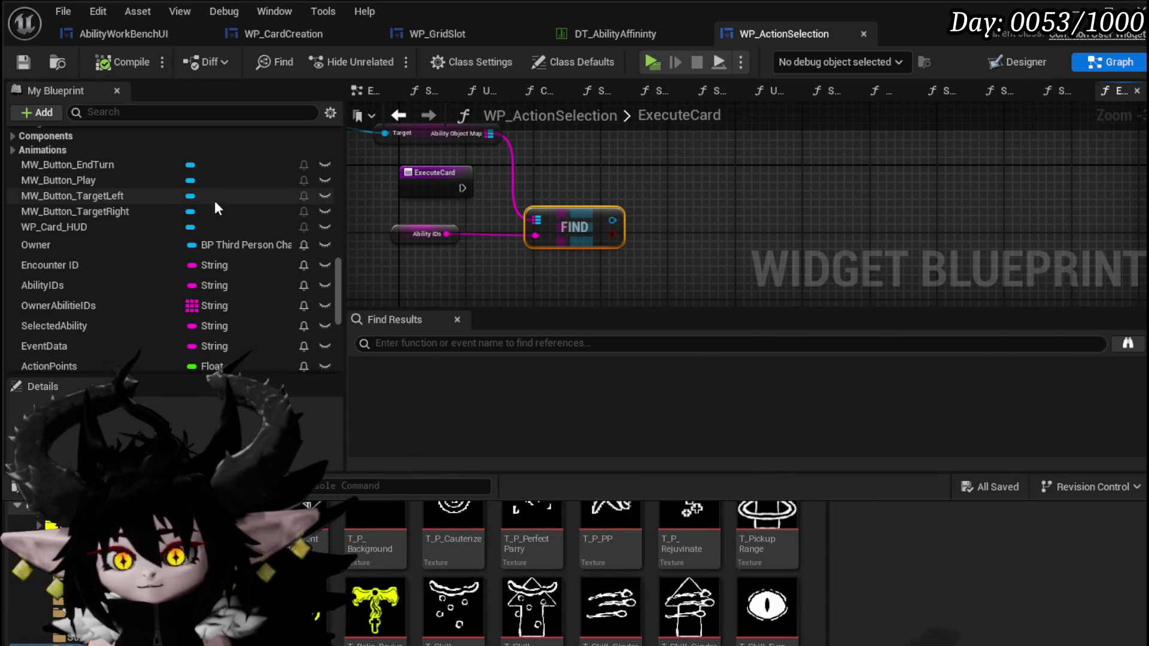
pyautogui.click(1018, 62)
# Step: Open WP_Card_HUD's blueprint for editing and view its DiscardCardFromHand function graph
pyautogui.click(498, 229)
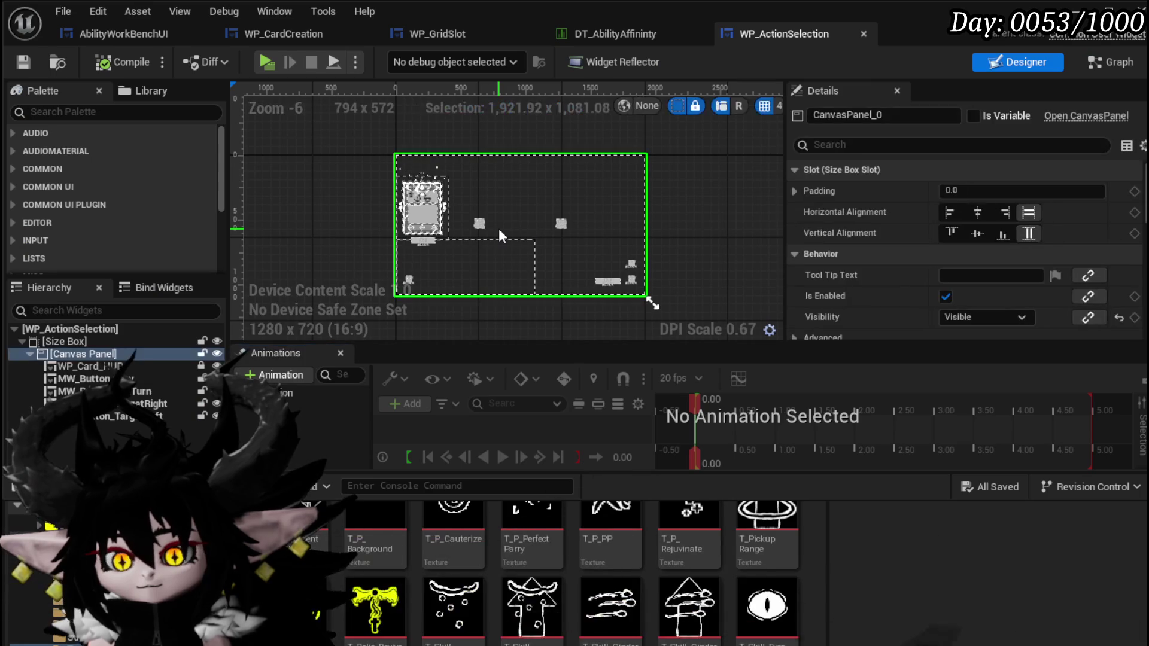
pyautogui.click(78, 366)
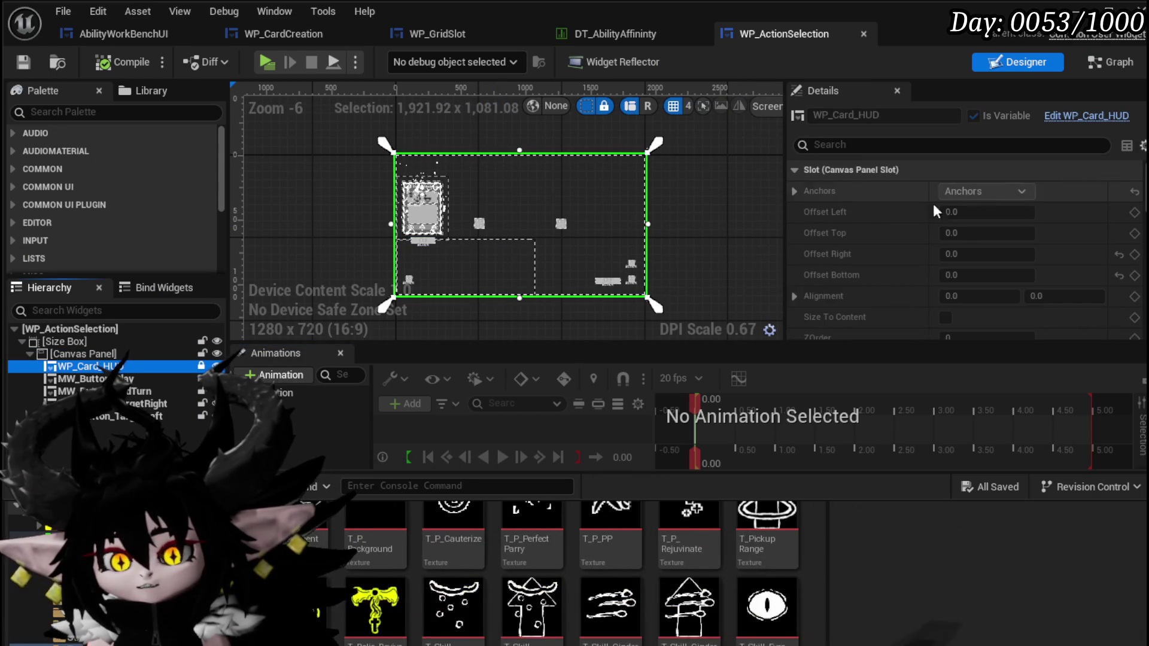
pyautogui.click(1078, 116)
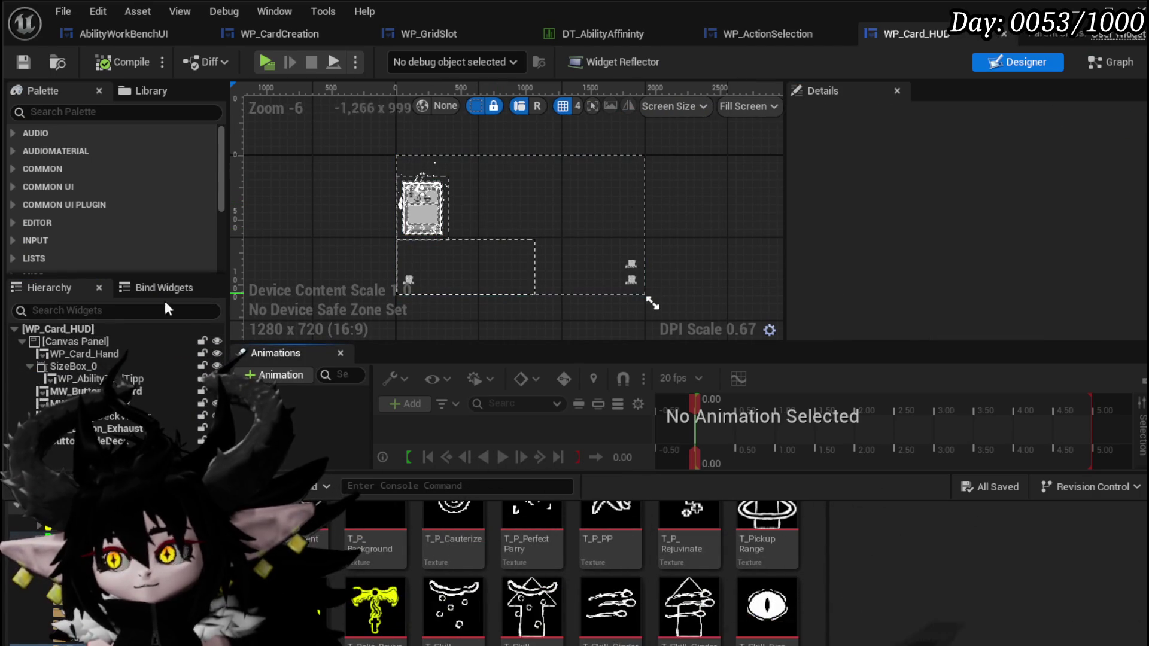
pyautogui.hotkey('ctrl', 'shift', 'g')
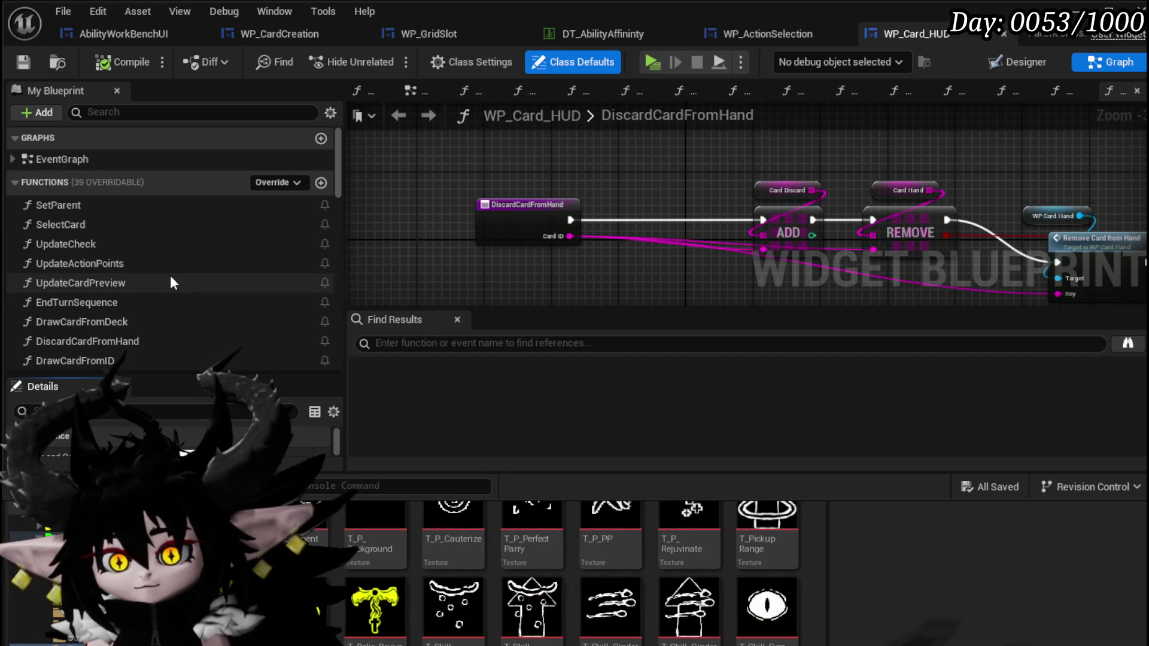
pyautogui.doubleClick(126, 341)
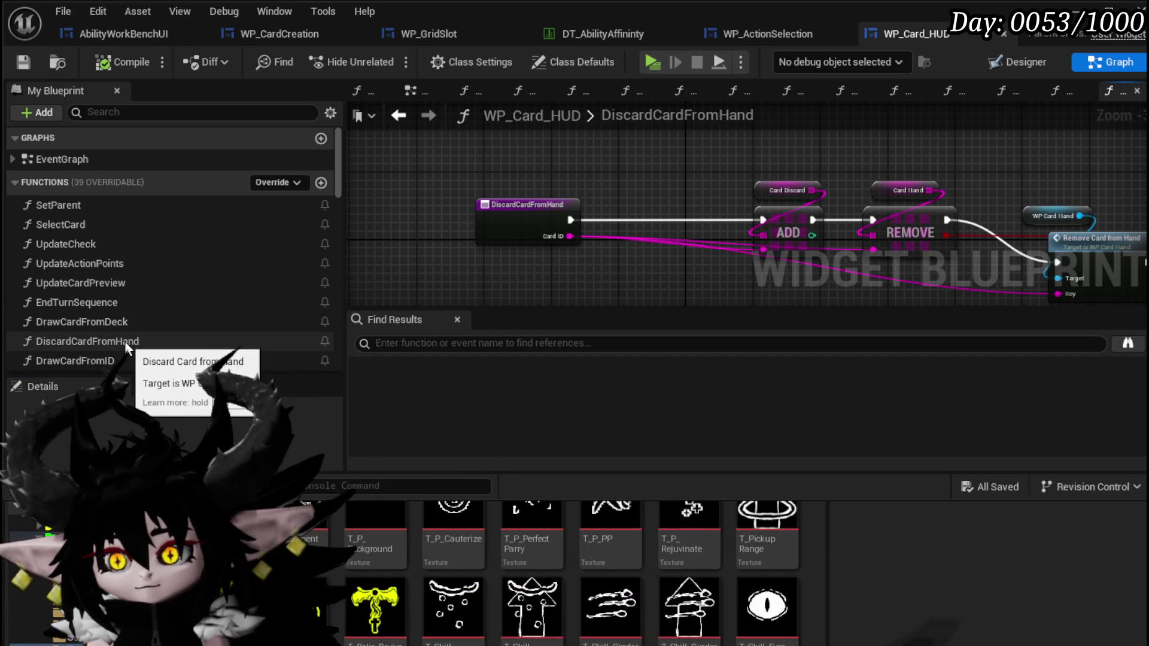
# Step: Return to WP_ActionSelection's ExecuteCard node graph
pyautogui.scroll(-1, 128, 294)
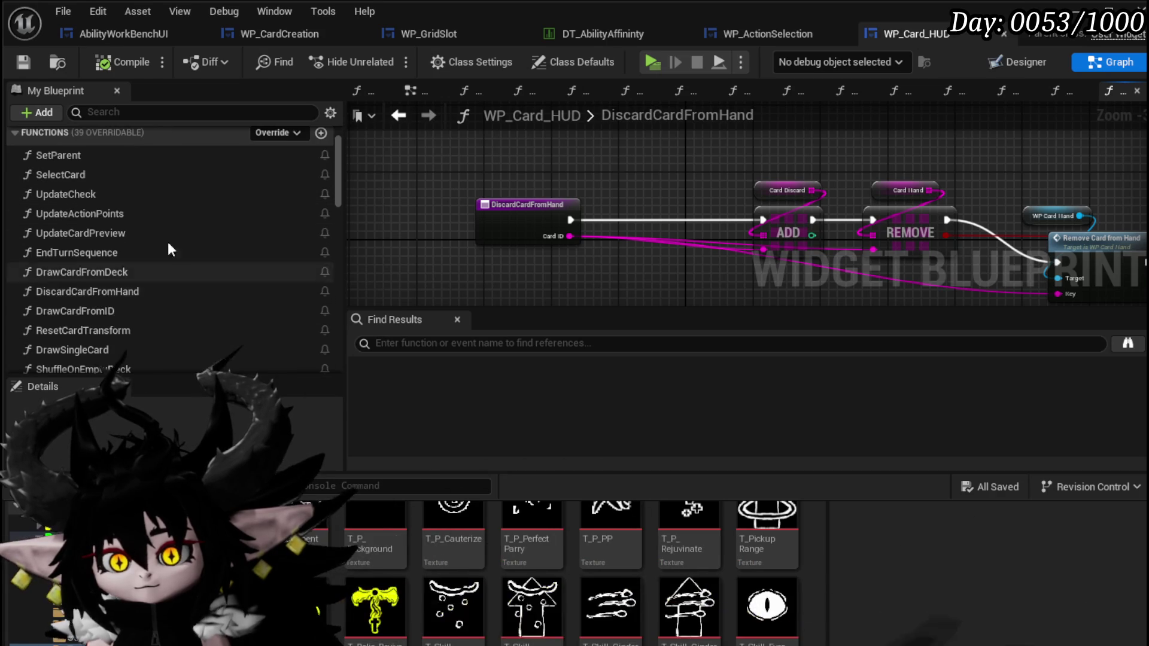
pyautogui.click(109, 36)
pyautogui.click(711, 38)
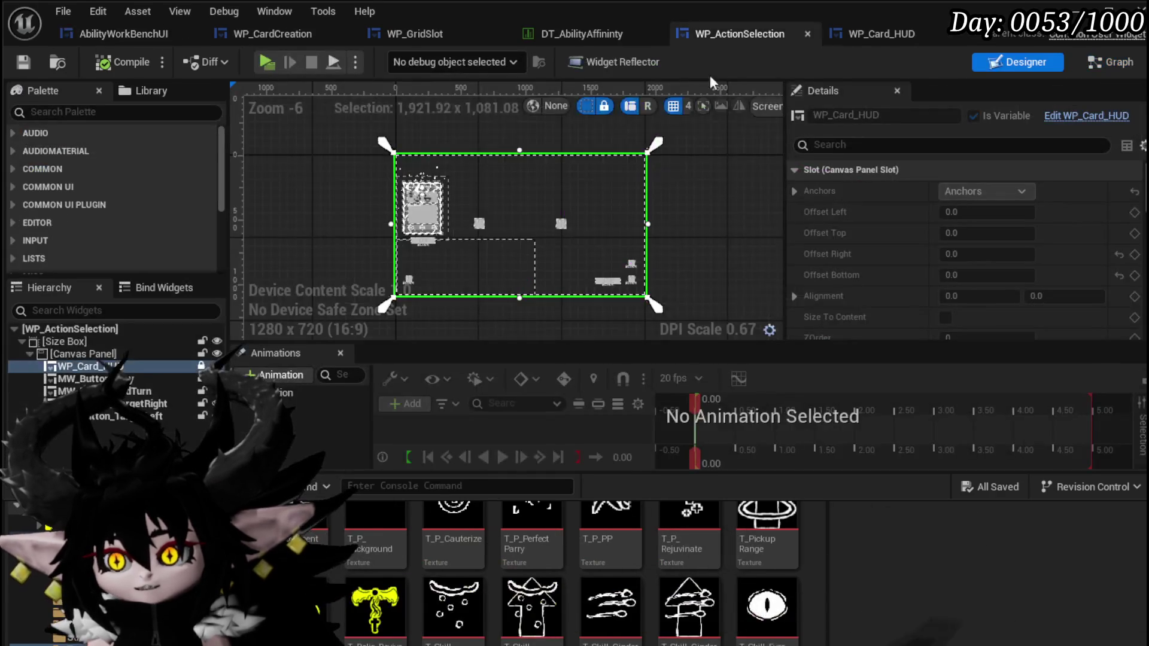
pyautogui.click(1103, 65)
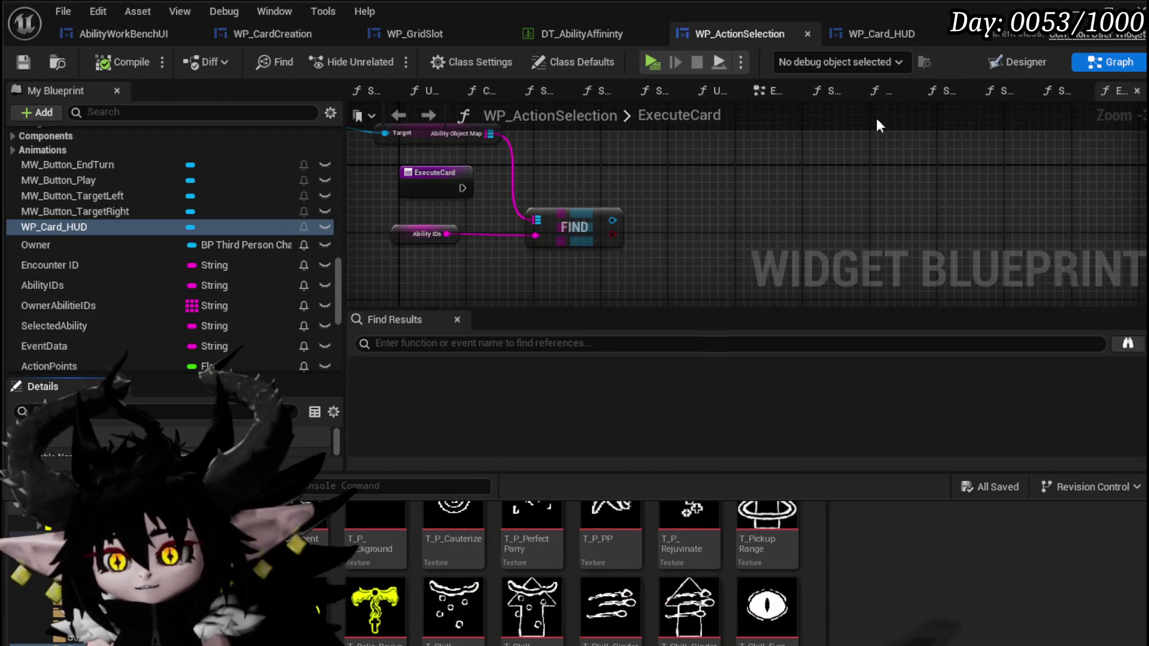
pyautogui.click(774, 90)
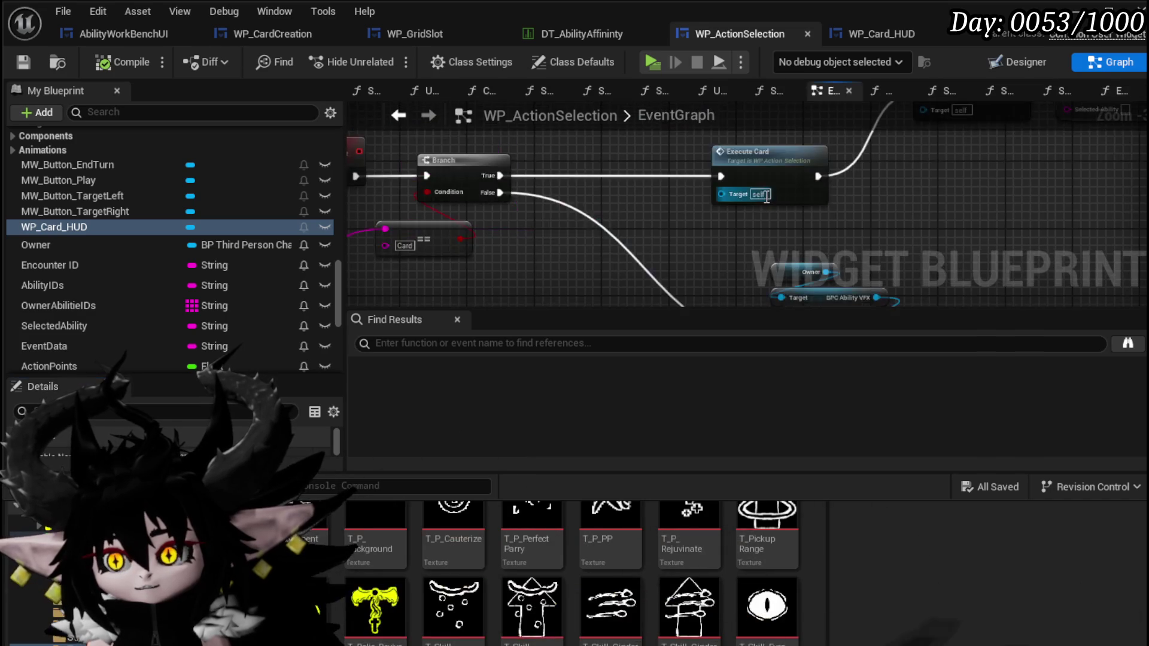
pyautogui.click(741, 159)
pyautogui.doubleClick(741, 159)
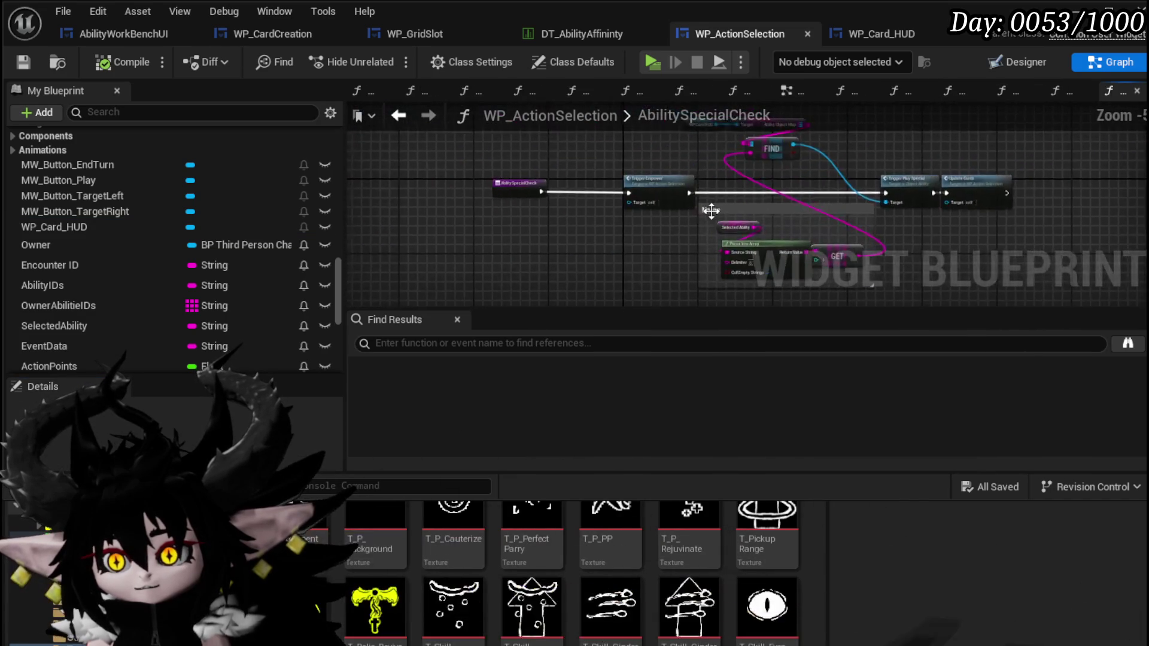
pyautogui.doubleClick(787, 234)
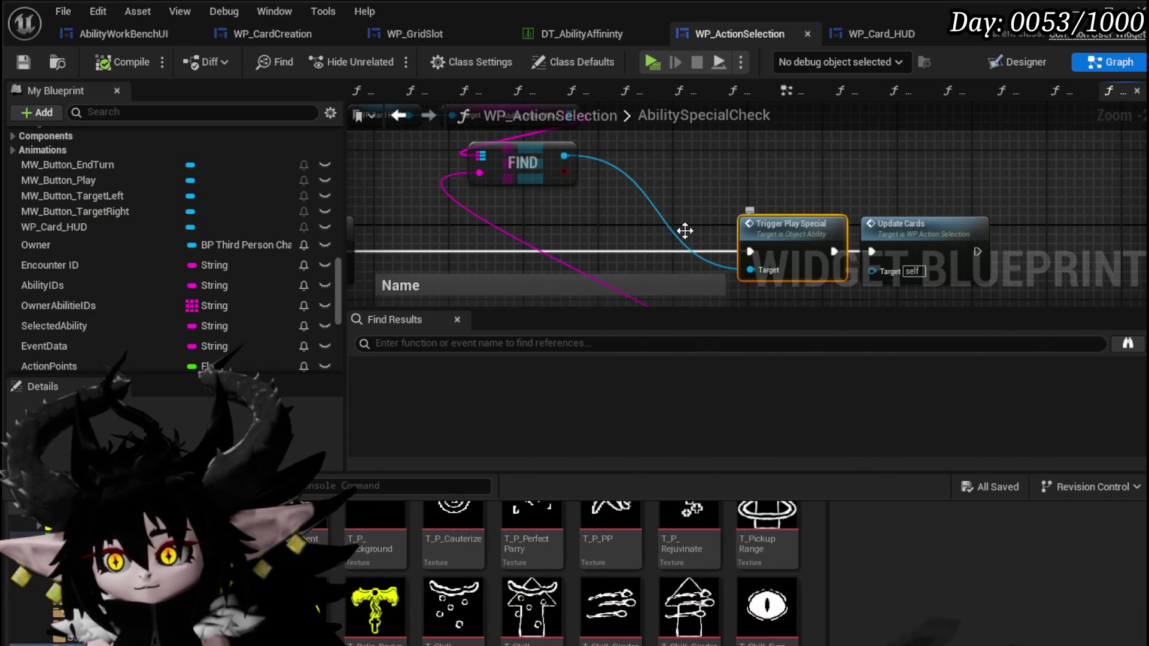
pyautogui.moveTo(949, 36); pyautogui.dragTo(838, 38)
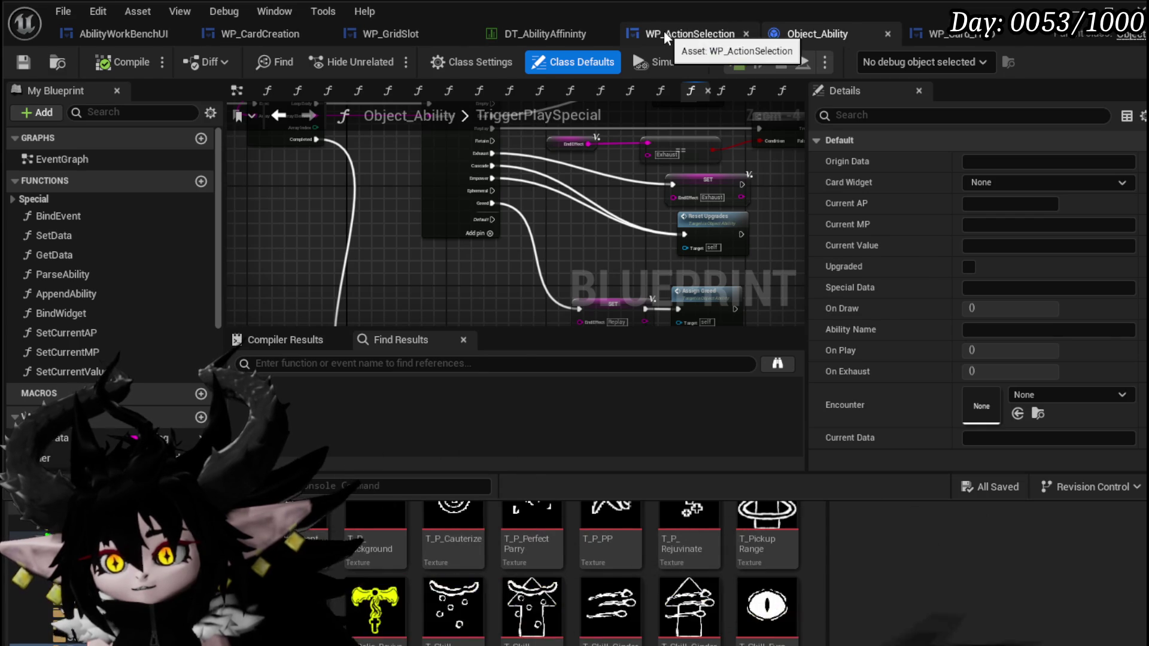
pyautogui.click(663, 34)
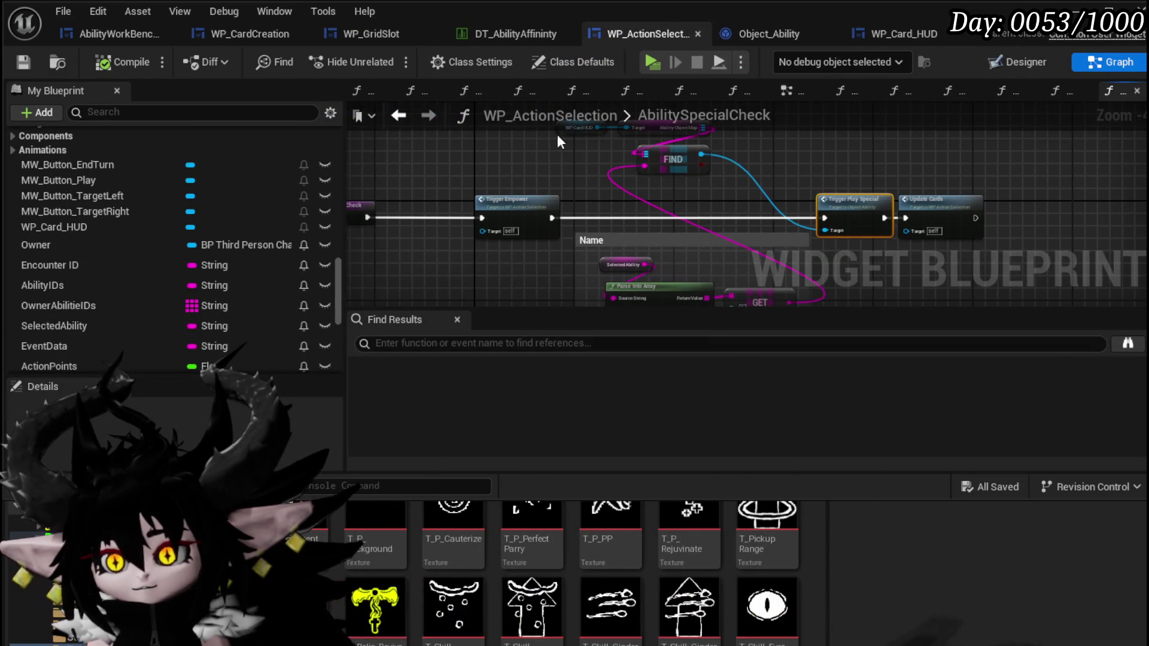
pyautogui.click(399, 115)
pyautogui.doubleClick(504, 231)
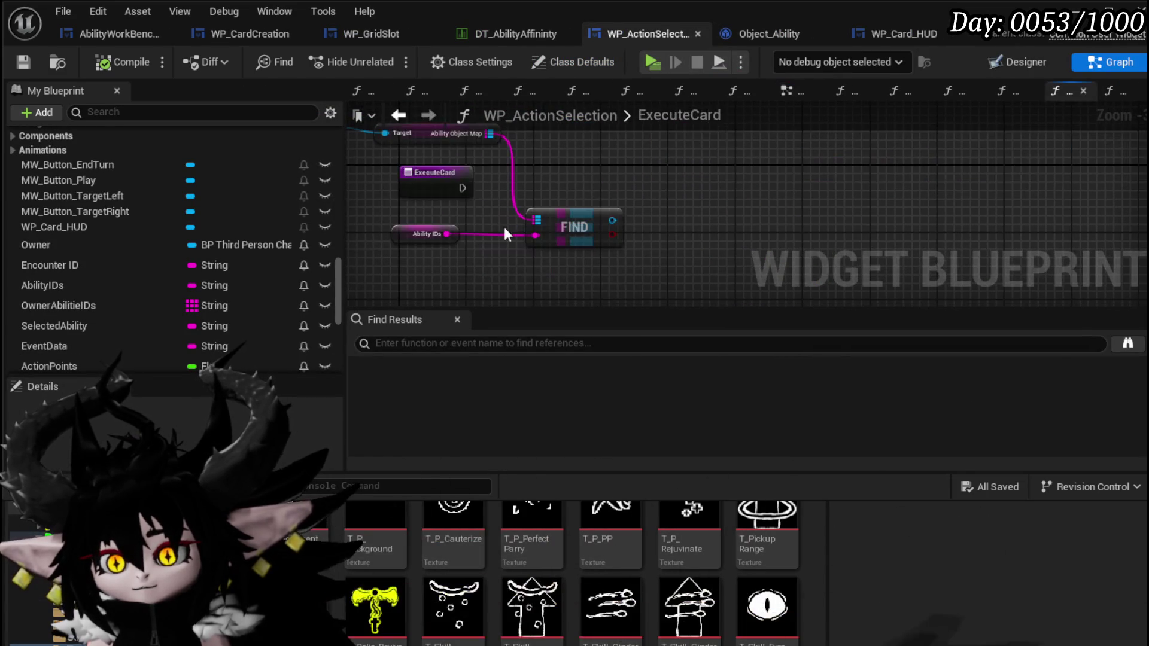
pyautogui.click(788, 39)
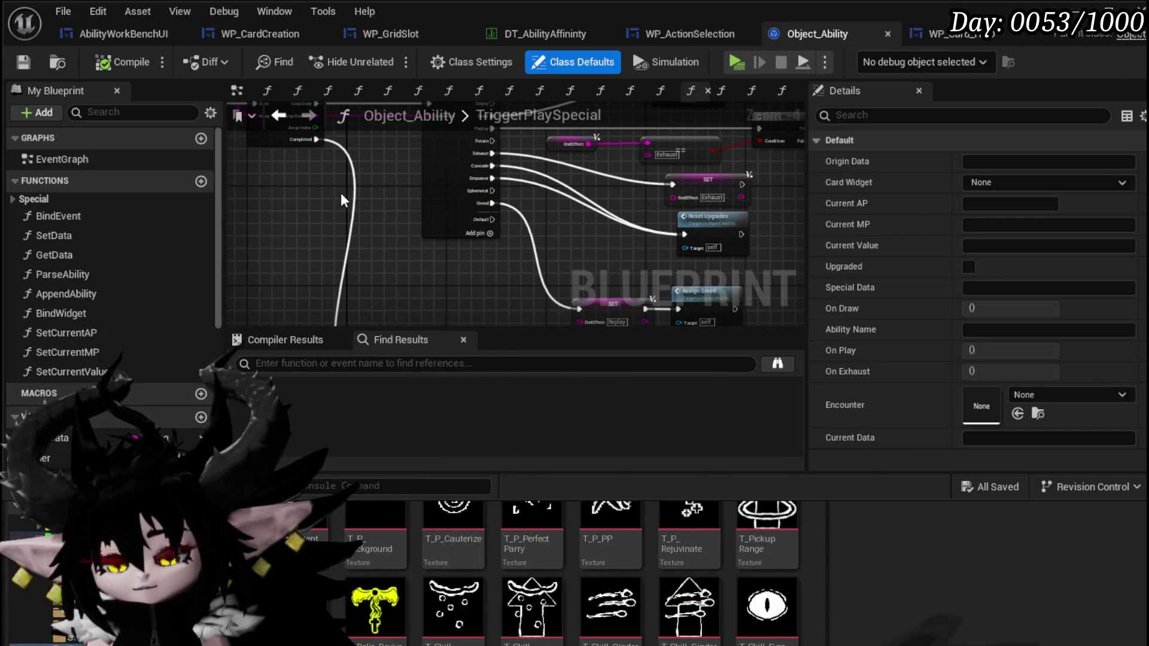
# Step: Add a PlayCard function to Object_Ability, compile and save, then return to WP_ActionSelection
pyautogui.click(202, 180)
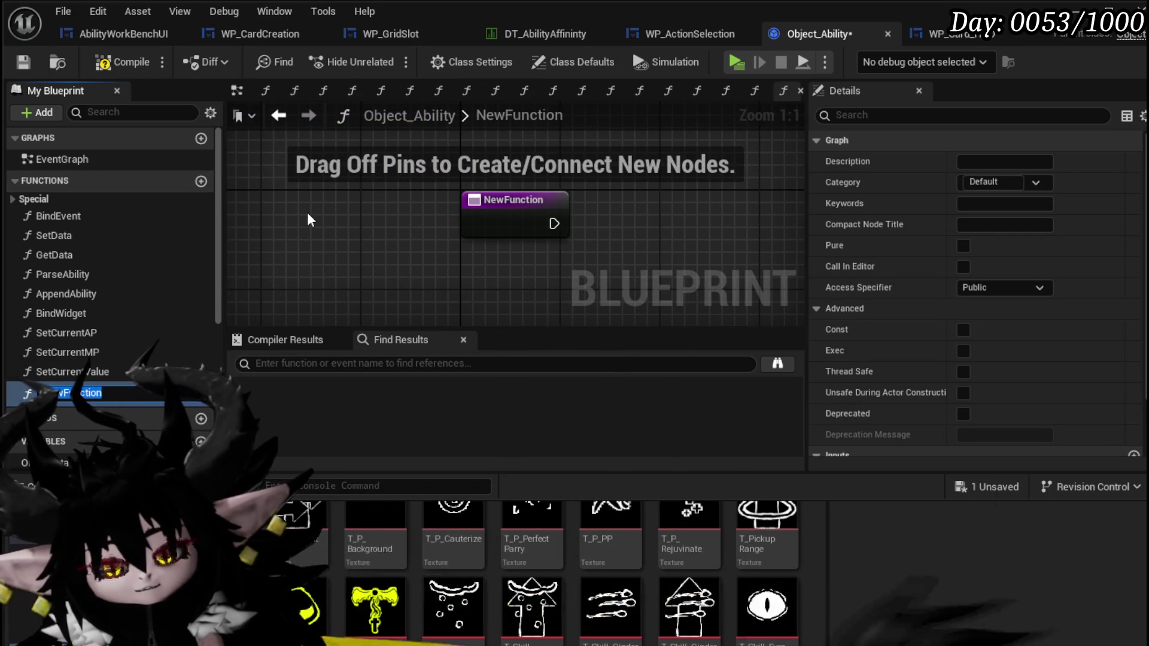
pyautogui.write('Pl')
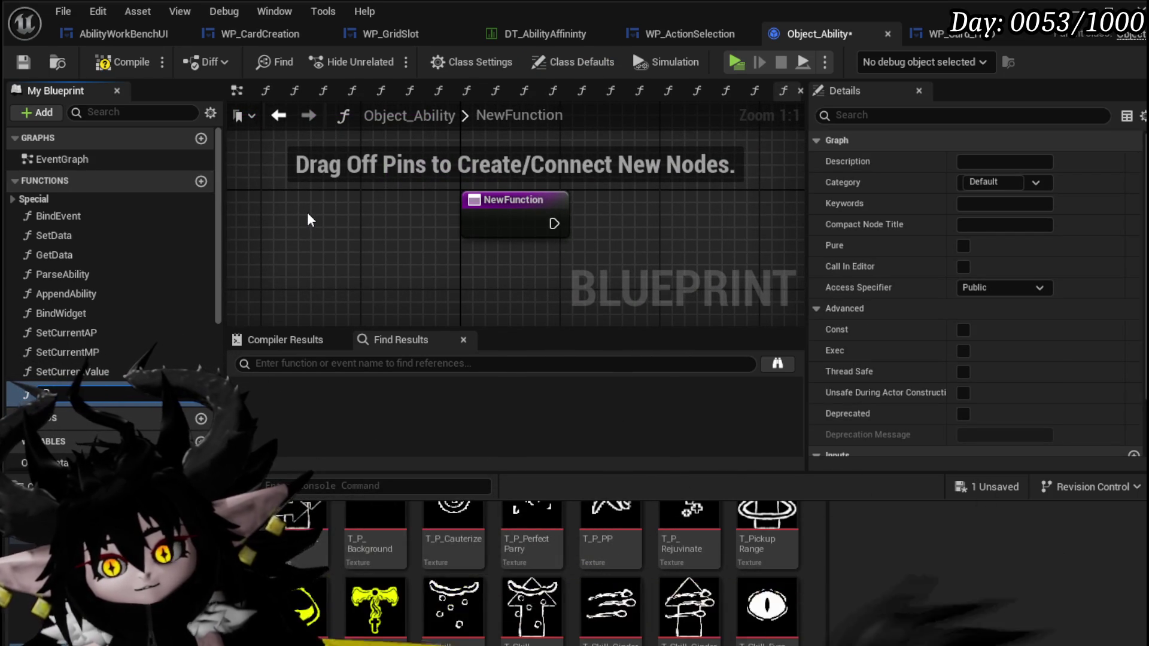
pyautogui.write('ayCard')
pyautogui.press('Return')
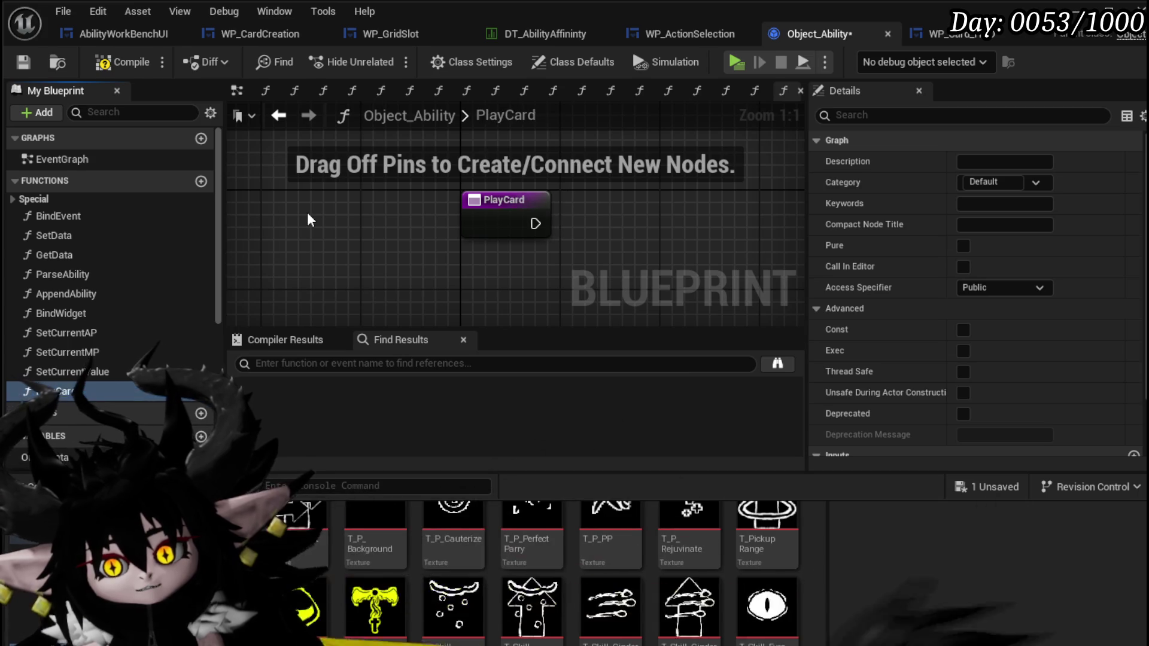
pyautogui.click(145, 62)
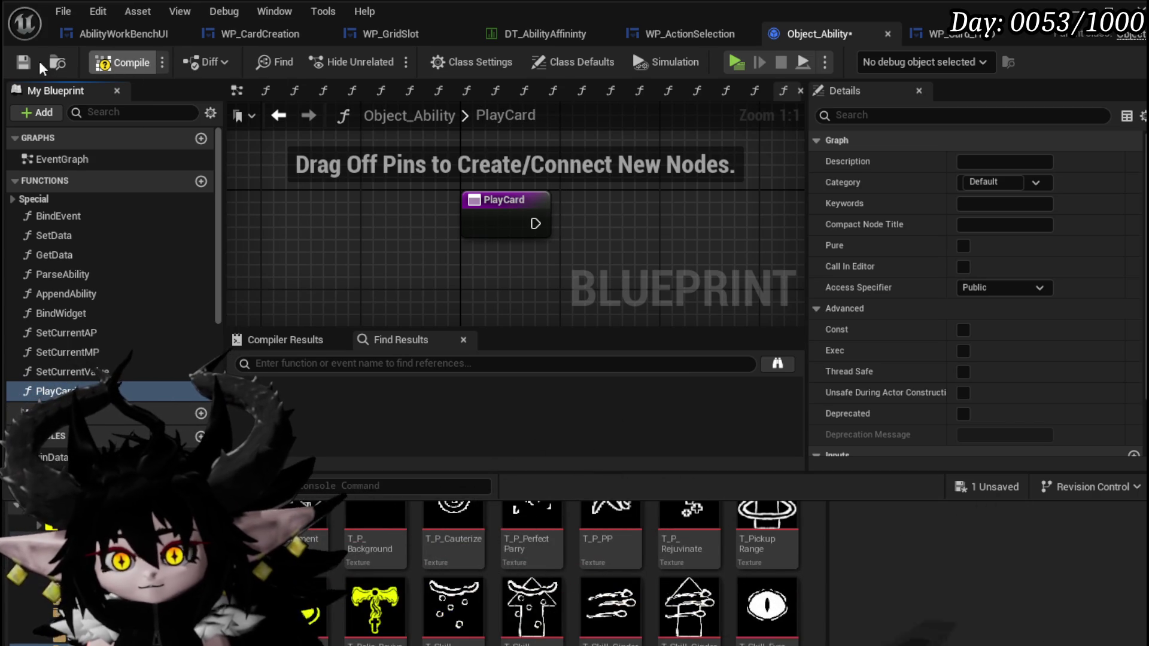
pyautogui.click(25, 61)
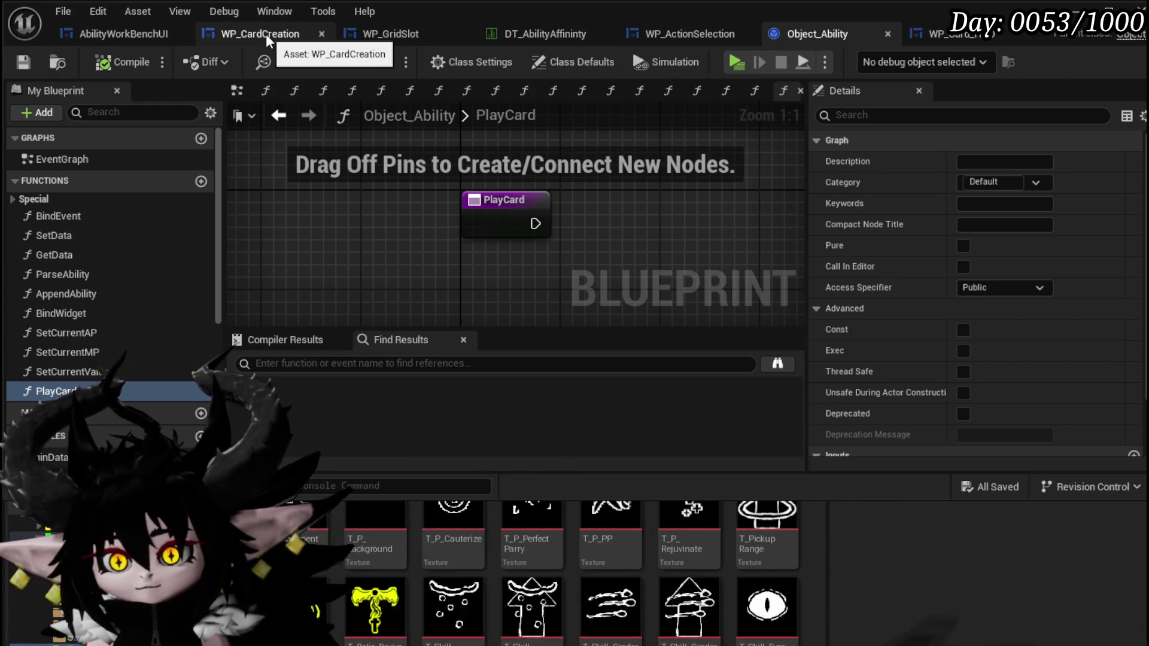
pyautogui.click(666, 37)
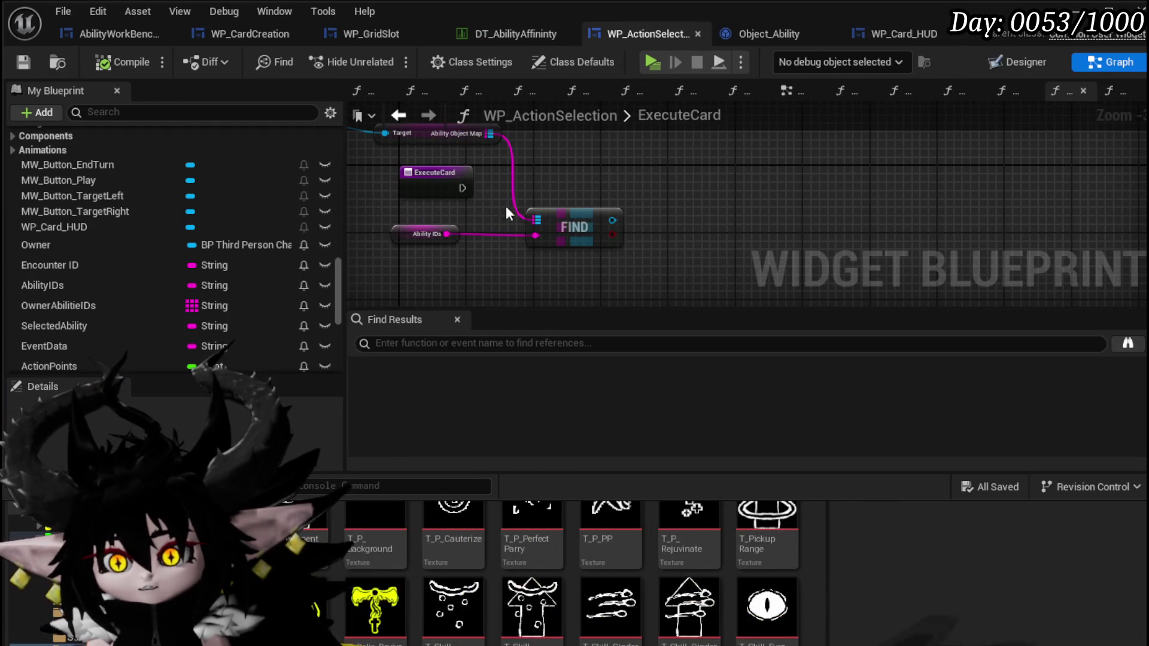
# Step: Call Play Card on FIND's found ability from ExecuteCard's execution, then open the PlayCard graph
pyautogui.moveTo(613, 220); pyautogui.dragTo(727, 179)
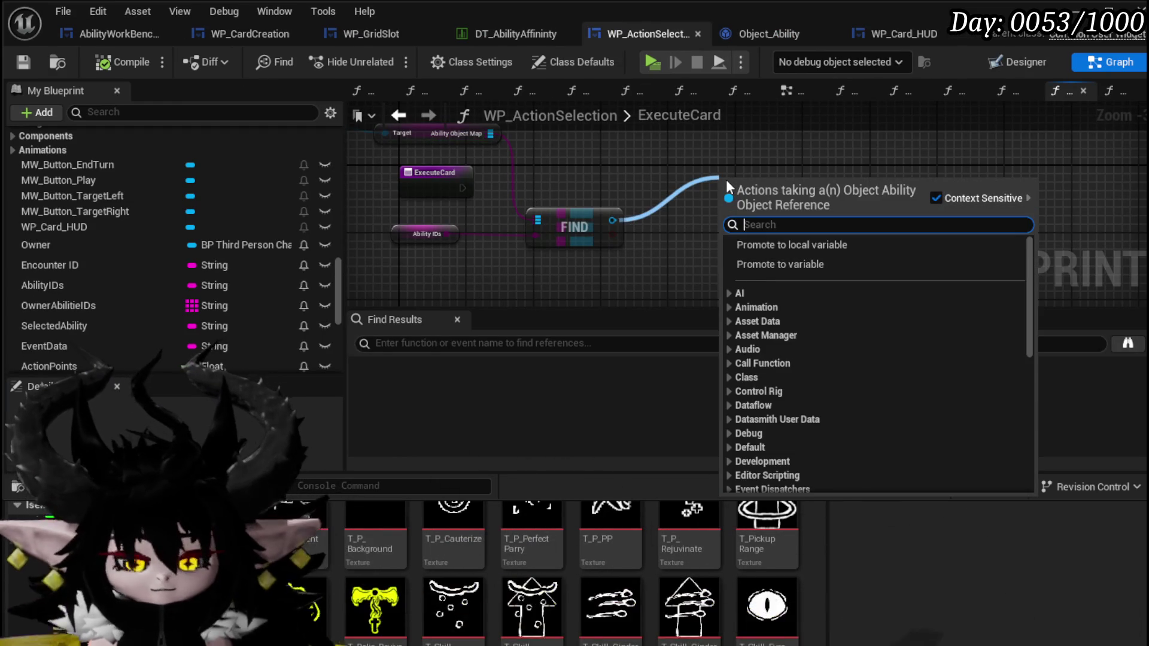
pyautogui.write('PlayCard')
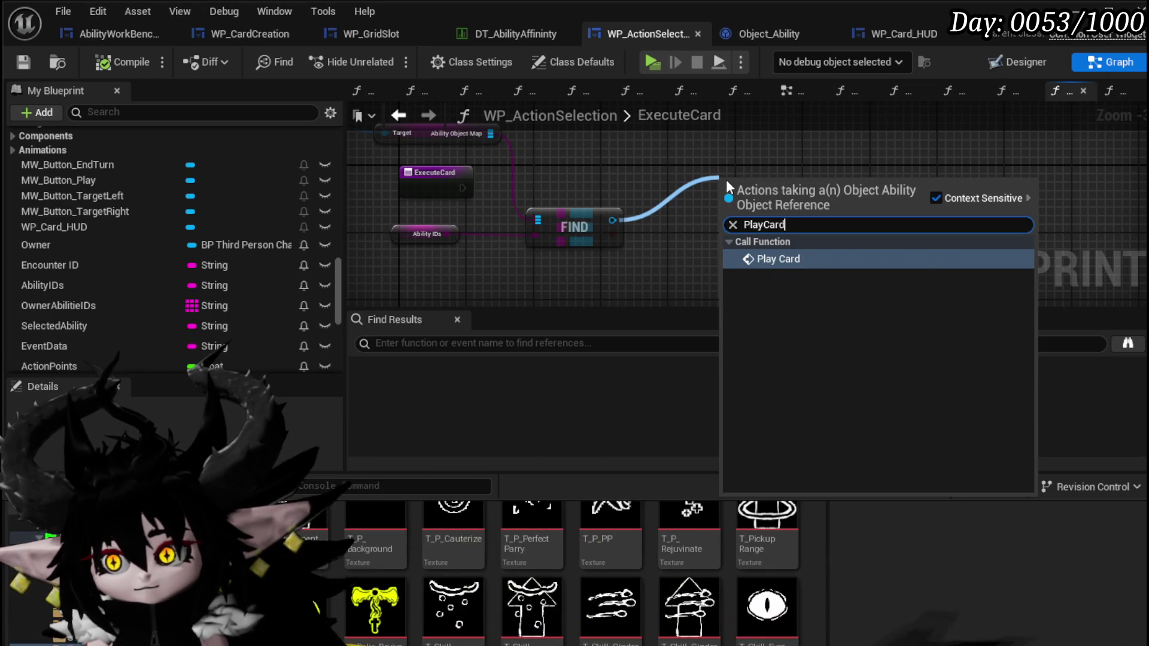
pyautogui.press('Return')
pyautogui.moveTo(462, 188)
pyautogui.mouseDown()
pyautogui.moveTo(706, 206)
pyautogui.moveTo(736, 204)
pyautogui.moveTo(748, 170)
pyautogui.mouseUp()
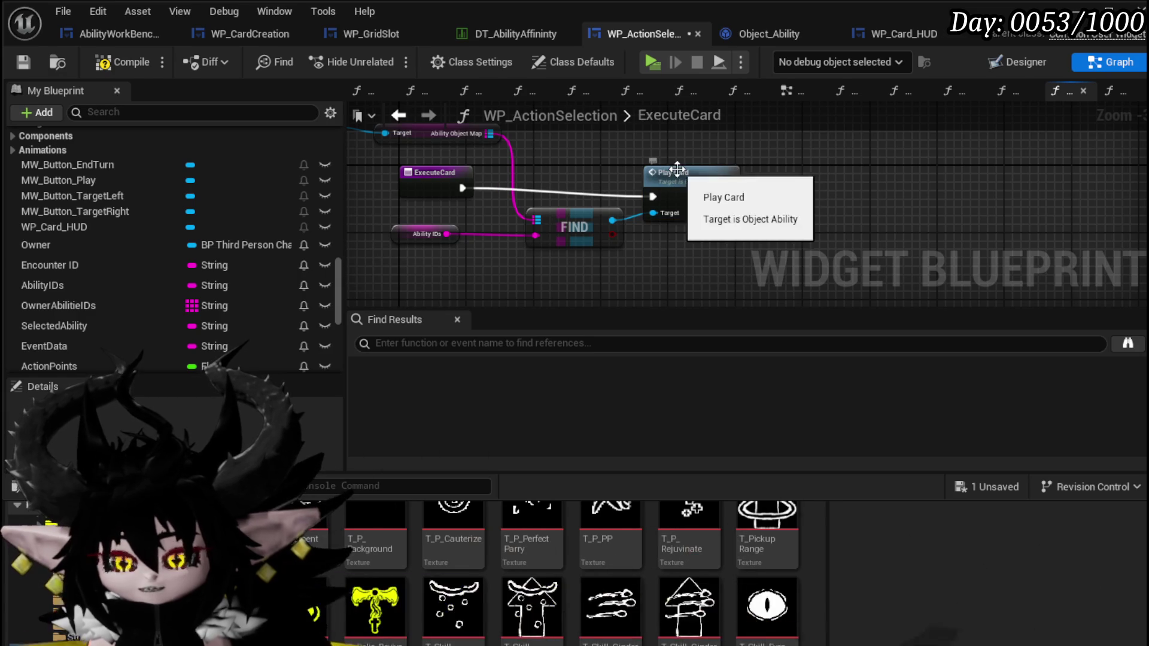
pyautogui.moveTo(758, 174); pyautogui.dragTo(717, 166)
pyautogui.doubleClick(731, 172)
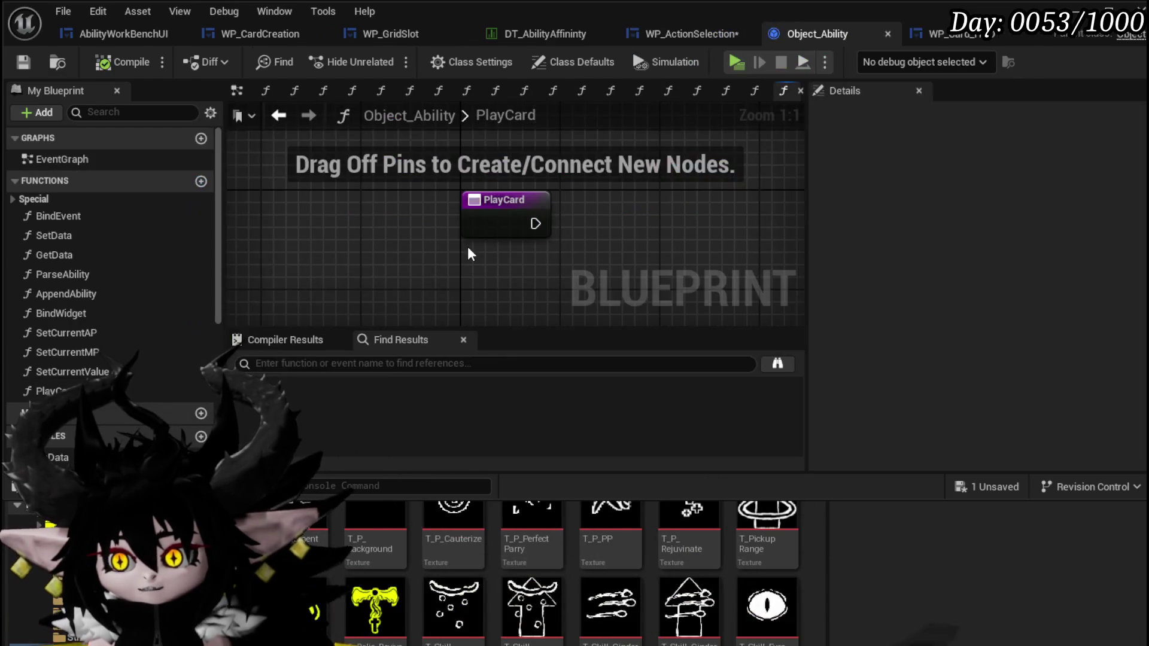
# Step: Rename Object_Ability's PlayCard function to ExecuteCardData
pyautogui.click(57, 392)
pyautogui.press('F2')
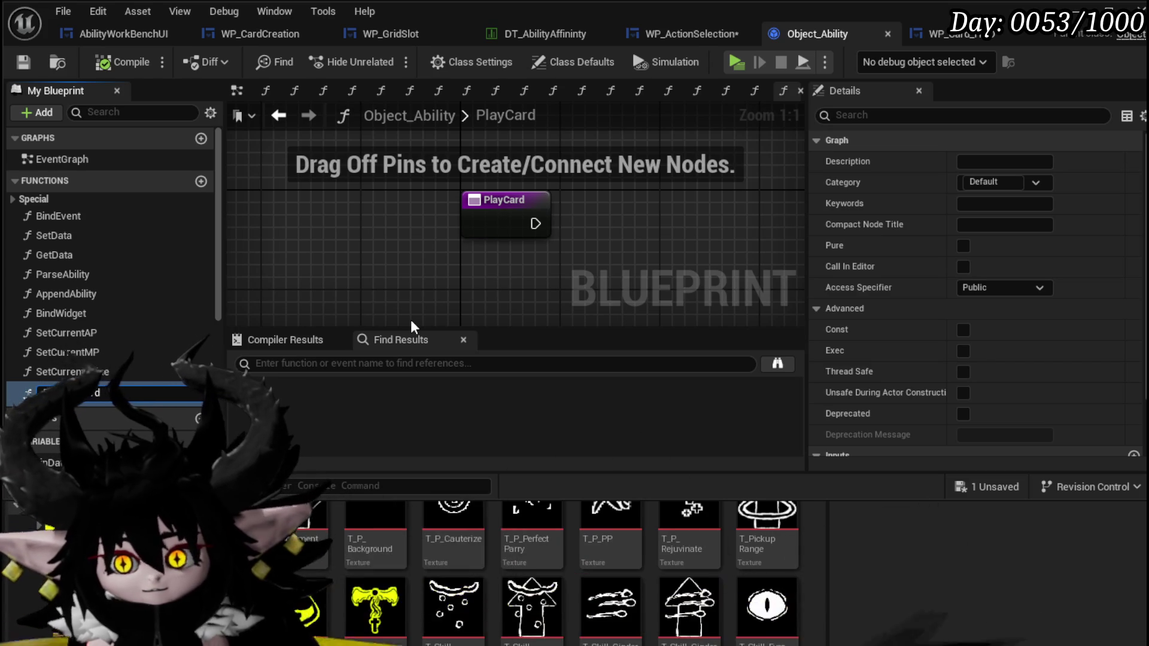
pyautogui.write('Data')
pyautogui.press('Return')
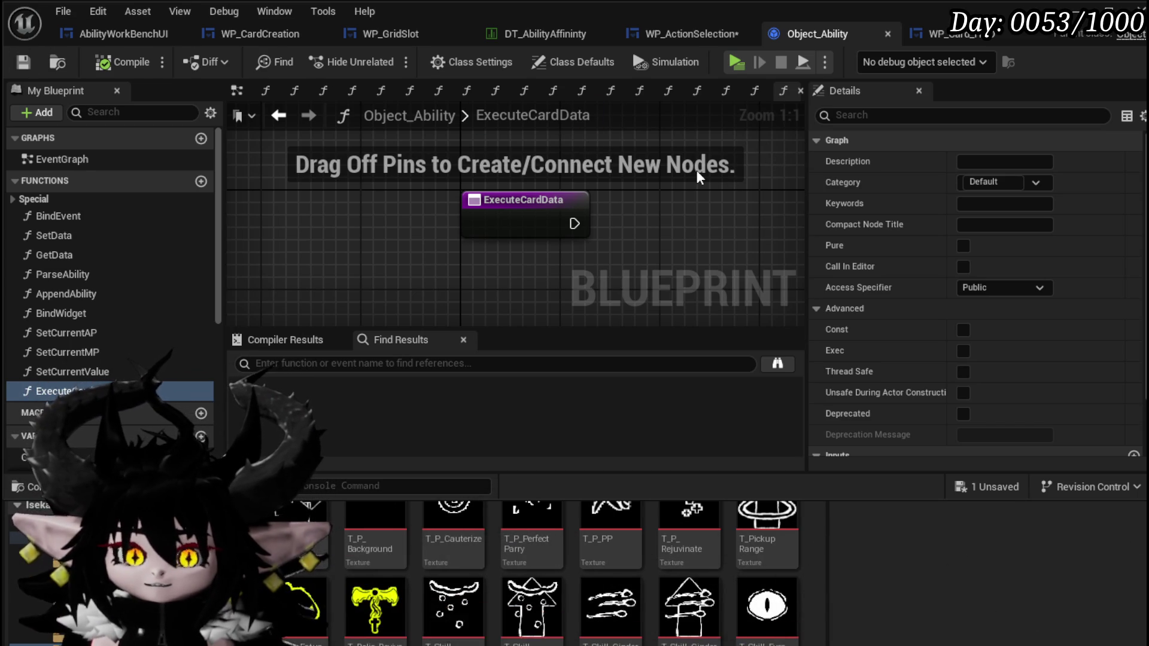
pyautogui.moveTo(696, 170); pyautogui.dragTo(621, 158)
pyautogui.scroll(-8, 131, 299)
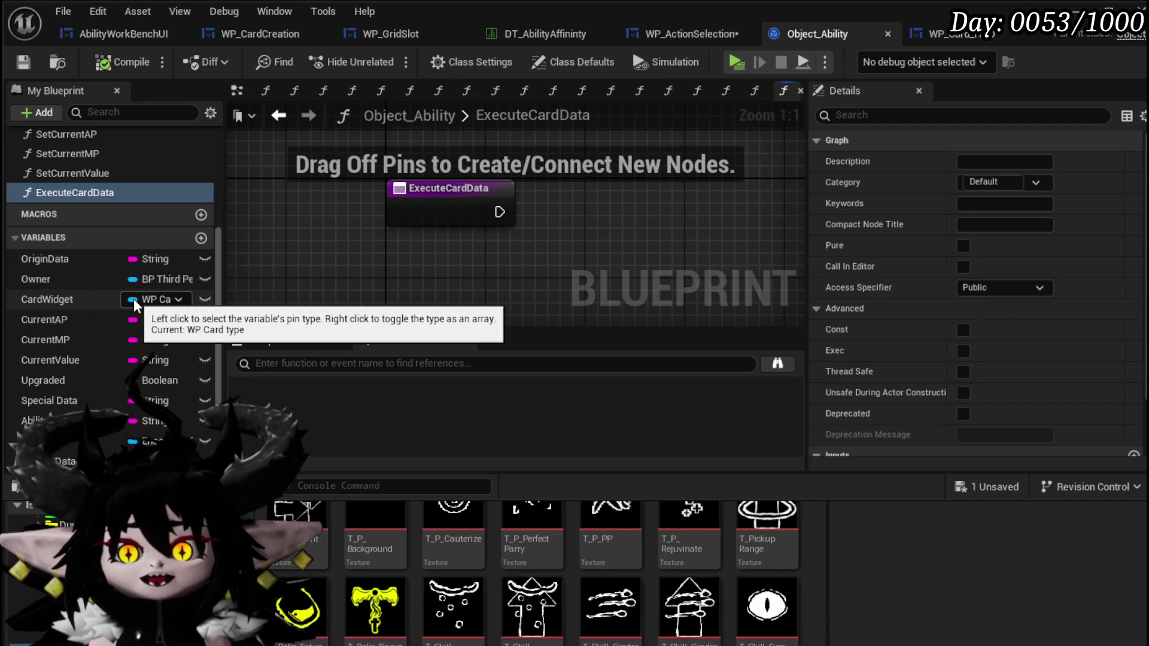
pyautogui.scroll(-2, 134, 297)
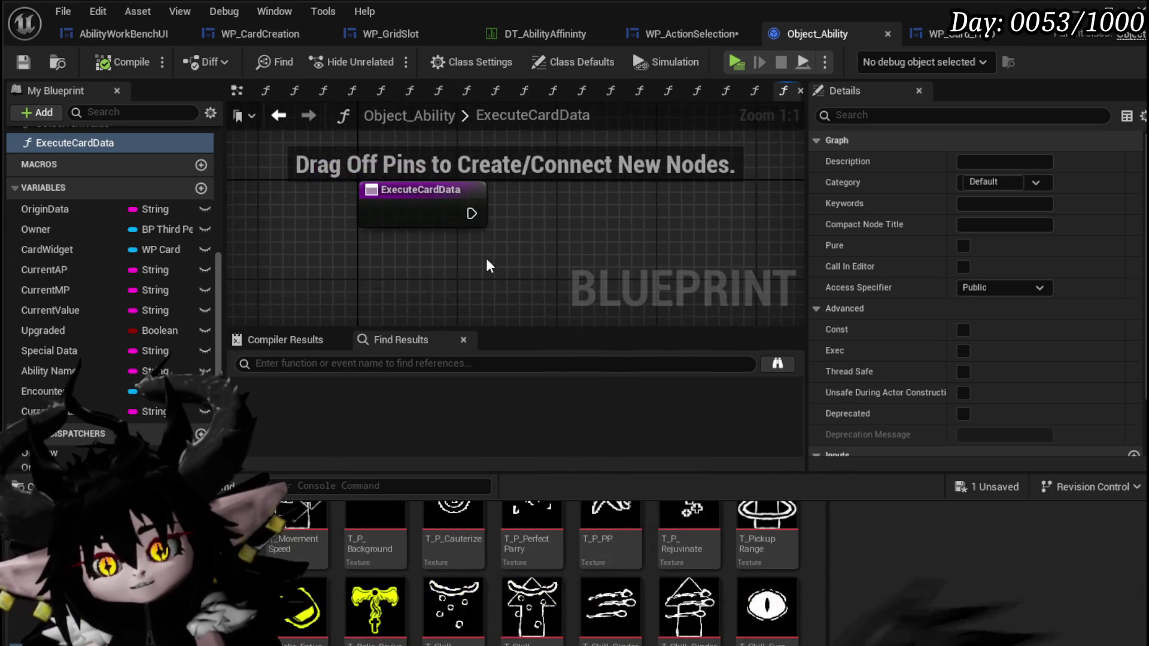
# Step: Add a Switch on String node after the ExecuteCardData entry, compile and save, then go to AbilityWorkBenchUI
pyautogui.click(455, 198)
pyautogui.rightClick(479, 214)
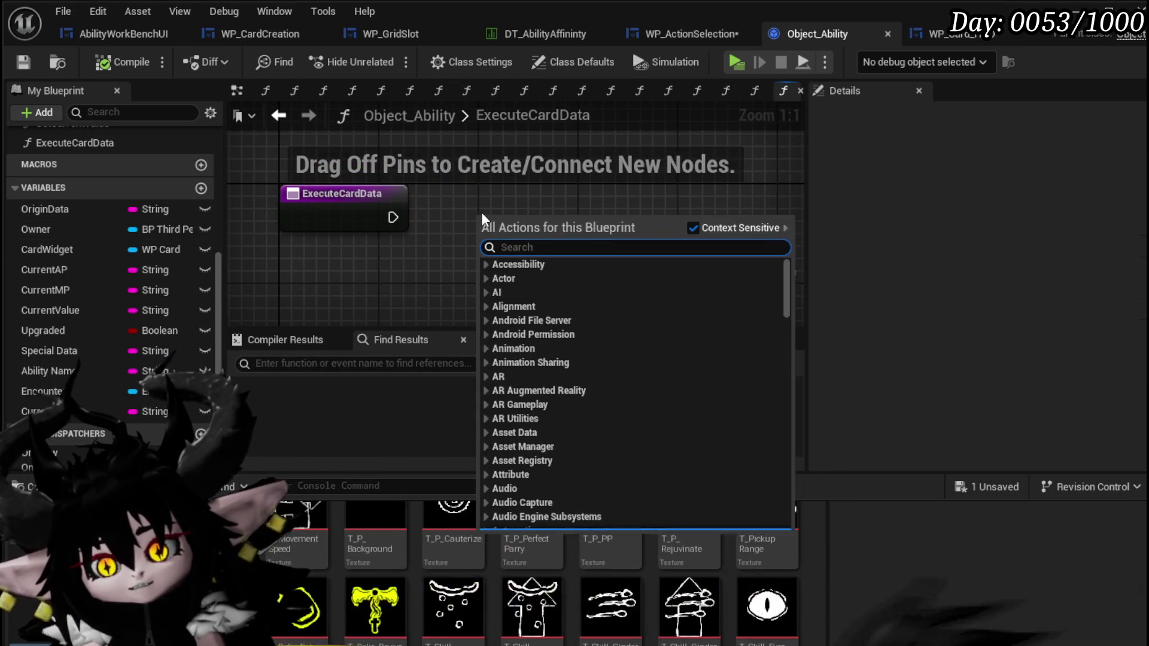
pyautogui.write('Switch on')
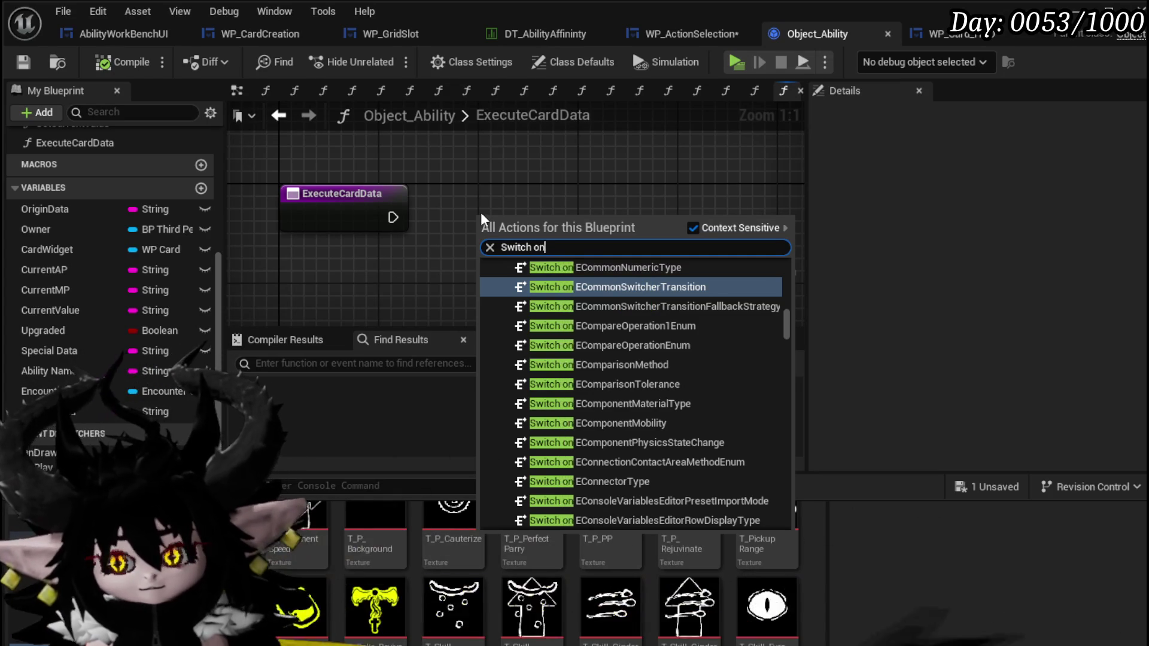
pyautogui.write(' String')
pyautogui.press('Return')
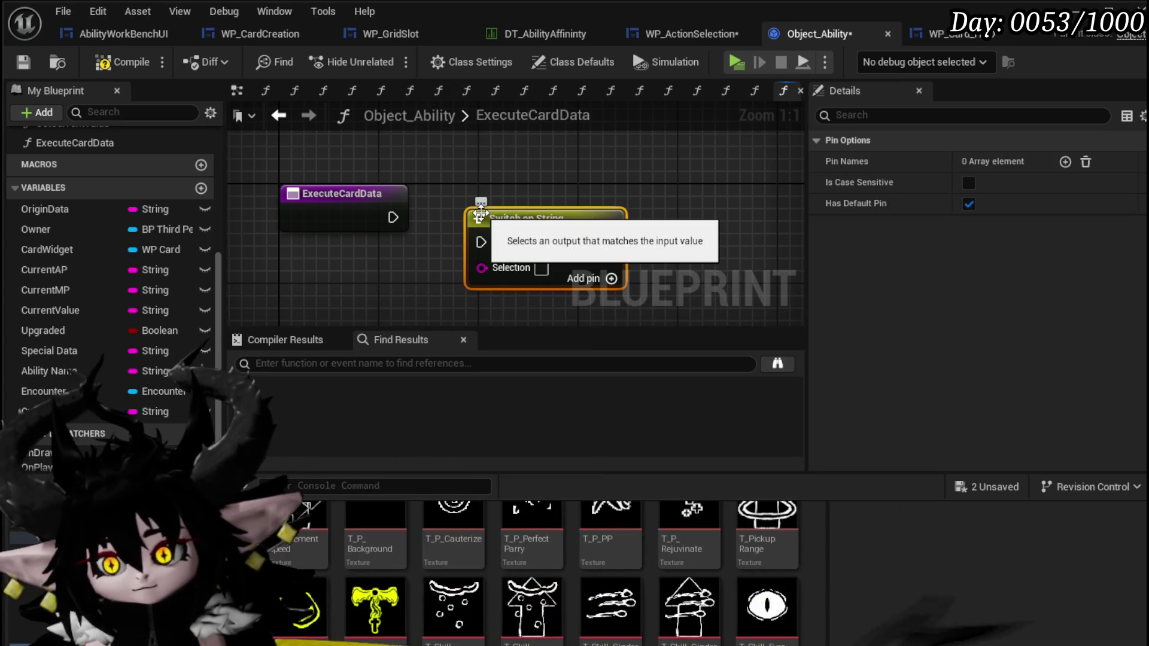
pyautogui.moveTo(526, 199); pyautogui.dragTo(526, 212)
pyautogui.click(114, 62)
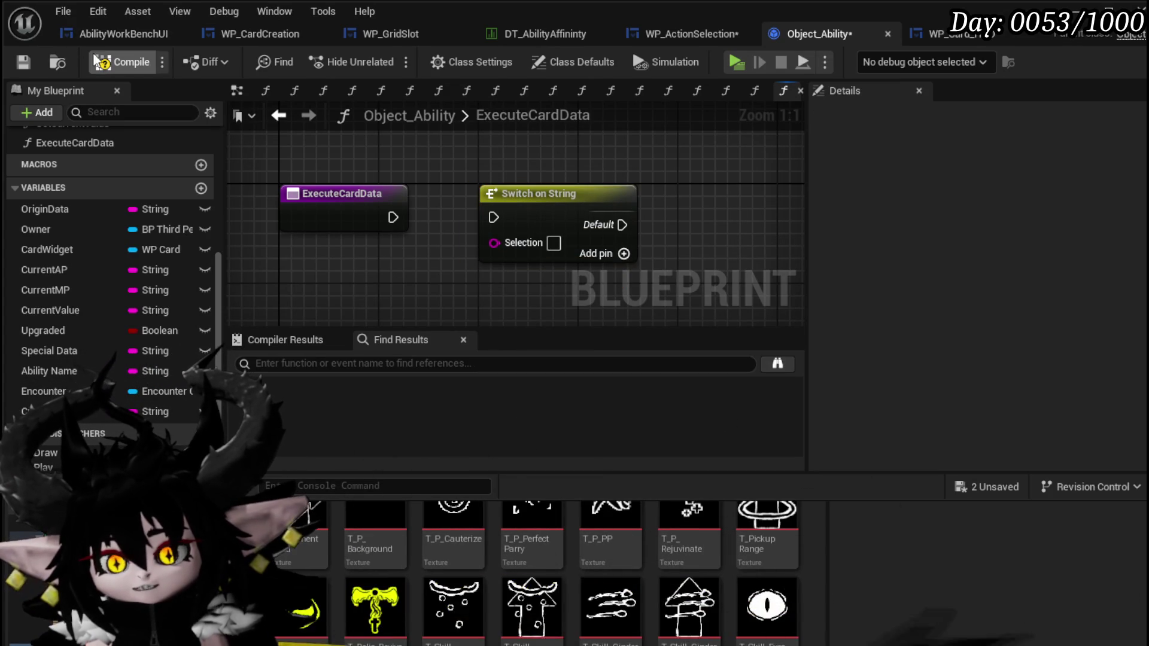
pyautogui.click(22, 61)
pyautogui.click(114, 33)
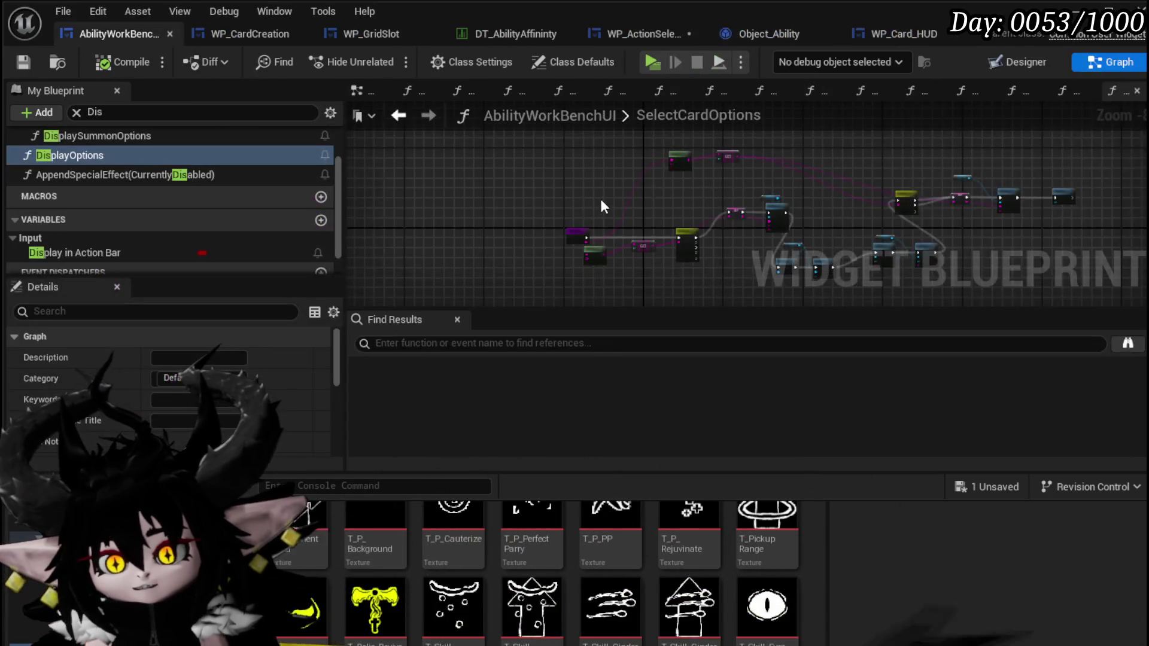
# Step: Inspect the existing Switch on String nodes and their options in AbilityWorkBenchUI's SelectCardOptions graph
pyautogui.scroll(3, 626, 250)
pyautogui.moveTo(626, 251); pyautogui.dragTo(569, 212)
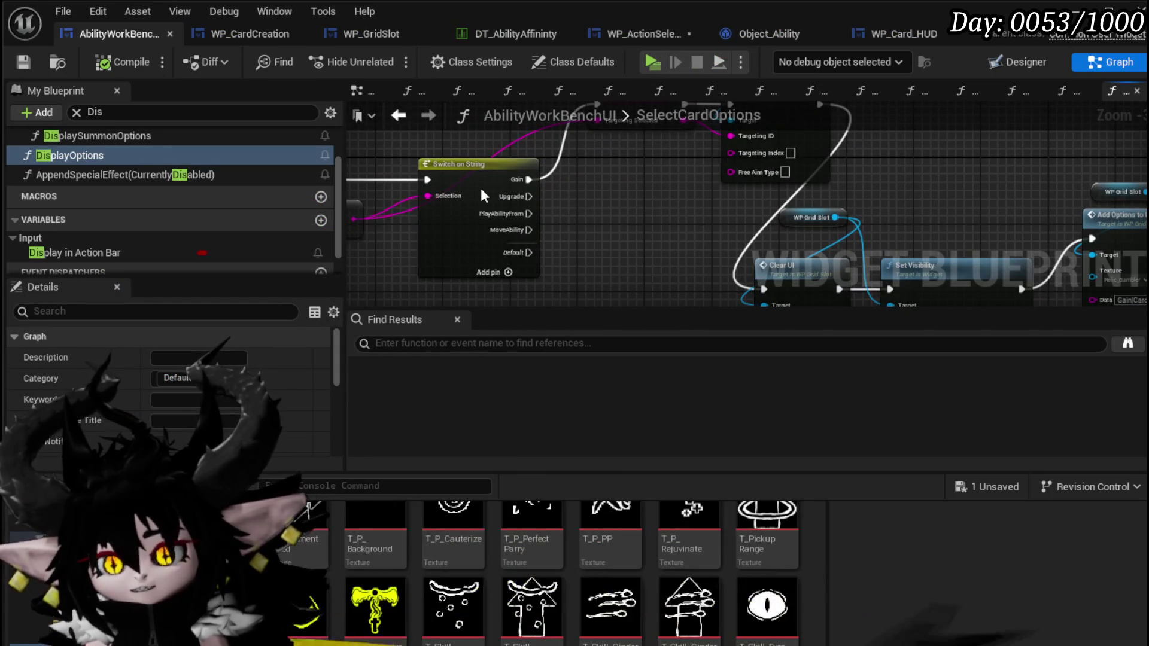
pyautogui.click(459, 163)
pyautogui.scroll(-2, 574, 203)
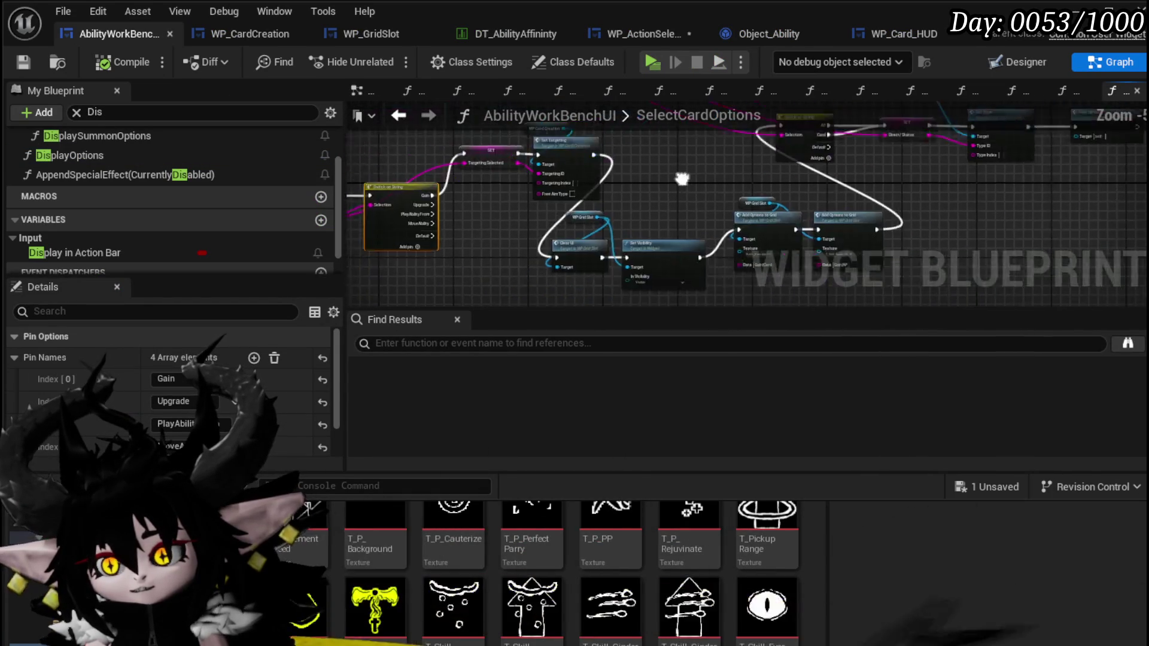
pyautogui.moveTo(497, 179); pyautogui.dragTo(652, 165)
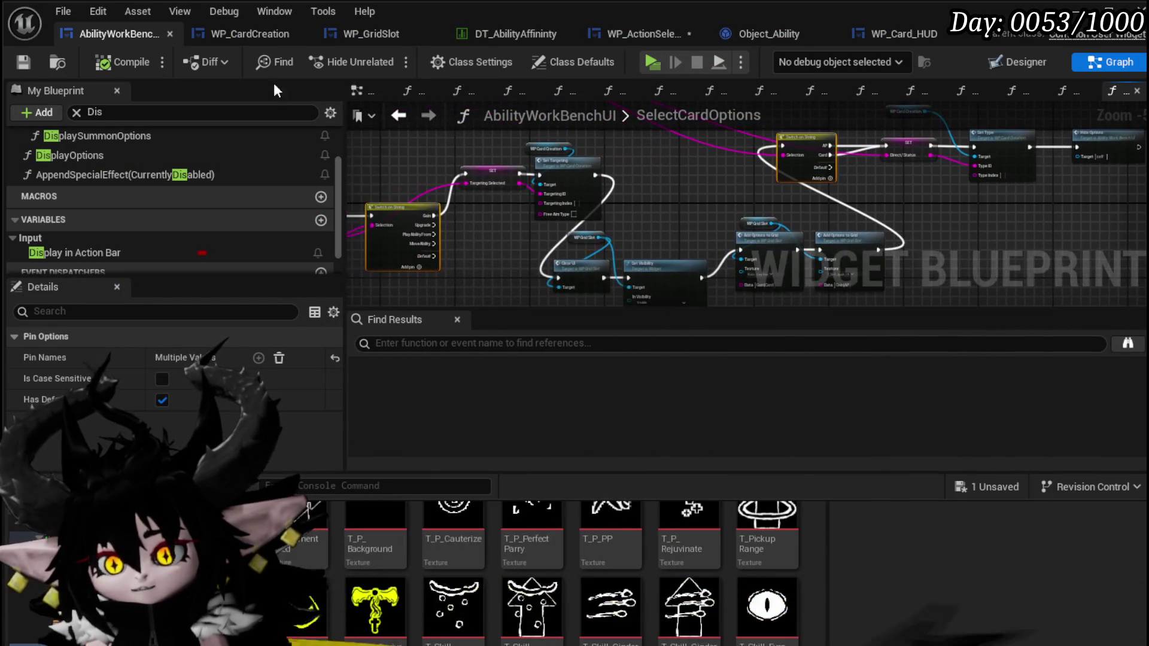
# Step: Compile and save WP_ActionSelection, then return to Object_Ability's ExecuteCardData graph
pyautogui.click(243, 35)
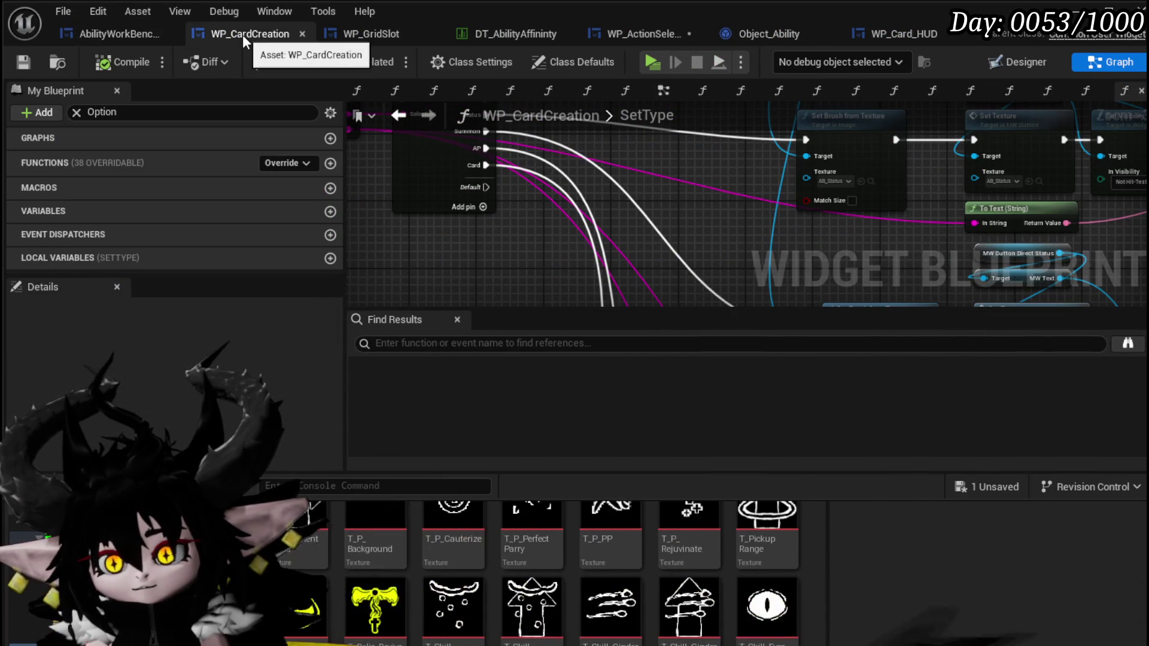
pyautogui.click(668, 38)
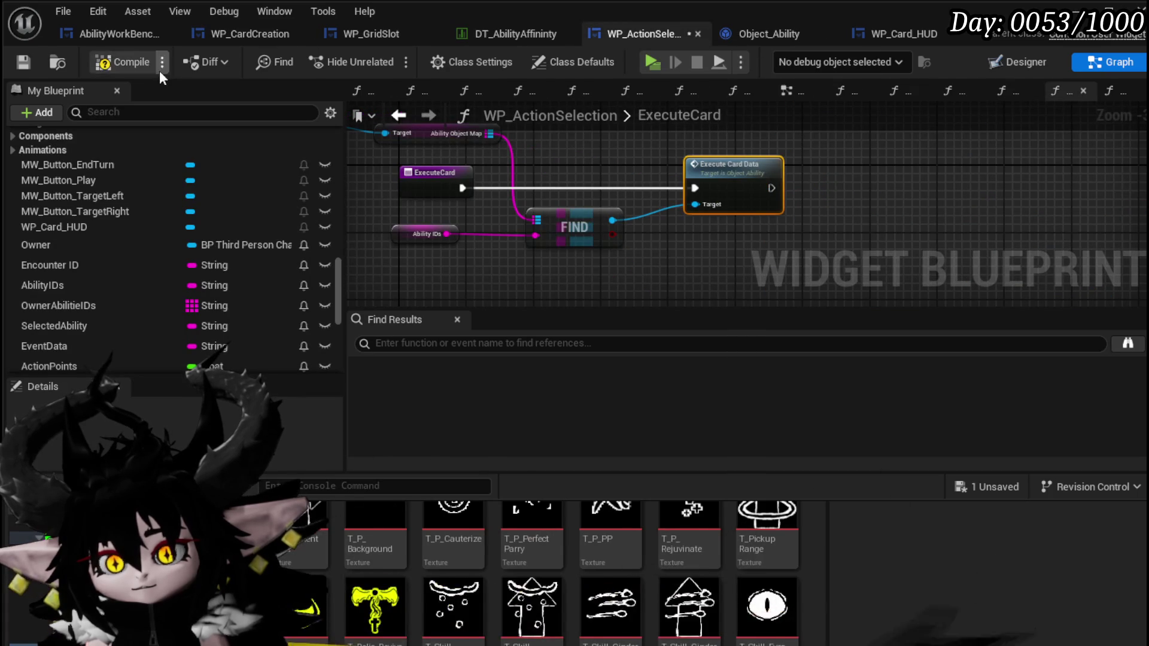
pyautogui.click(27, 59)
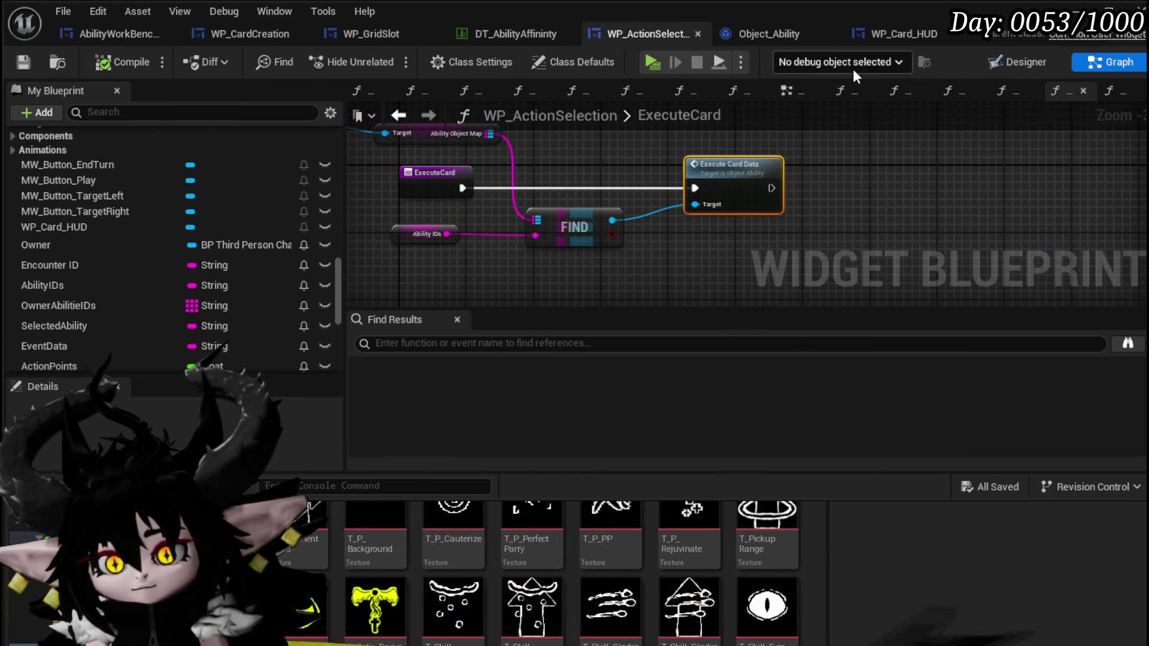
pyautogui.click(772, 35)
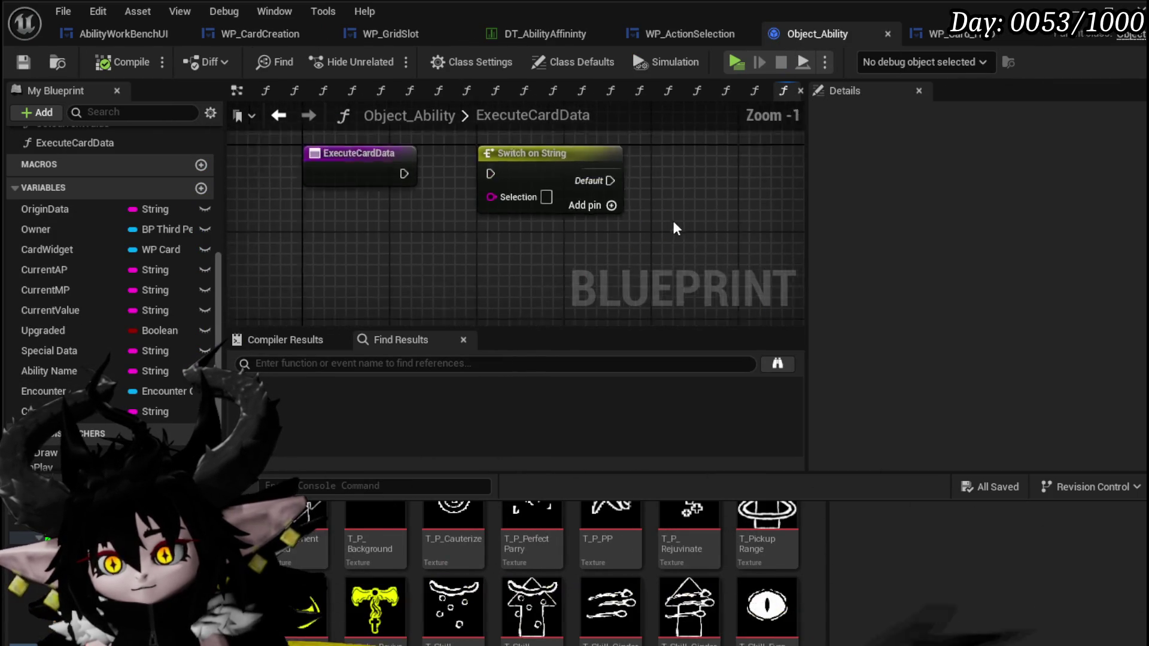
# Step: Replace the old empty switch with the pasted Gain/Upgrade/PlayAbilityFrom/MoveAbility switch beside ExecuteCardData
pyautogui.hotkey('ctrl', 'v')
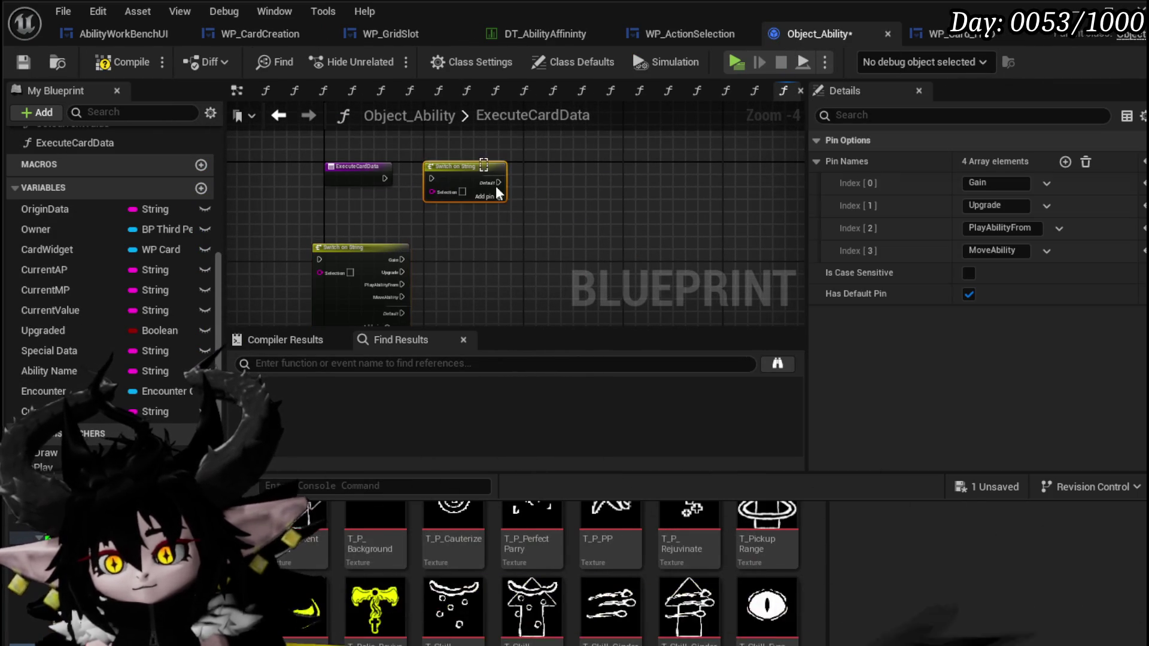
pyautogui.click(484, 164)
pyautogui.press('Delete')
pyautogui.moveTo(382, 254)
pyautogui.mouseDown()
pyautogui.moveTo(498, 153)
pyautogui.moveTo(487, 166)
pyautogui.mouseUp()
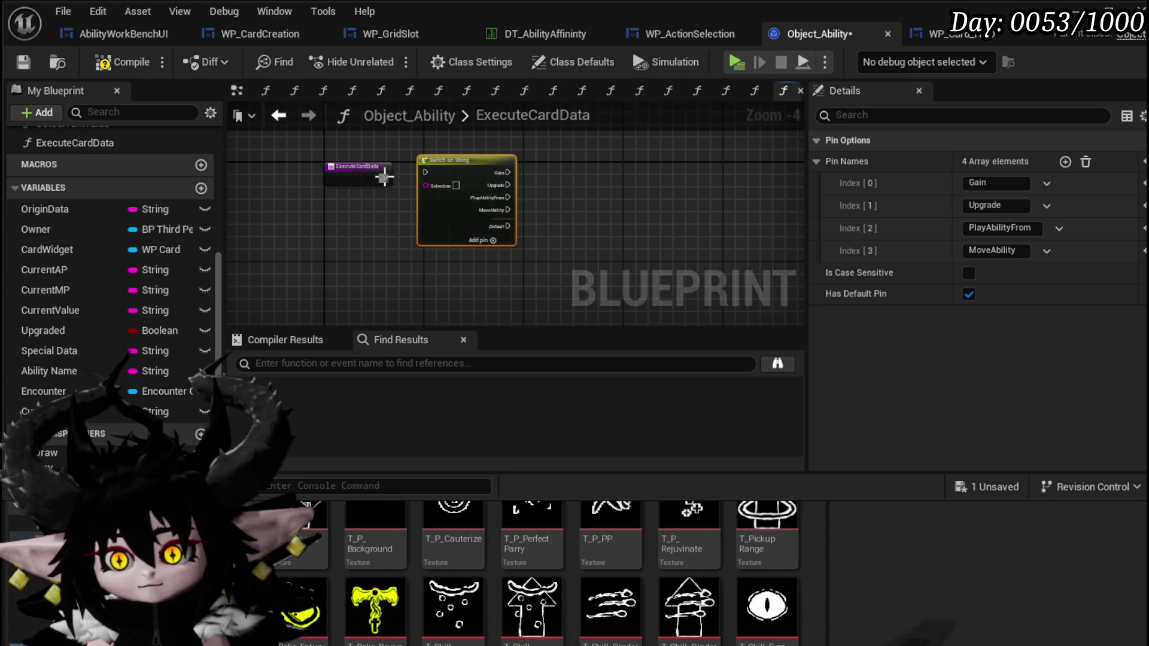
# Step: Move the AP/Card switch beside the four-case switch
pyautogui.scroll(-2, 587, 222)
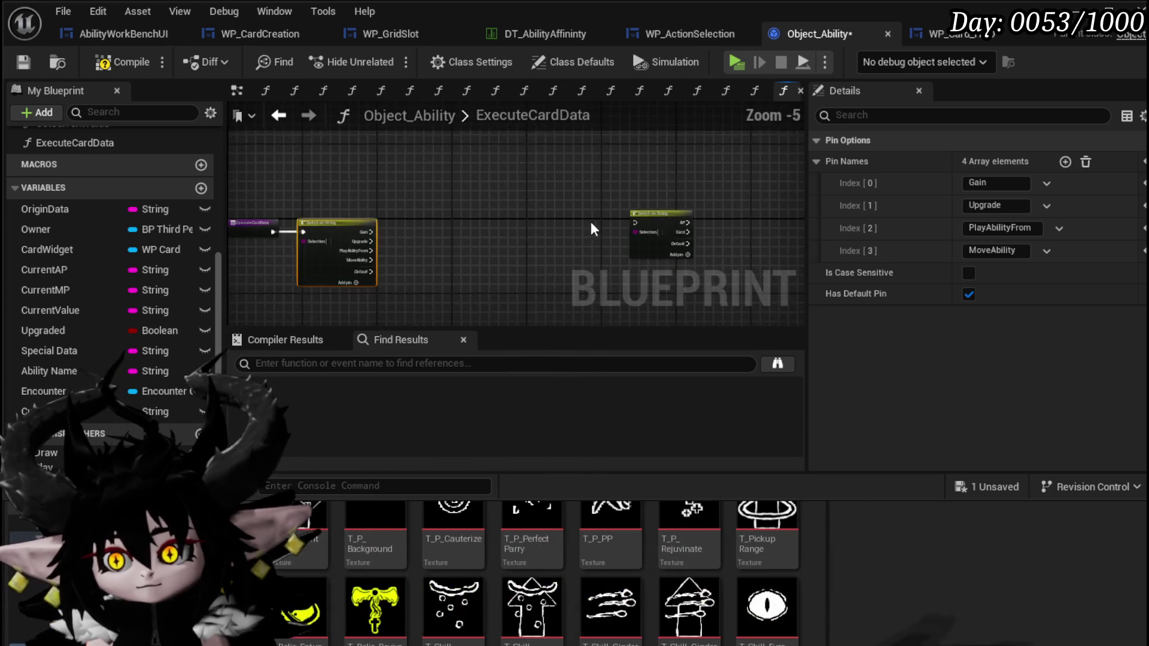
pyautogui.moveTo(624, 219); pyautogui.dragTo(465, 215)
pyautogui.scroll(5, 465, 216)
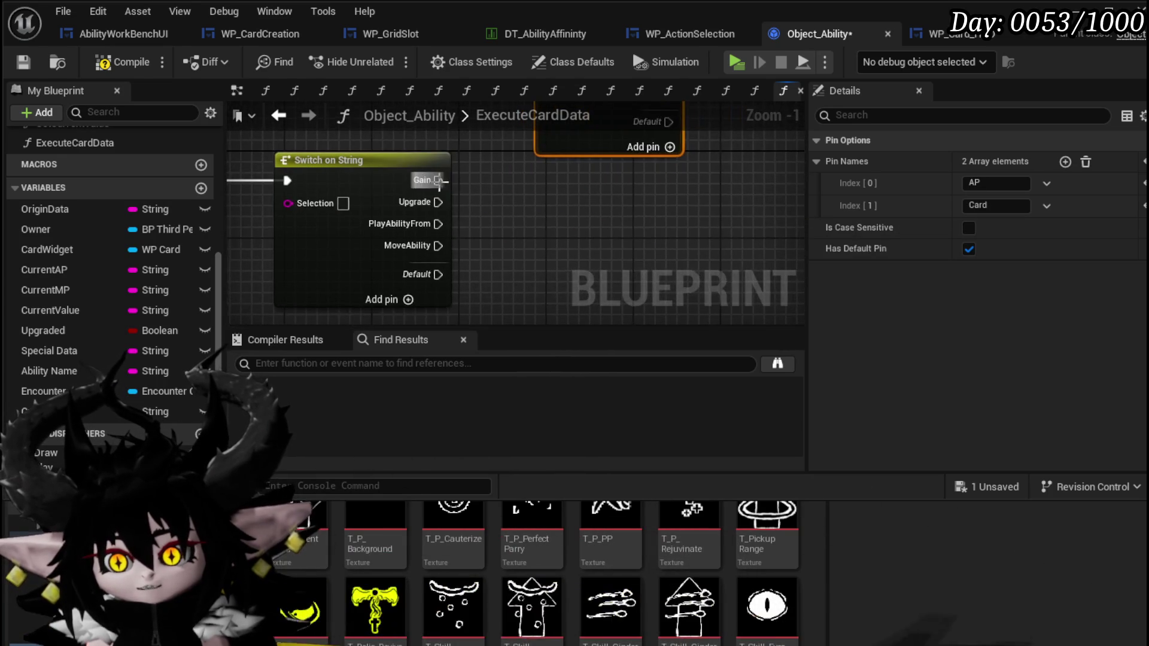
pyautogui.scroll(-2, 480, 225)
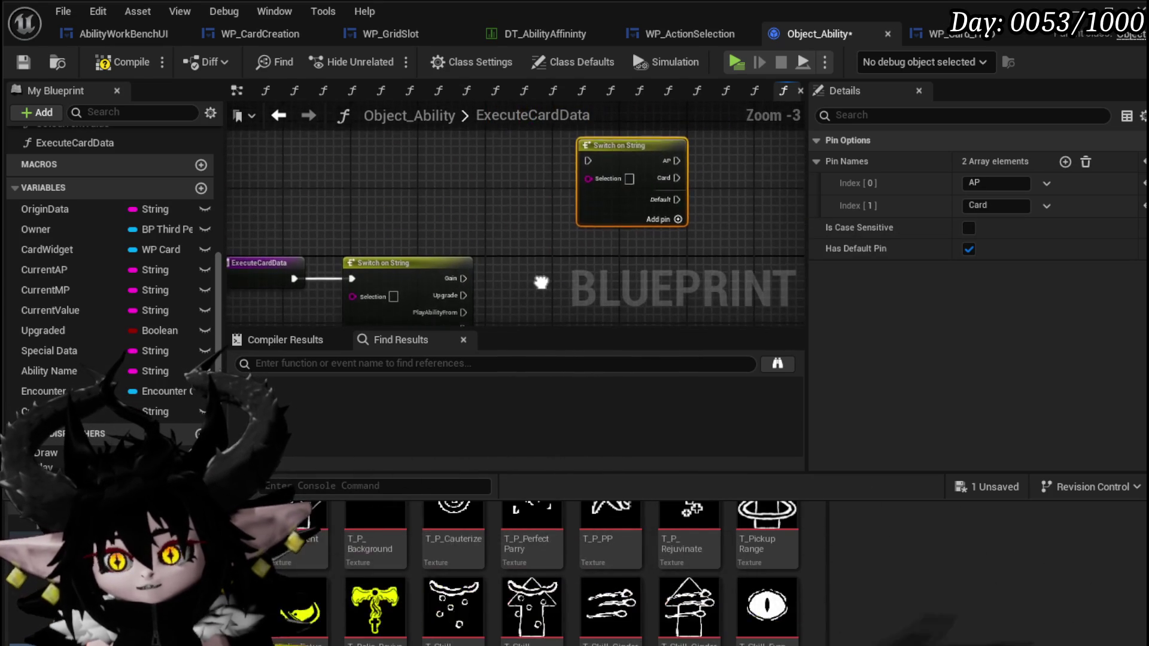
# Step: Wrap the four-case switch in a 'Targeting' comment and the AP/Card switch in a 'Type' comment
pyautogui.moveTo(532, 243); pyautogui.dragTo(716, 134)
pyautogui.moveTo(525, 243); pyautogui.dragTo(595, 190)
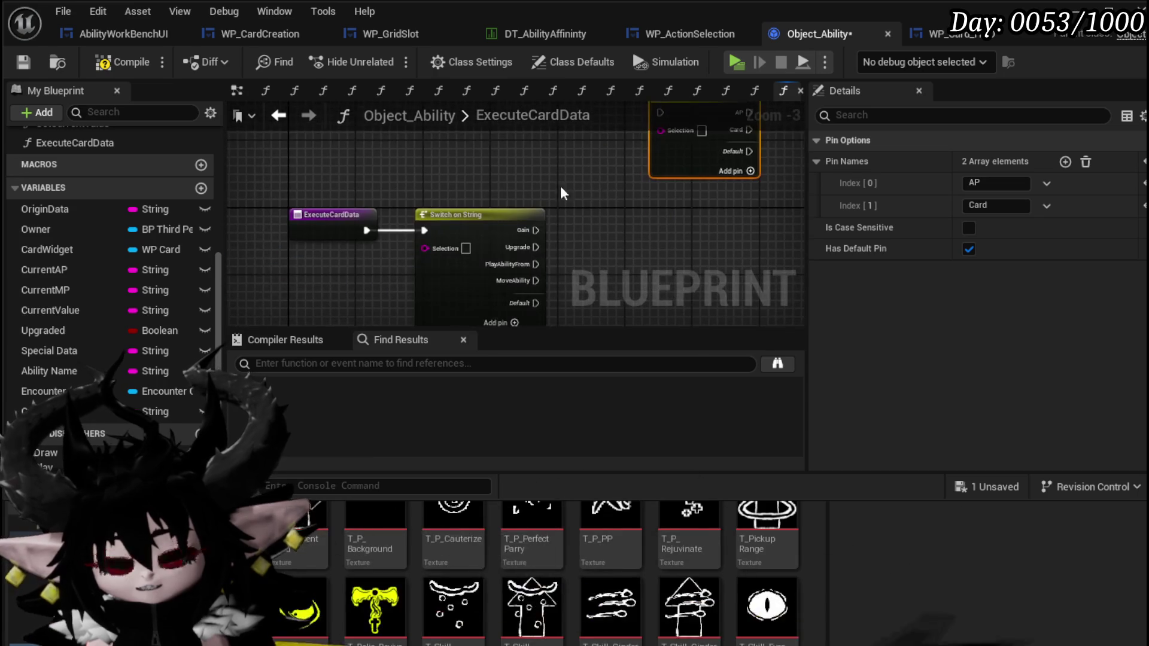
pyautogui.click(413, 172)
pyautogui.moveTo(415, 171)
pyautogui.mouseDown()
pyautogui.moveTo(434, 212)
pyautogui.moveTo(600, 237)
pyautogui.mouseUp()
pyautogui.write('c')
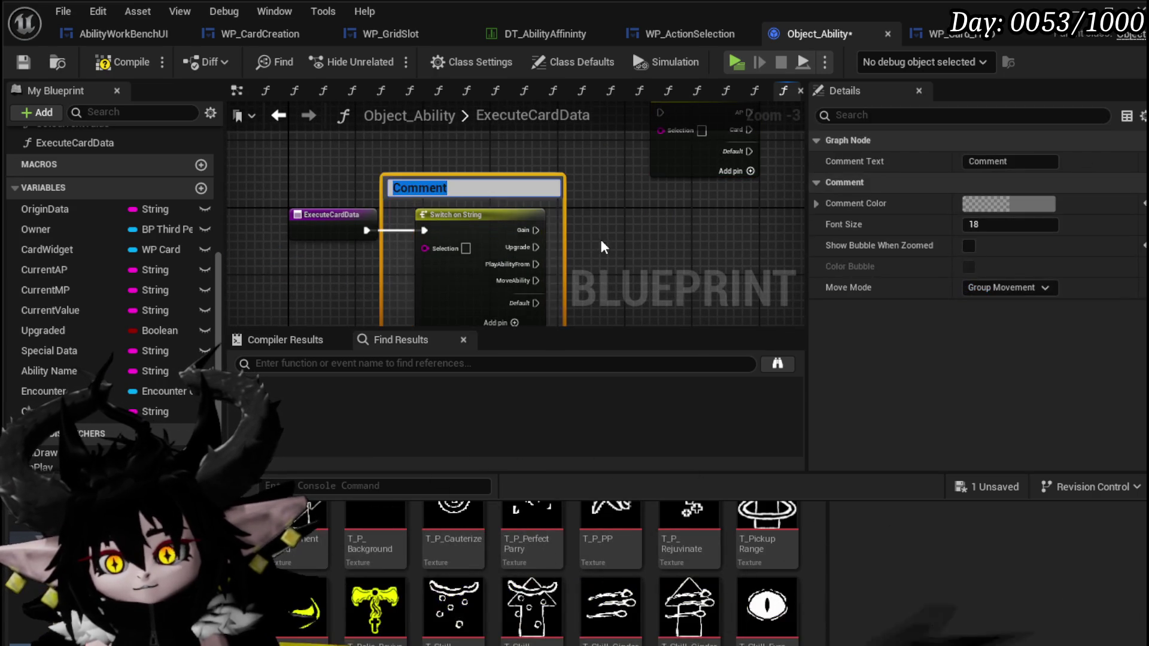
pyautogui.write('rgeting')
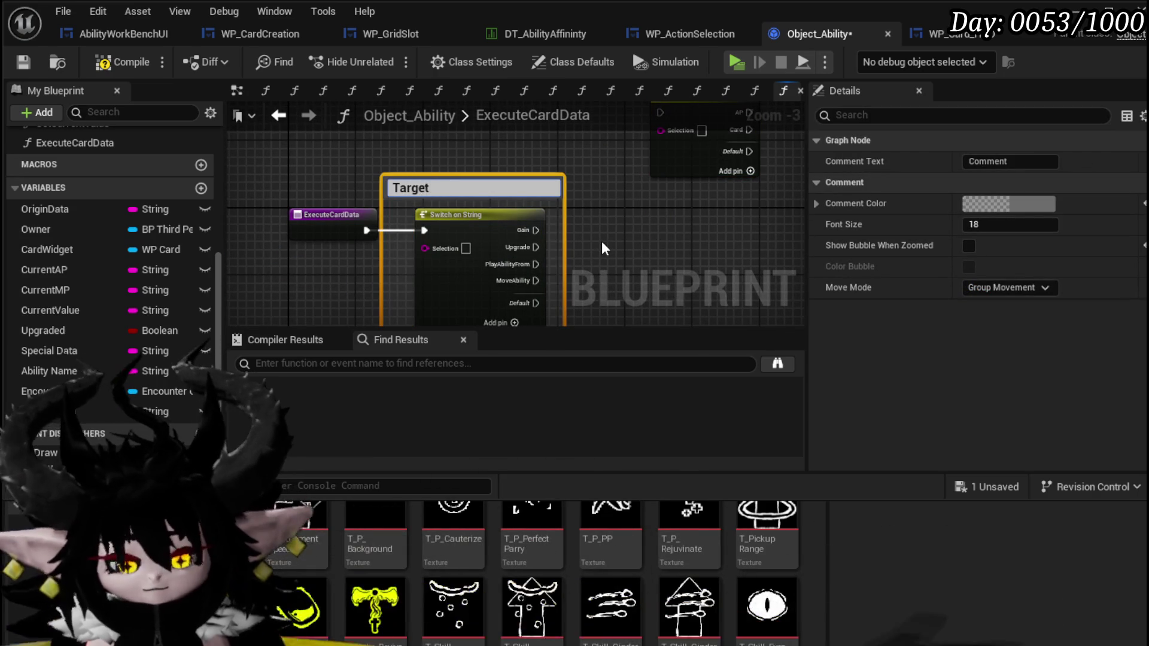
pyautogui.press('Return')
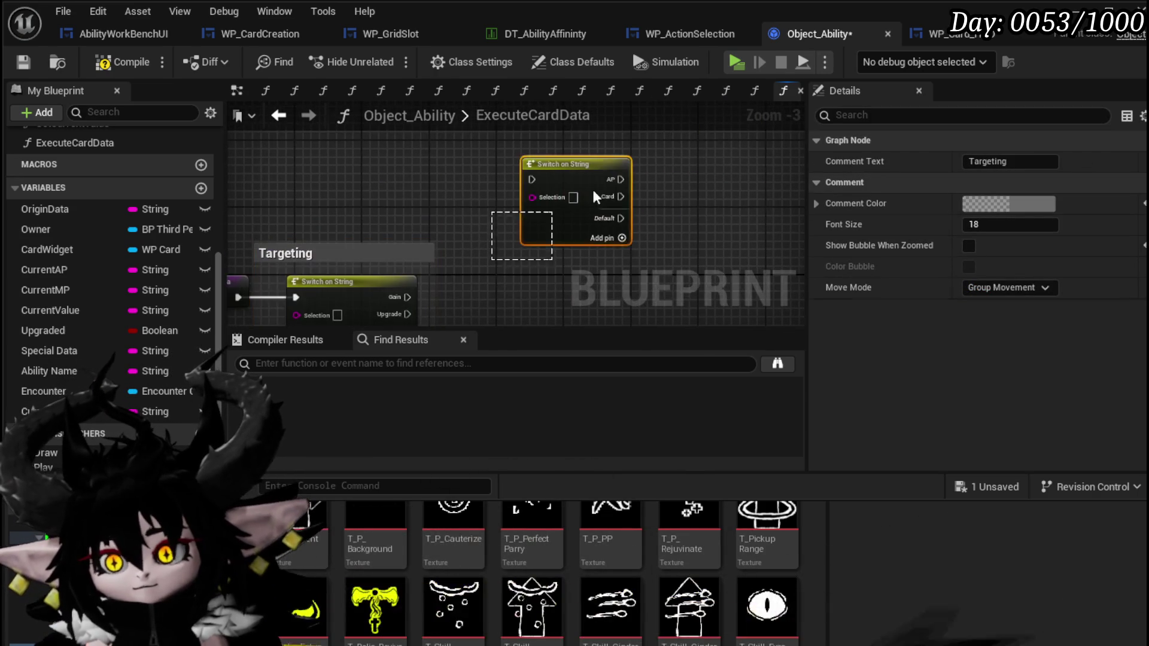
pyautogui.write('c')
pyautogui.write('ype')
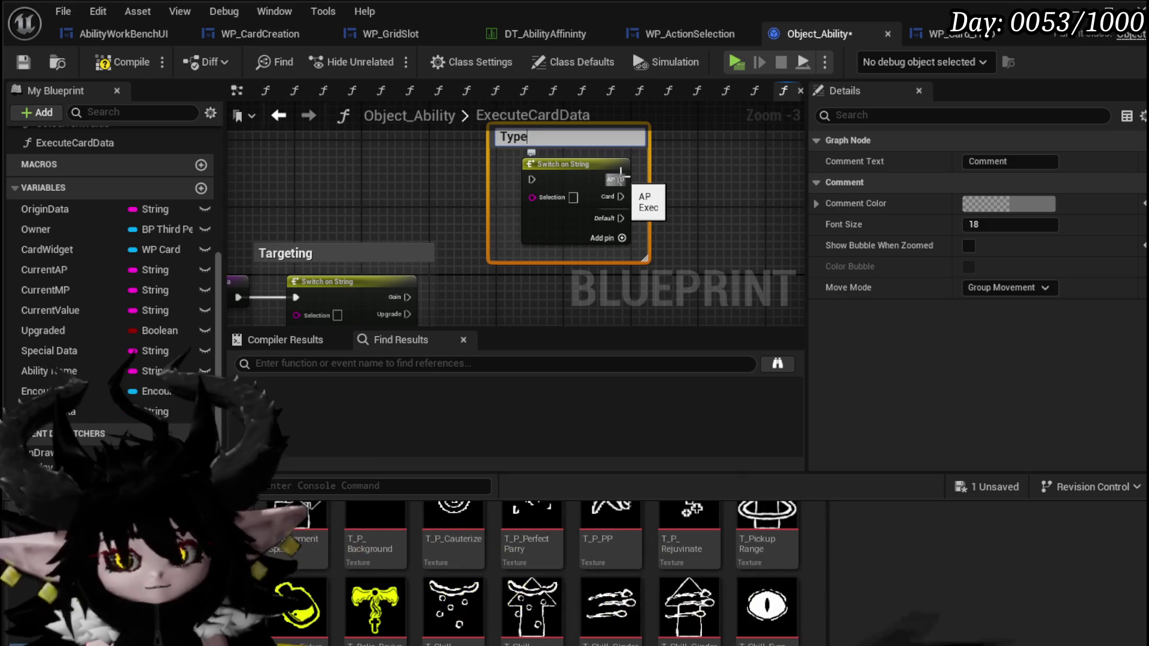
# Step: Compile and save the Object_Ability blueprint
pyautogui.click(116, 66)
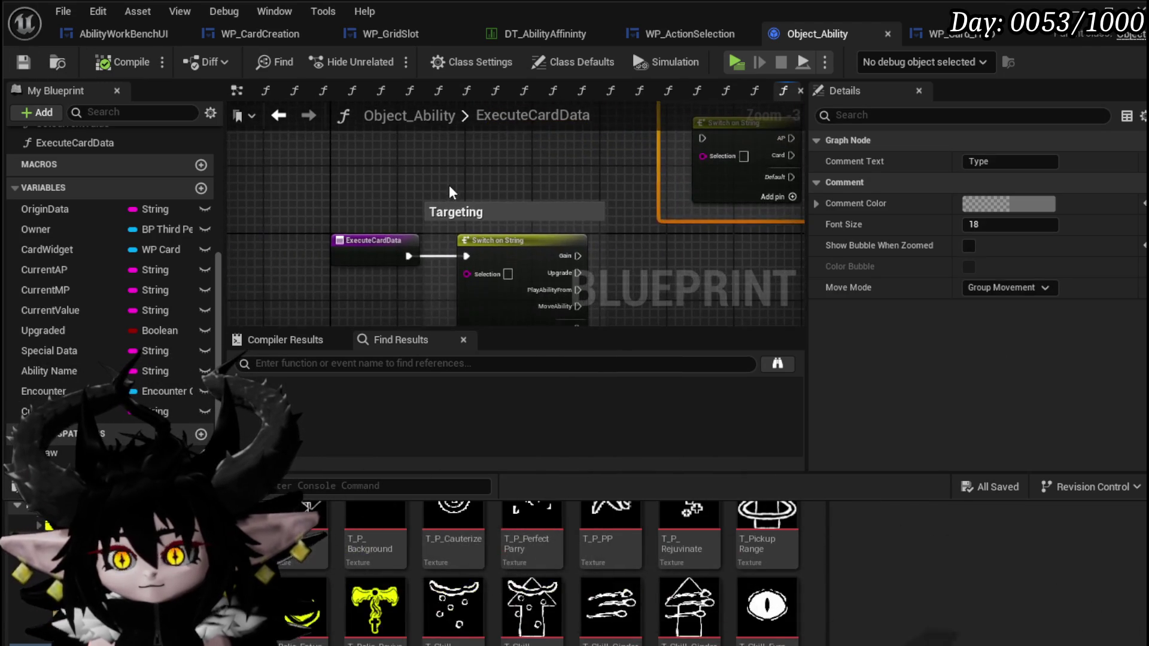
pyautogui.click(312, 244)
pyautogui.click(297, 186)
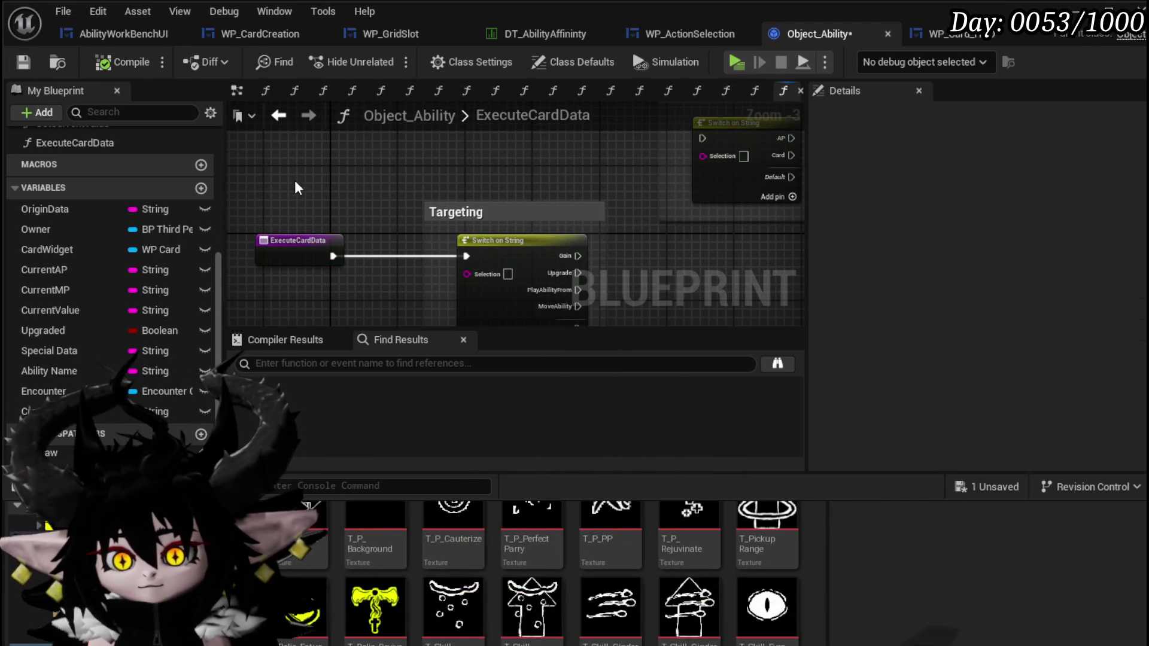
pyautogui.click(31, 67)
pyautogui.scroll(5, 72, 265)
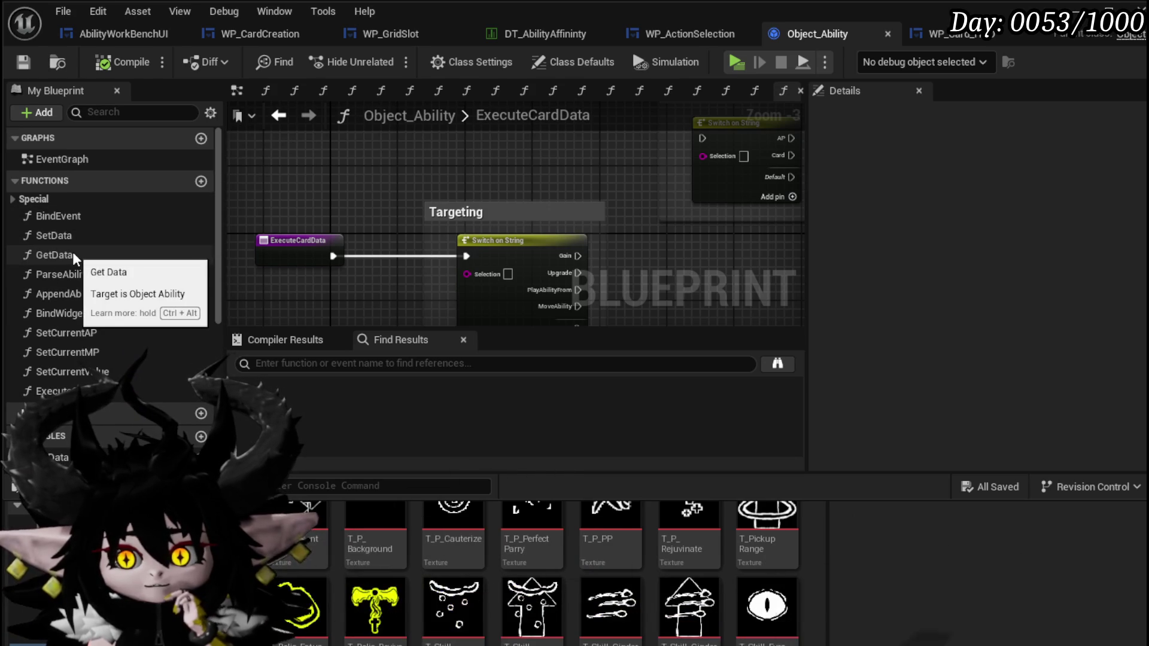
# Step: Open the BindEvent function graph, then the SetData function graph
pyautogui.click(68, 222)
pyautogui.doubleClick(67, 221)
pyautogui.doubleClick(66, 231)
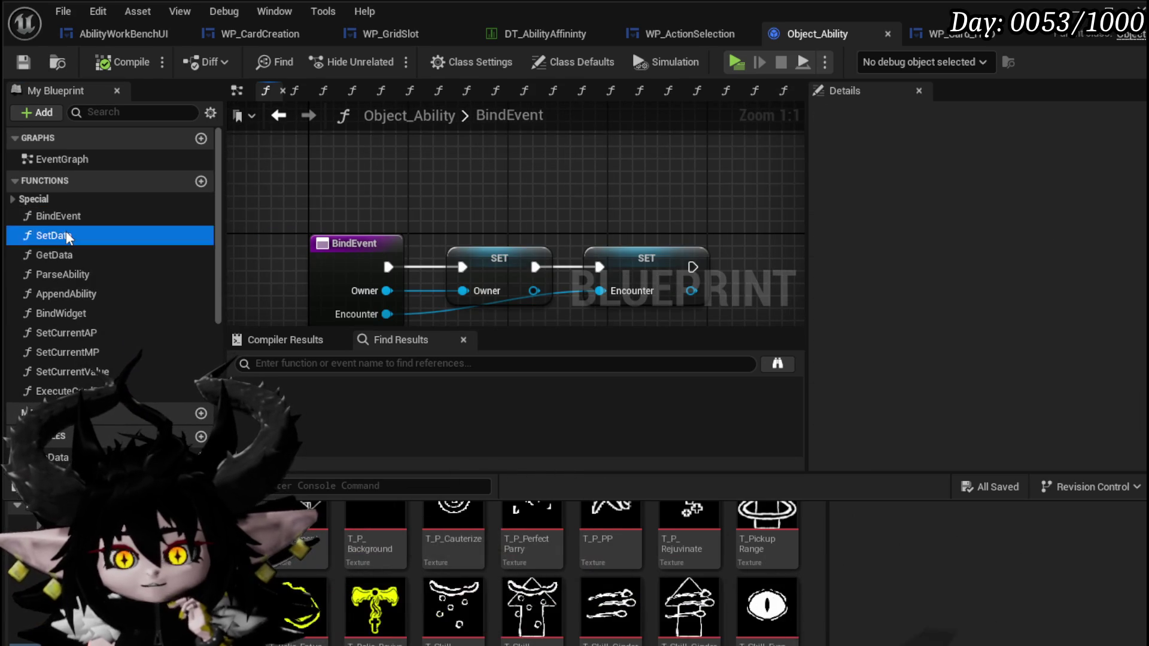
# Step: Promote Parse Ability's Targeting System and Direct/ Status outputs to variables Targeting System and Type System
pyautogui.scroll(-2, 282, 143)
pyautogui.moveTo(623, 213); pyautogui.dragTo(558, 182)
pyautogui.scroll(2, 531, 182)
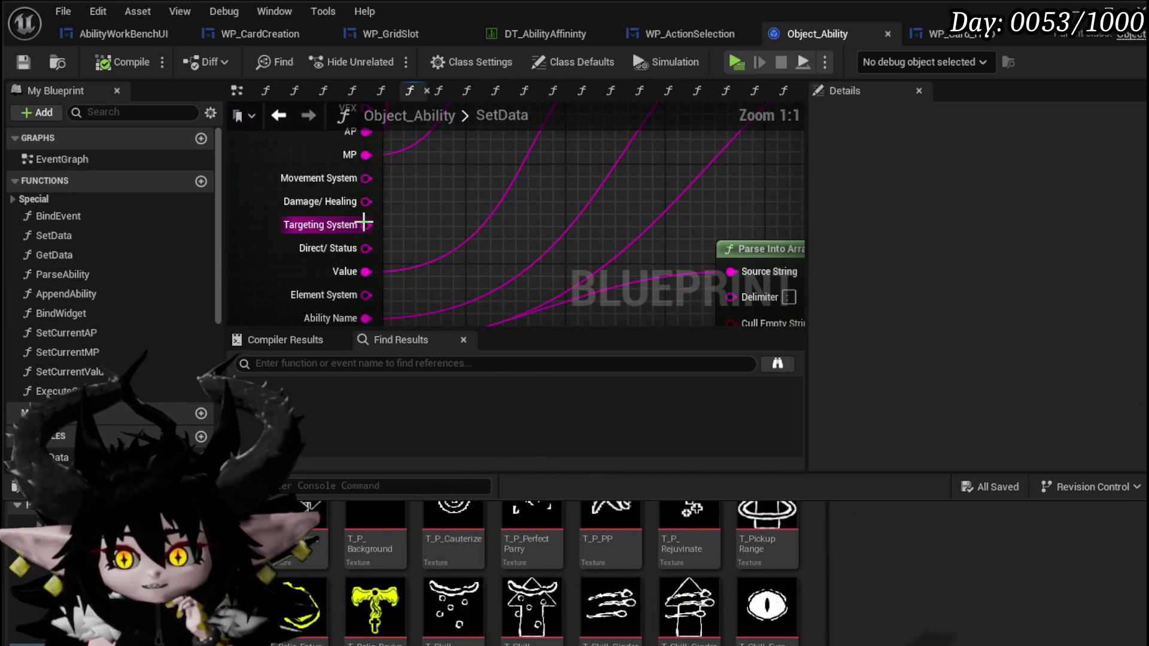
pyautogui.rightClick(366, 225)
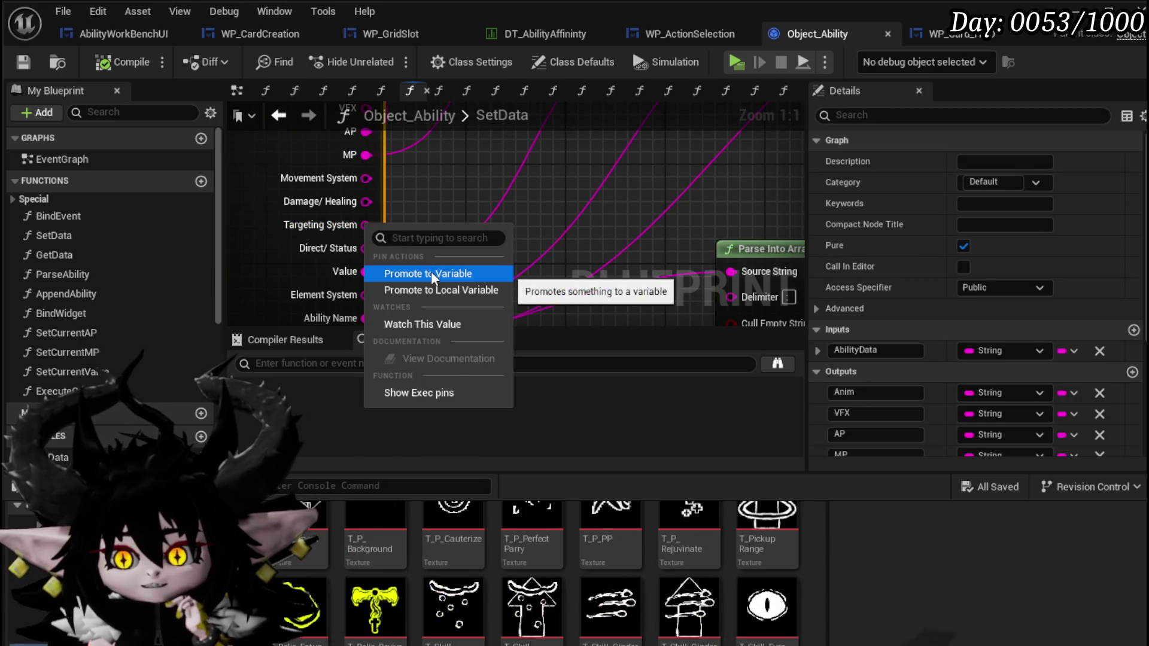
pyautogui.click(431, 272)
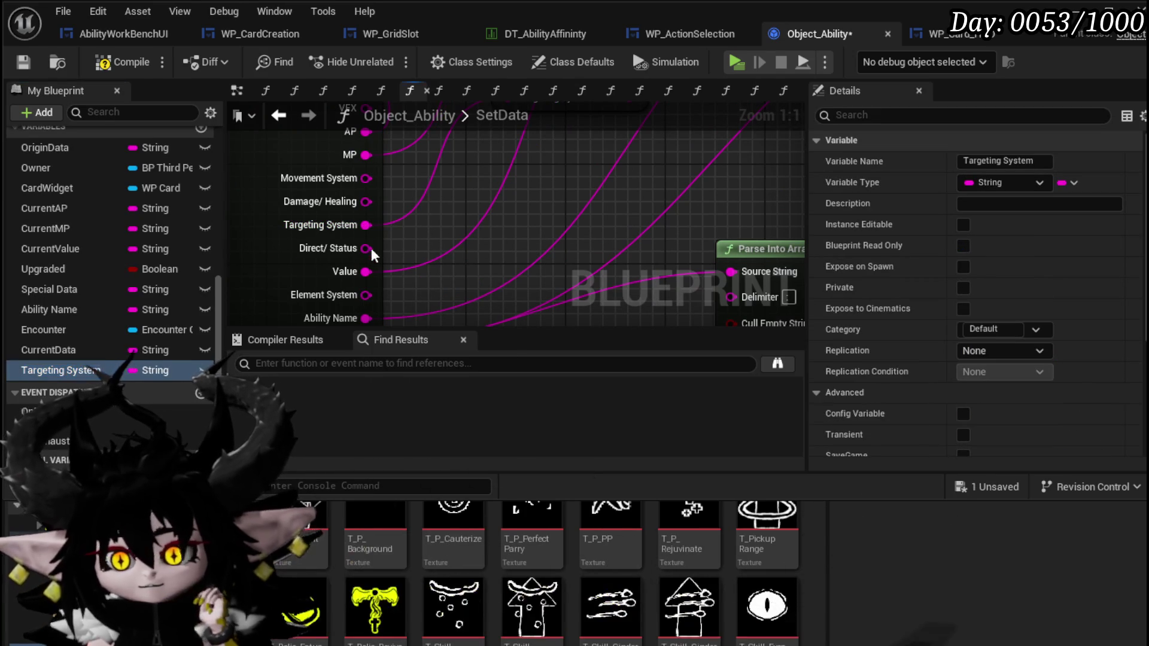
pyautogui.rightClick(366, 248)
pyautogui.click(426, 299)
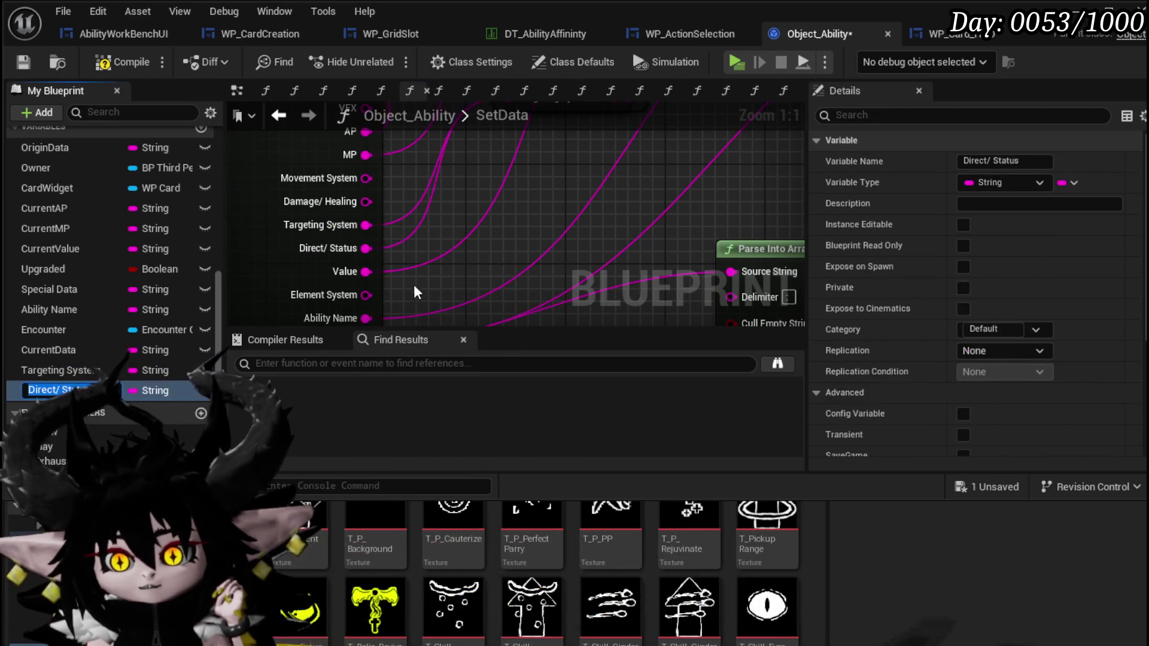
pyautogui.write('Type System')
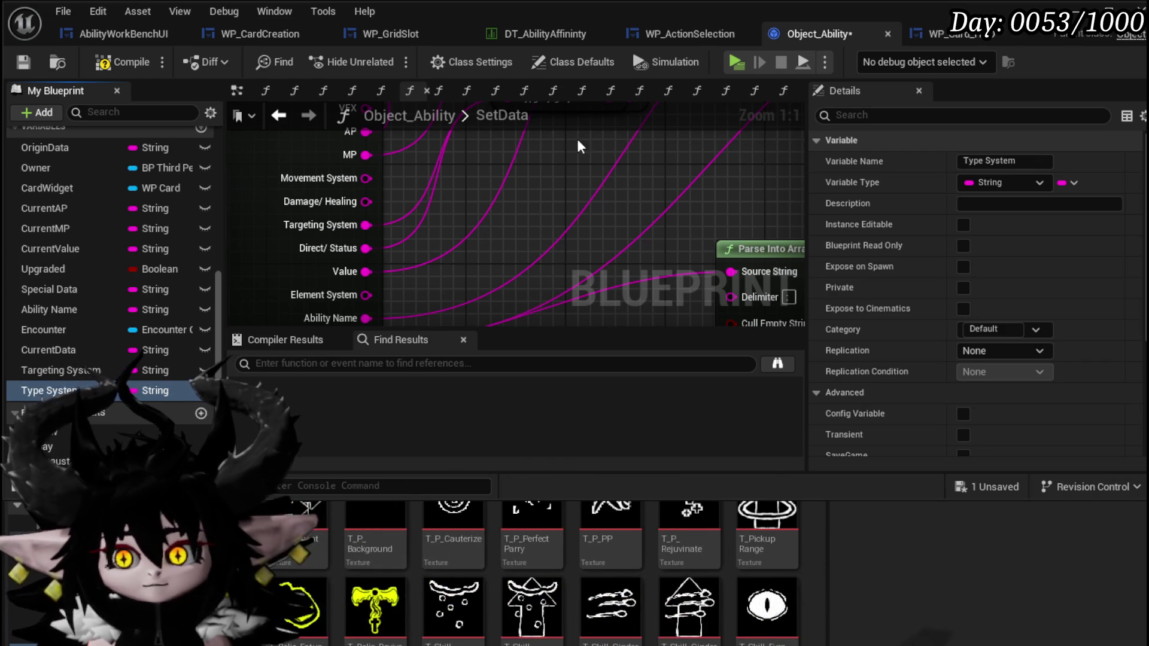
pyautogui.scroll(-2, 529, 179)
pyautogui.moveTo(529, 259); pyautogui.dragTo(467, 231)
pyautogui.scroll(-1, 479, 188)
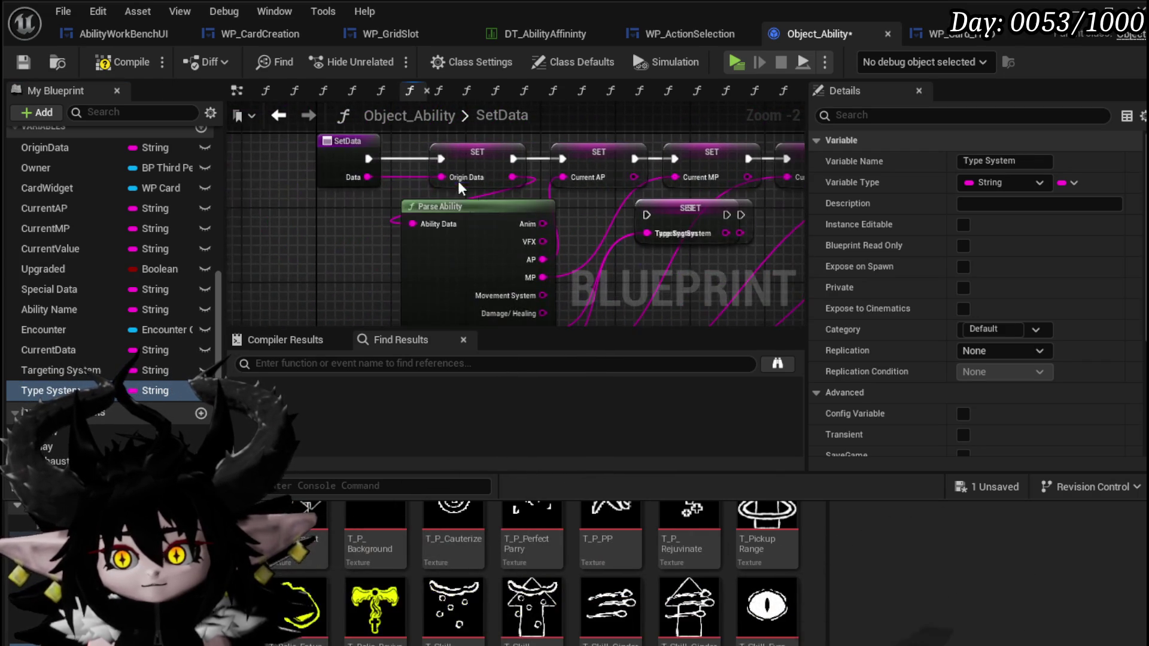
# Step: Chain the Targeting System and Type System SET nodes into SetData before Current AP, then compile and save
pyautogui.scroll(1, 479, 188)
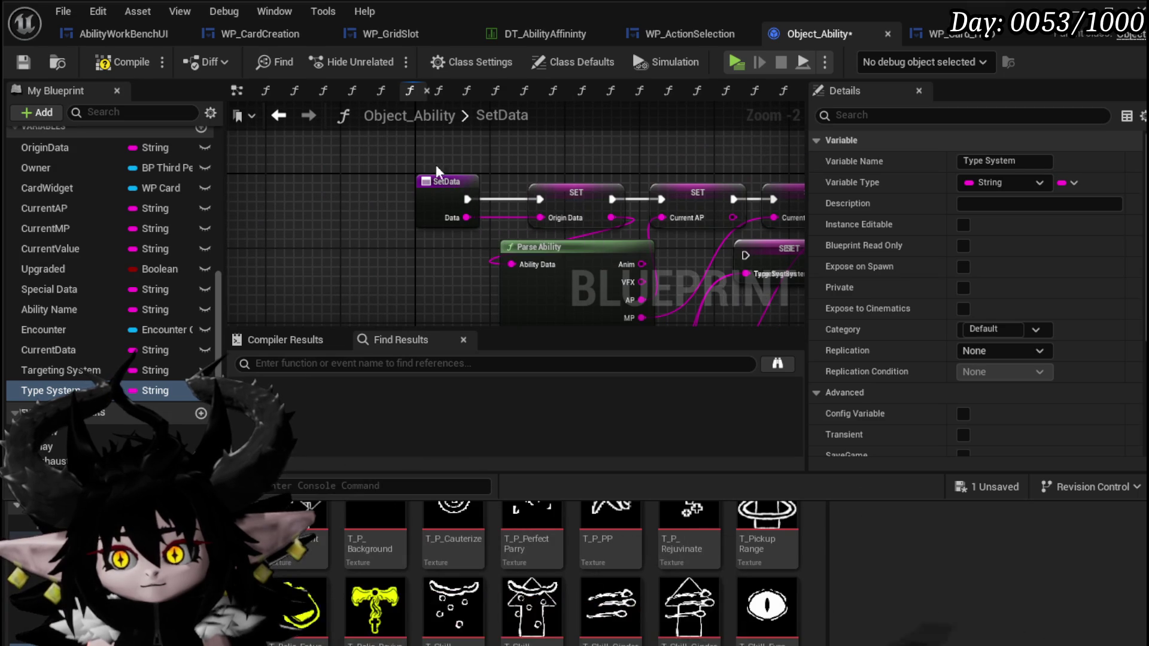
pyautogui.moveTo(559, 267)
pyautogui.mouseDown()
pyautogui.moveTo(462, 193)
pyautogui.moveTo(343, 194)
pyautogui.moveTo(677, 236)
pyautogui.moveTo(448, 205)
pyautogui.mouseUp()
pyautogui.moveTo(577, 213)
pyautogui.mouseDown()
pyautogui.moveTo(303, 164)
pyautogui.moveTo(348, 176)
pyautogui.mouseUp()
pyautogui.moveTo(621, 226)
pyautogui.mouseDown()
pyautogui.moveTo(471, 192)
pyautogui.moveTo(443, 170)
pyautogui.moveTo(458, 170)
pyautogui.mouseUp()
pyautogui.moveTo(364, 170); pyautogui.dragTo(412, 170)
pyautogui.moveTo(490, 170); pyautogui.dragTo(522, 170)
pyautogui.click(491, 146)
pyautogui.click(105, 61)
pyautogui.click(23, 62)
# Step: In ExecuteCardData, feed Targeting System and Type System into the two switches' Selection pins, then compile and save
pyautogui.click(280, 117)
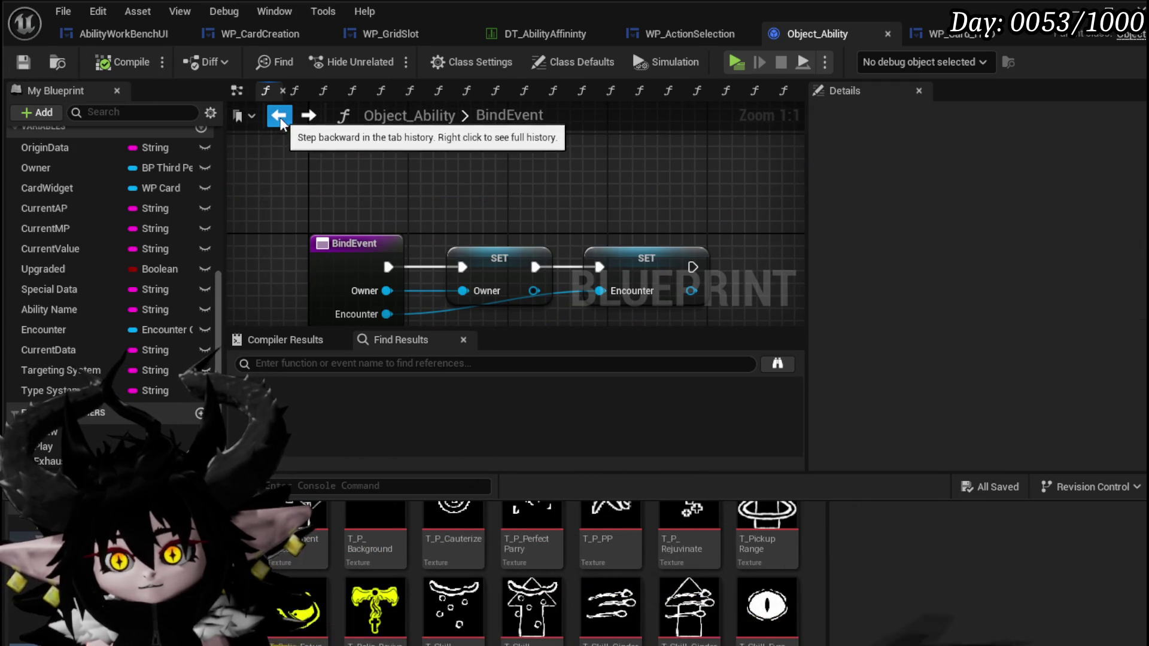
pyautogui.click(280, 118)
pyautogui.moveTo(371, 207); pyautogui.dragTo(453, 211)
pyautogui.moveTo(59, 371); pyautogui.dragTo(486, 252)
pyautogui.moveTo(410, 302); pyautogui.dragTo(260, 353)
pyautogui.moveTo(60, 392)
pyautogui.mouseDown()
pyautogui.moveTo(597, 199)
pyautogui.moveTo(574, 189)
pyautogui.mouseUp()
pyautogui.moveTo(437, 250)
pyautogui.mouseDown()
pyautogui.moveTo(333, 228)
pyautogui.moveTo(493, 139)
pyautogui.moveTo(369, 170)
pyautogui.mouseUp()
pyautogui.click(25, 62)
# Step: Expand the Special group of functions in the My Blueprint list
pyautogui.scroll(5, 78, 194)
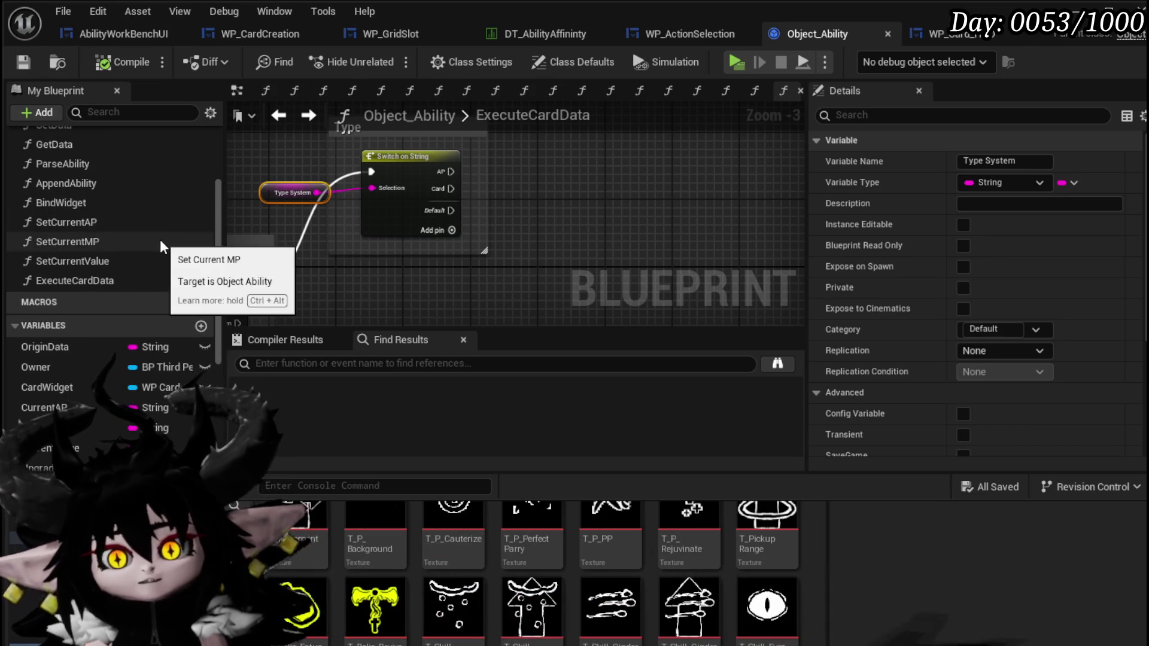
pyautogui.scroll(3, 158, 238)
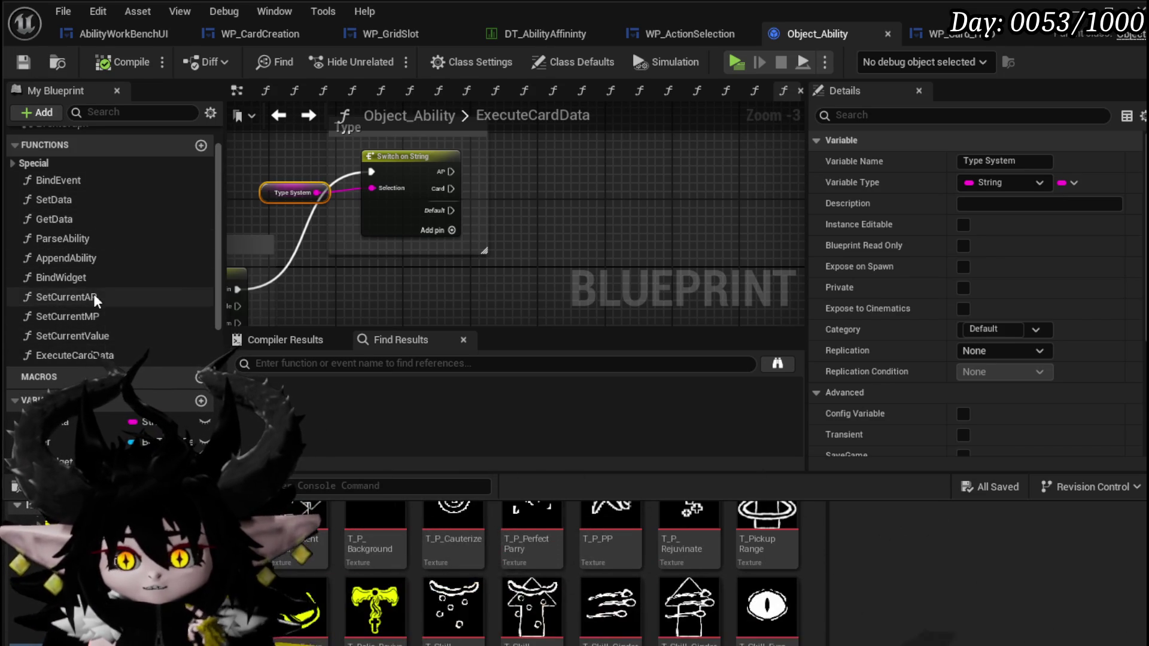
pyautogui.scroll(1, 116, 261)
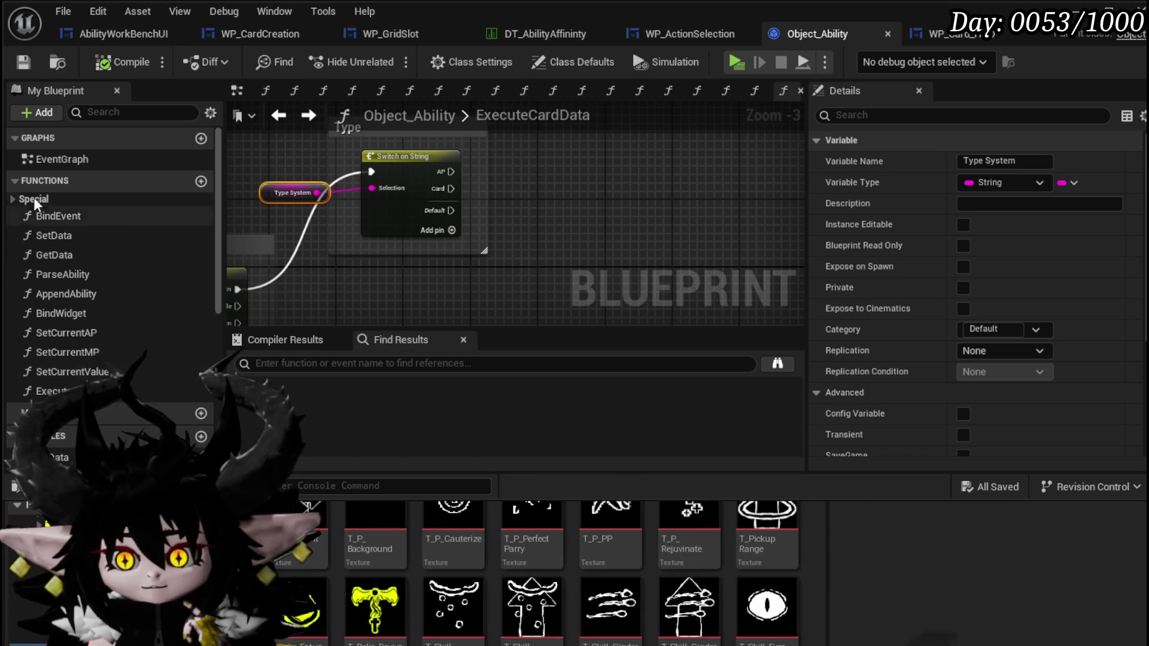
pyautogui.click(10, 199)
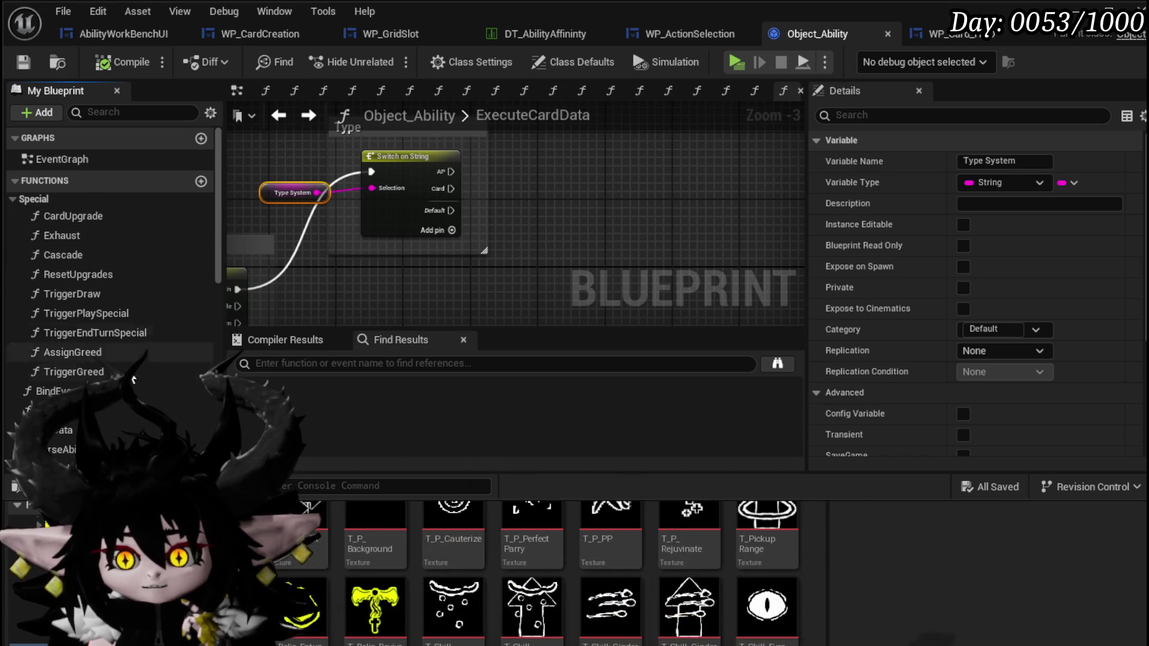
# Step: Select the Call On Draw node in the TriggerDraw function graph
pyautogui.doubleClick(87, 296)
pyautogui.hotkey('ctrl', 'a')
pyautogui.click(616, 198)
pyautogui.click(491, 209)
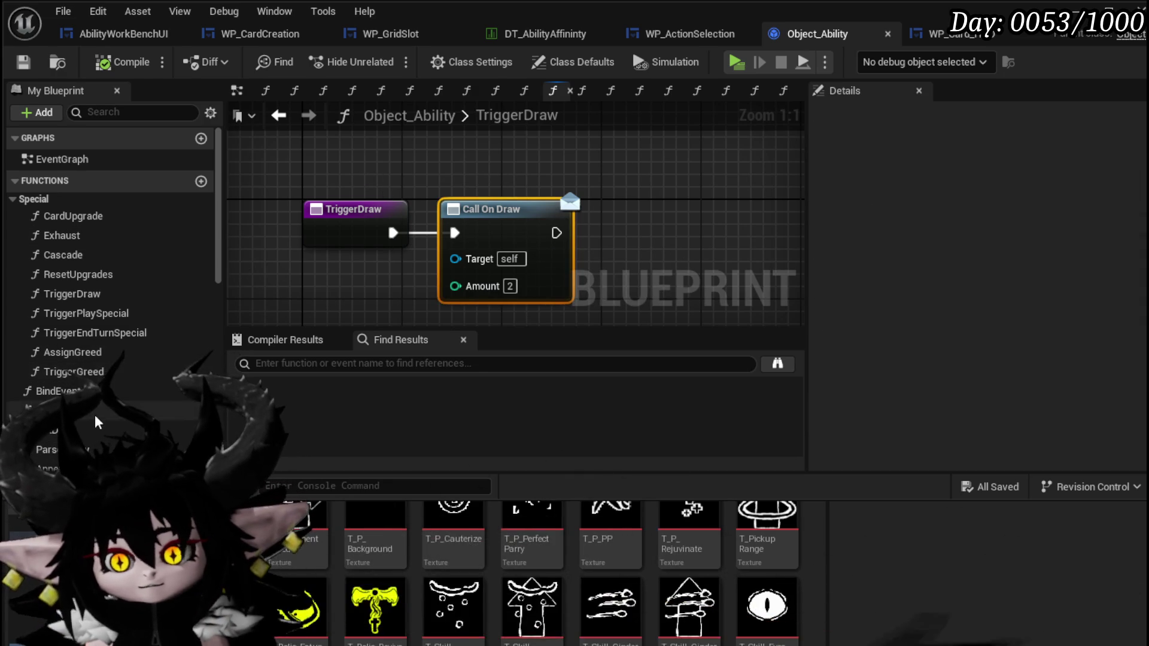
pyautogui.scroll(-5, 76, 374)
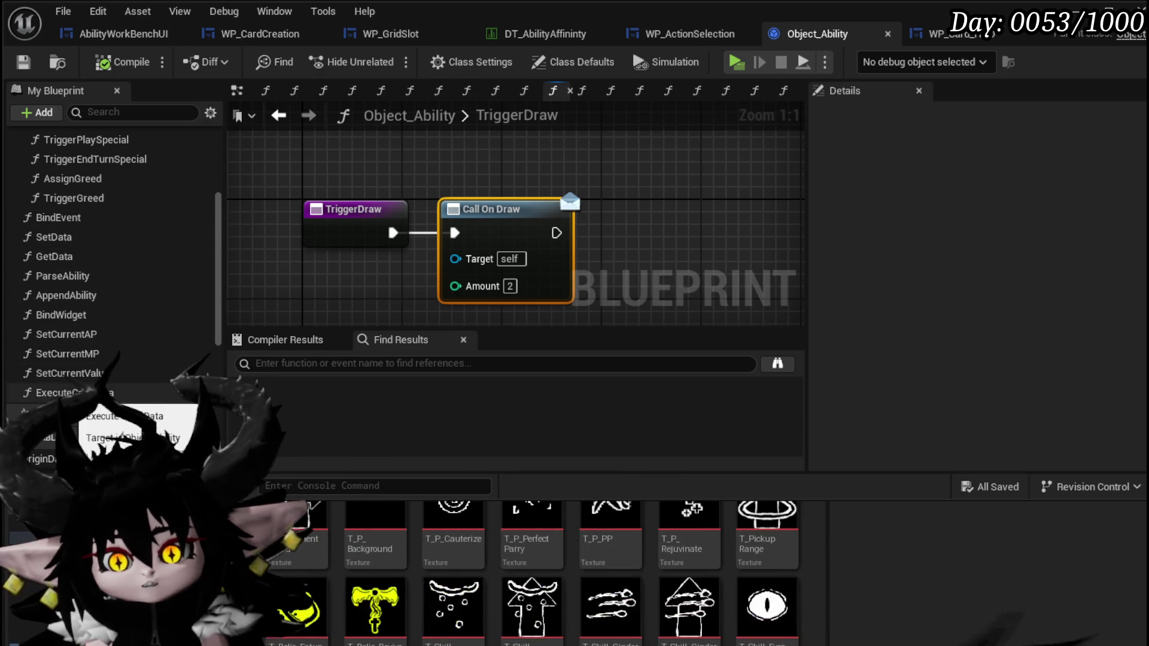
# Step: Paste Call On Draw into ExecuteCardData on the Card case with Amount 5, then start a play test
pyautogui.doubleClick(60, 393)
pyautogui.hotkey('ctrl', 'v')
pyautogui.moveTo(371, 224); pyautogui.dragTo(516, 238)
pyautogui.scroll(3, 445, 256)
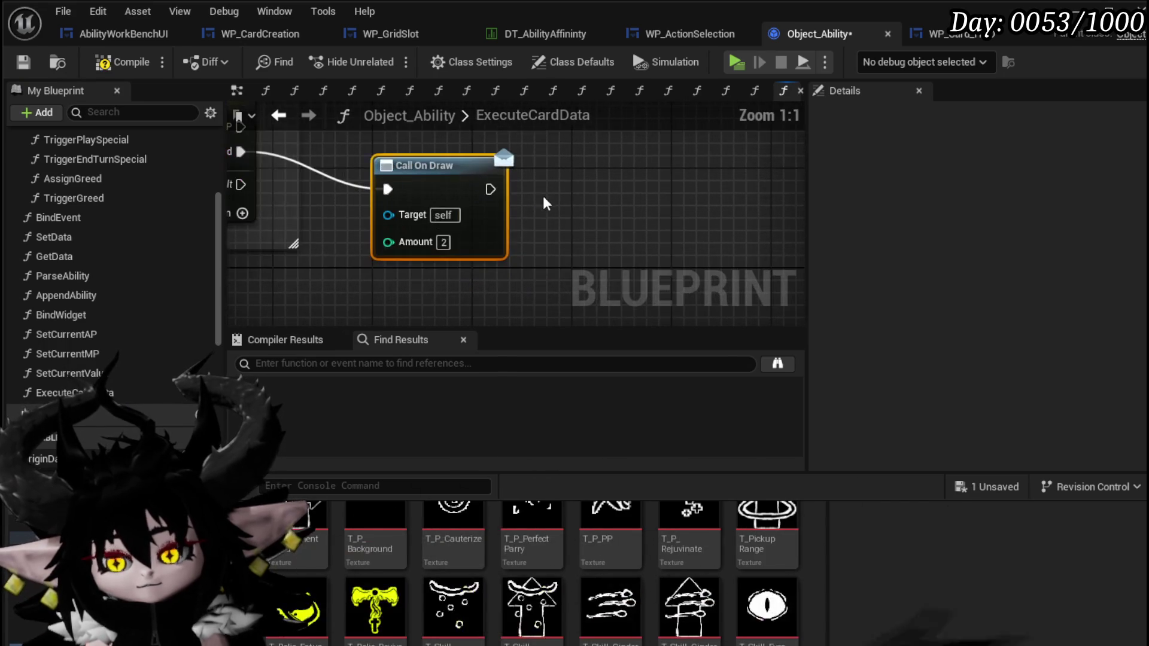
pyautogui.write('4')
pyautogui.press('Return')
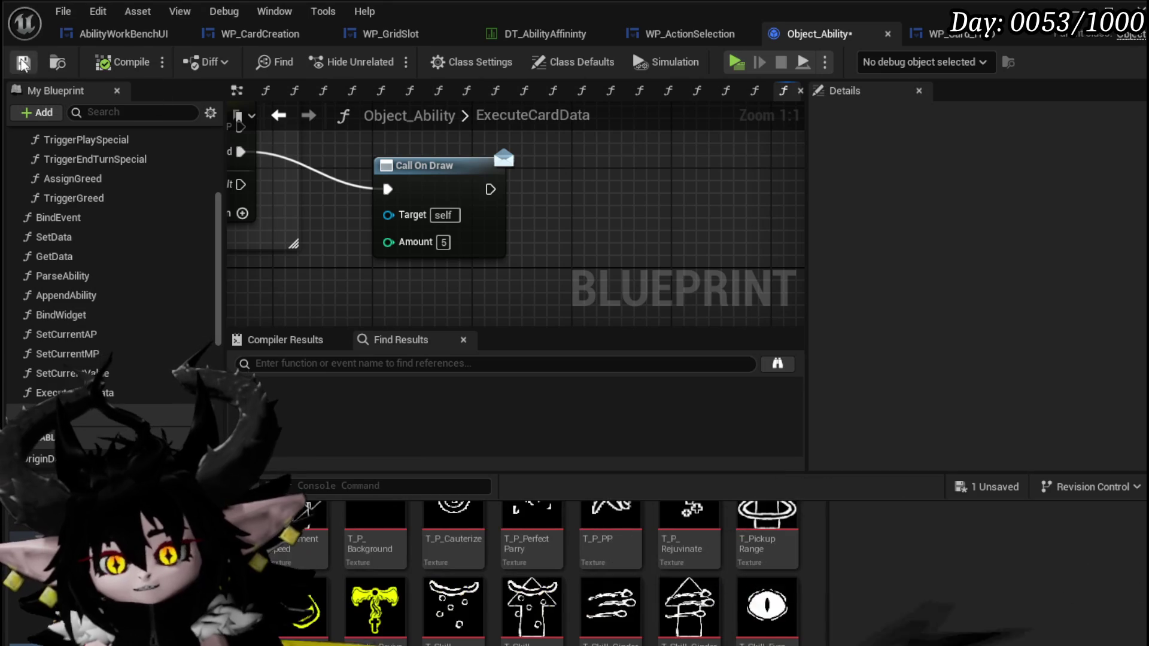
pyautogui.click(447, 58)
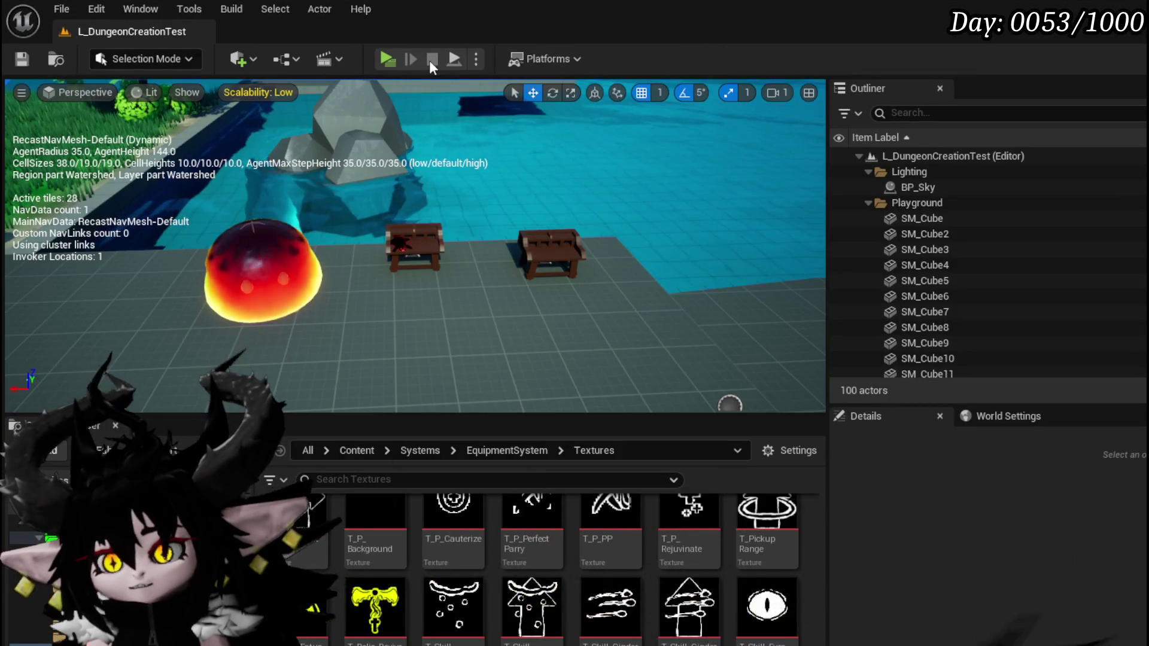
# Step: In the game, walk to the bench and open a card from the magic ability set
pyautogui.press('w')
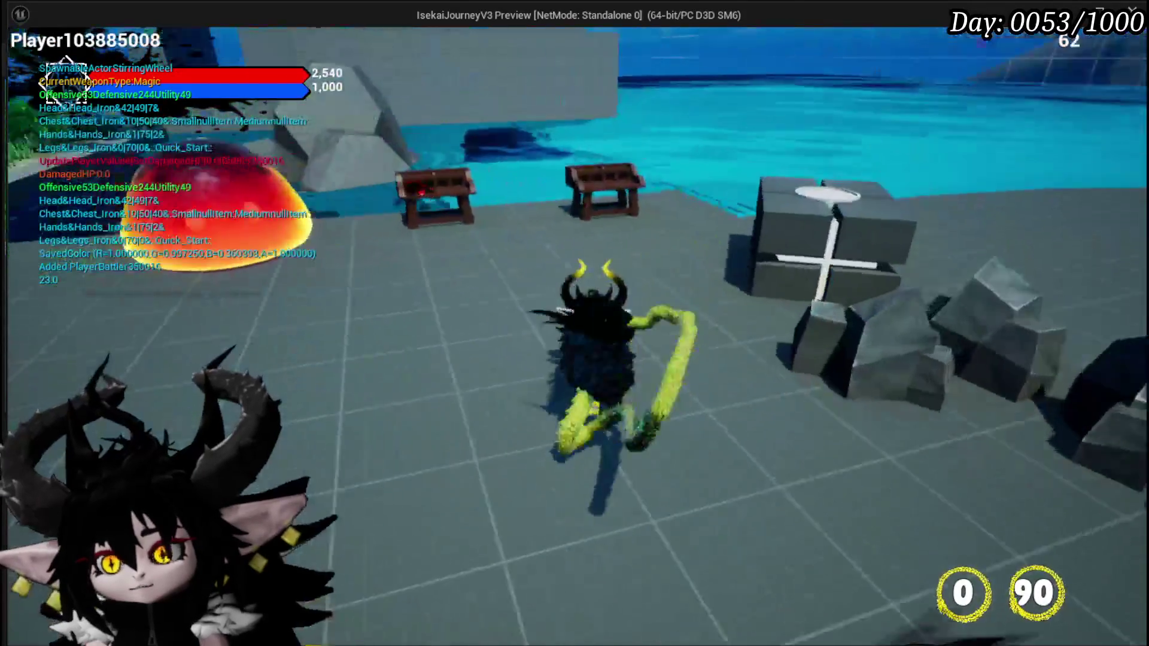
pyautogui.press('e')
pyautogui.click(121, 52)
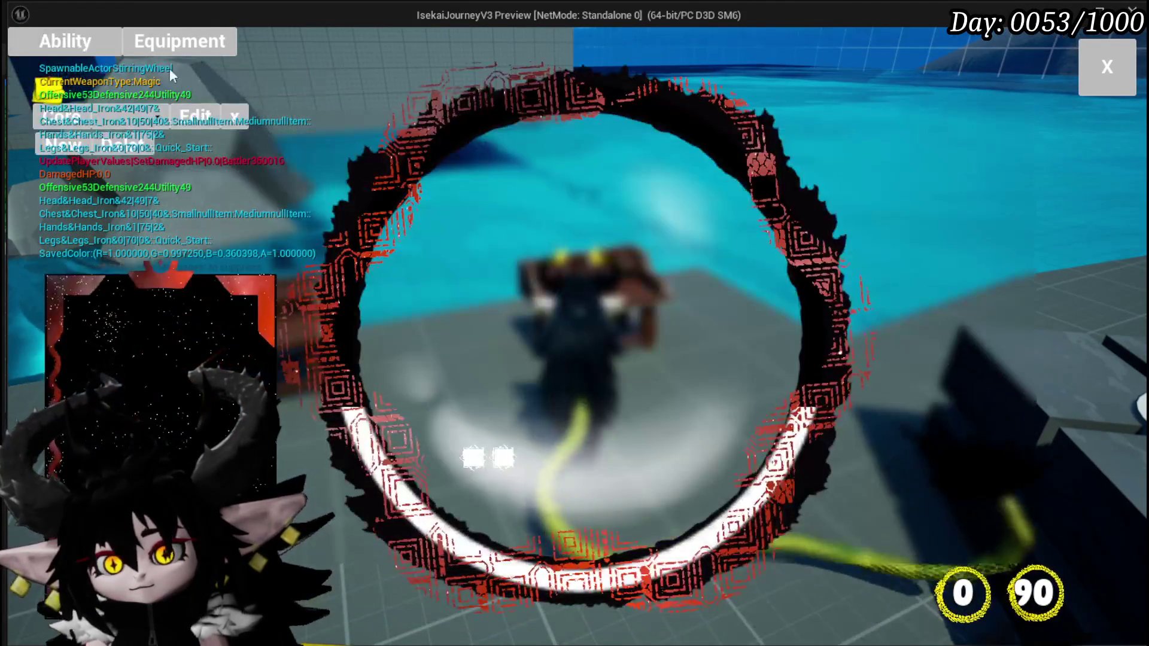
pyautogui.click(162, 151)
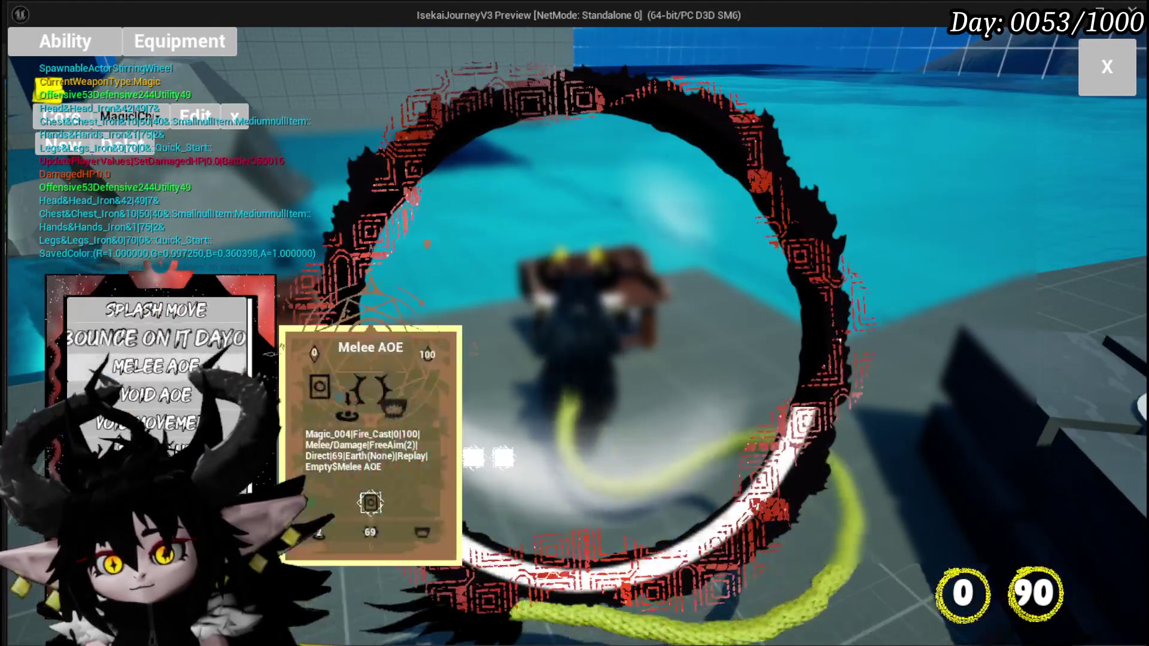
pyautogui.scroll(-4, 155, 371)
pyautogui.click(156, 328)
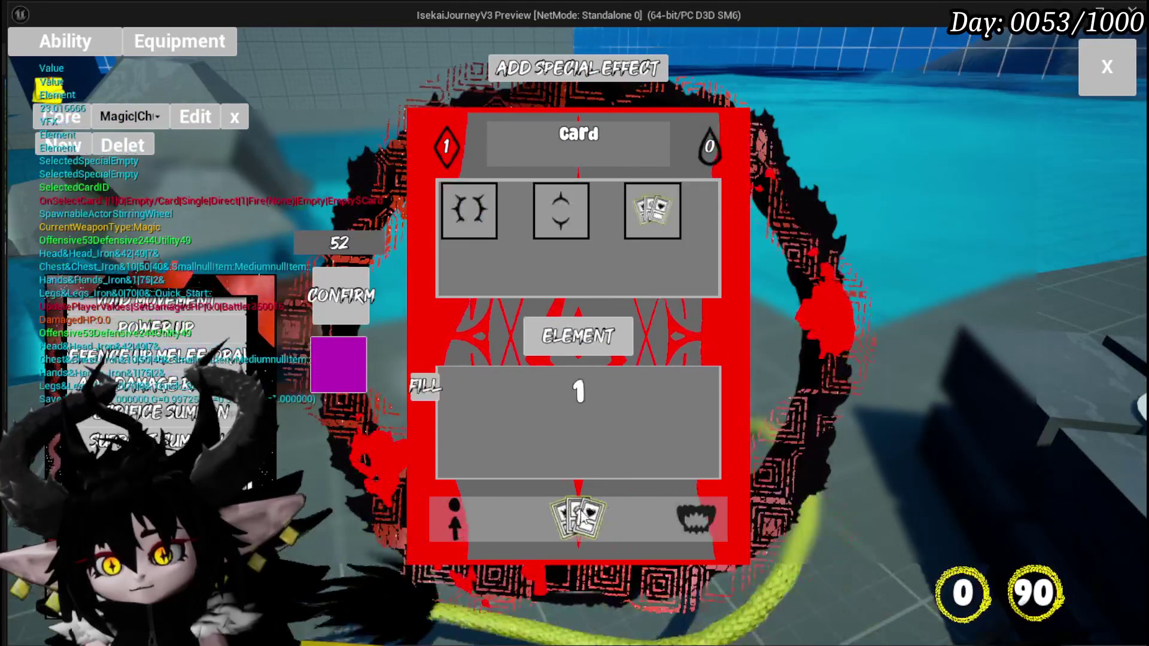
# Step: Give the card a targeting option and a card-draw effect, confirm it, and end the play test
pyautogui.moveTo(453, 520)
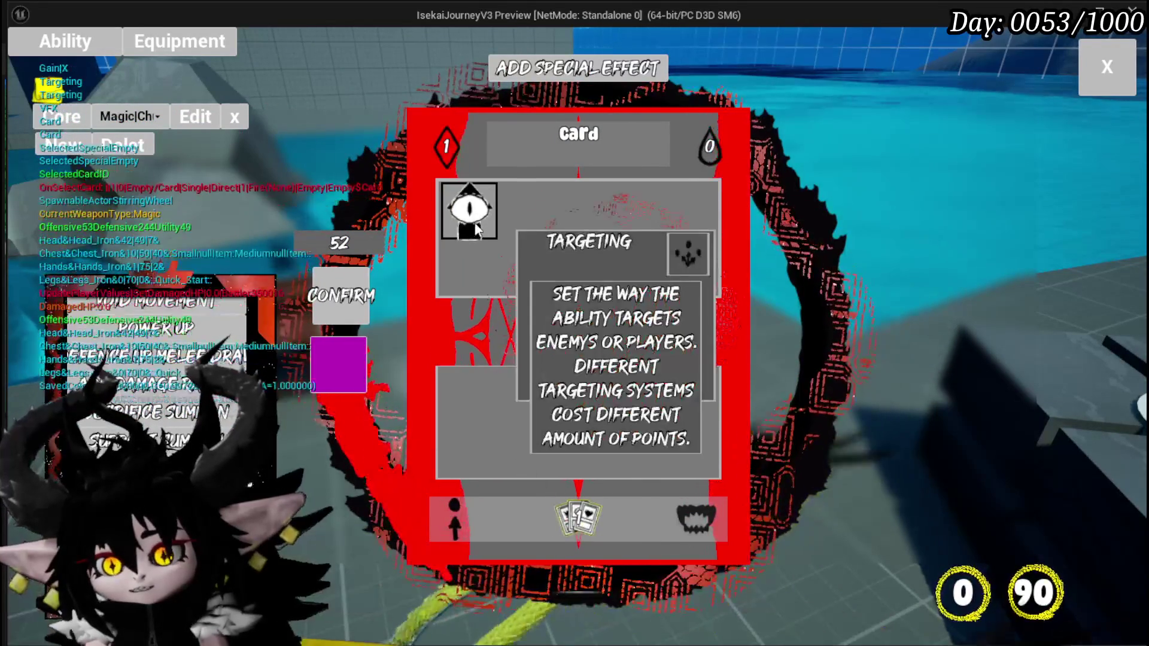
pyautogui.click(469, 211)
pyautogui.click(464, 199)
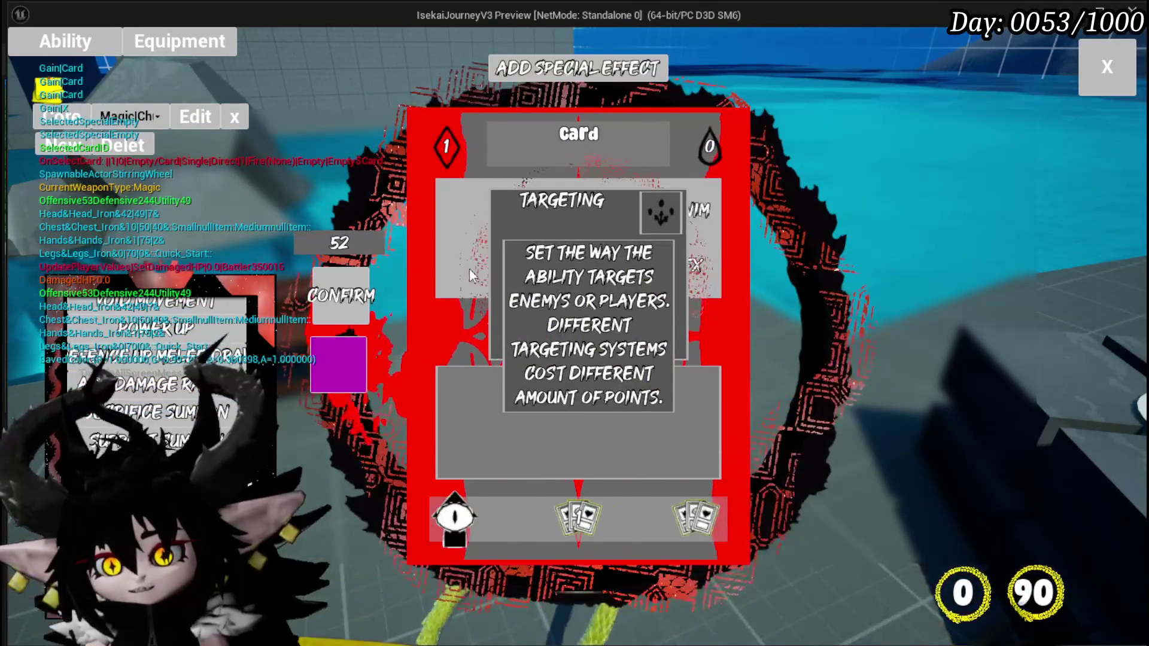
pyautogui.click(329, 297)
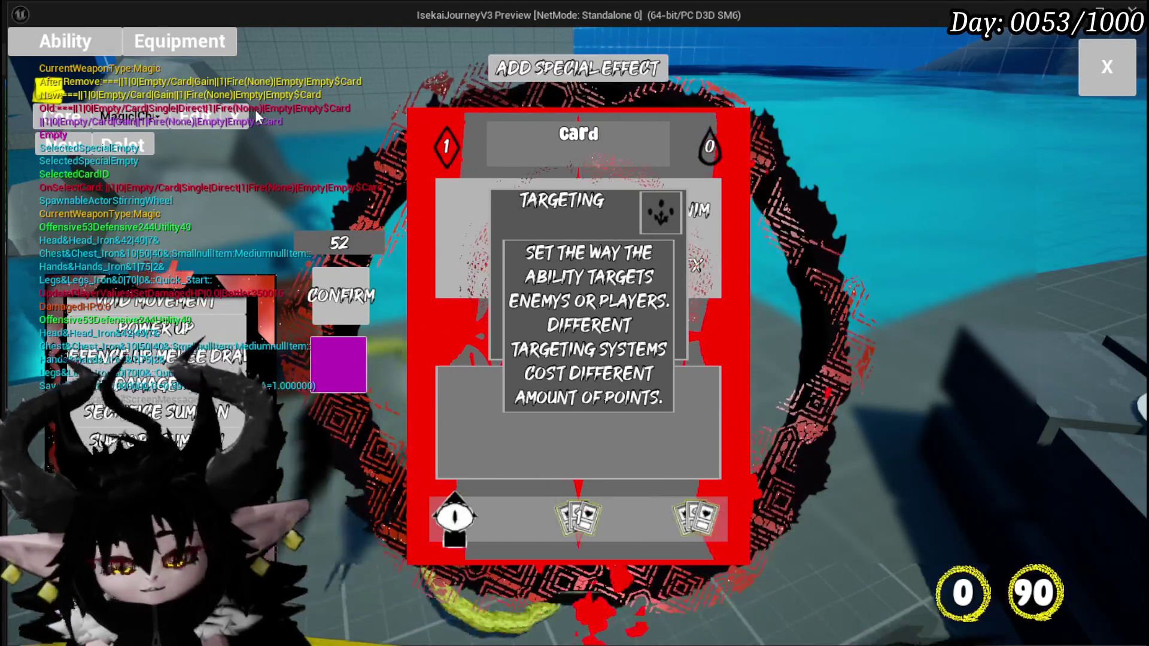
pyautogui.press('Escape')
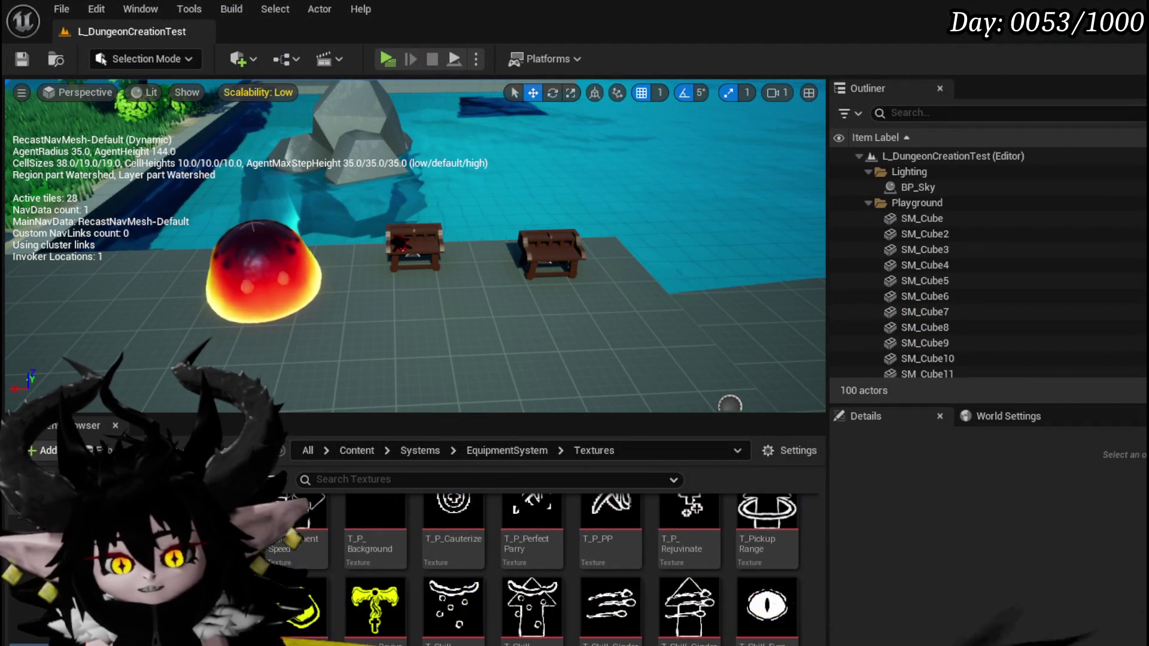
pyautogui.hotkey('alt', 'Tab')
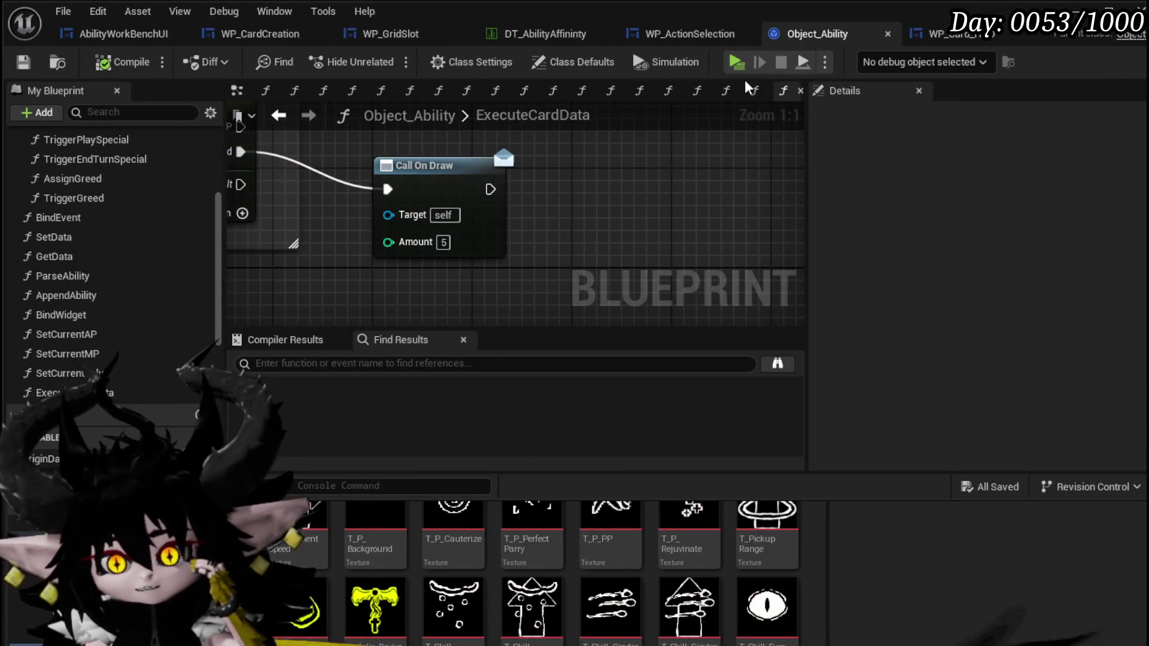
# Step: Review AbilityWorkBenchUI's SelectCardOptions graph from the Direct/Status SET to Hide Options, and save the blueprint
pyautogui.click(132, 34)
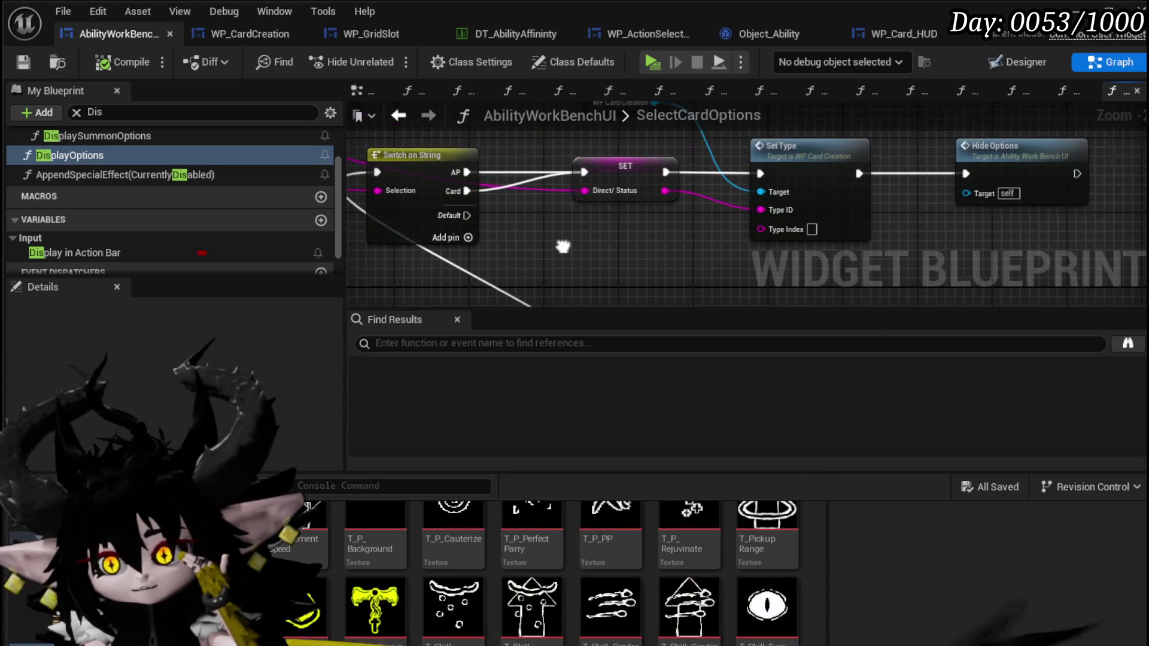
pyautogui.moveTo(633, 174); pyautogui.dragTo(649, 178)
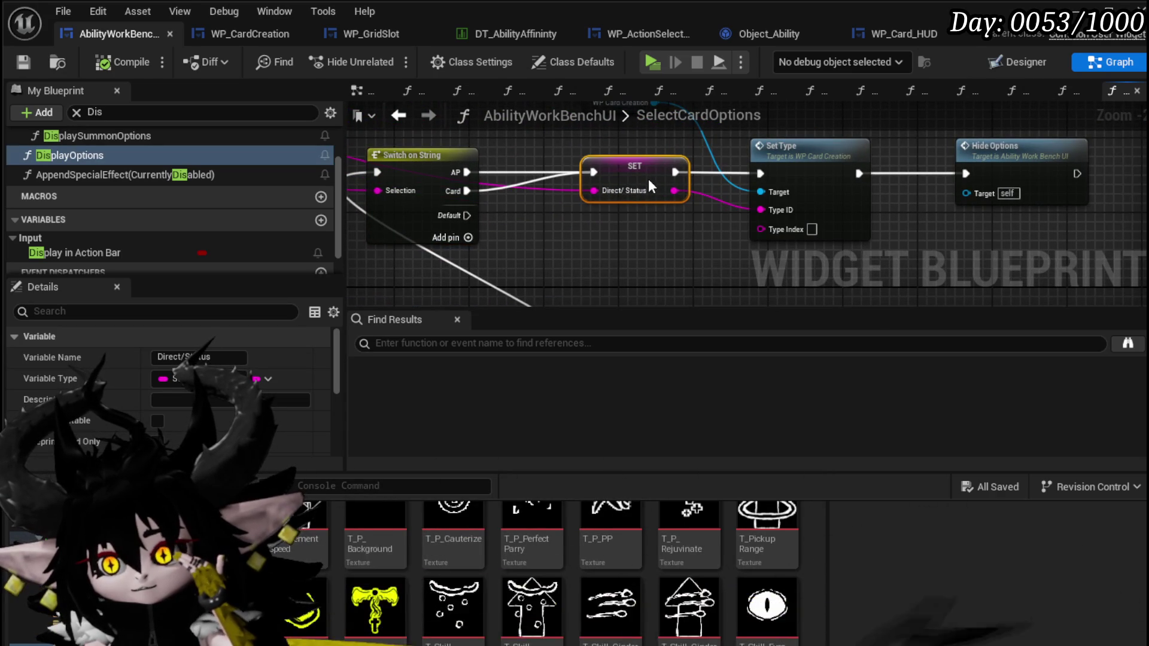
pyautogui.moveTo(742, 230)
pyautogui.mouseDown()
pyautogui.moveTo(659, 227)
pyautogui.moveTo(846, 237)
pyautogui.moveTo(728, 281)
pyautogui.moveTo(965, 185)
pyautogui.moveTo(983, 243)
pyautogui.moveTo(1018, 269)
pyautogui.mouseUp()
pyautogui.moveTo(1144, 279)
pyautogui.mouseDown()
pyautogui.moveTo(831, 235)
pyautogui.moveTo(548, 216)
pyautogui.moveTo(582, 257)
pyautogui.mouseUp()
pyautogui.moveTo(447, 238)
pyautogui.mouseDown()
pyautogui.moveTo(692, 234)
pyautogui.moveTo(388, 187)
pyautogui.mouseUp()
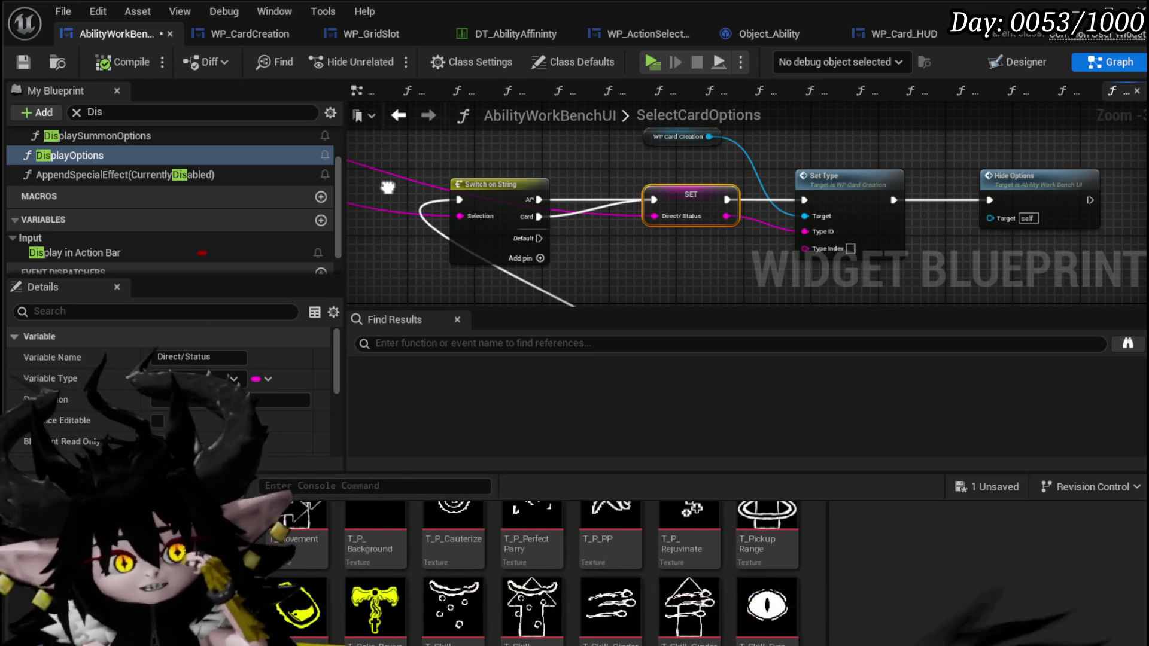
pyautogui.moveTo(679, 271); pyautogui.dragTo(477, 252)
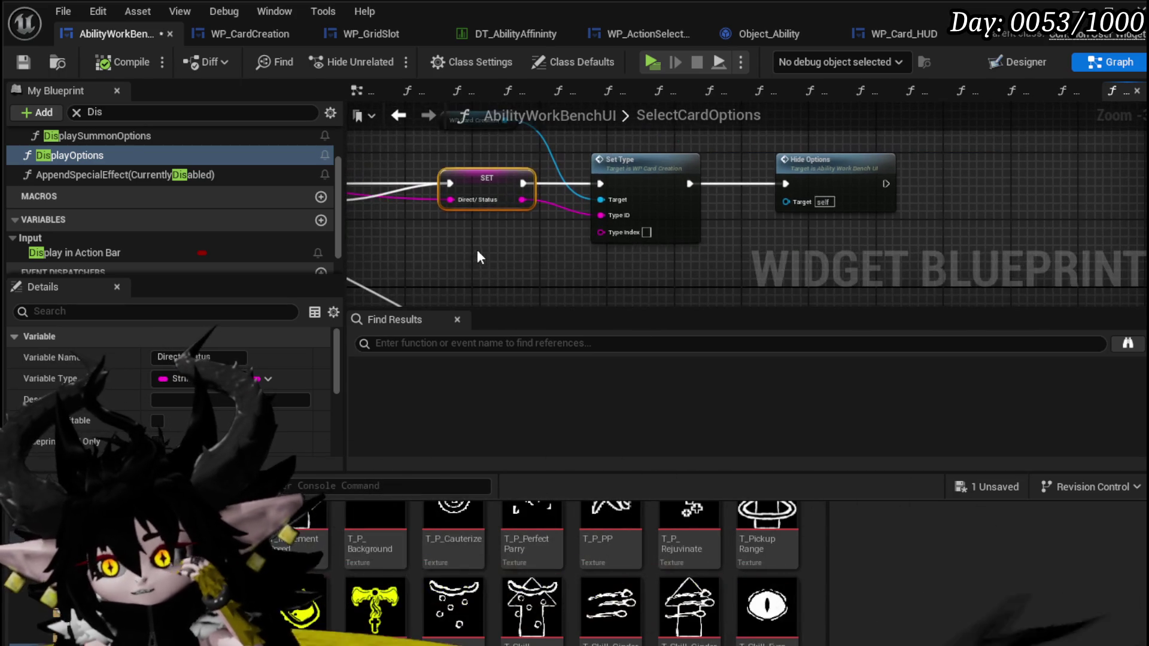
pyautogui.click(1015, 483)
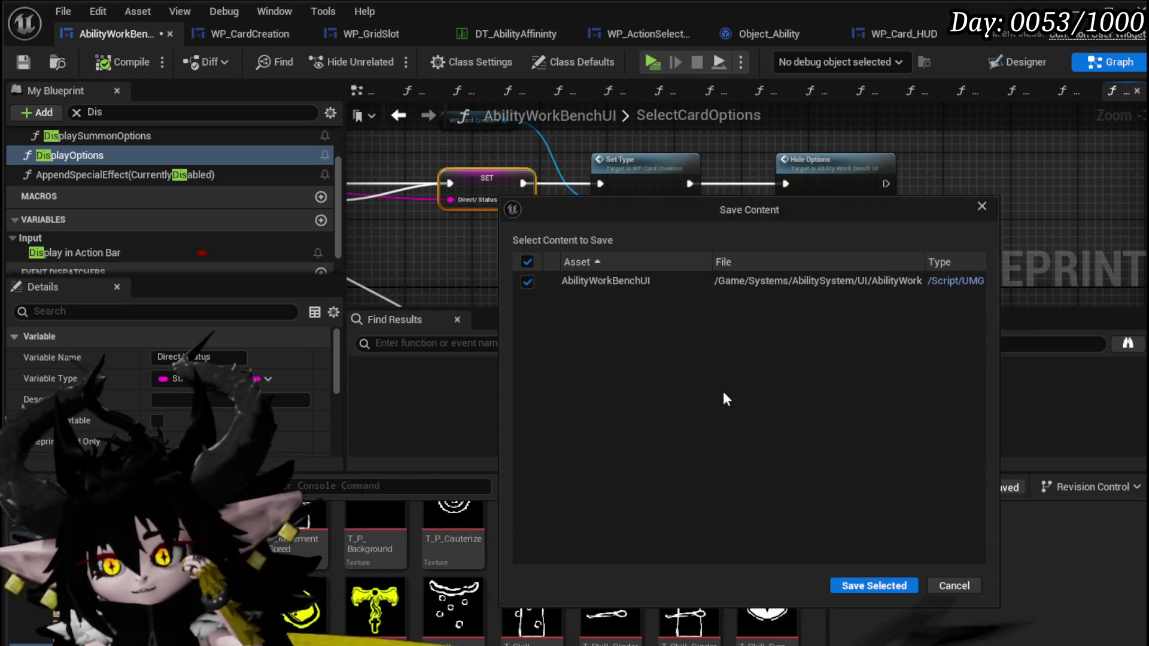
pyautogui.click(873, 581)
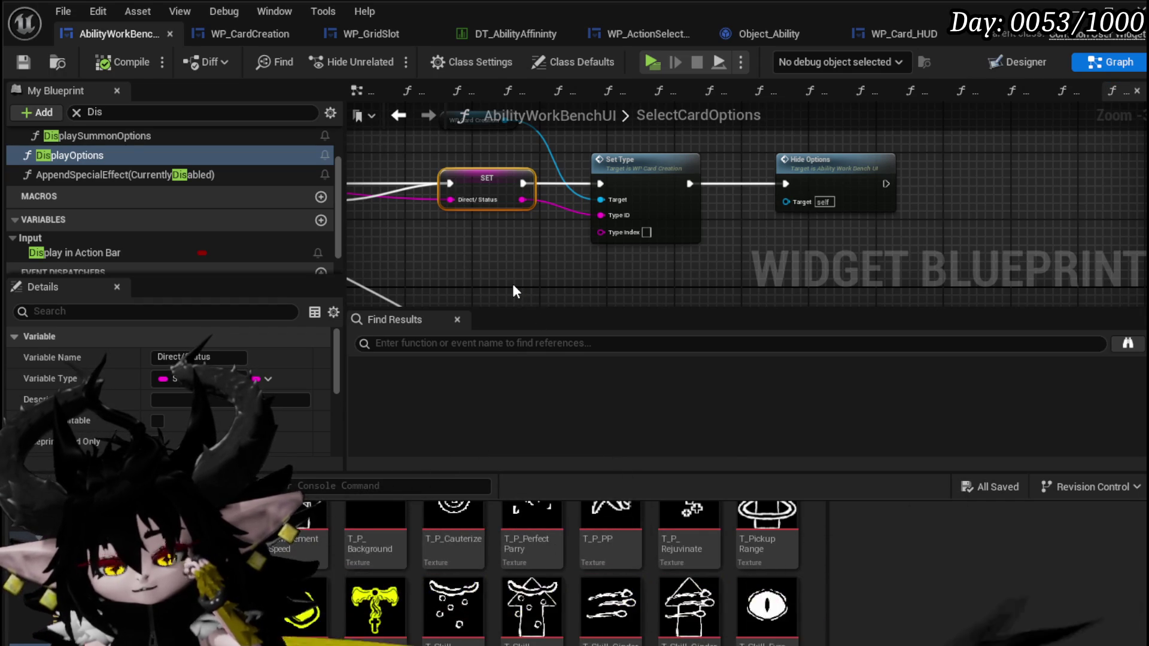
# Step: Move WP Card Creation above Set Type, shift the three following nodes right, and save
pyautogui.moveTo(512, 284); pyautogui.dragTo(512, 314)
pyautogui.moveTo(446, 148); pyautogui.dragTo(598, 157)
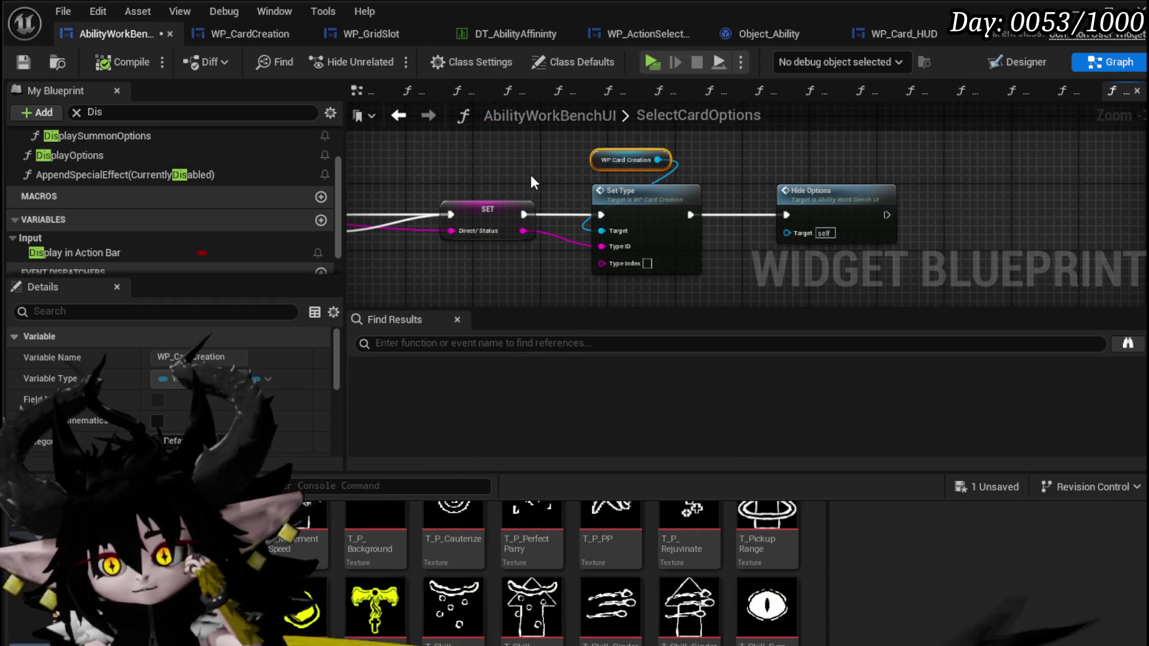
pyautogui.moveTo(921, 153); pyautogui.dragTo(921, 153)
pyautogui.moveTo(635, 216)
pyautogui.mouseDown()
pyautogui.moveTo(687, 206)
pyautogui.moveTo(710, 216)
pyautogui.mouseUp()
pyautogui.click(584, 190)
pyautogui.click(488, 224)
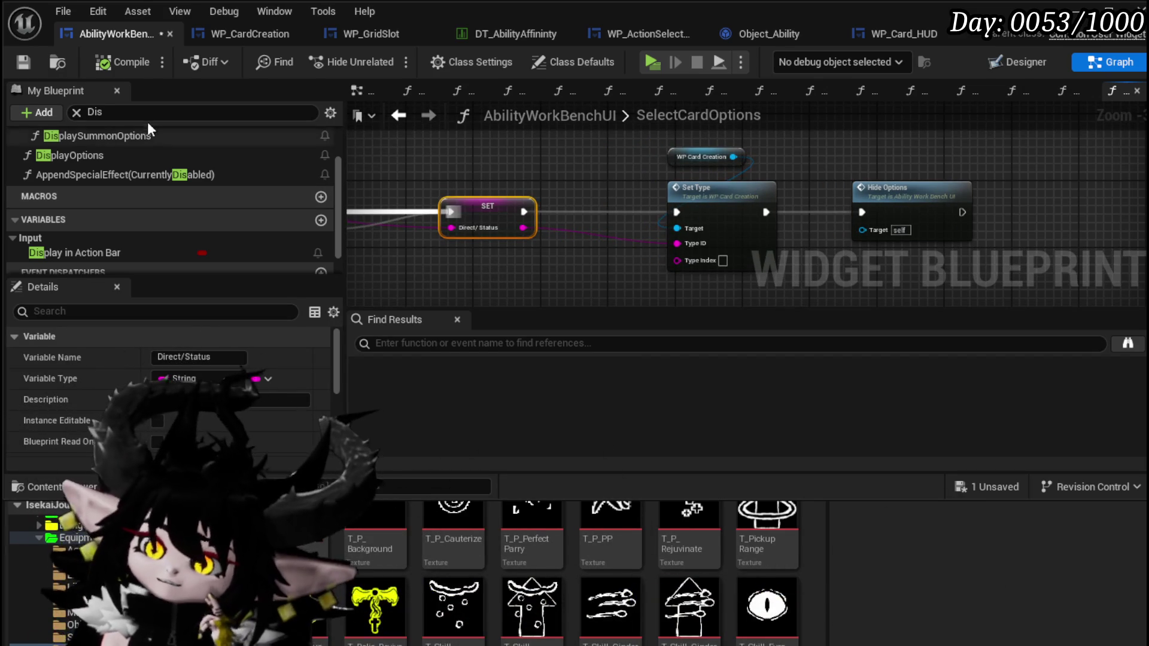
pyautogui.click(74, 112)
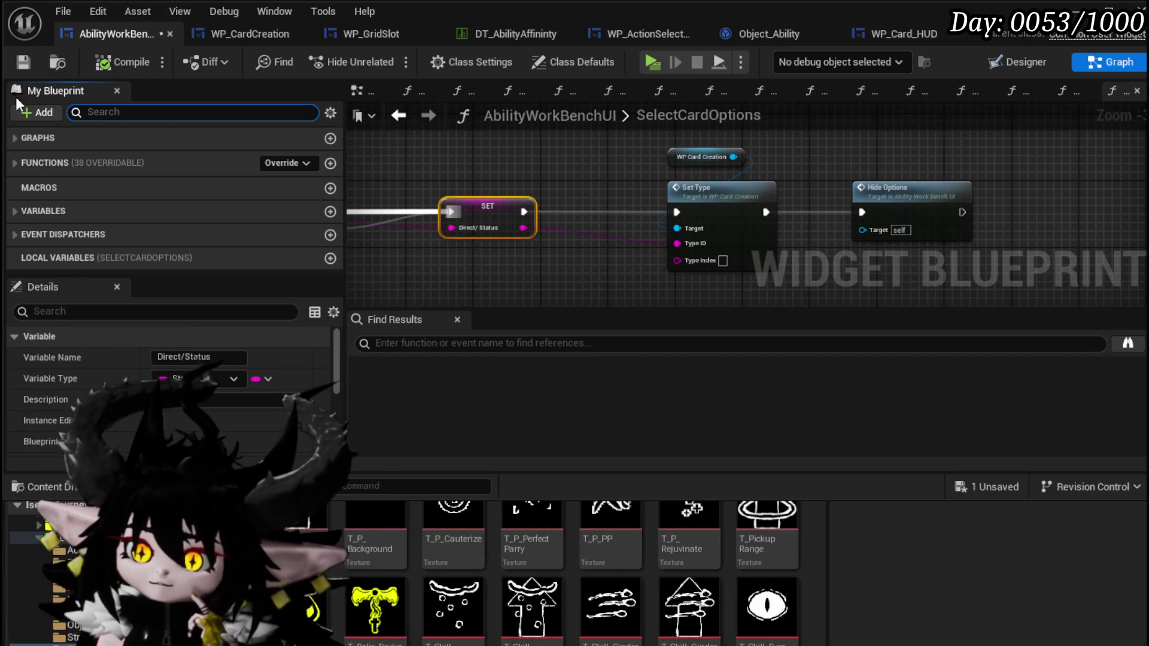
pyautogui.click(23, 62)
pyautogui.click(102, 107)
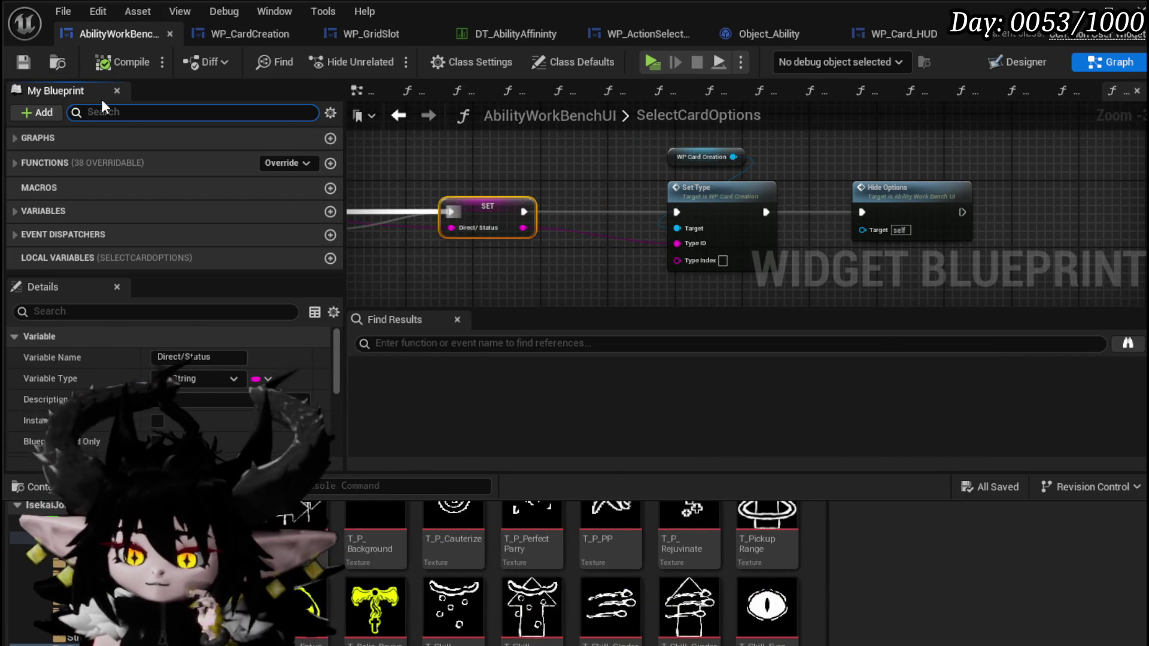
# Step: Search members for 'Build', go to the BuildAbility event, and open Replace Abilities
pyautogui.write('Build')
pyautogui.doubleClick(92, 153)
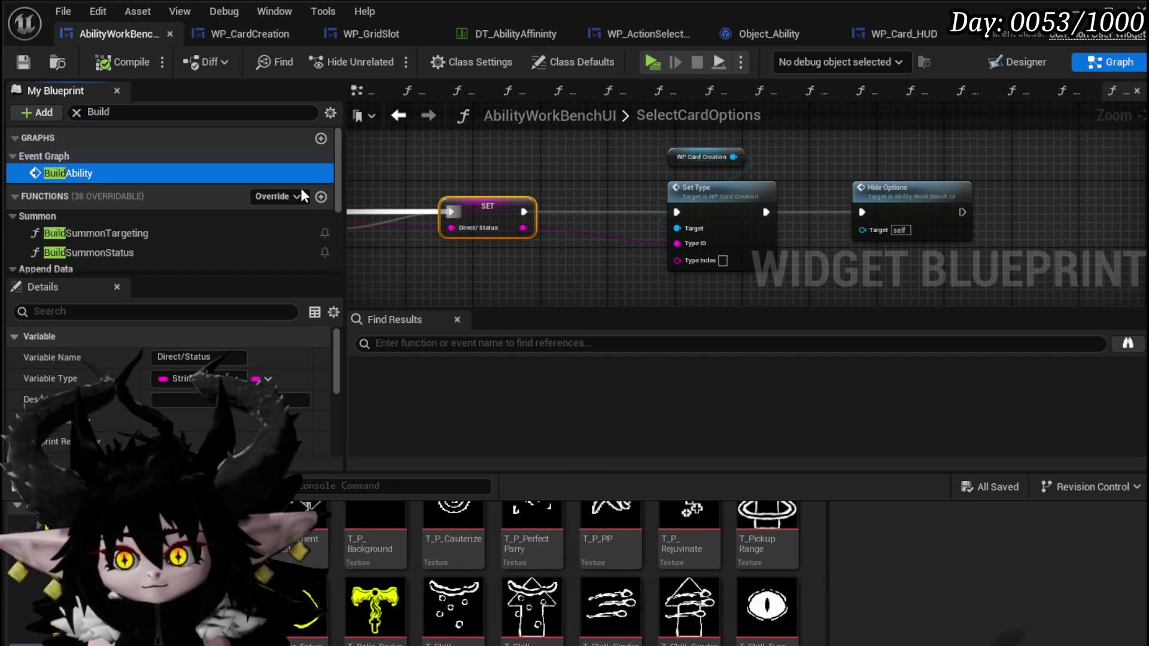
pyautogui.moveTo(649, 236)
pyautogui.mouseDown()
pyautogui.moveTo(508, 228)
pyautogui.moveTo(539, 216)
pyautogui.moveTo(459, 192)
pyautogui.moveTo(551, 230)
pyautogui.moveTo(447, 221)
pyautogui.moveTo(491, 137)
pyautogui.moveTo(555, 159)
pyautogui.mouseUp()
pyautogui.scroll(-2, 509, 227)
pyautogui.doubleClick(555, 159)
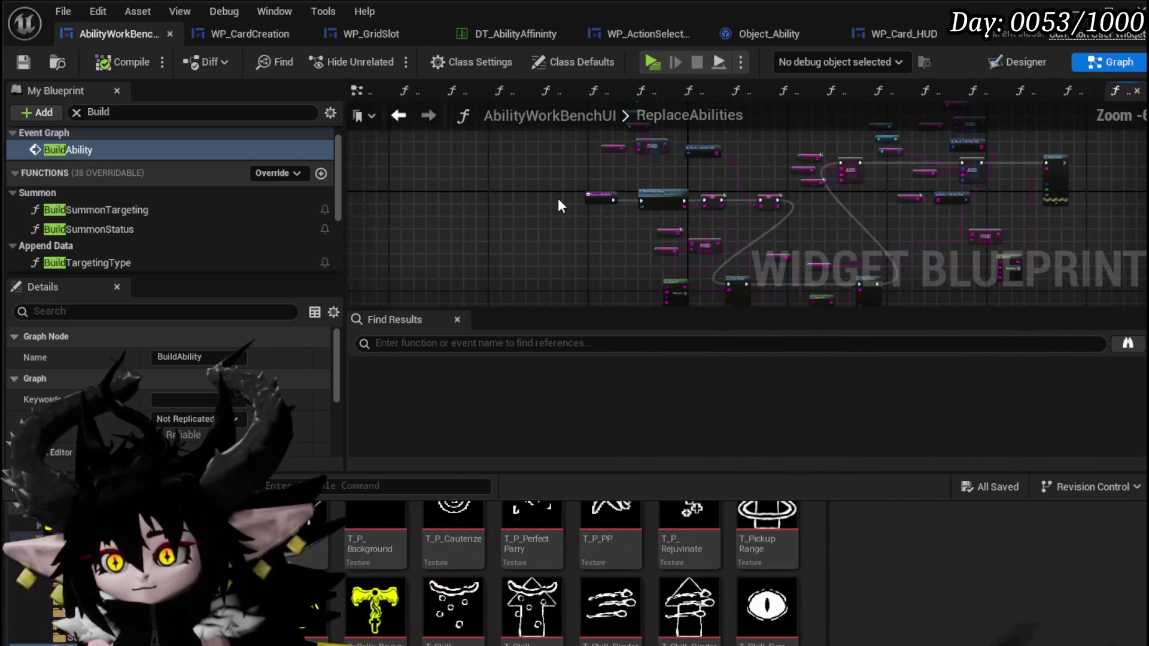
# Step: Inspect Build Giga String's Build Ability Type and Append nodes, then switch to WP_ActionSelection
pyautogui.scroll(9, 561, 197)
pyautogui.doubleClick(764, 187)
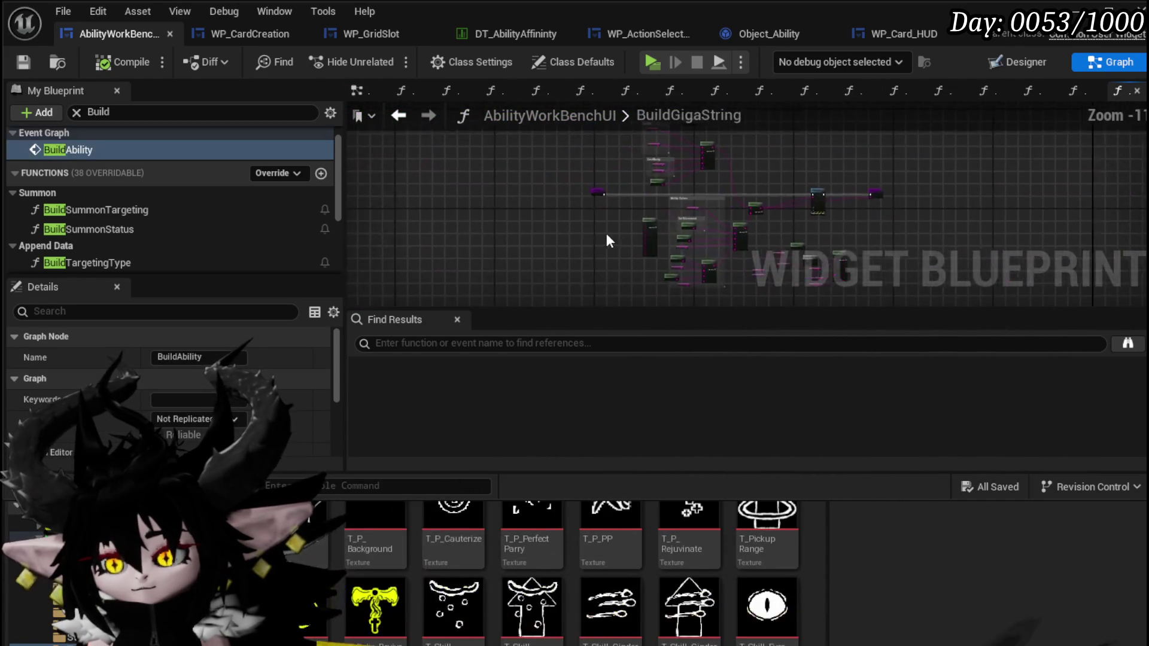
pyautogui.scroll(3, 634, 240)
pyautogui.moveTo(607, 233); pyautogui.dragTo(430, 178)
pyautogui.scroll(3, 668, 199)
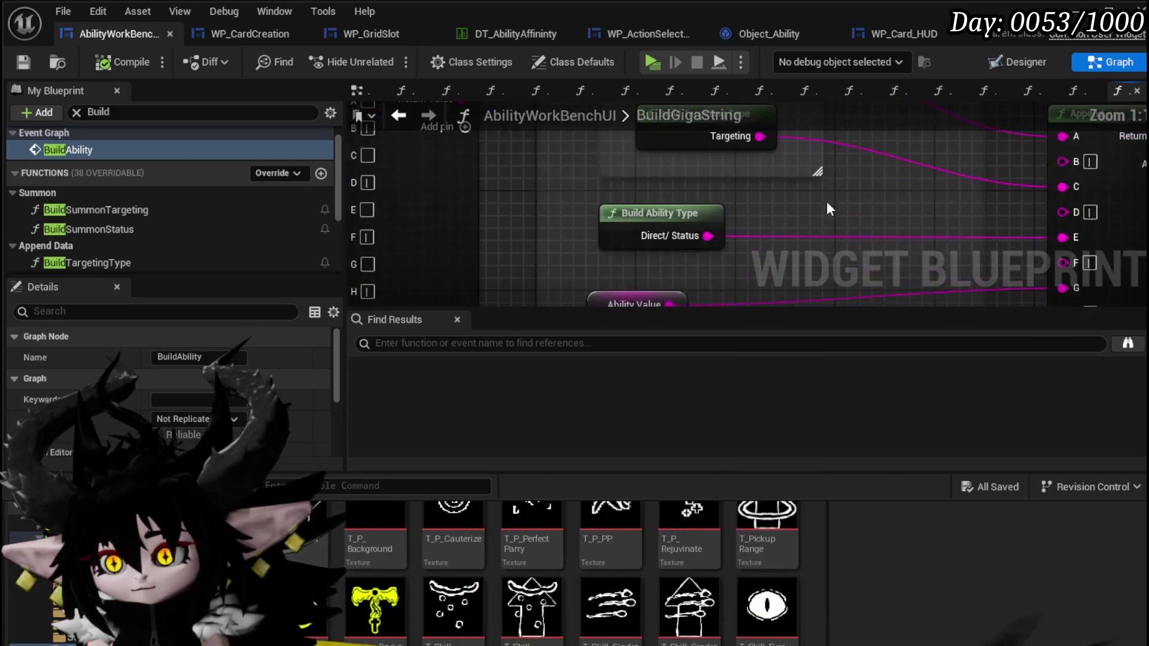
pyautogui.moveTo(846, 202)
pyautogui.mouseDown()
pyautogui.moveTo(724, 272)
pyautogui.moveTo(710, 180)
pyautogui.mouseUp()
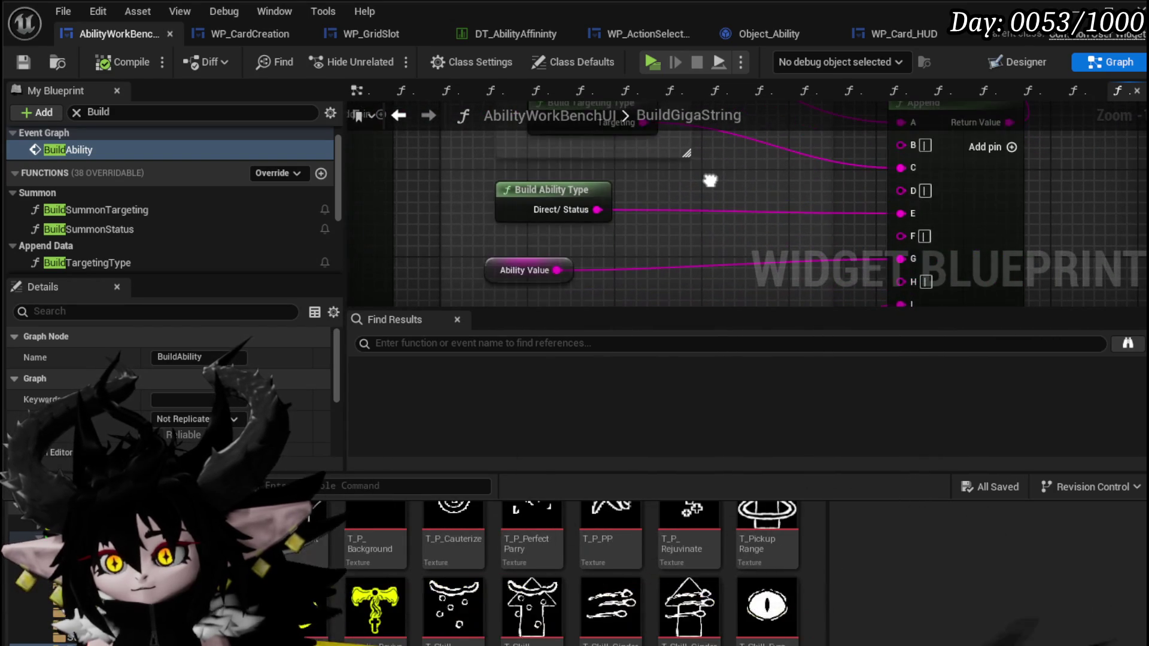
pyautogui.hotkey('ctrl', 'Tab')
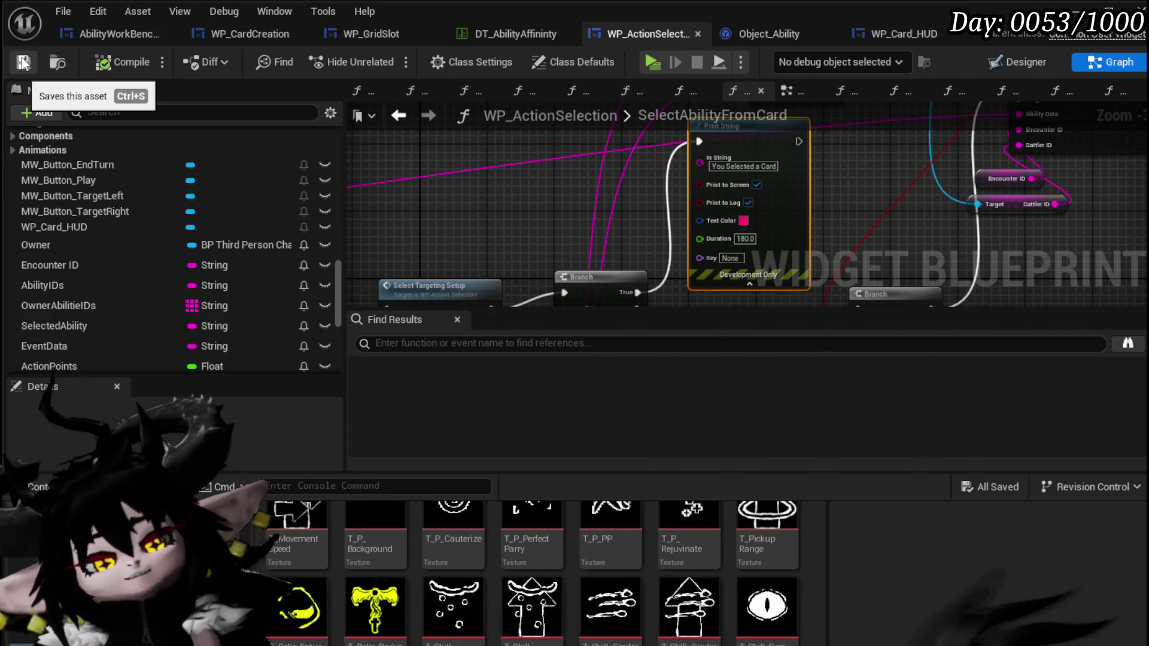
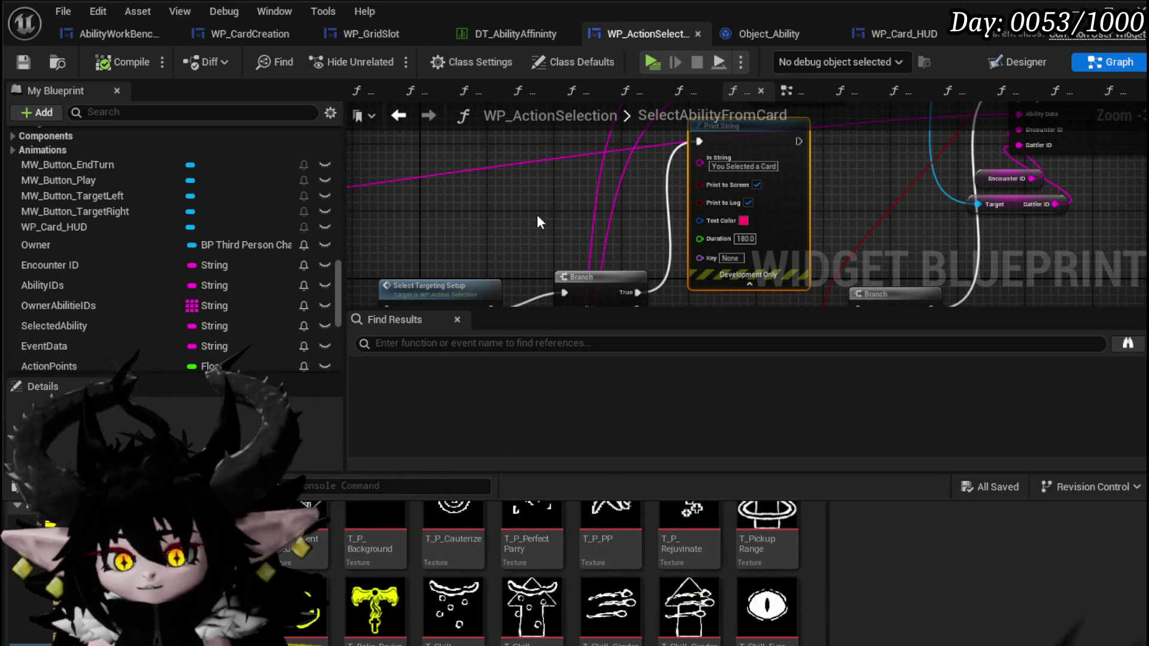
# Step: Pan along the SelectAbilityFromCard node chain to the Print String area, then return to ExecuteCard
pyautogui.scroll(-1, 752, 210)
pyautogui.scroll(-2, 752, 210)
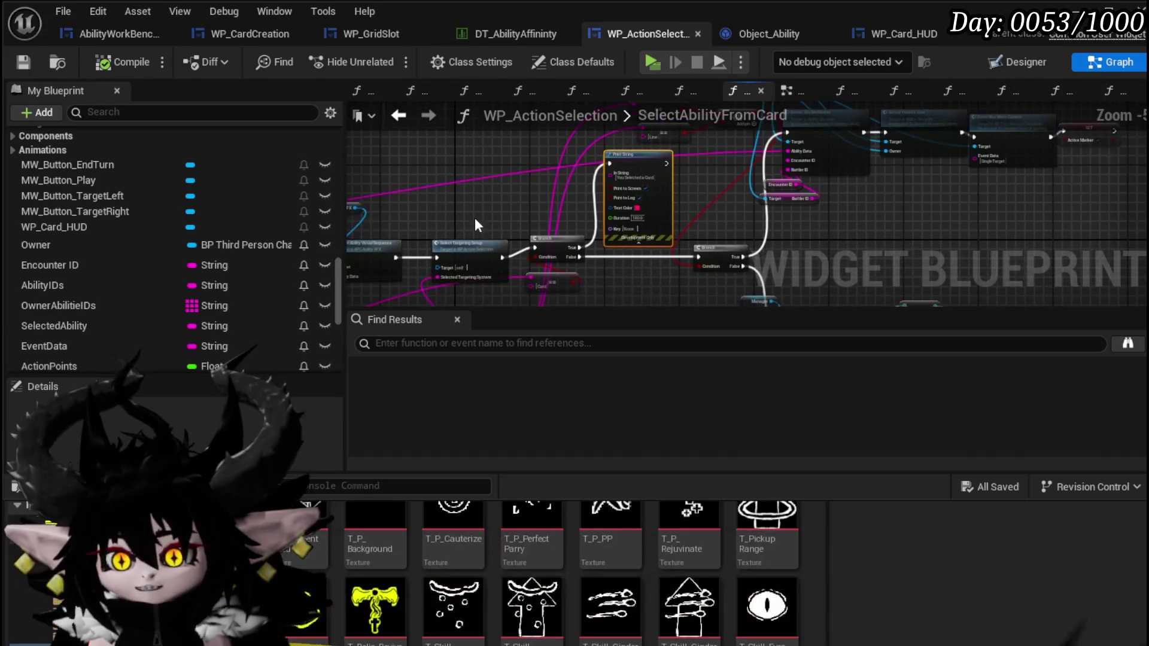
pyautogui.scroll(1, 490, 194)
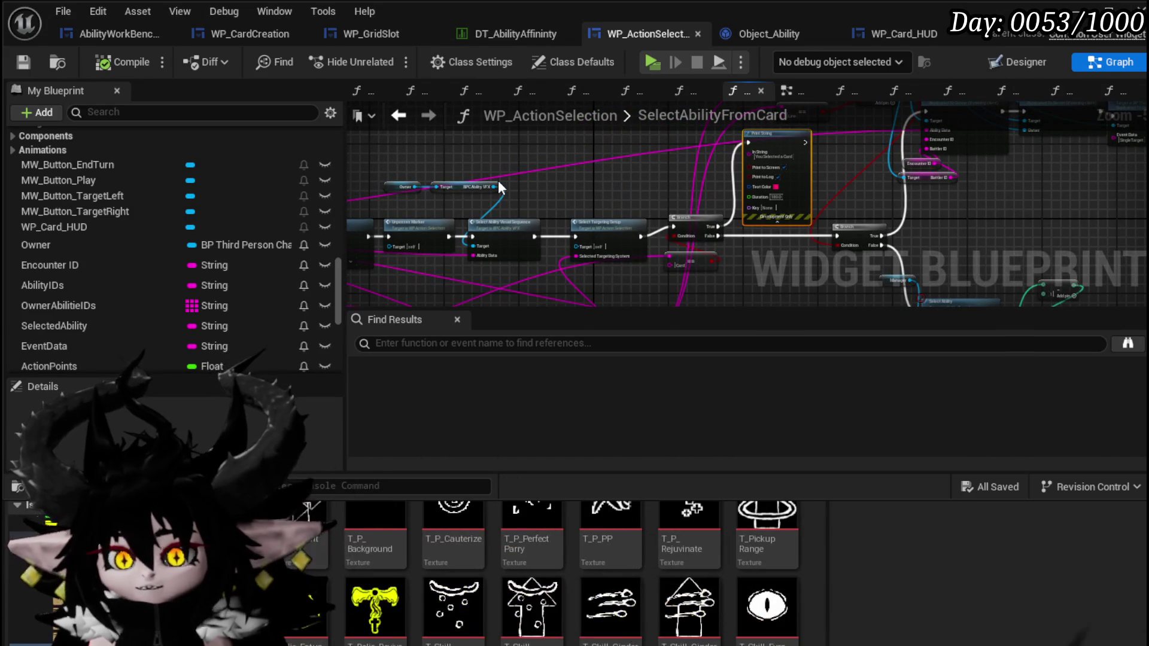
pyautogui.moveTo(618, 189); pyautogui.dragTo(551, 205)
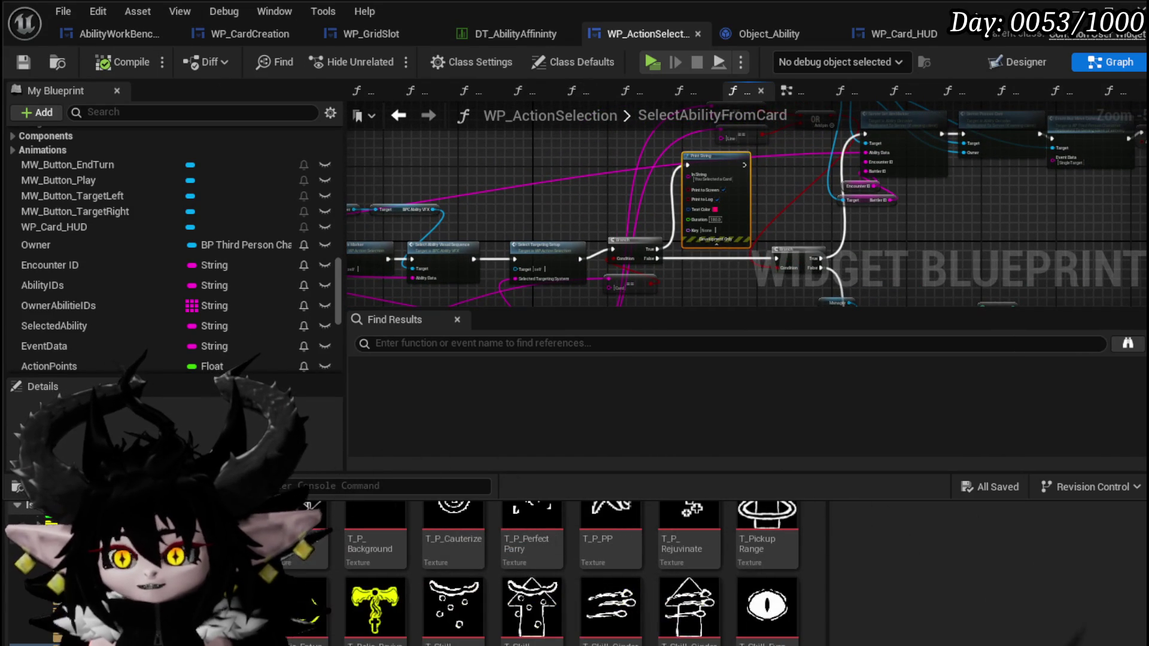
pyautogui.moveTo(537, 162); pyautogui.dragTo(372, 202)
pyautogui.moveTo(626, 211)
pyautogui.mouseDown()
pyautogui.moveTo(492, 191)
pyautogui.moveTo(654, 184)
pyautogui.mouseUp()
pyautogui.moveTo(479, 191)
pyautogui.mouseDown()
pyautogui.moveTo(735, 170)
pyautogui.moveTo(575, 174)
pyautogui.moveTo(834, 185)
pyautogui.moveTo(461, 193)
pyautogui.mouseUp()
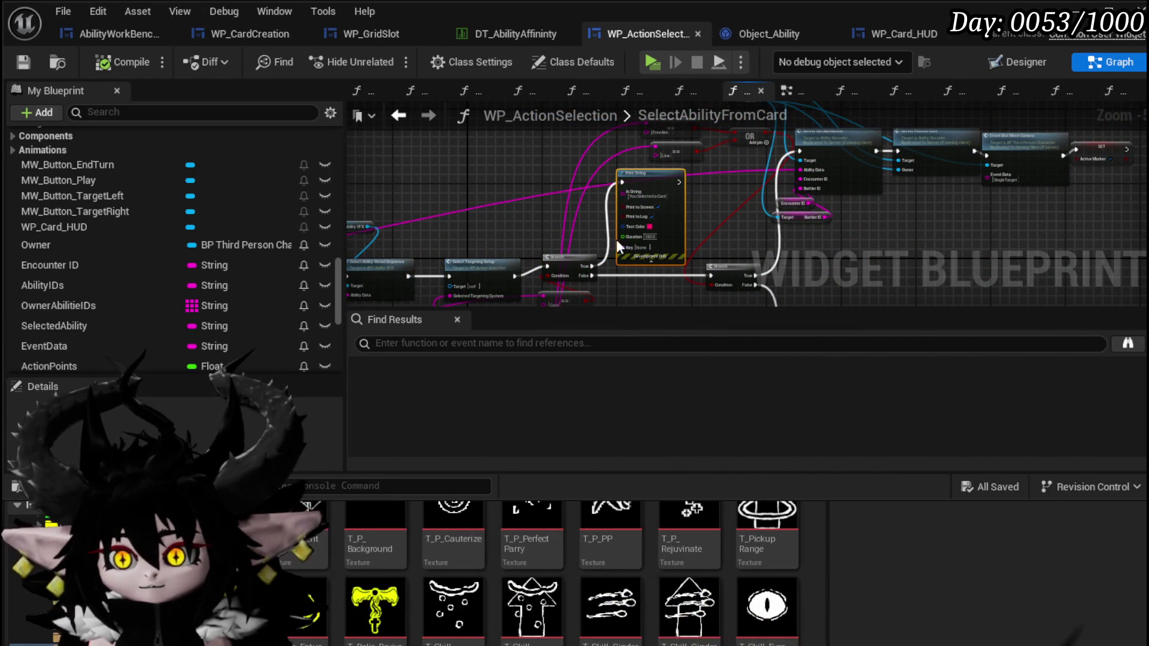
pyautogui.moveTo(506, 177); pyautogui.dragTo(470, 147)
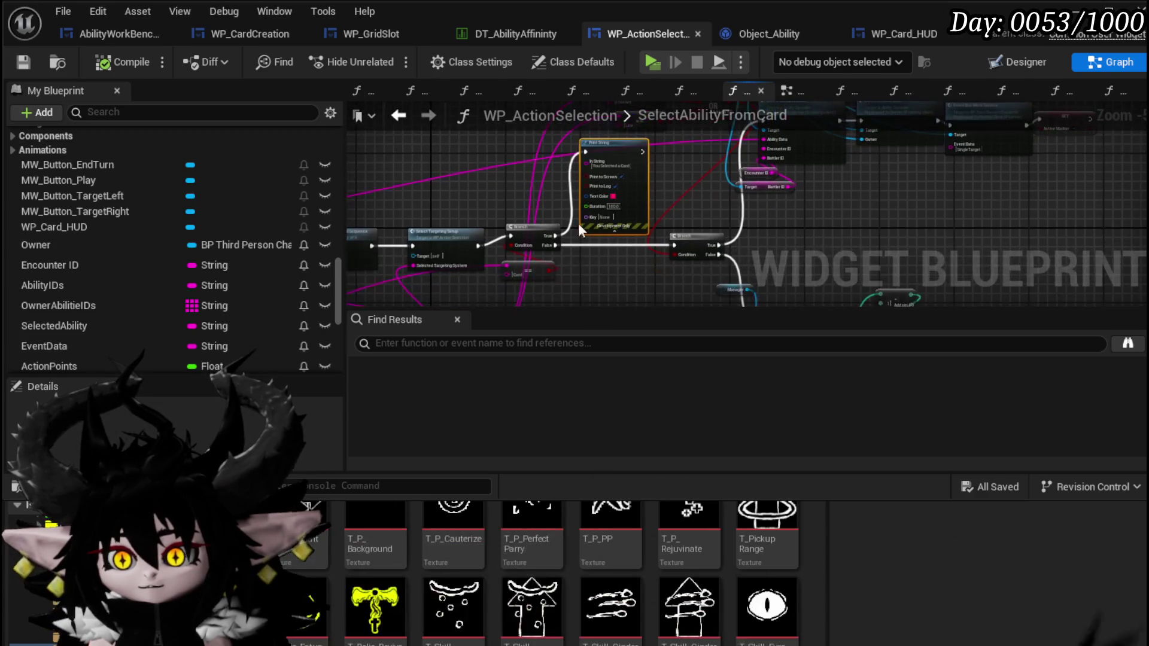
pyautogui.moveTo(642, 157); pyautogui.dragTo(12, 63)
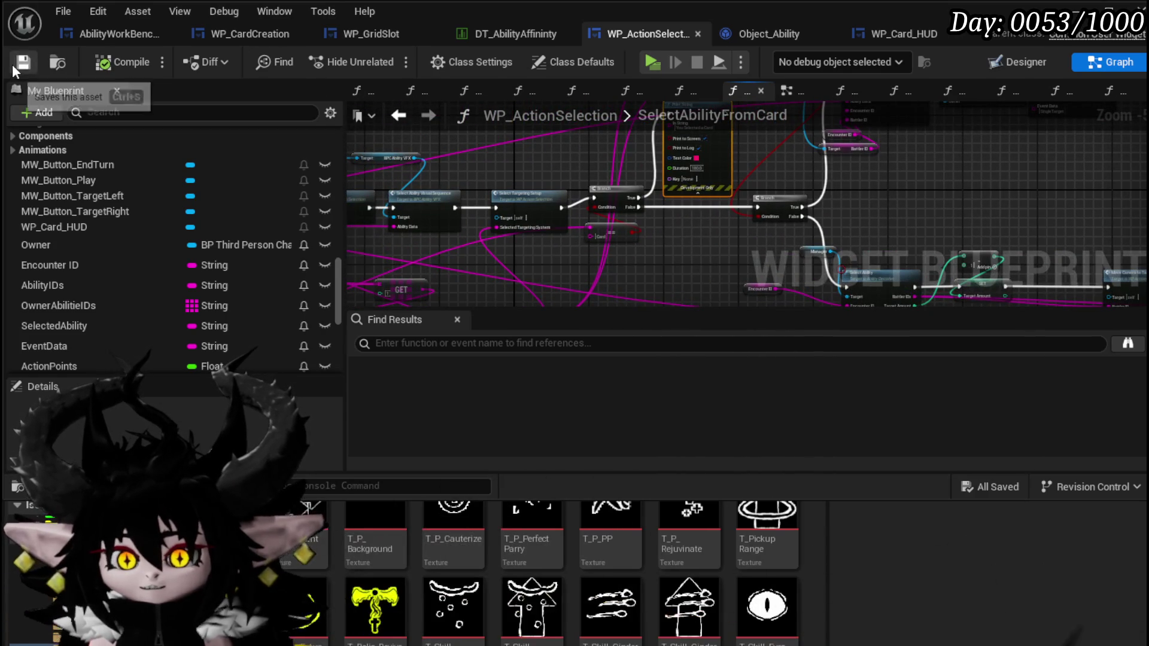
pyautogui.click(398, 115)
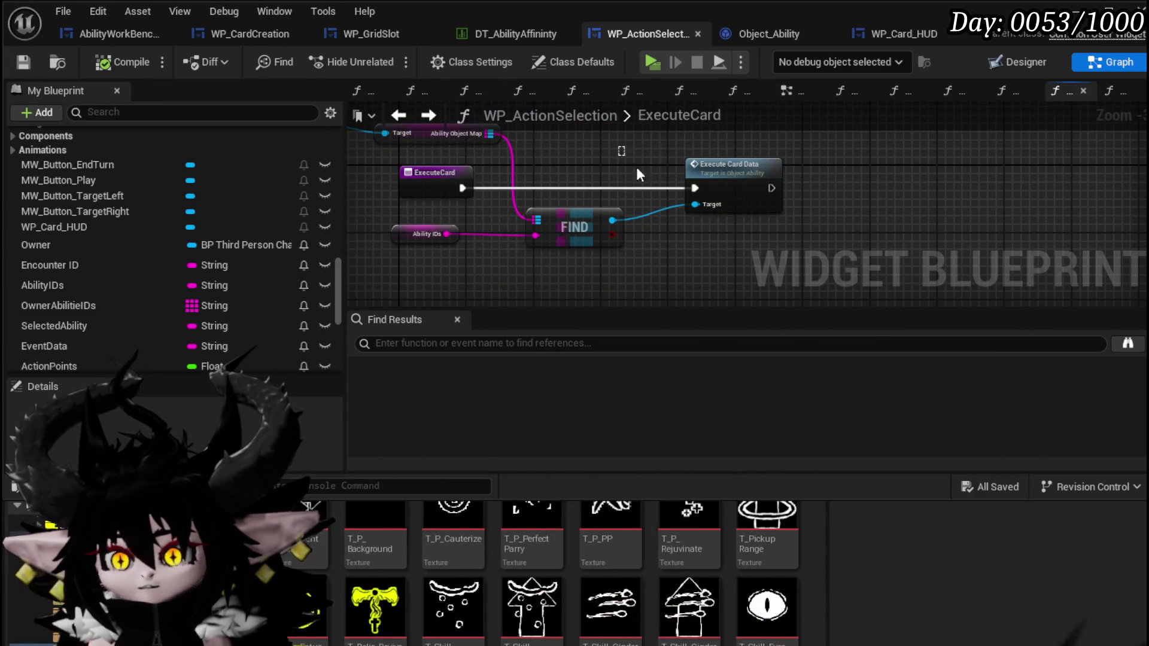
# Step: Deselect the FIND and Execute Card Data nodes and bring the Ability IDs node into view
pyautogui.click(662, 237)
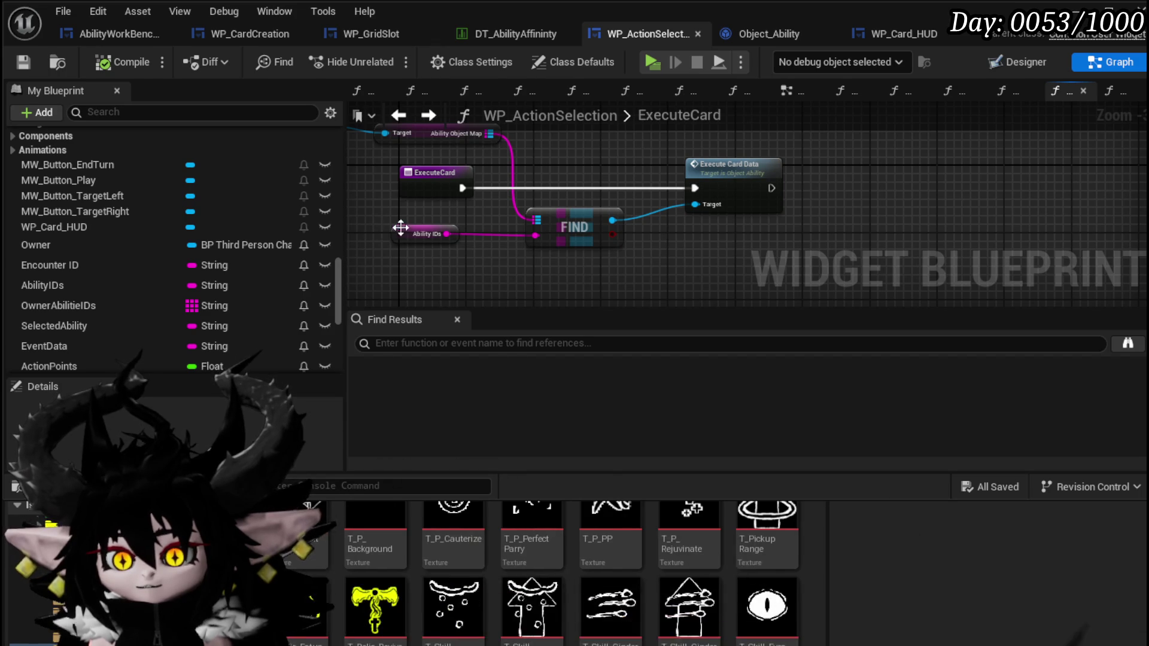
pyautogui.moveTo(563, 226); pyautogui.dragTo(680, 250)
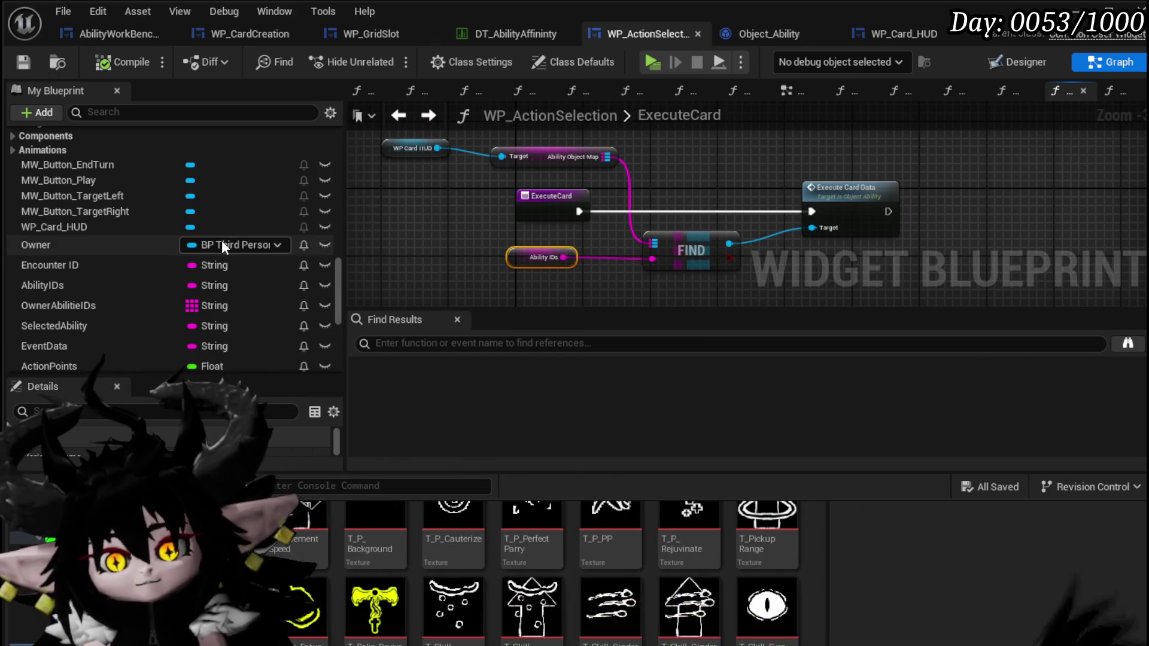
pyautogui.scroll(-1, 220, 239)
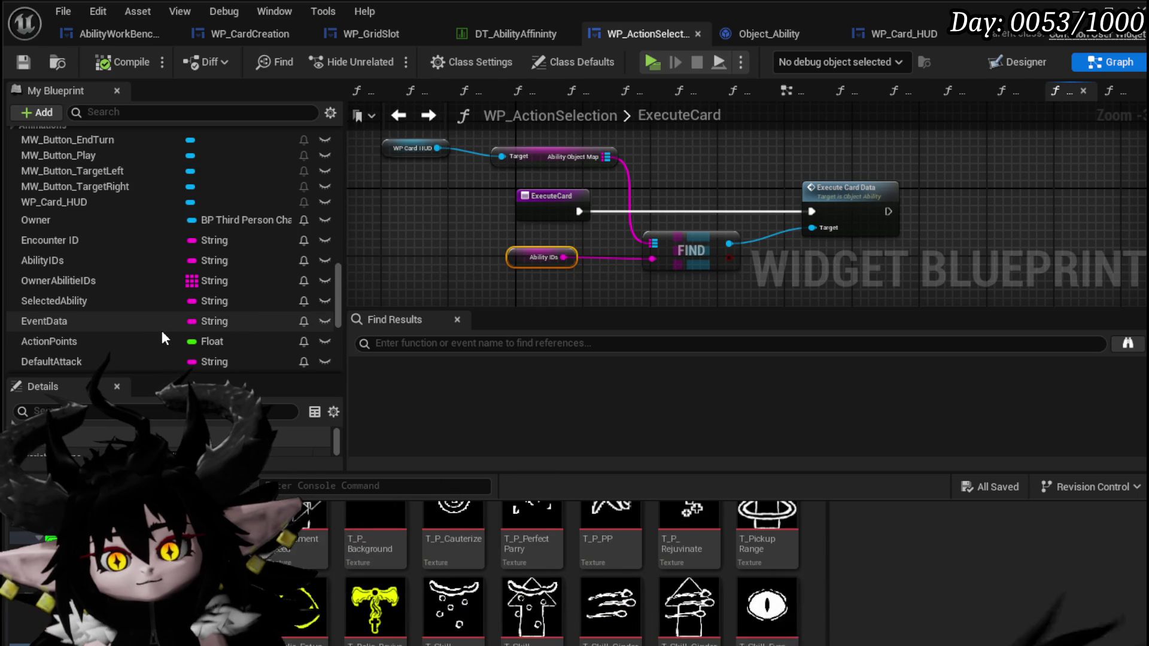
pyautogui.scroll(-1, 159, 327)
pyautogui.scroll(-1, 158, 326)
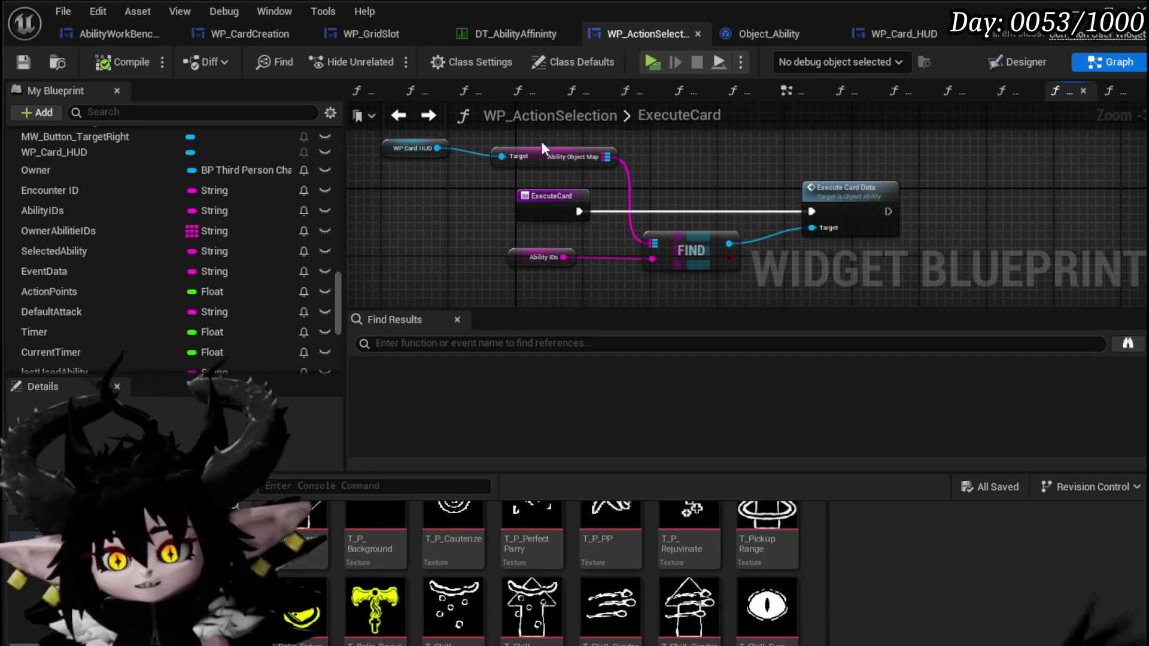
# Step: Go back to the EventGraph and locate the Ability Special Check call
pyautogui.click(402, 116)
pyautogui.scroll(-2, 649, 189)
pyautogui.moveTo(649, 189)
pyautogui.mouseDown()
pyautogui.moveTo(769, 197)
pyautogui.moveTo(555, 201)
pyautogui.moveTo(698, 186)
pyautogui.moveTo(742, 271)
pyautogui.mouseUp()
pyautogui.scroll(4, 711, 225)
# Step: In AbilitySpecialCheck, select the Selected Ability, Parse Into Array and GET nodes to copy
pyautogui.doubleClick(635, 175)
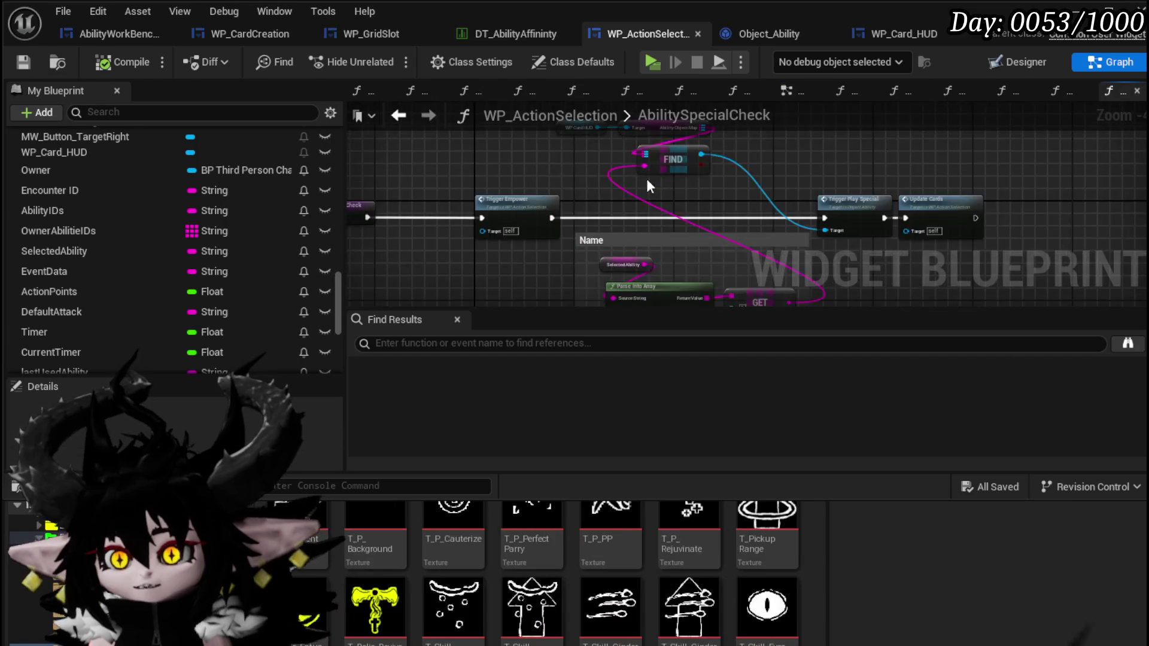
pyautogui.moveTo(666, 236); pyautogui.dragTo(626, 151)
pyautogui.moveTo(631, 201); pyautogui.dragTo(615, 241)
pyautogui.moveTo(544, 215)
pyautogui.mouseDown()
pyautogui.moveTo(699, 274)
pyautogui.moveTo(683, 228)
pyautogui.moveTo(768, 172)
pyautogui.moveTo(765, 138)
pyautogui.mouseUp()
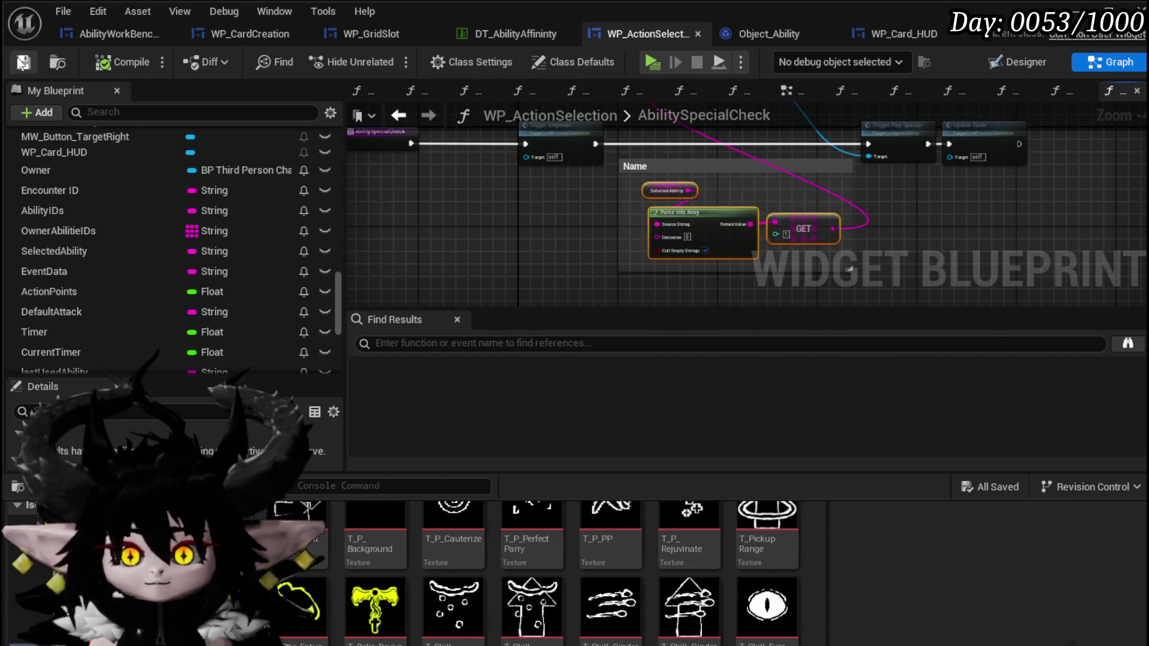
pyautogui.scroll(10, 121, 193)
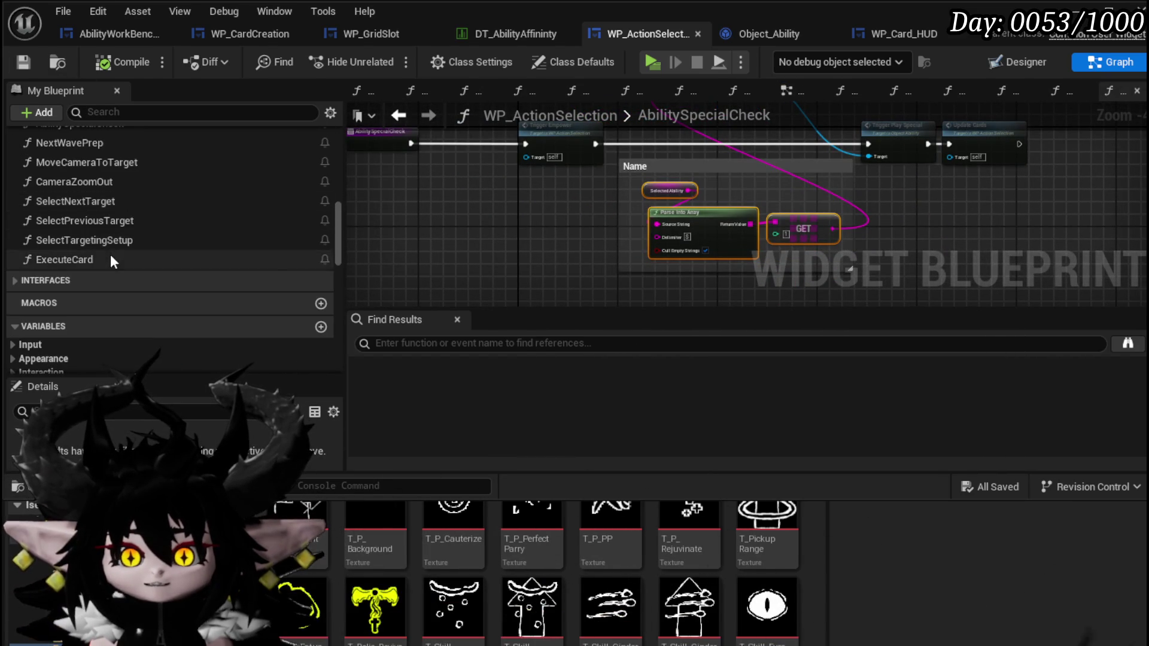
# Step: Paste the parsing nodes beside FIND in ExecuteCard, wire GET into its key, and compile and save
pyautogui.doubleClick(110, 257)
pyautogui.moveTo(451, 266); pyautogui.dragTo(521, 233)
pyautogui.moveTo(618, 303)
pyautogui.mouseDown()
pyautogui.moveTo(646, 257)
pyautogui.moveTo(723, 199)
pyautogui.mouseUp()
pyautogui.click(731, 250)
pyautogui.click(13, 66)
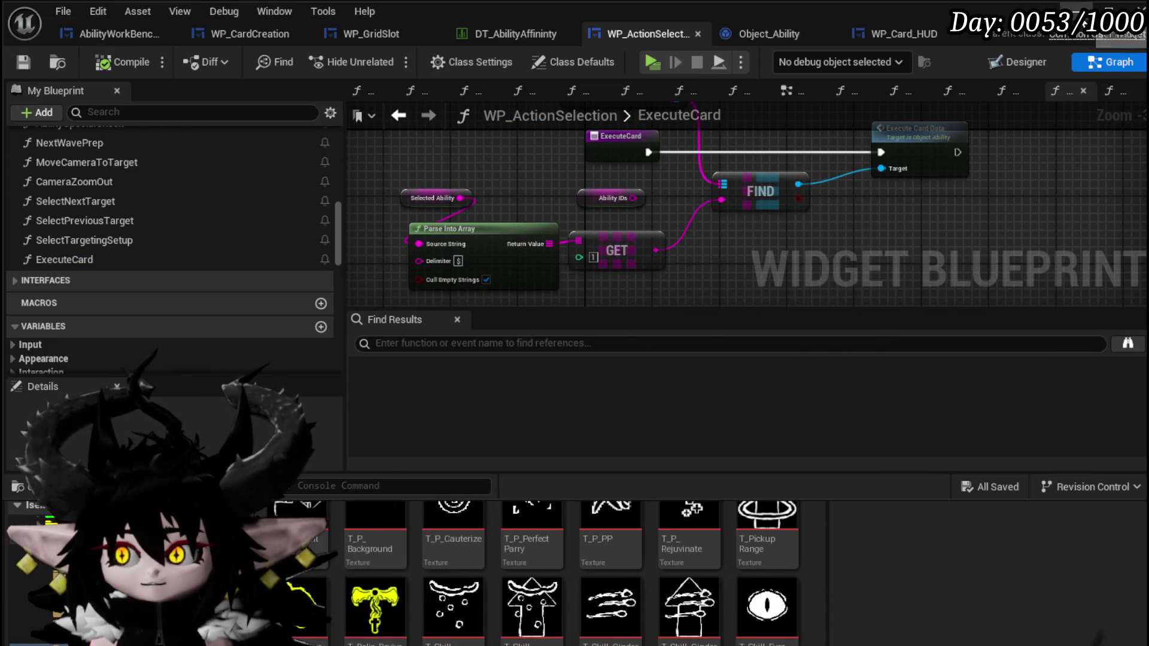
pyautogui.hotkey('alt', 'Tab')
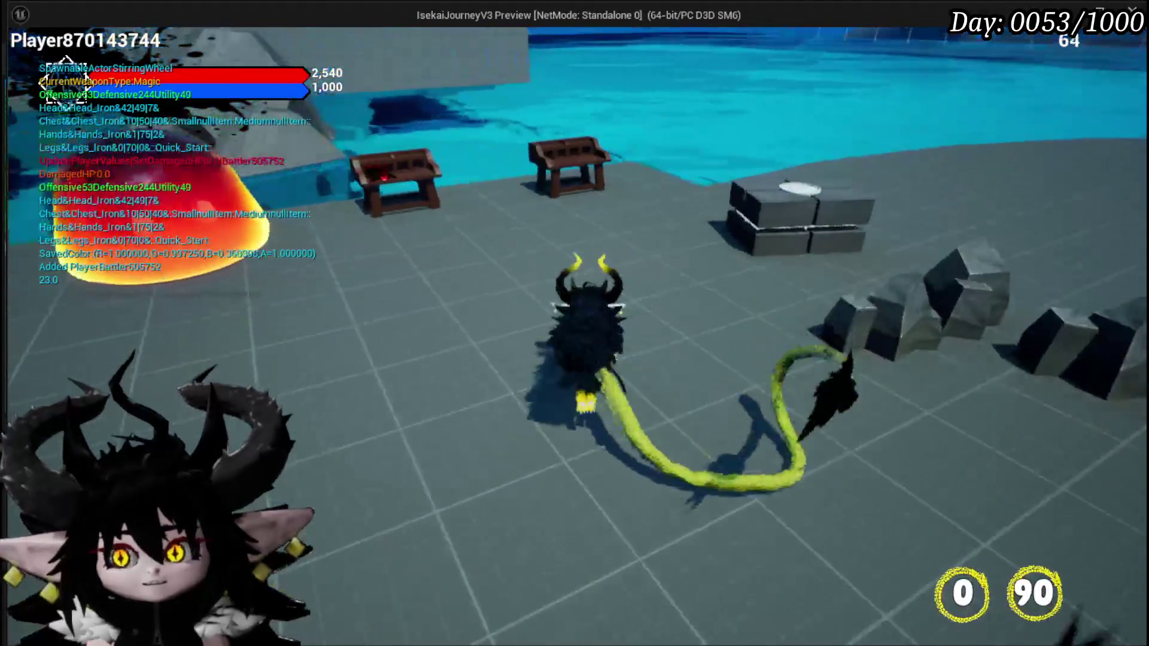
# Step: Open the in-game ability menu and choose the Magic ability category
pyautogui.press('w')
pyautogui.press('Tab')
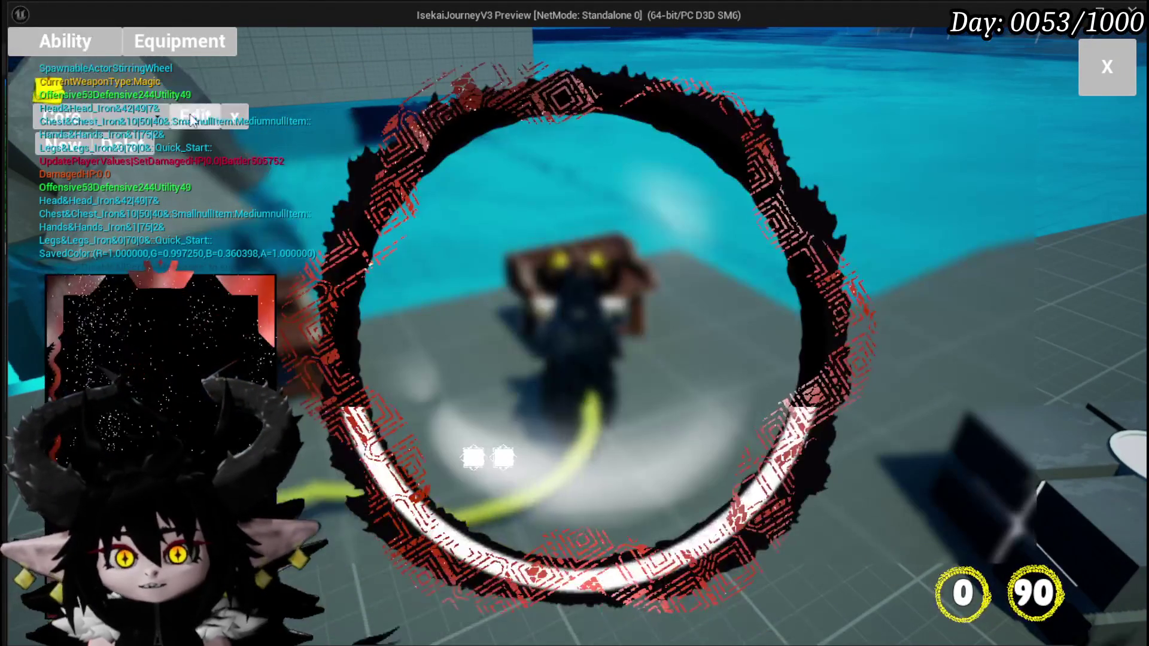
pyautogui.click(128, 111)
pyautogui.click(152, 146)
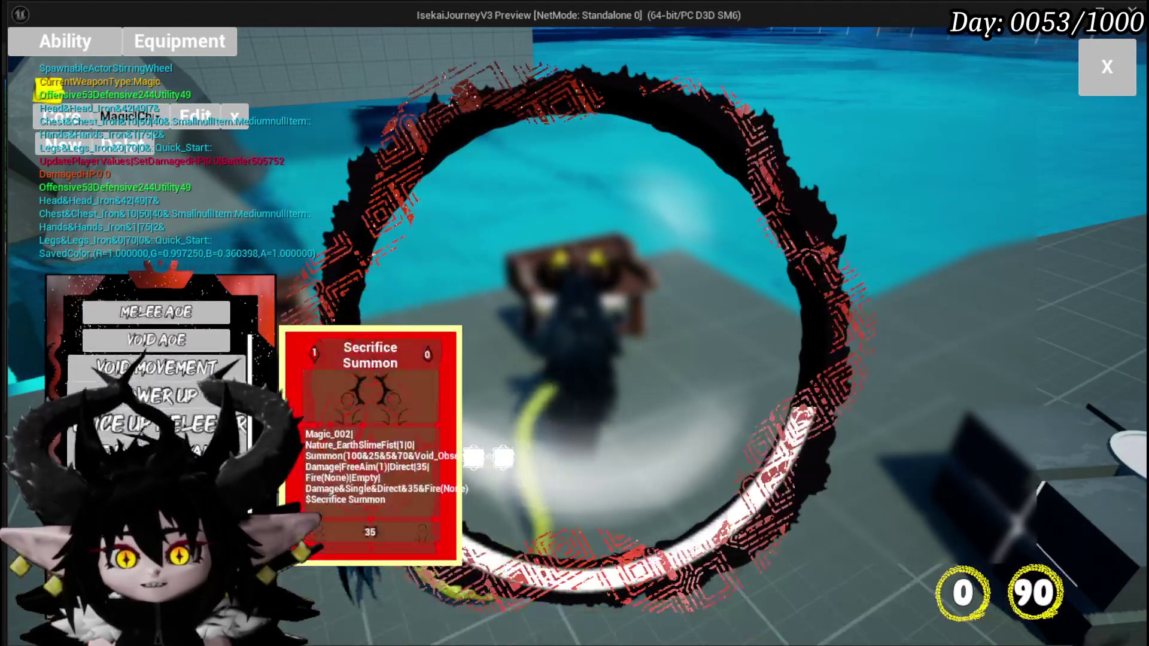
pyautogui.scroll(-3, 156, 371)
# Step: Give the card a card slot, eye-icon targeting and cards ability type, confirm, and close the menu
pyautogui.click(195, 116)
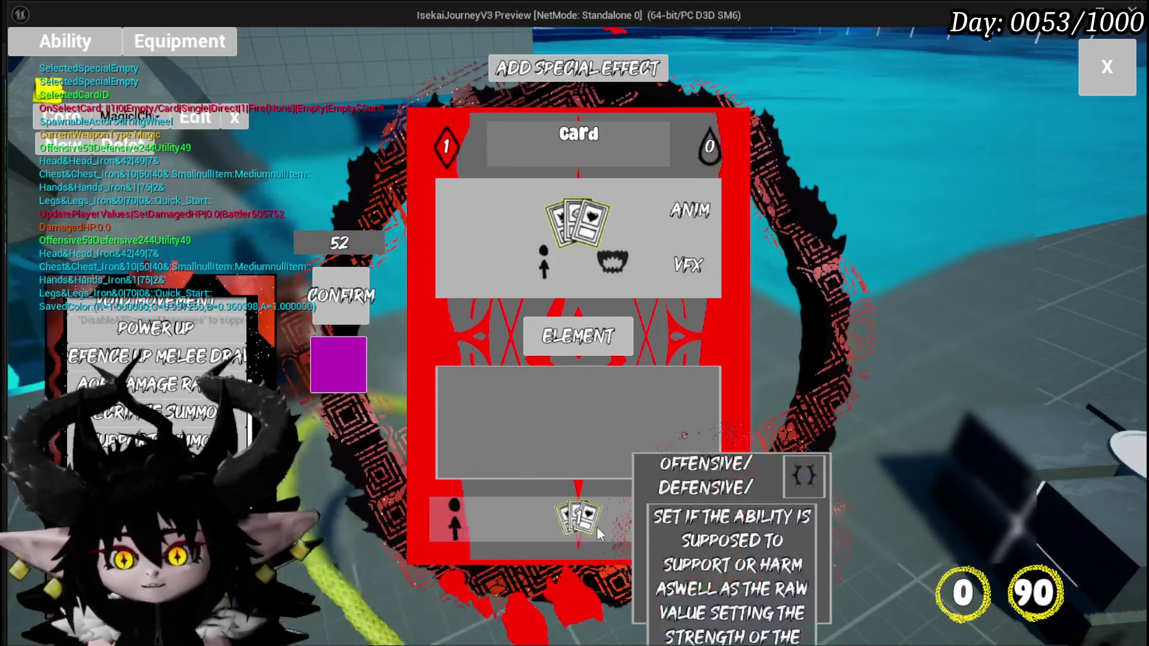
pyautogui.click(610, 538)
pyautogui.click(661, 240)
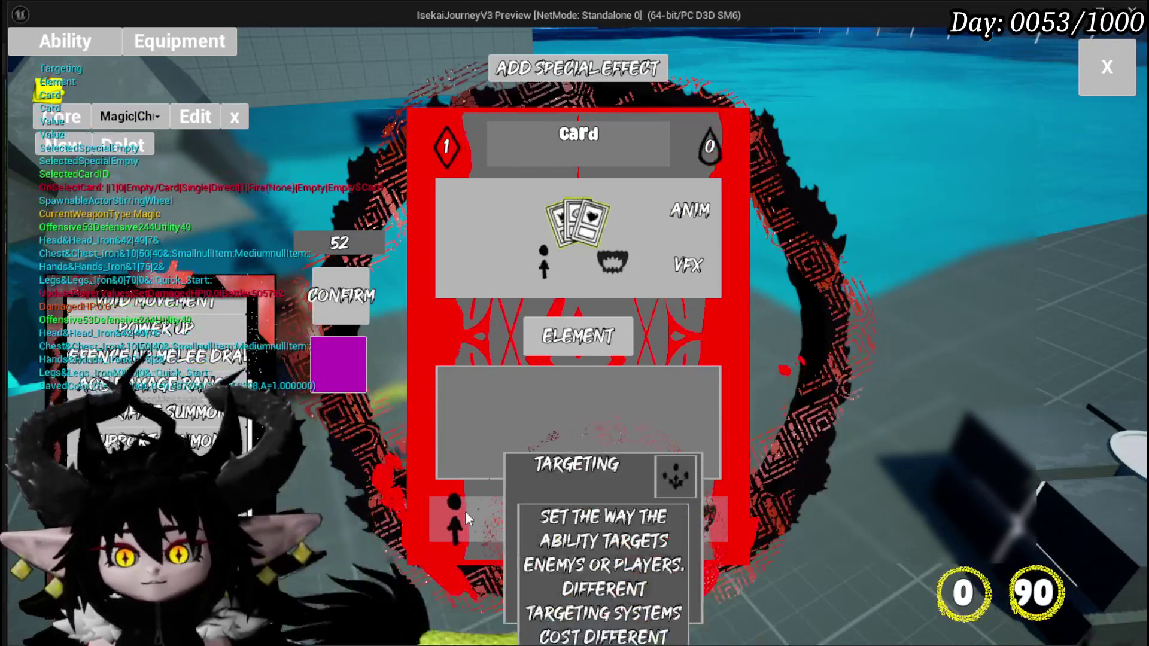
pyautogui.click(467, 518)
pyautogui.click(489, 222)
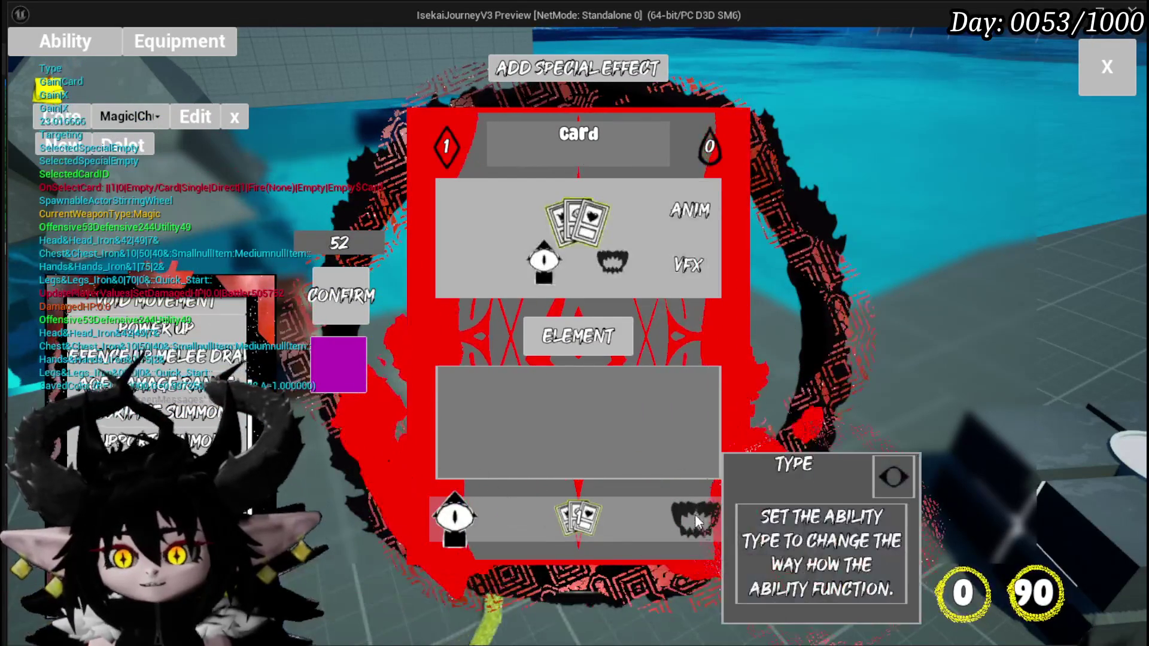
pyautogui.click(694, 513)
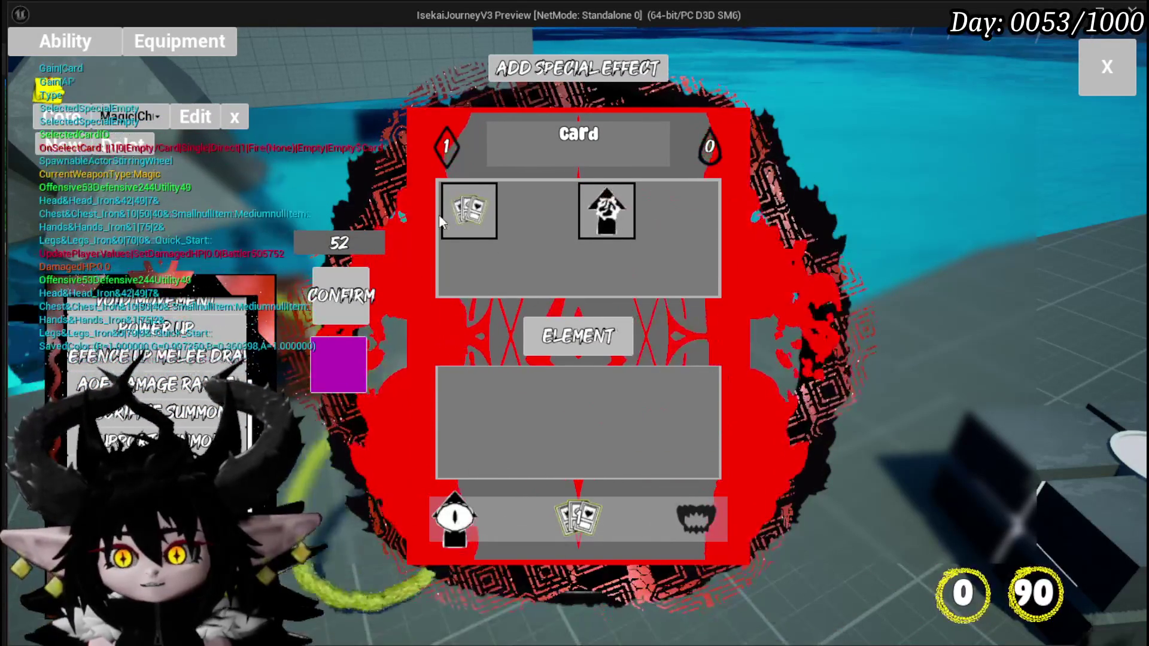
pyautogui.click(457, 215)
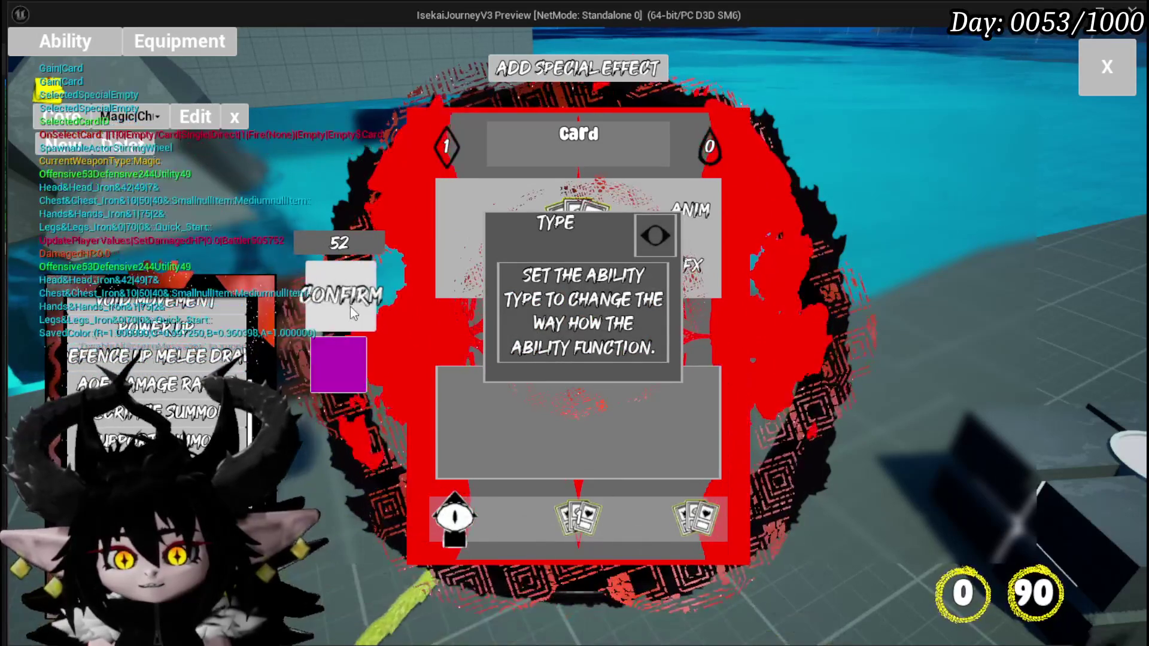
pyautogui.click(354, 311)
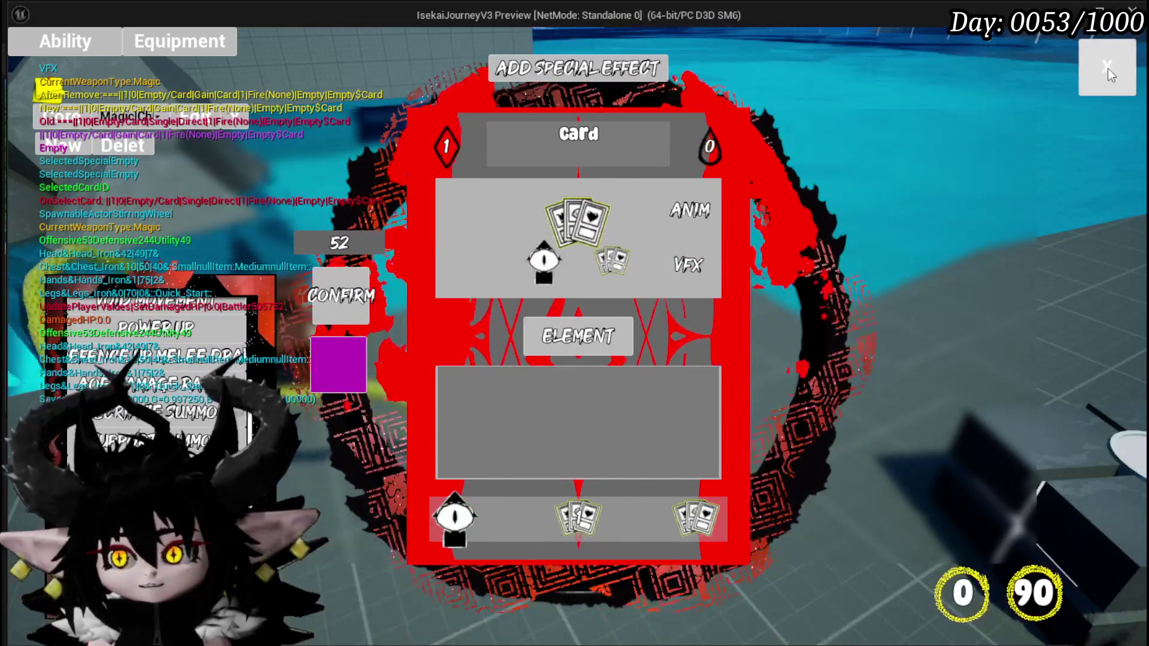
pyautogui.click(1119, 66)
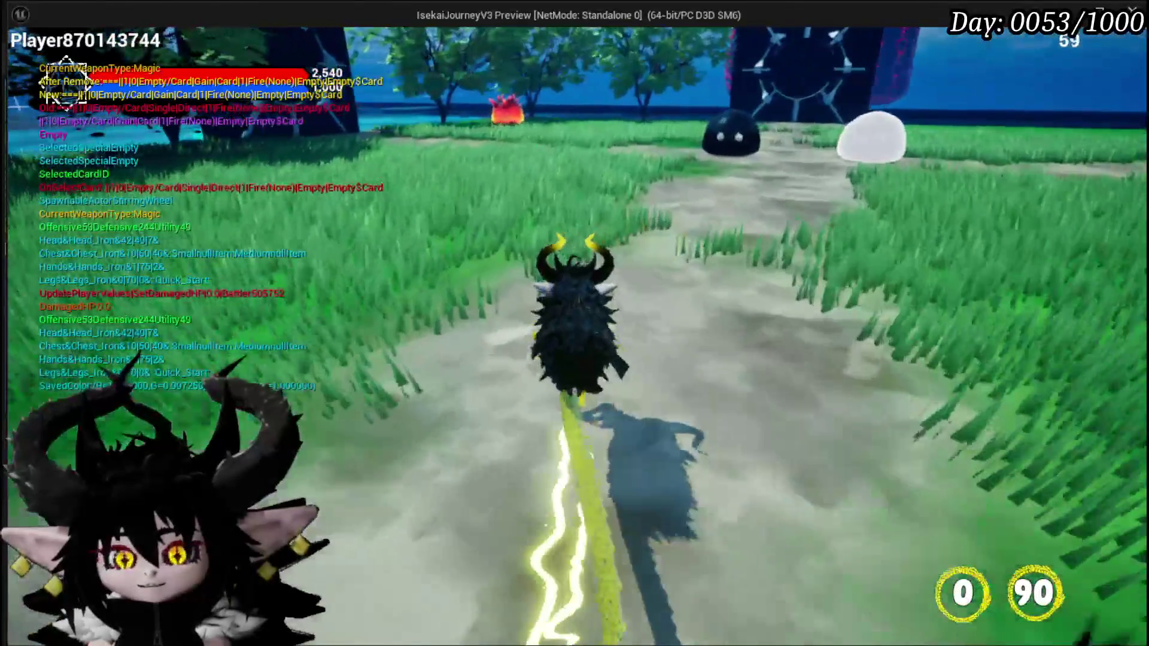
# Step: Run ahead along the path and play the Splash Move card on a target
pyautogui.press('w')
pyautogui.press('w')
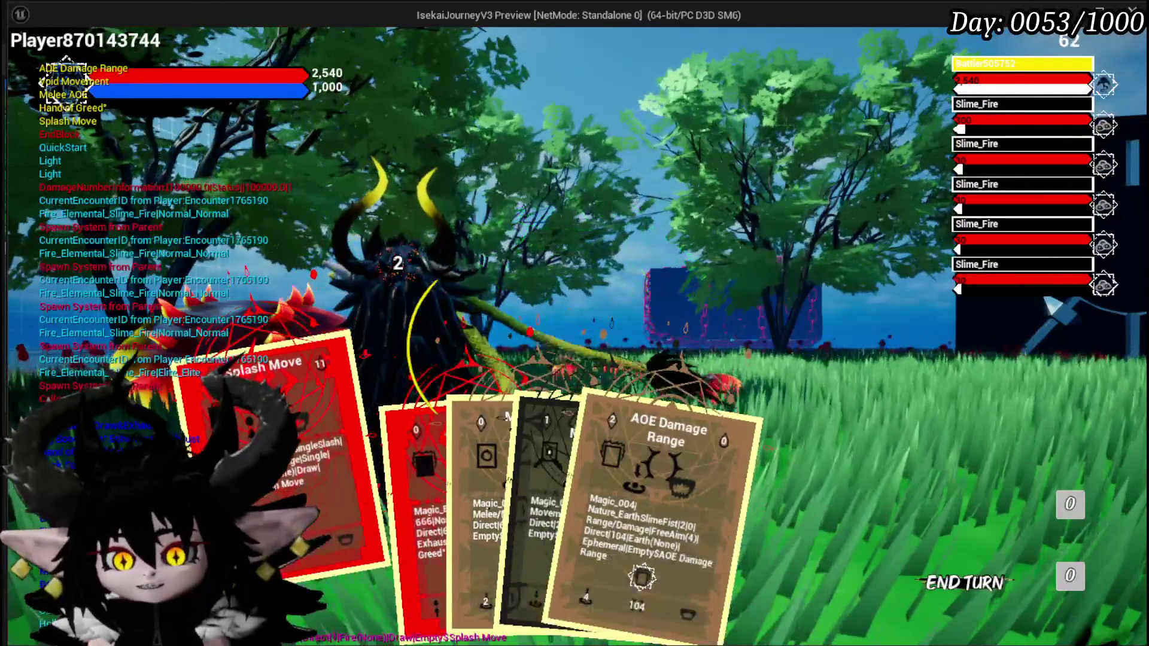
pyautogui.click(269, 431)
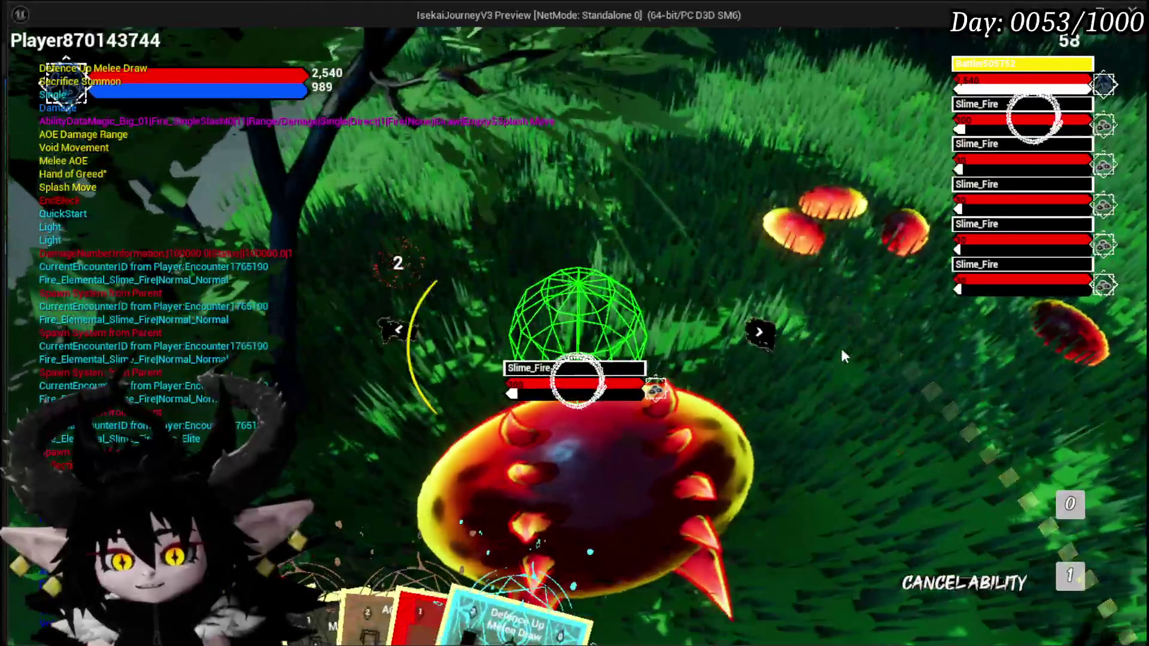
pyautogui.click(825, 365)
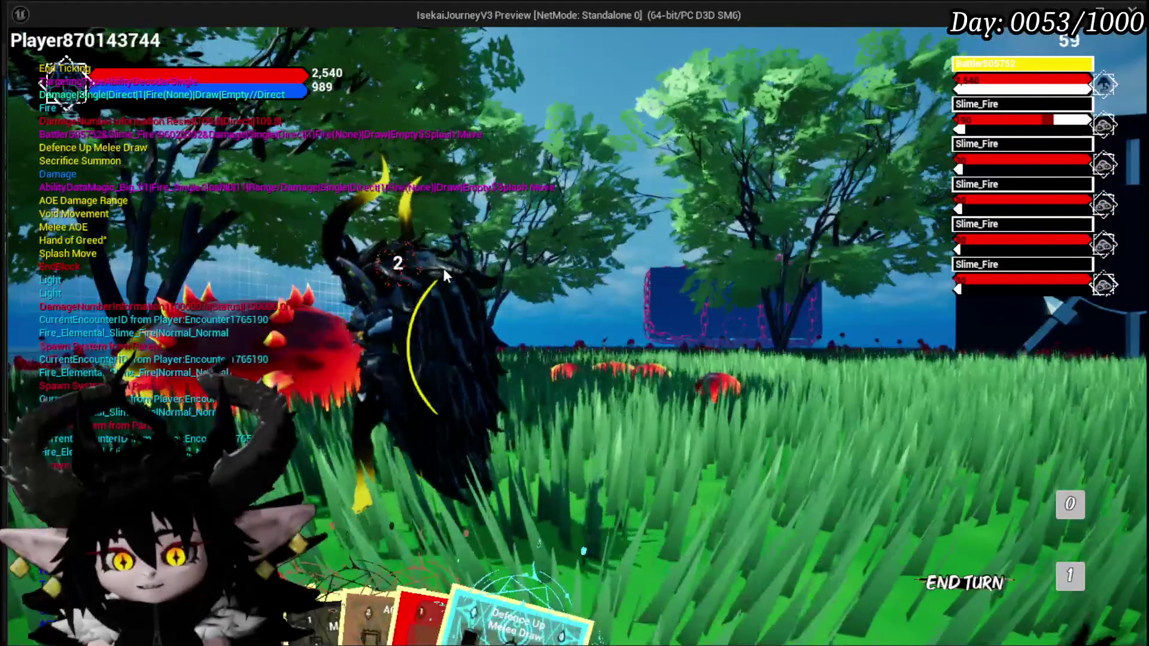
# Step: Play the Empty Card and another card from the hand, then end the play-test
pyautogui.moveTo(373, 323)
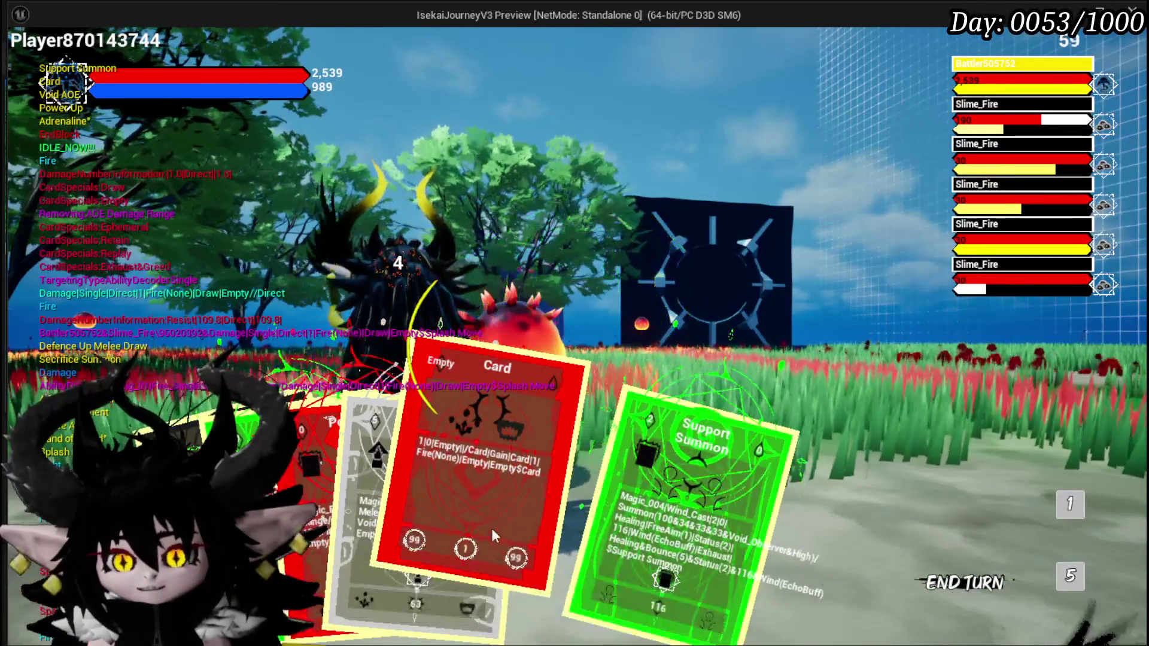
pyautogui.click(491, 528)
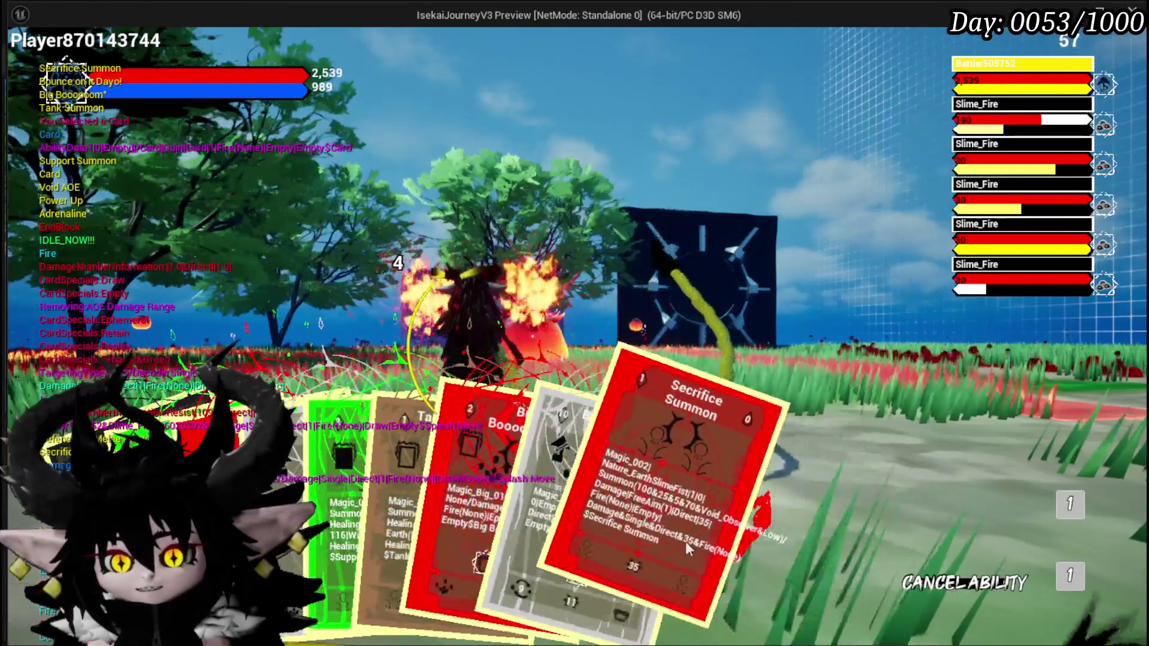
pyautogui.click(346, 504)
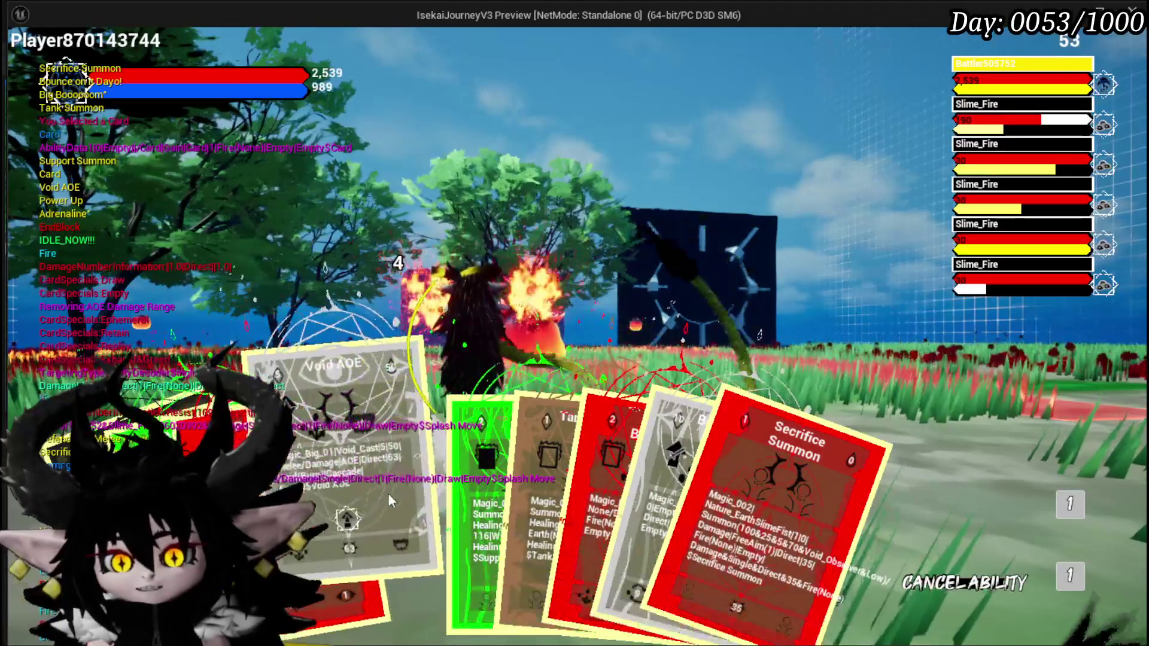
pyautogui.click(387, 493)
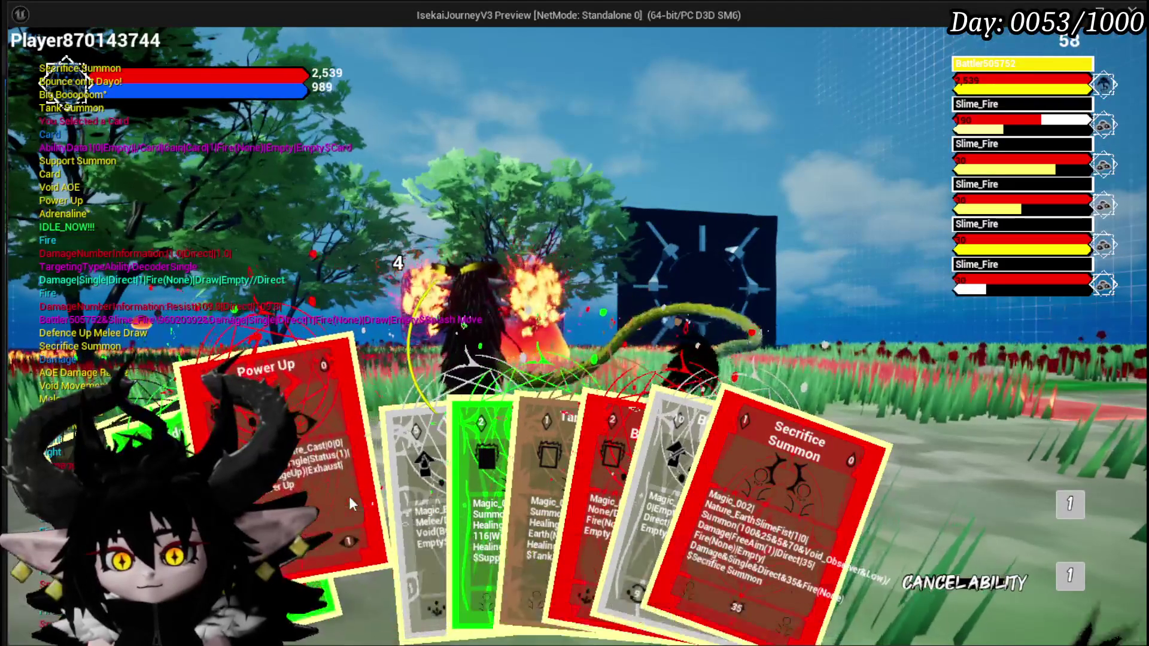
pyautogui.moveTo(417, 506)
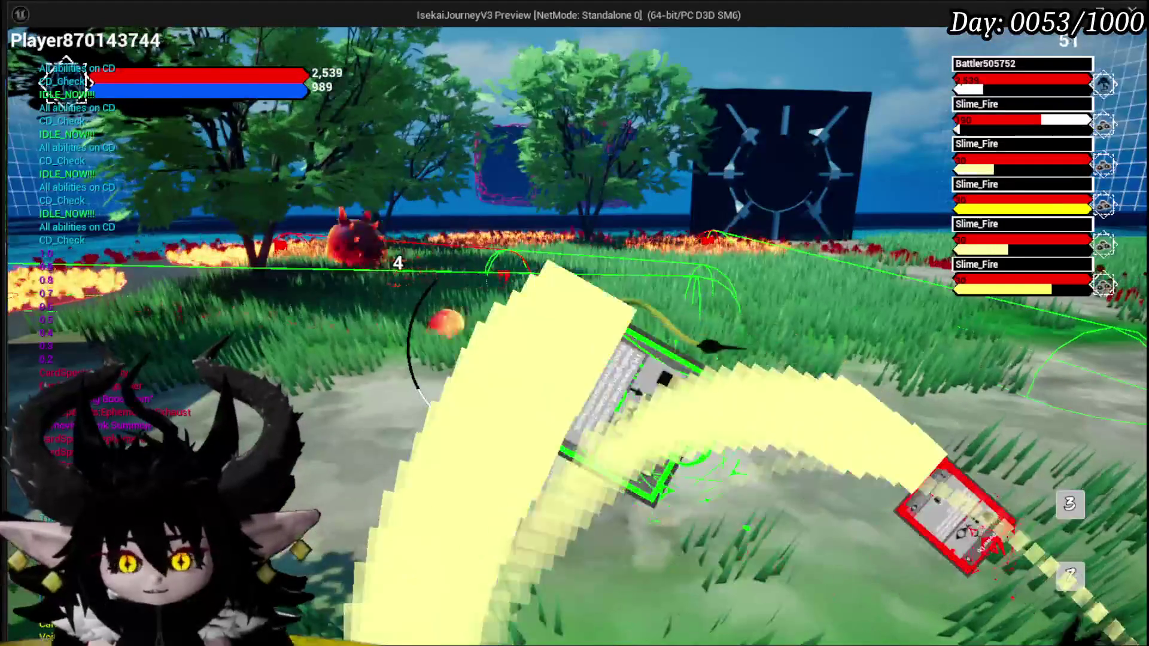
pyautogui.press('Escape')
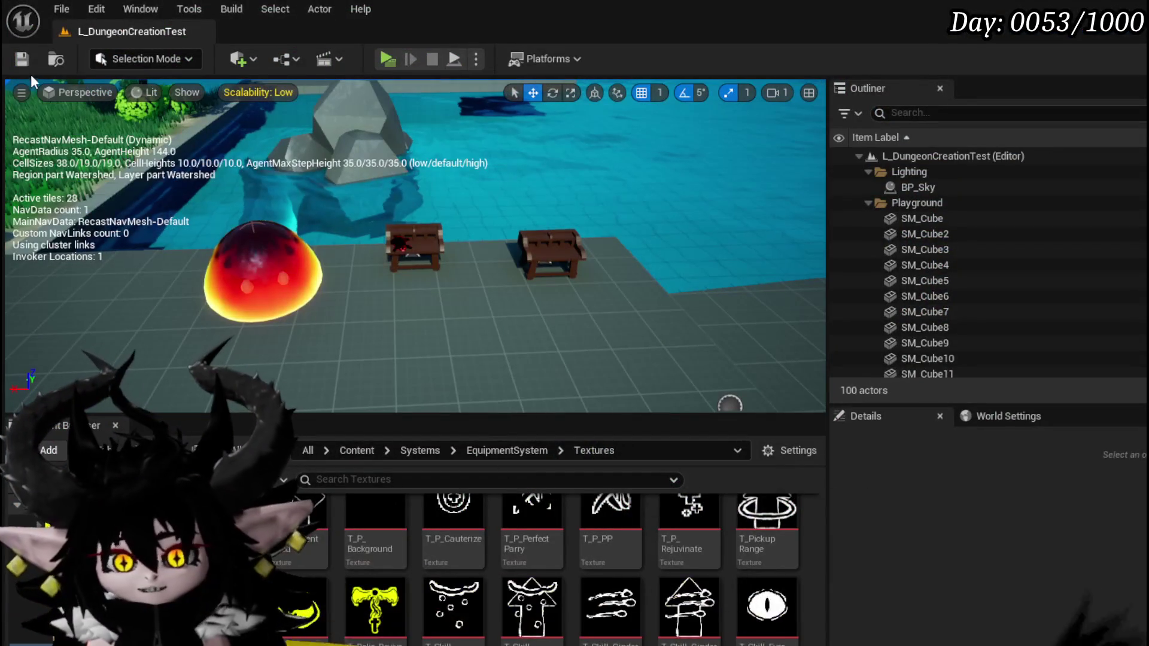
# Step: Save the level and bring the WP_ActionSelection blueprint editor to the front
pyautogui.hotkey('ctrl', 's')
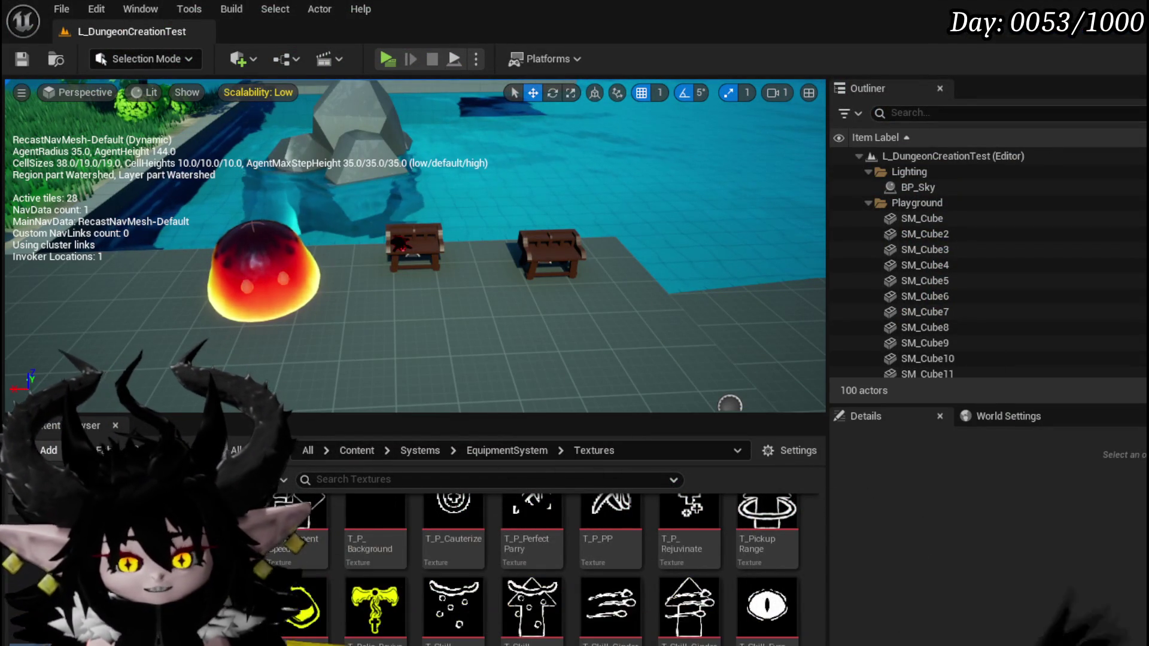
pyautogui.hotkey('alt', 'Tab')
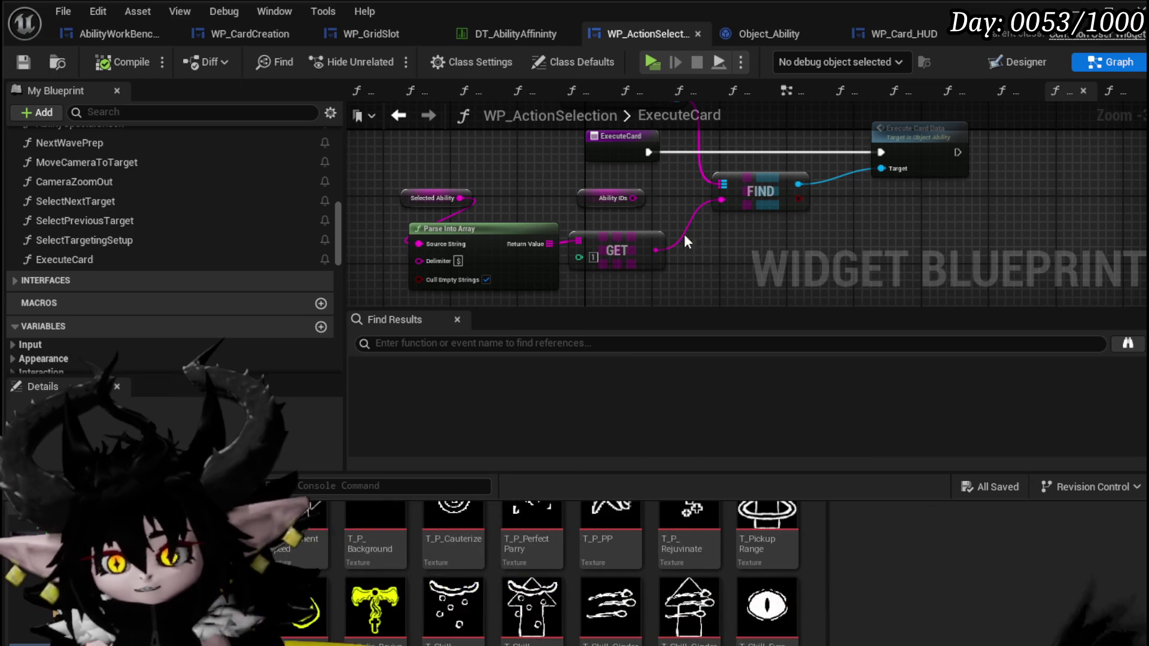
# Step: Save all modified assets
pyautogui.click(22, 61)
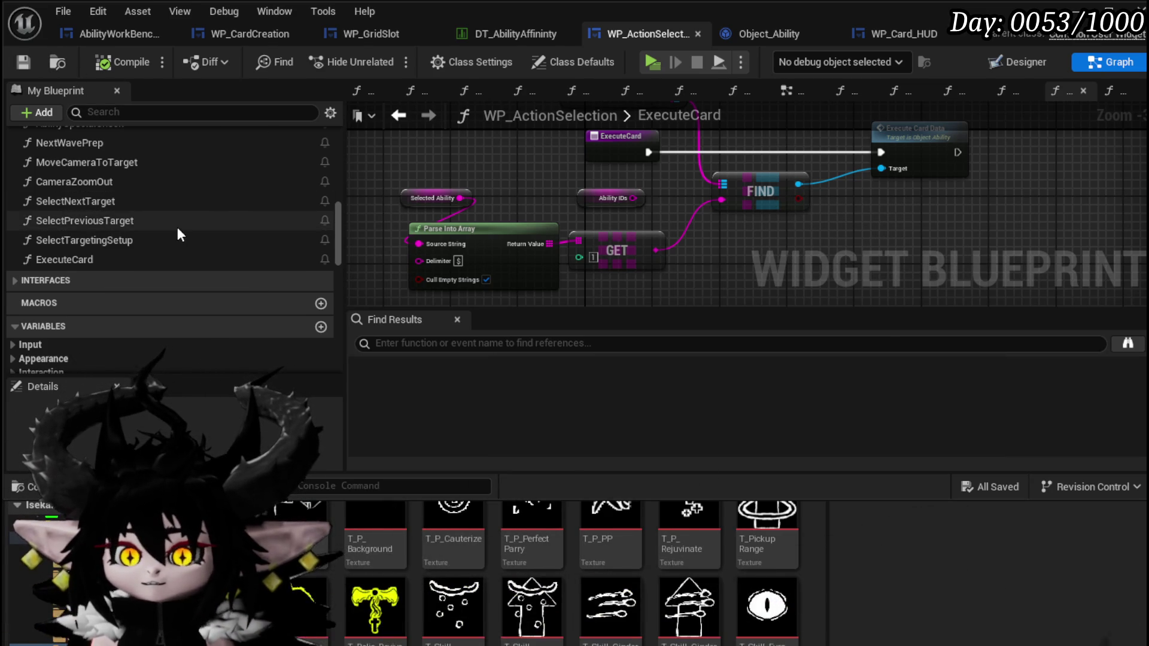
pyautogui.scroll(3, 168, 181)
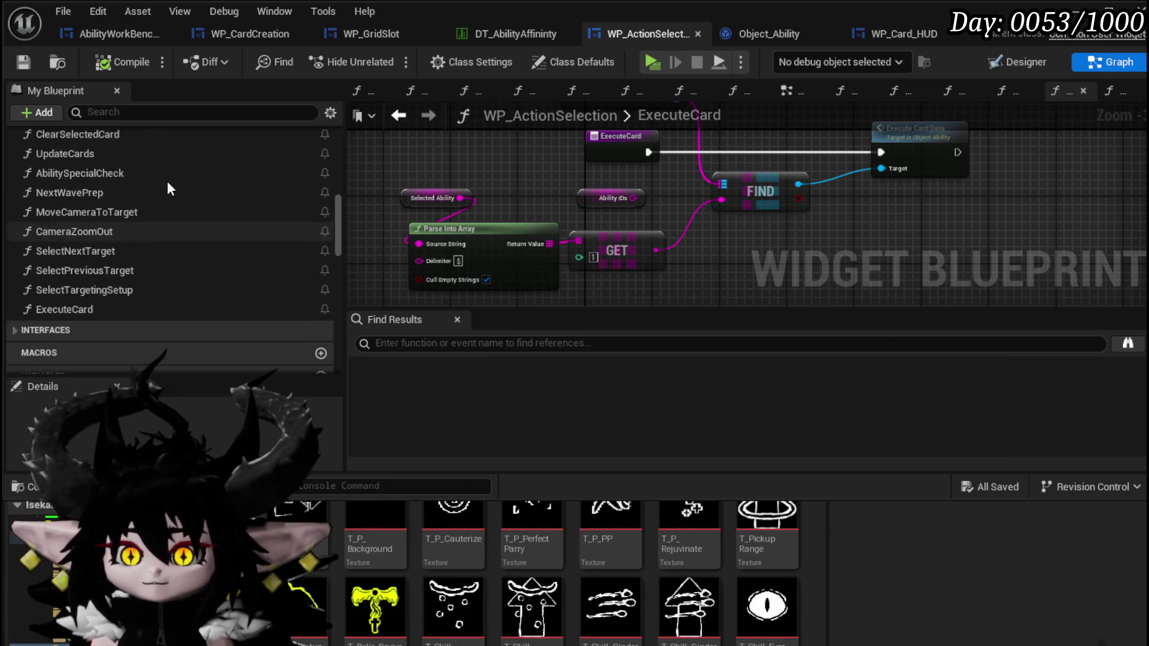
pyautogui.scroll(5, 106, 164)
pyautogui.scroll(3, 106, 162)
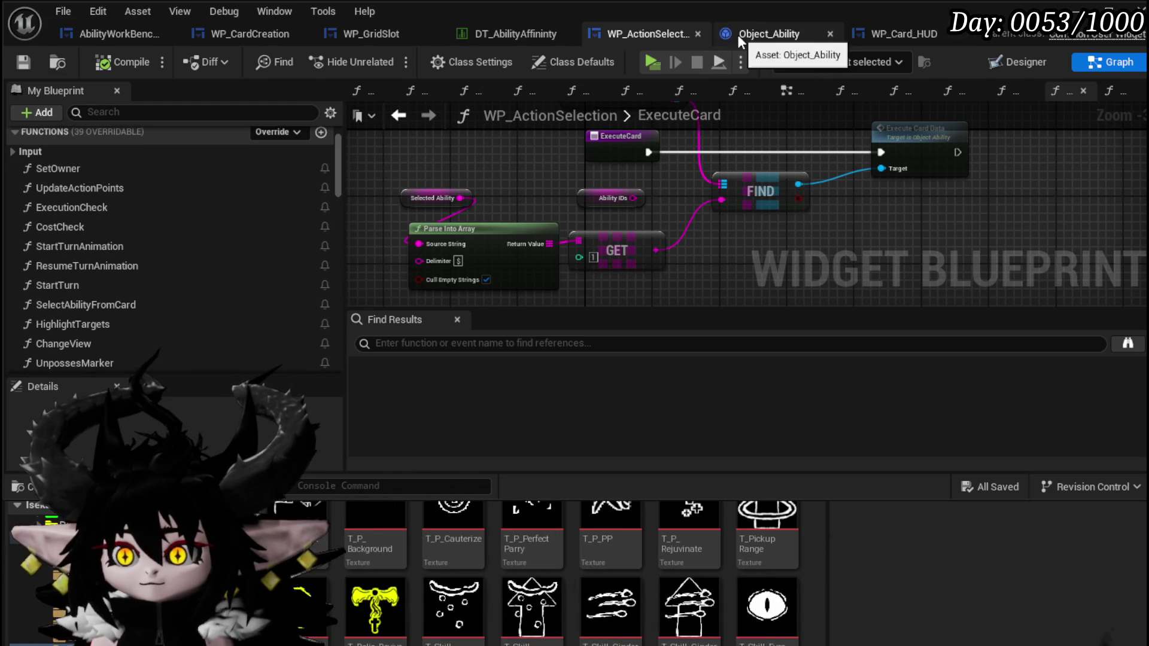
# Step: In WP_Card_HUD's Designer, select WP_Card_Hand and open it for editing
pyautogui.click(879, 34)
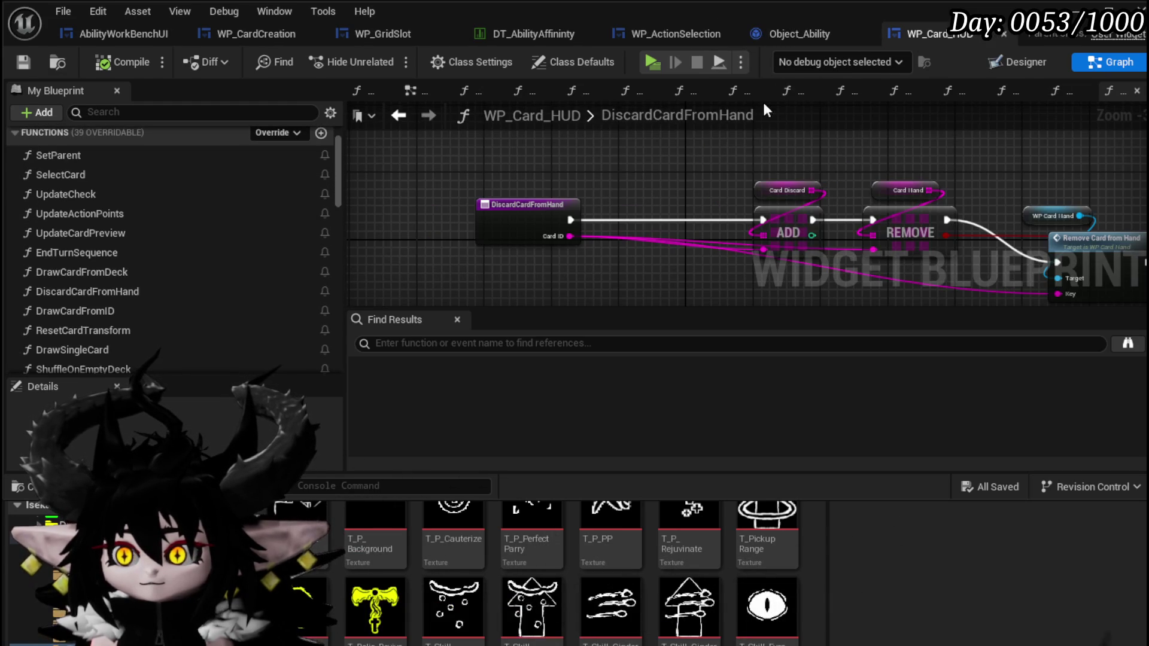
pyautogui.click(1007, 62)
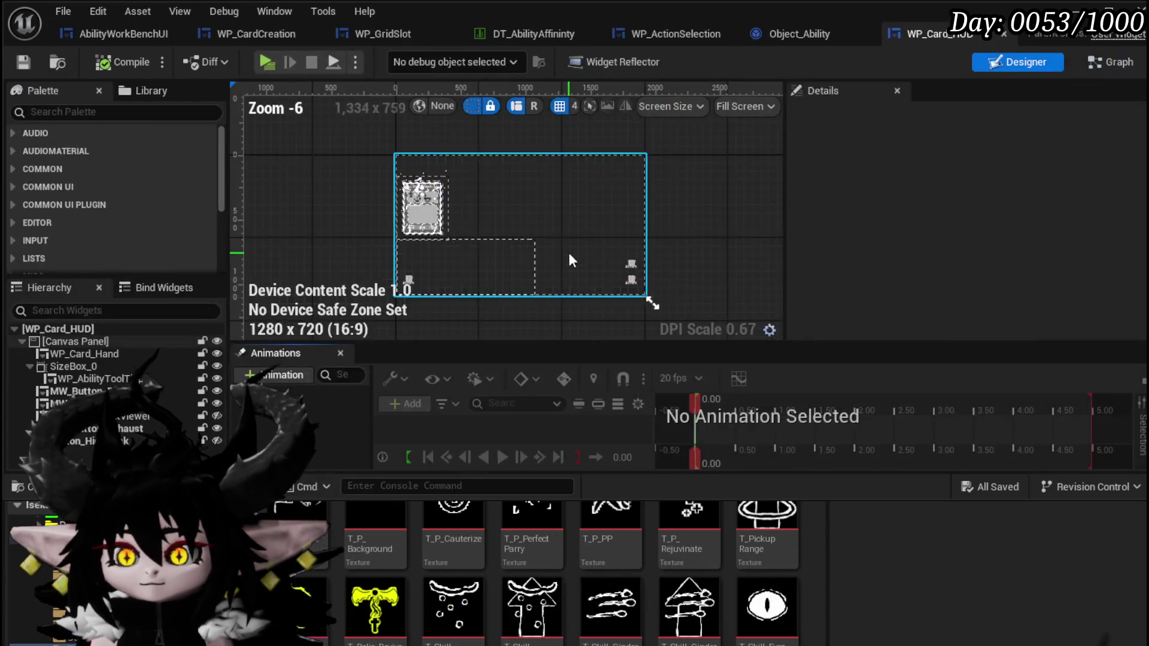
pyautogui.click(444, 264)
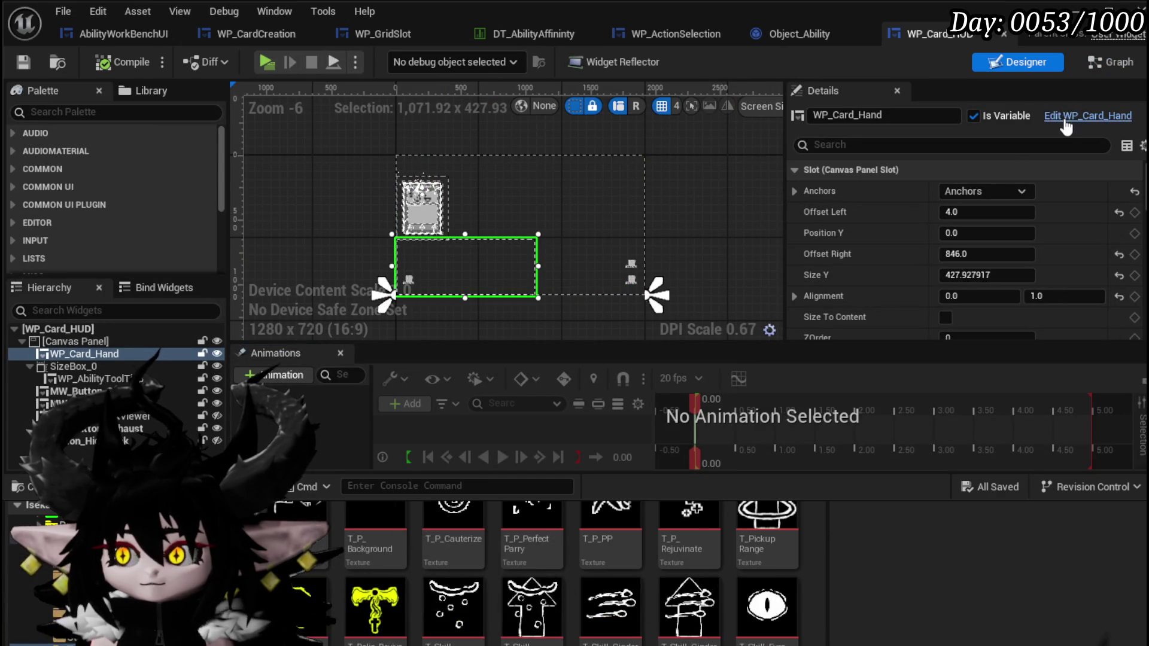
pyautogui.click(1087, 116)
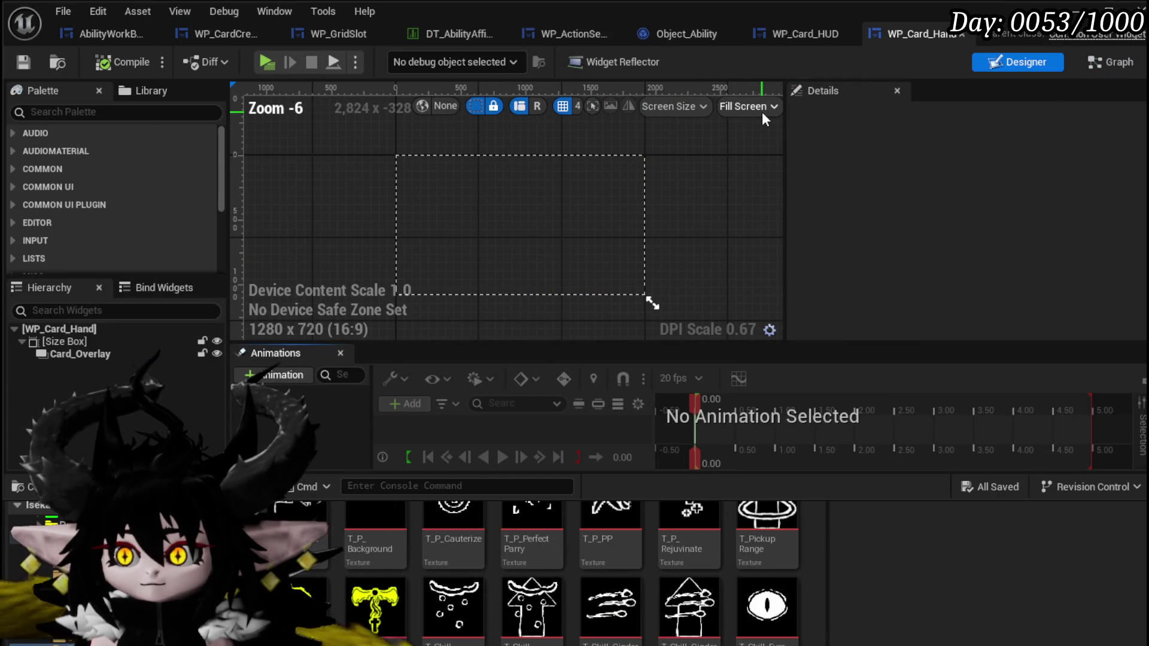
# Step: In WP_Card_Hand's EventGraph, find and center the Event AddCard chain
pyautogui.click(1095, 63)
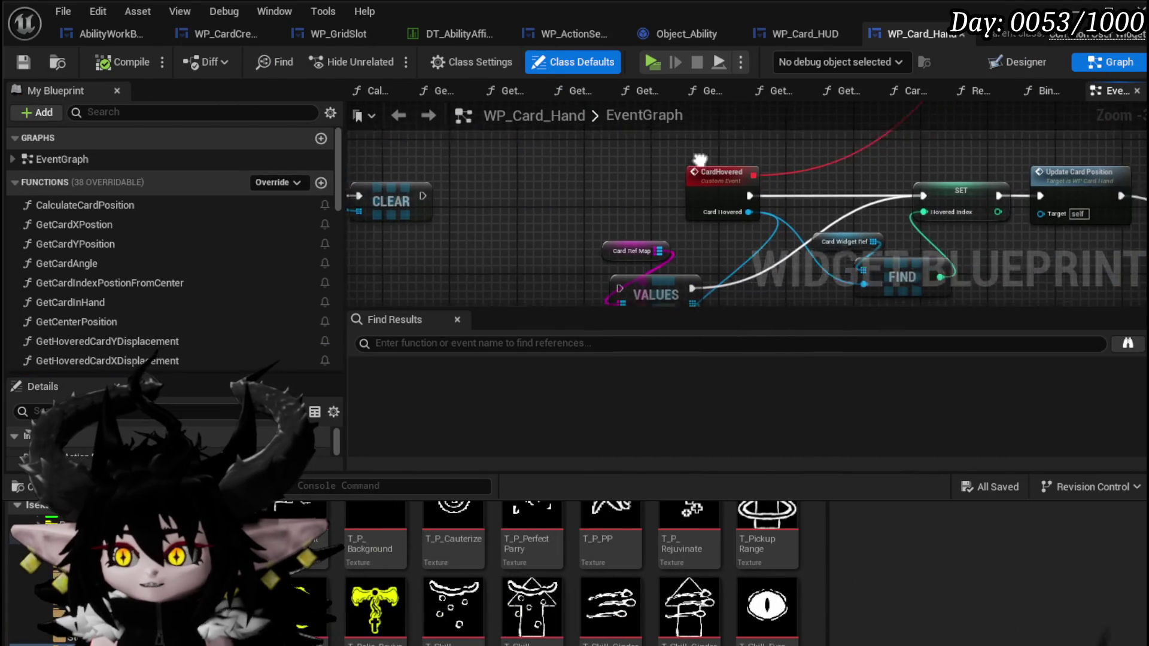
pyautogui.moveTo(744, 160); pyautogui.dragTo(509, 127)
pyautogui.moveTo(646, 157)
pyautogui.mouseDown()
pyautogui.moveTo(795, 239)
pyautogui.moveTo(721, 200)
pyautogui.moveTo(684, 268)
pyautogui.moveTo(738, 213)
pyautogui.mouseUp()
pyautogui.scroll(-3, 737, 210)
pyautogui.moveTo(942, 201); pyautogui.dragTo(455, 217)
pyautogui.moveTo(378, 179); pyautogui.dragTo(390, 275)
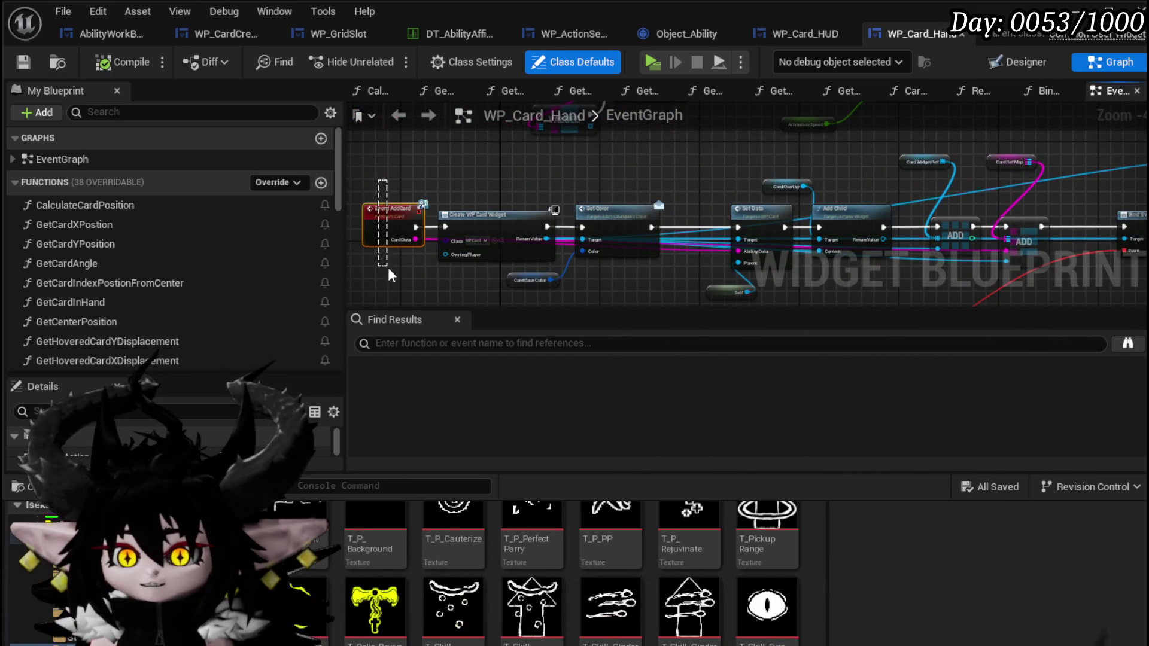
pyautogui.scroll(2, 565, 188)
pyautogui.moveTo(495, 147); pyautogui.dragTo(628, 237)
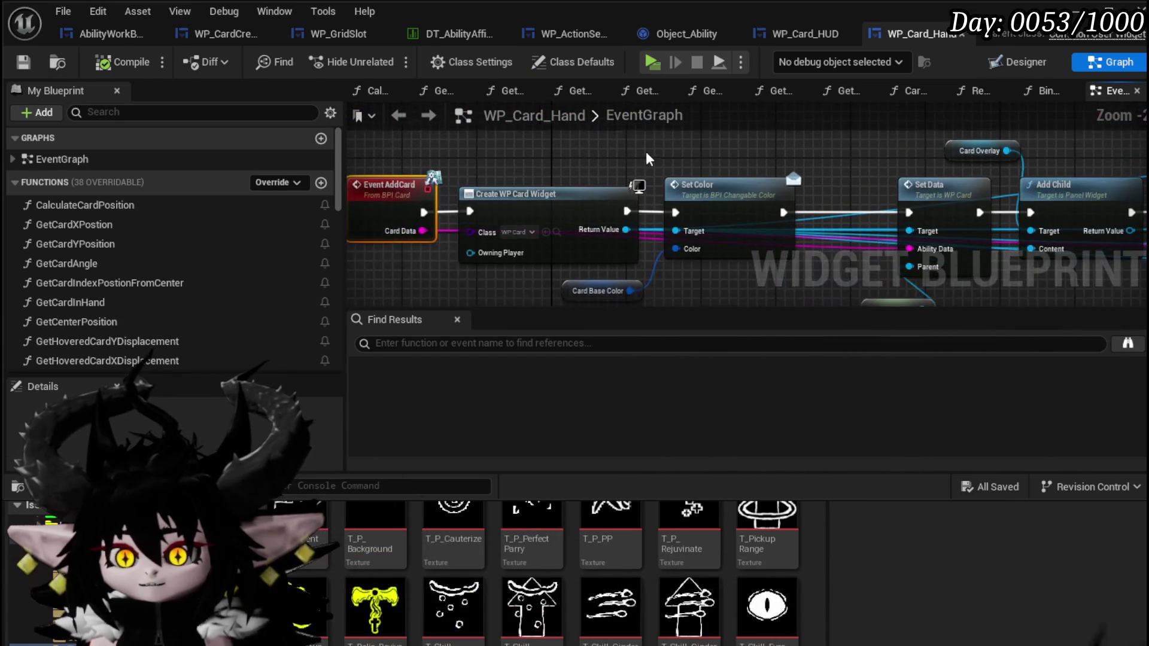
# Step: Search 'play ani' from the created card widget's Return Value, then cancel without adding a node
pyautogui.moveTo(680, 160); pyautogui.dragTo(663, 151)
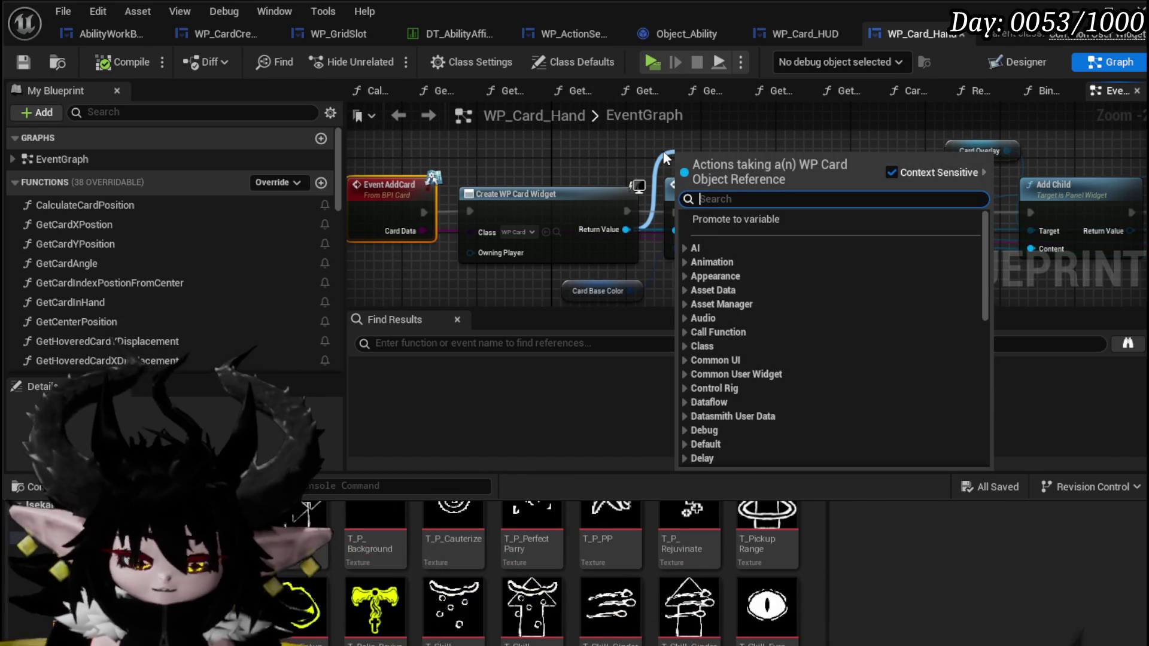
pyautogui.write('play ani')
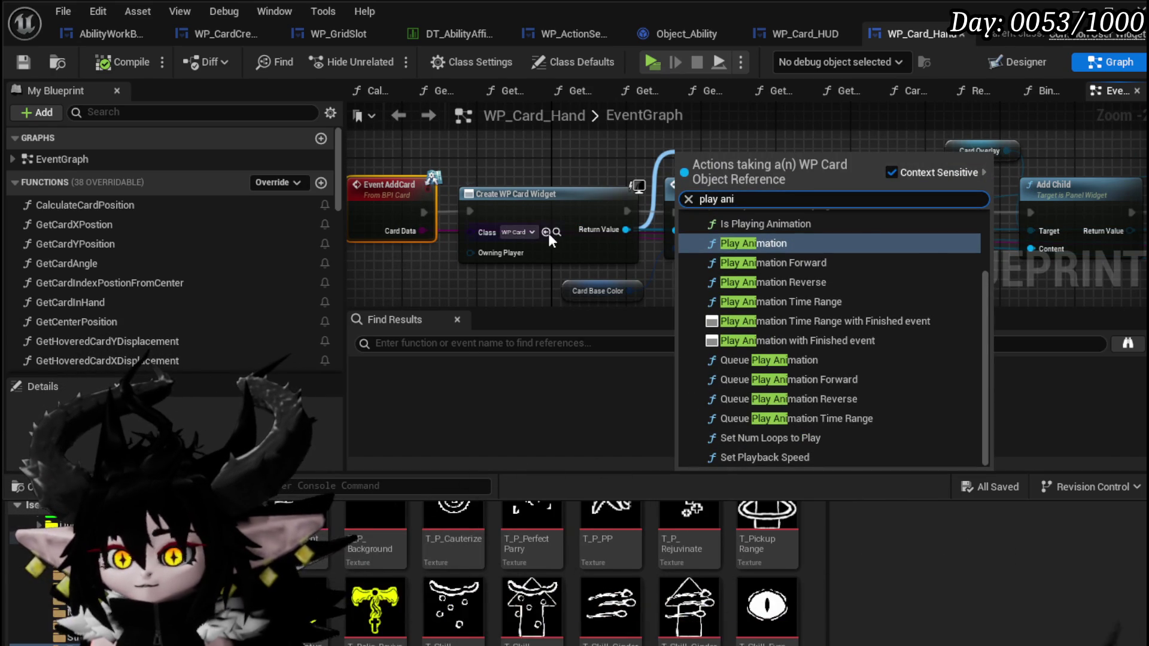
pyautogui.press('Escape')
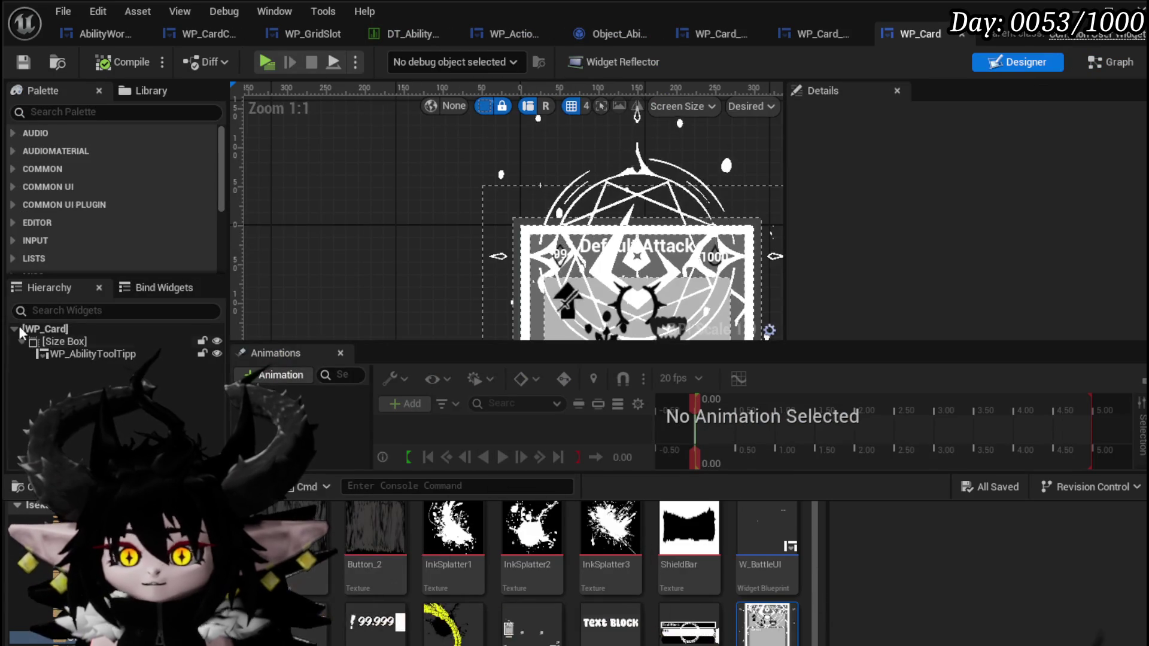
pyautogui.click(1114, 67)
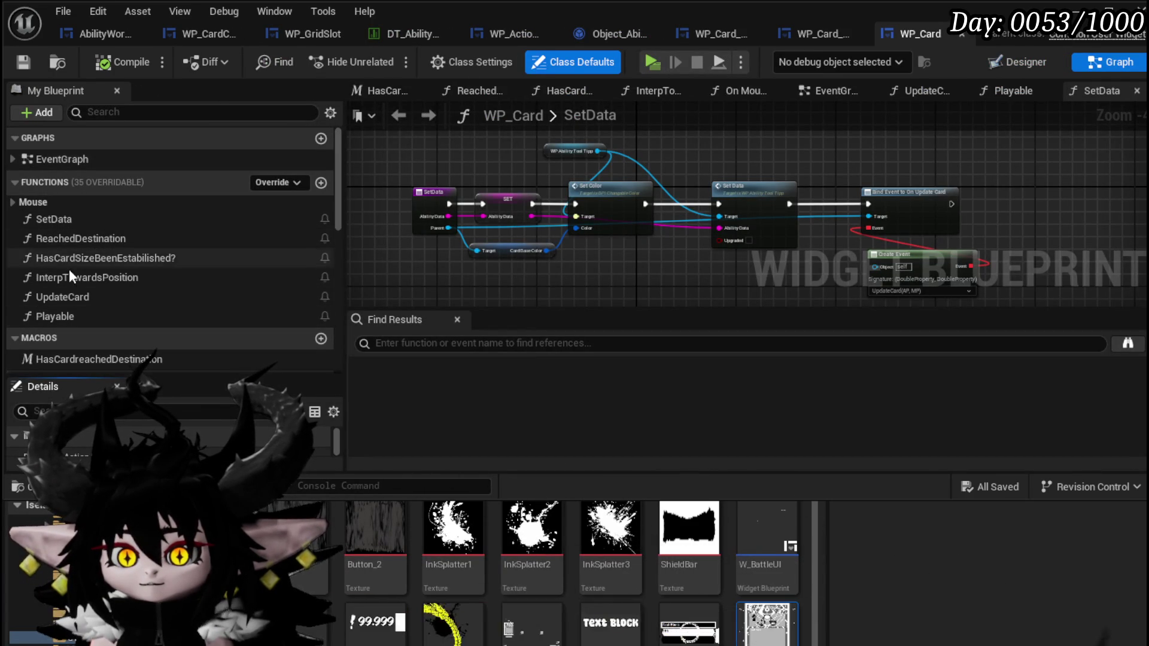
pyautogui.scroll(-5, 112, 240)
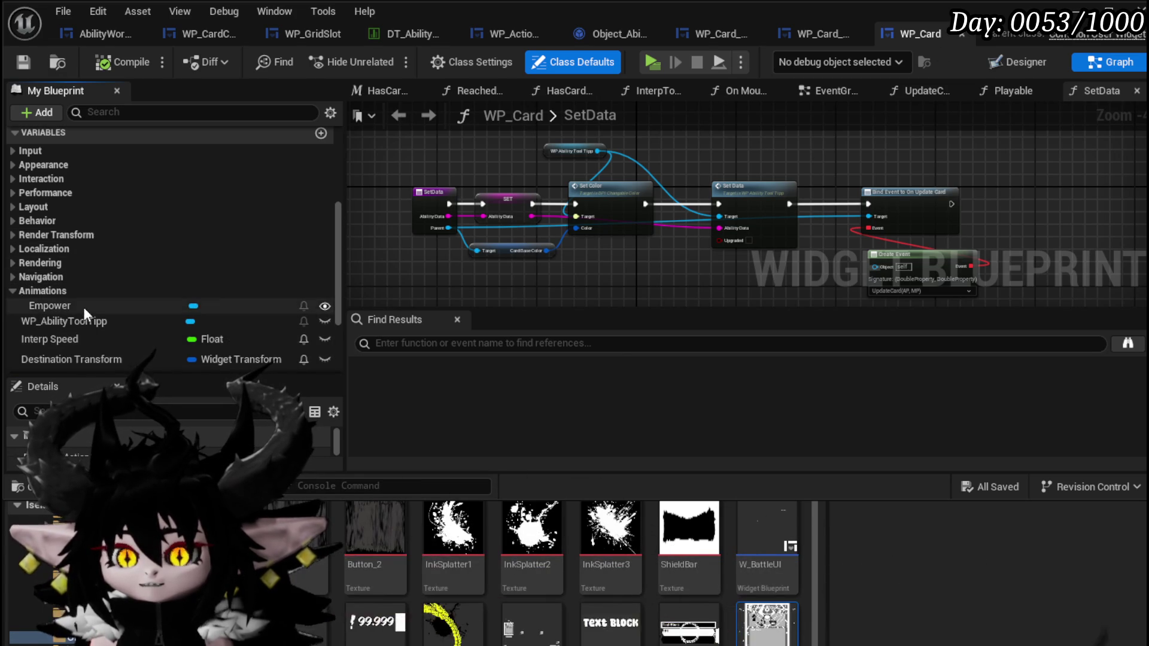
pyautogui.scroll(5, 67, 241)
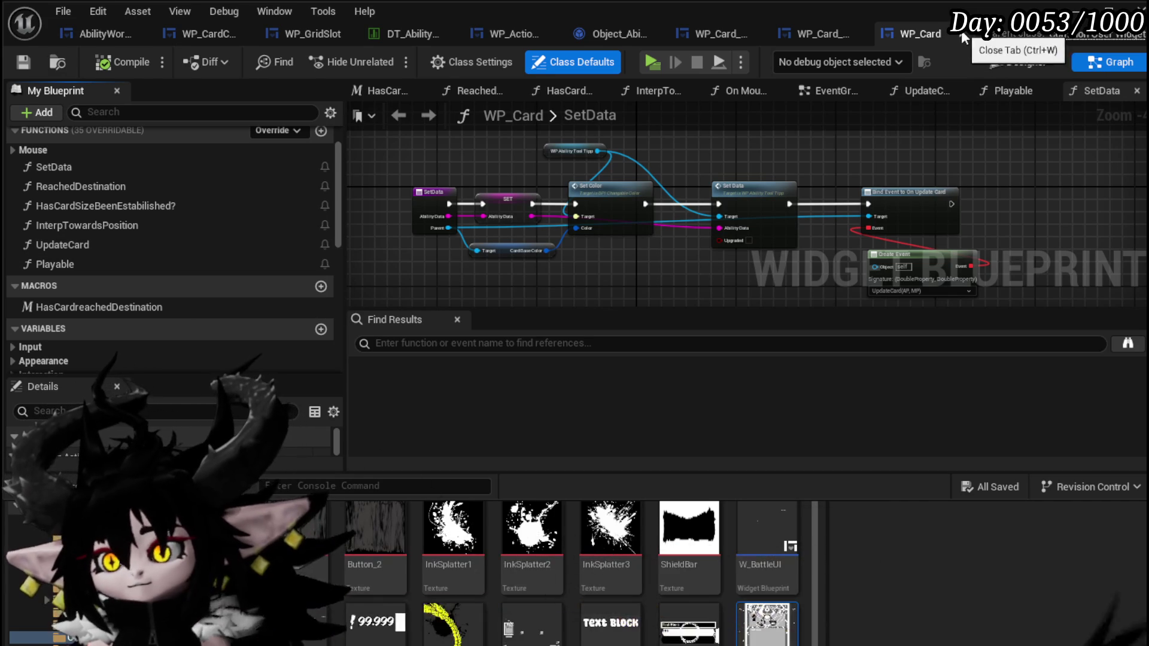
pyautogui.click(962, 34)
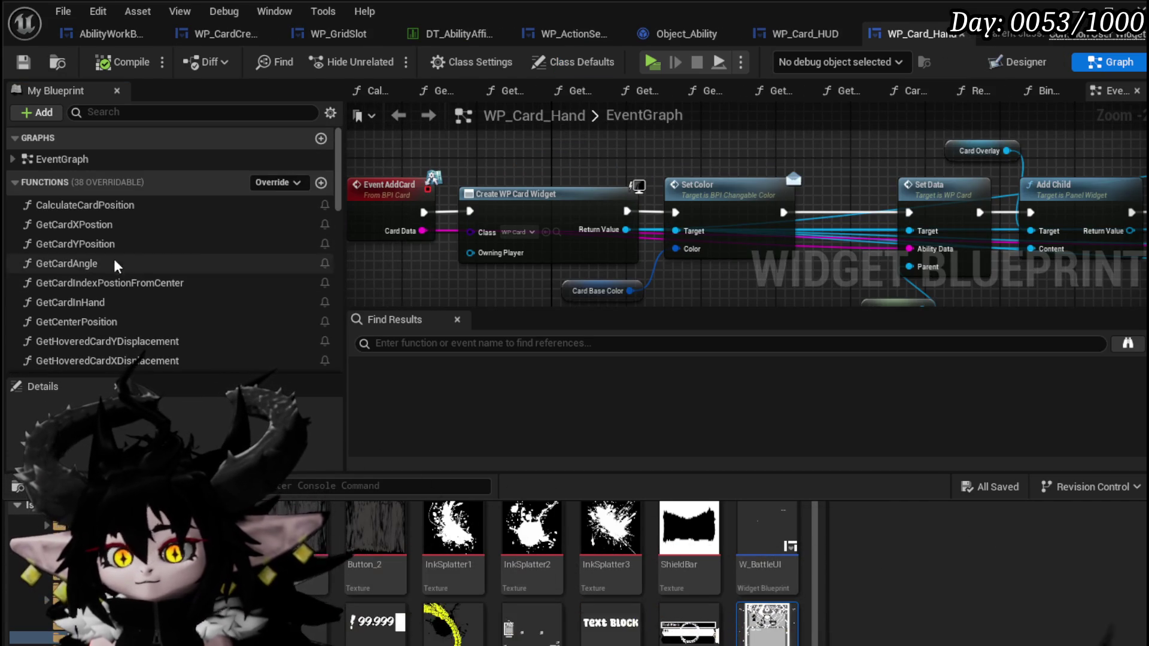
pyautogui.scroll(-5, 102, 248)
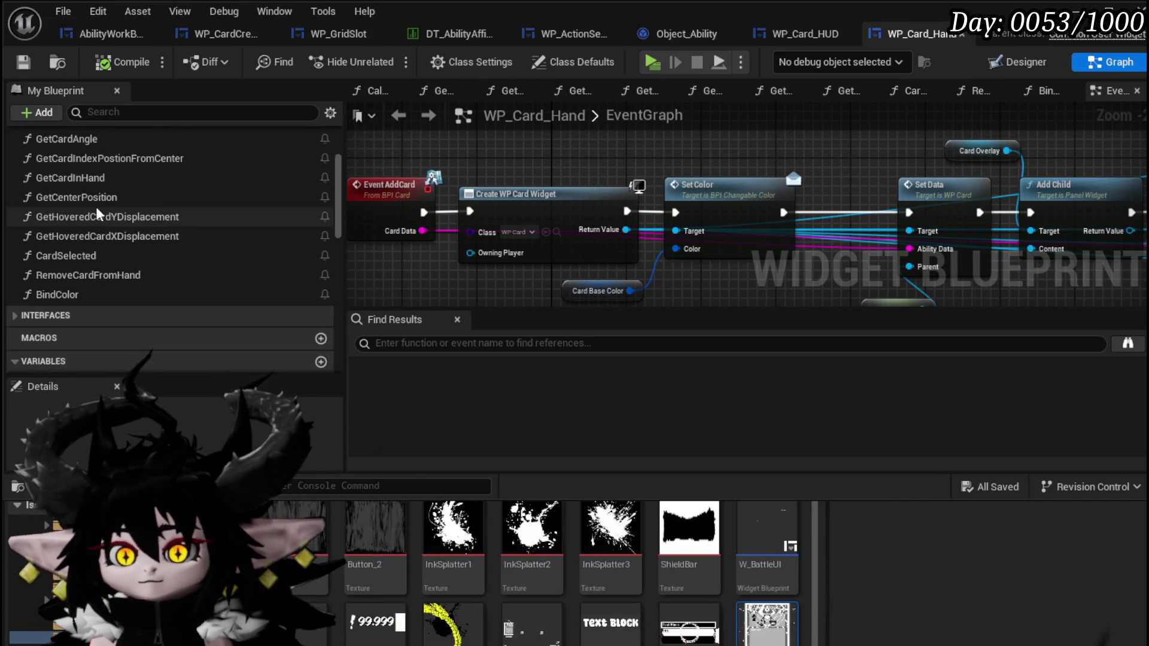
pyautogui.scroll(-3, 79, 285)
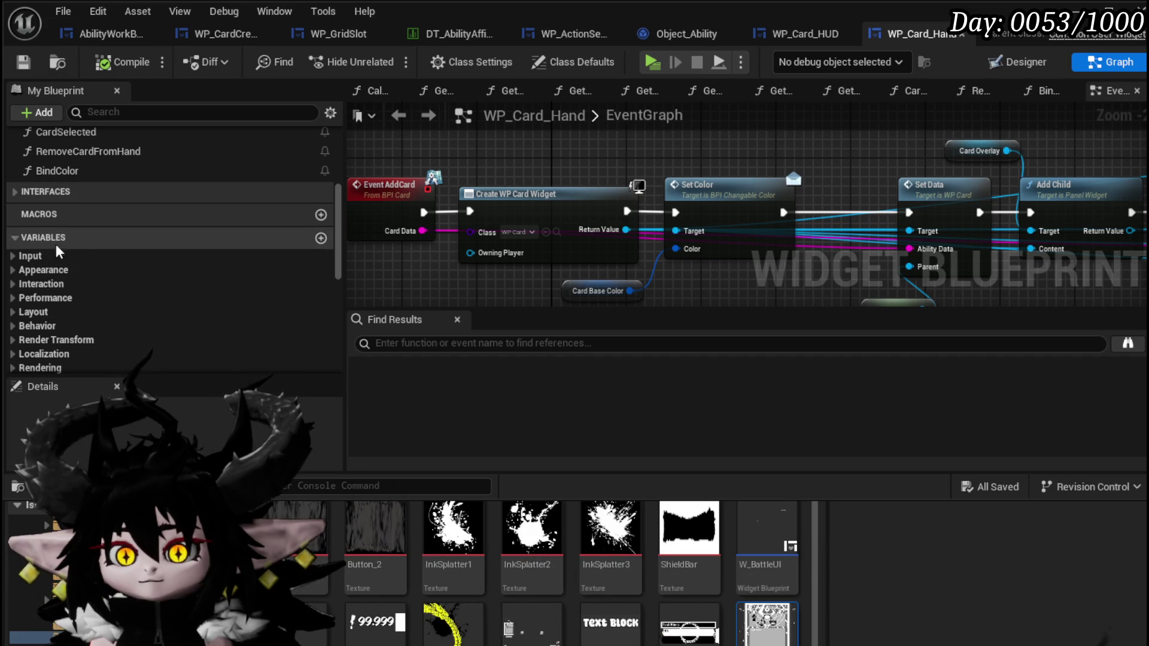
pyautogui.scroll(-5, 60, 315)
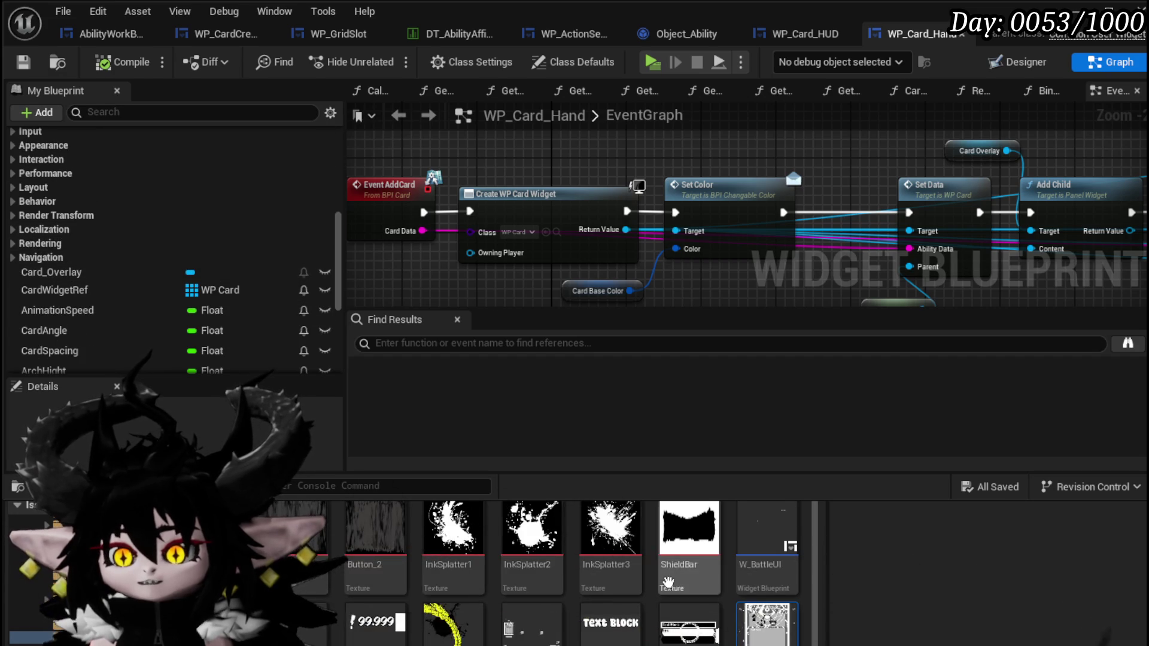
pyautogui.doubleClick(767, 622)
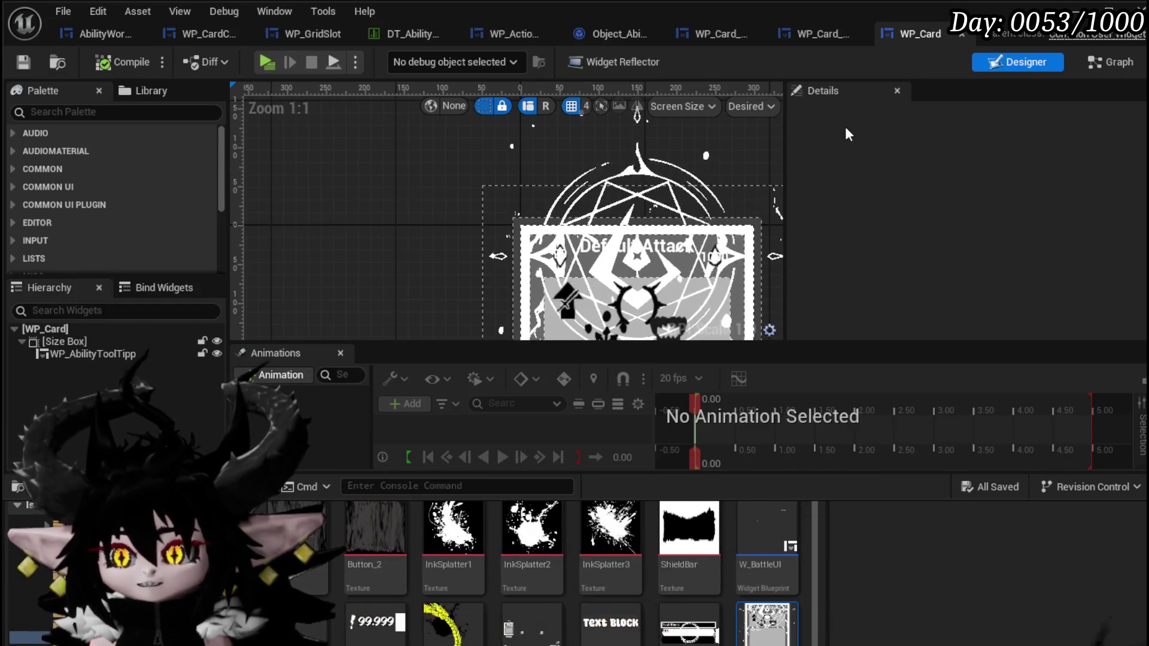
pyautogui.click(117, 354)
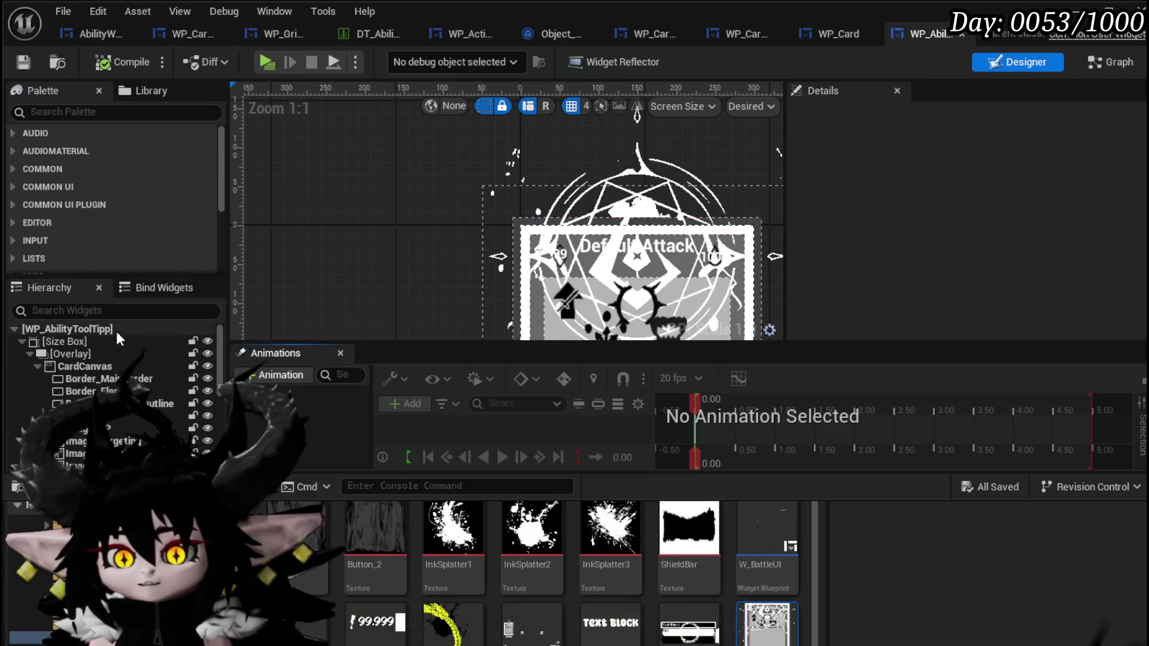
pyautogui.click(1087, 66)
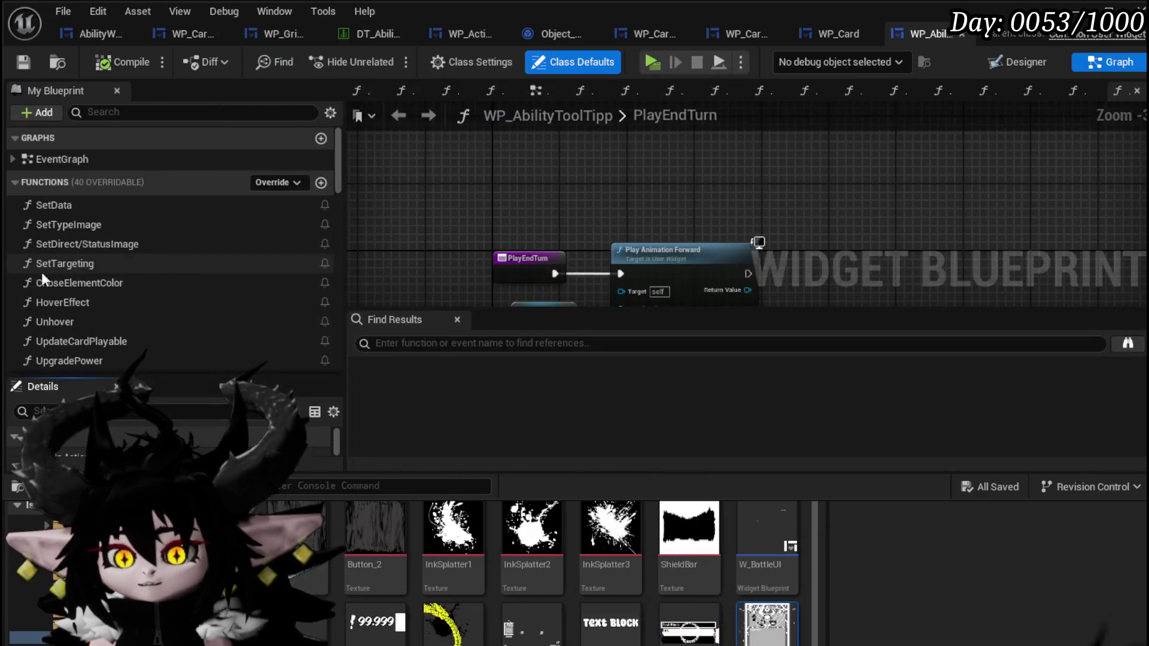
pyautogui.scroll(-5, 69, 302)
pyautogui.scroll(-3, 71, 297)
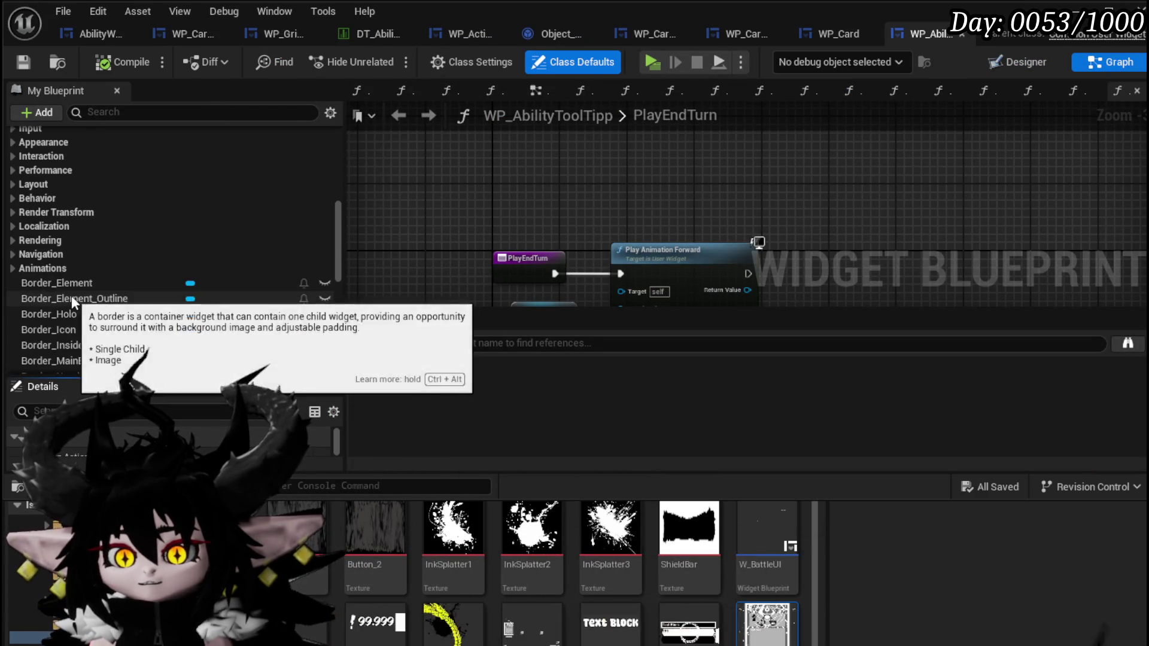
pyautogui.click(60, 284)
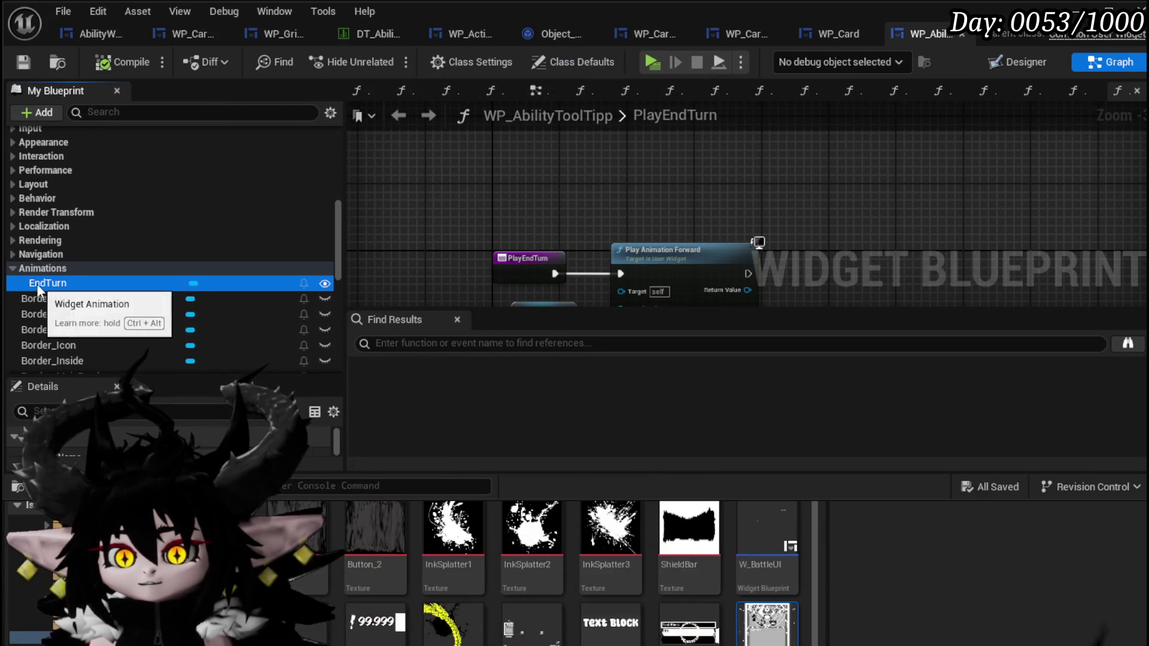
pyautogui.scroll(-3, 143, 300)
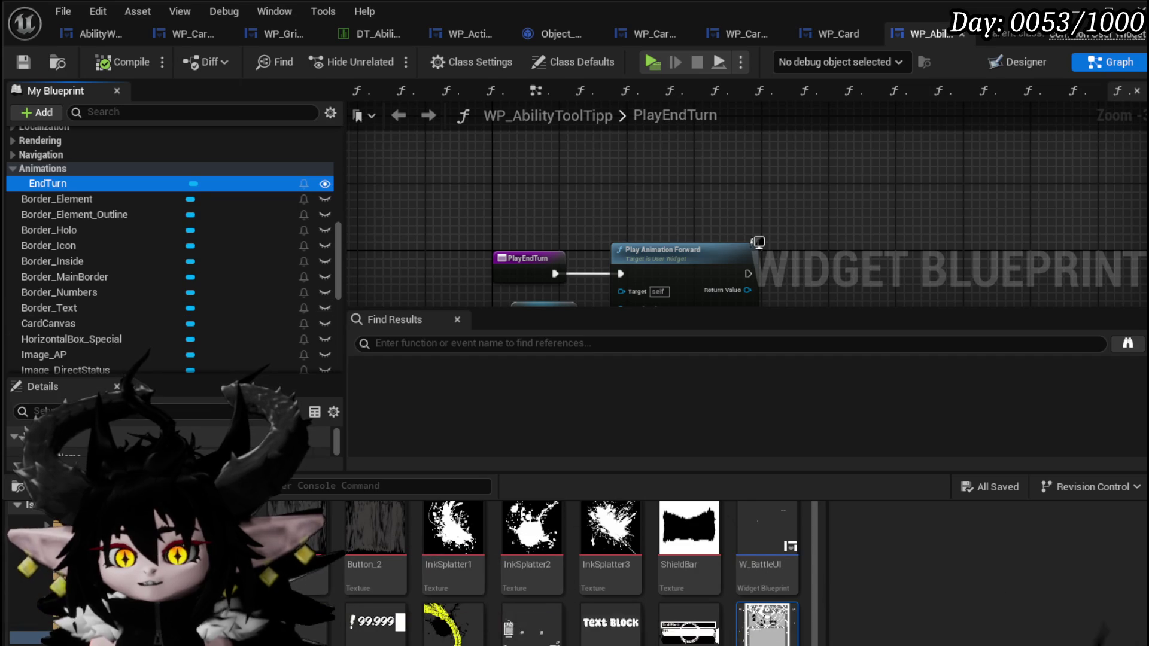
pyautogui.scroll(-3, 99, 281)
pyautogui.scroll(4, 99, 282)
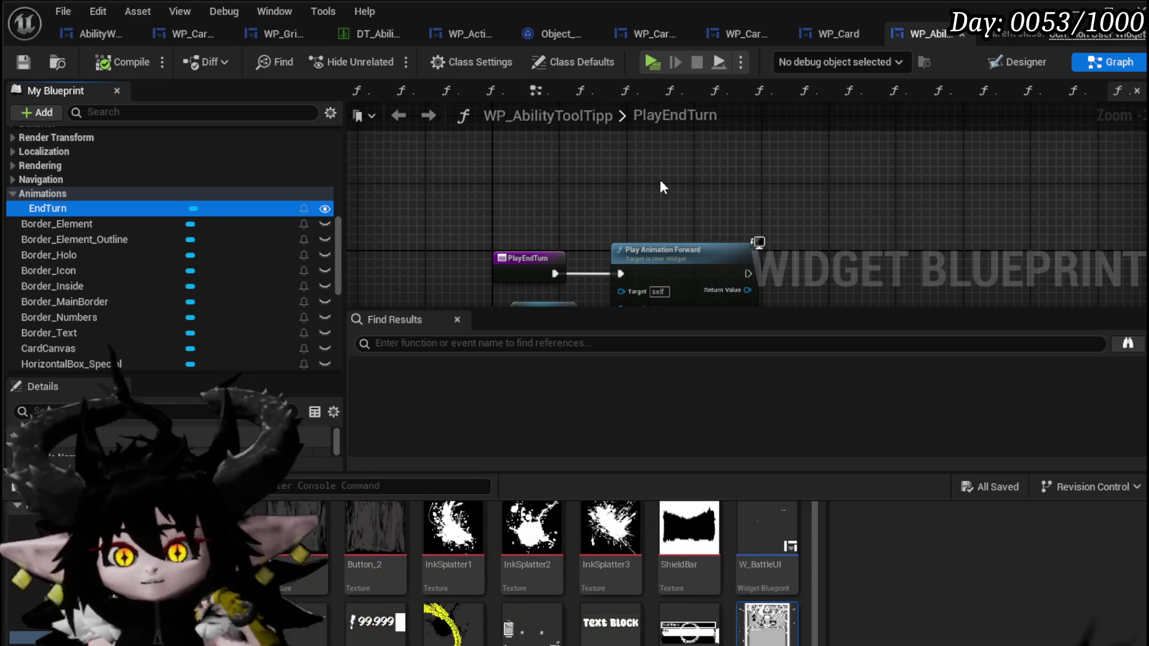
pyautogui.doubleClick(677, 114)
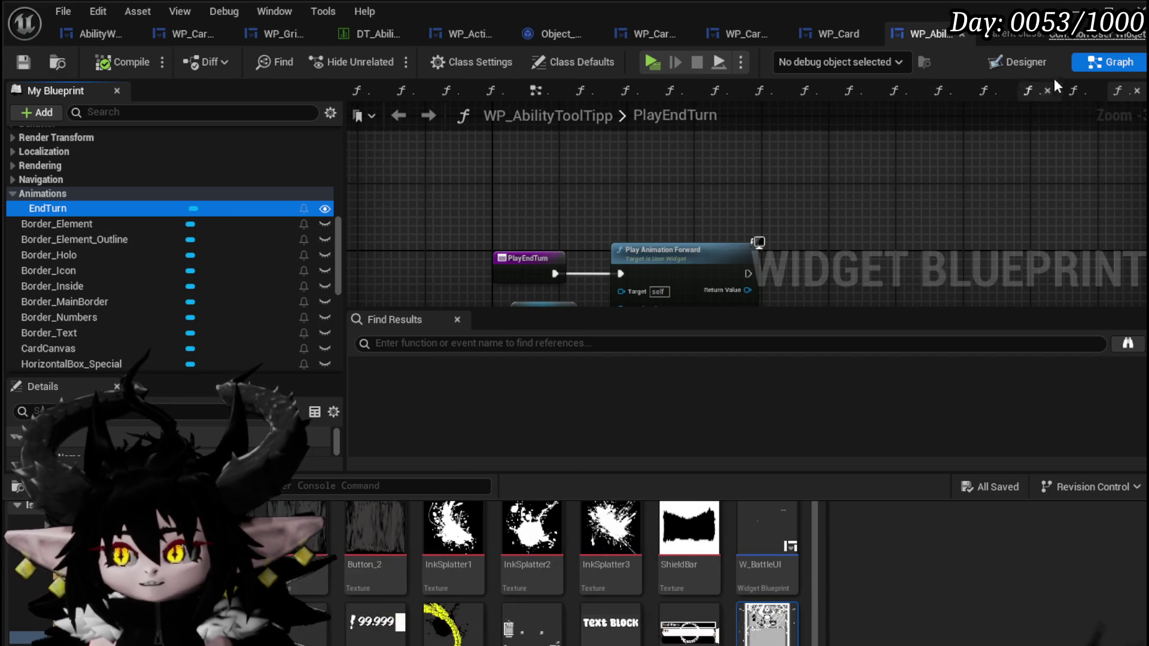
pyautogui.click(1024, 66)
pyautogui.scroll(-1, 360, 249)
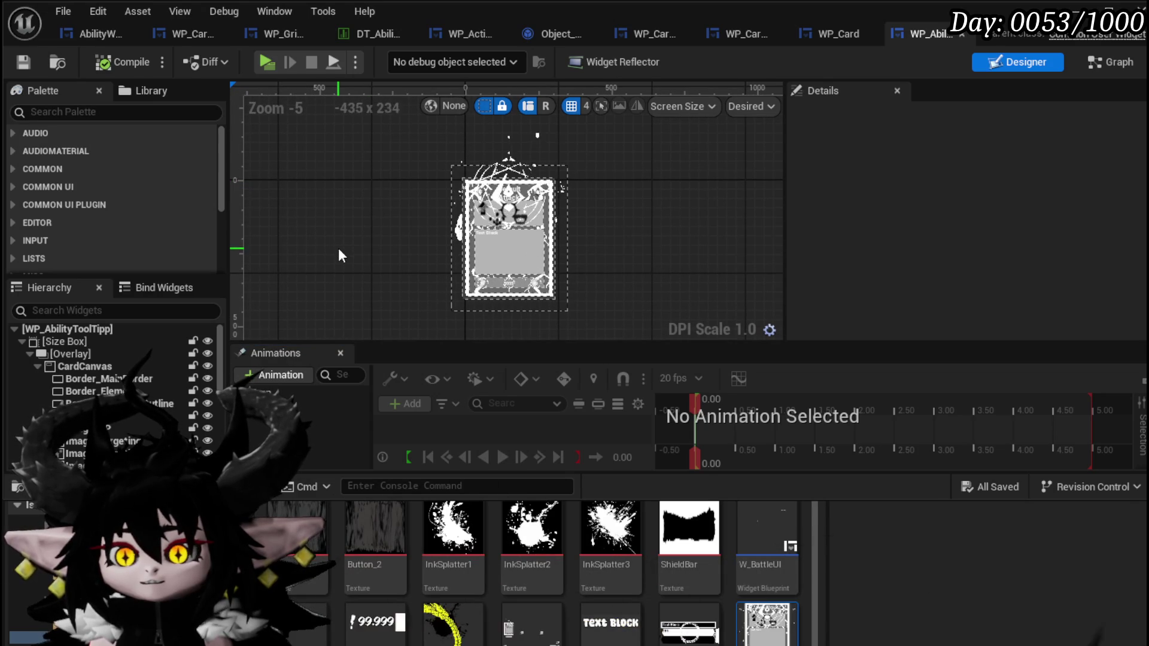
# Step: Add a new widget animation named DrawAnim, then compile and save
pyautogui.click(272, 376)
pyautogui.press('BackSpace')
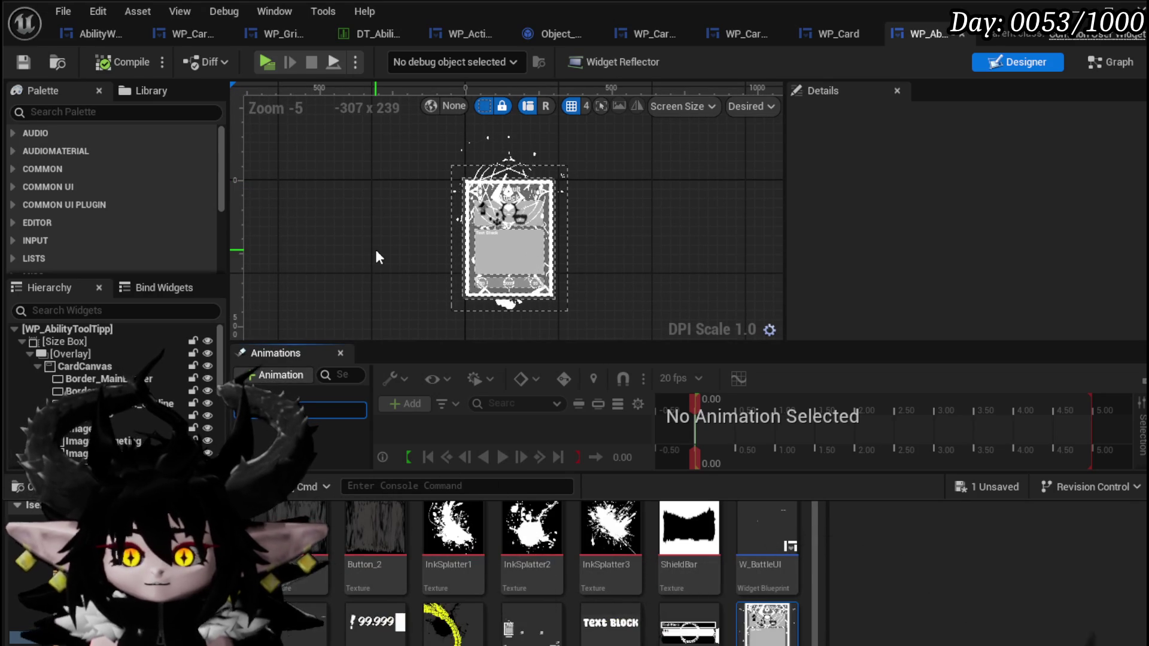
pyautogui.write('Intro')
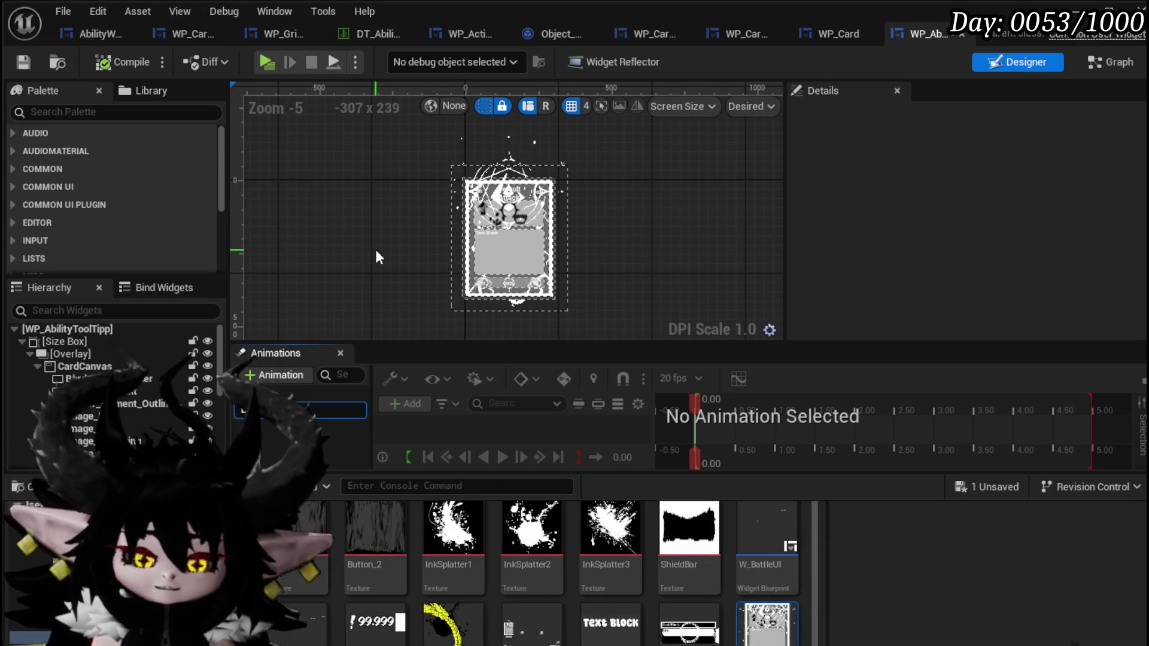
pyautogui.press('Return')
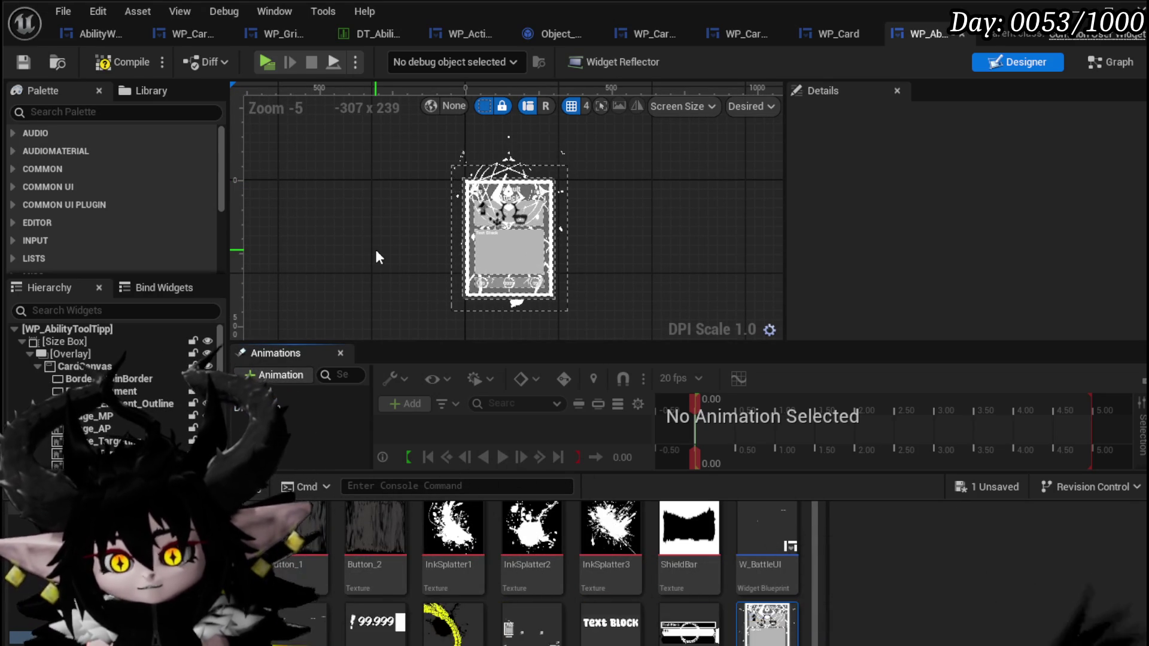
pyautogui.click(24, 60)
# Step: Open DrawAnim, select the size box in the widget tree, and hide the asset drawer
pyautogui.click(270, 407)
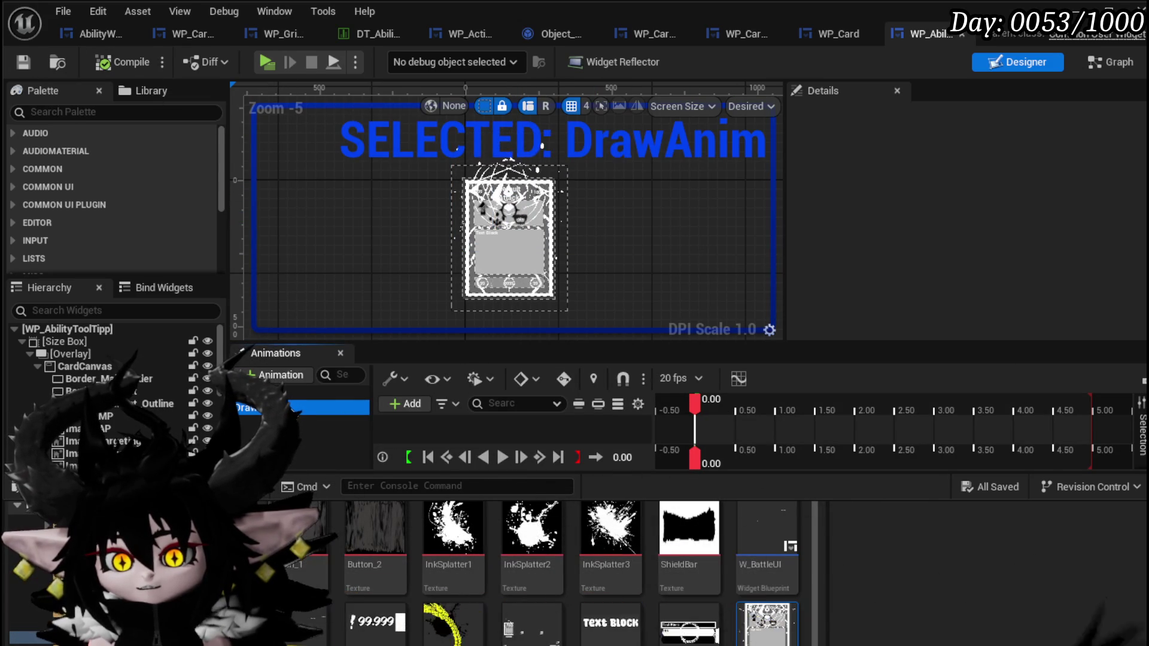
pyautogui.click(91, 341)
pyautogui.click(295, 411)
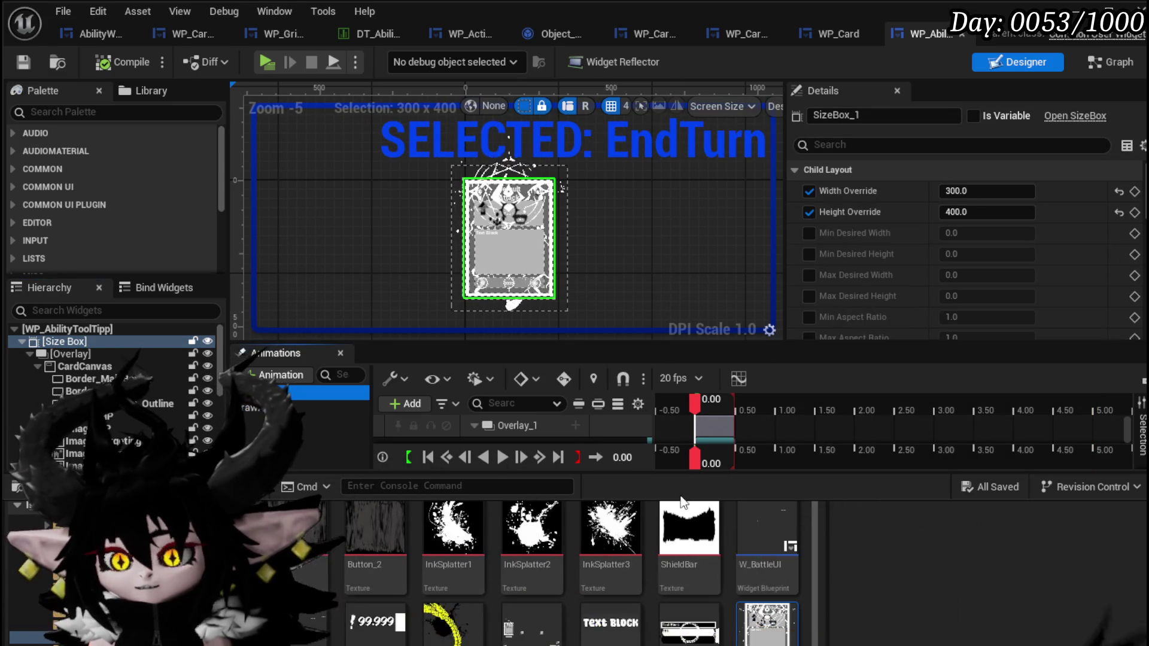
pyautogui.hotkey('ctrl', 'space')
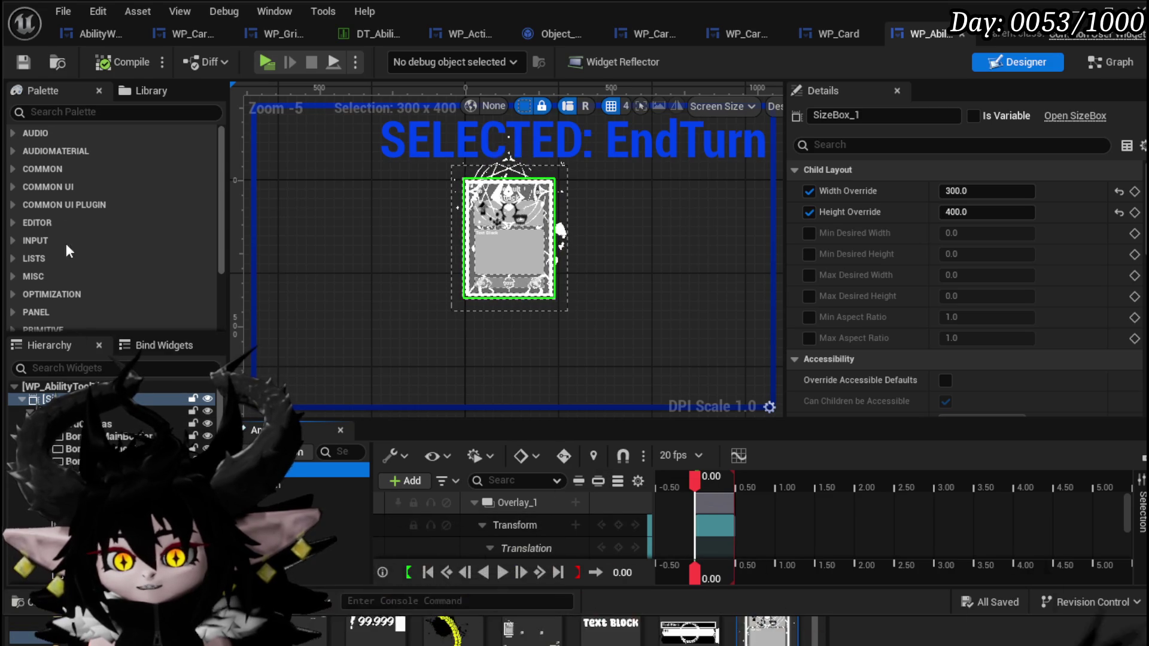
pyautogui.click(269, 484)
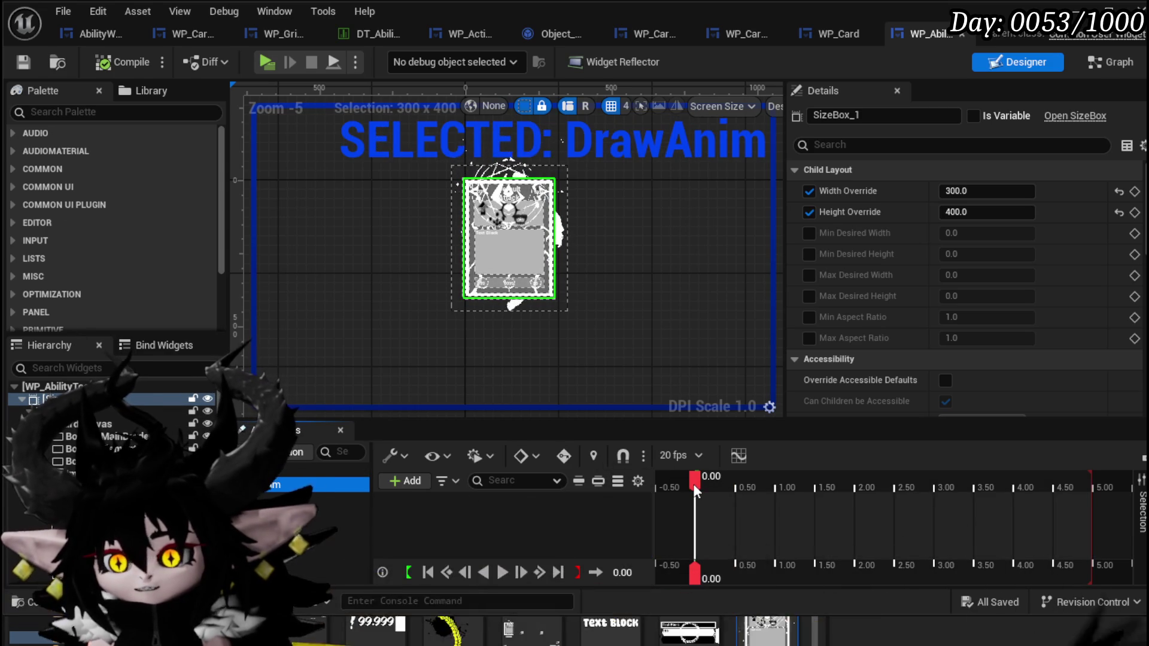
# Step: Add a SizeBox_1 track to DrawAnim, compare with EndTurn's tracks, and select the overlay
pyautogui.click(407, 481)
pyautogui.click(440, 522)
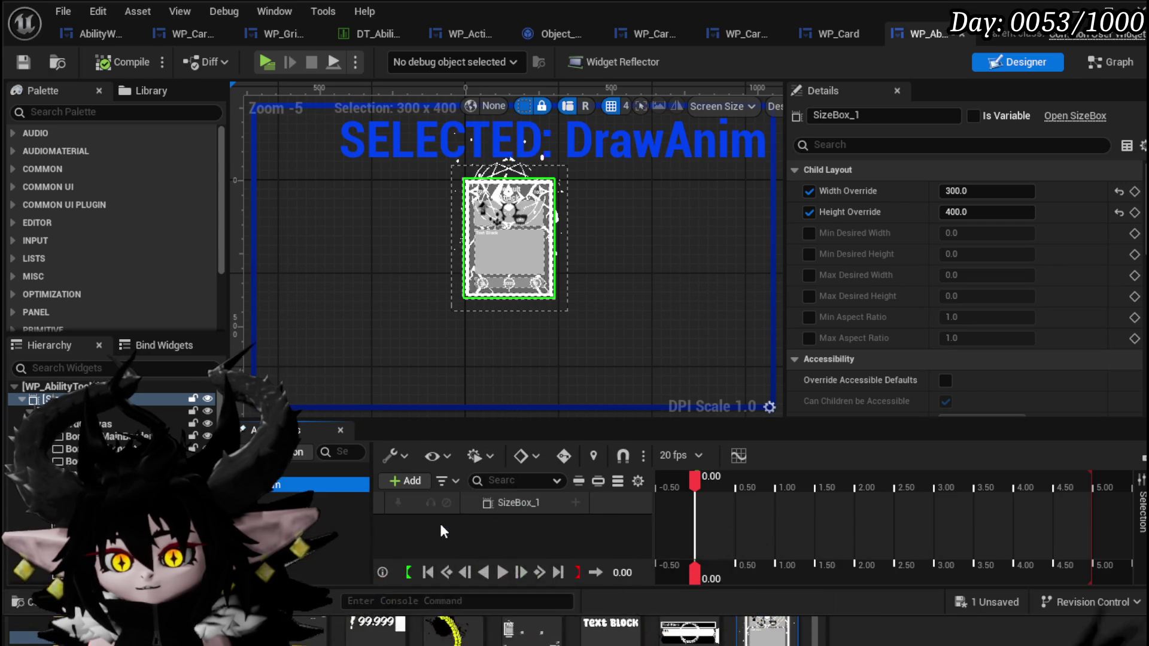
pyautogui.click(576, 503)
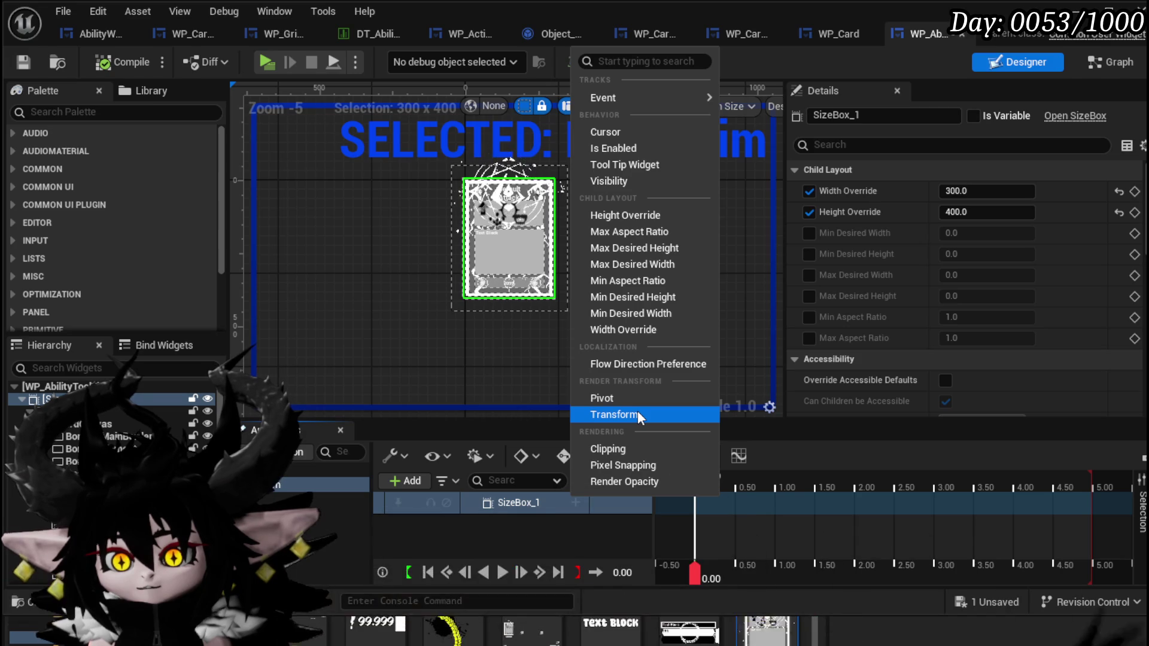
pyautogui.click(447, 532)
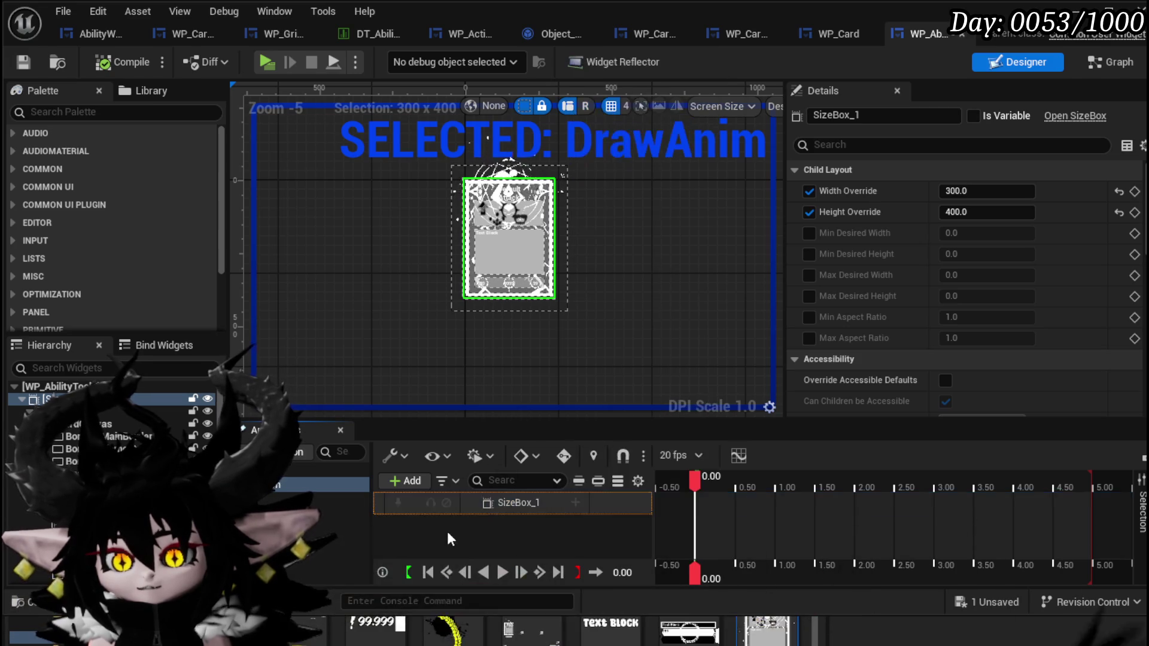
pyautogui.click(287, 473)
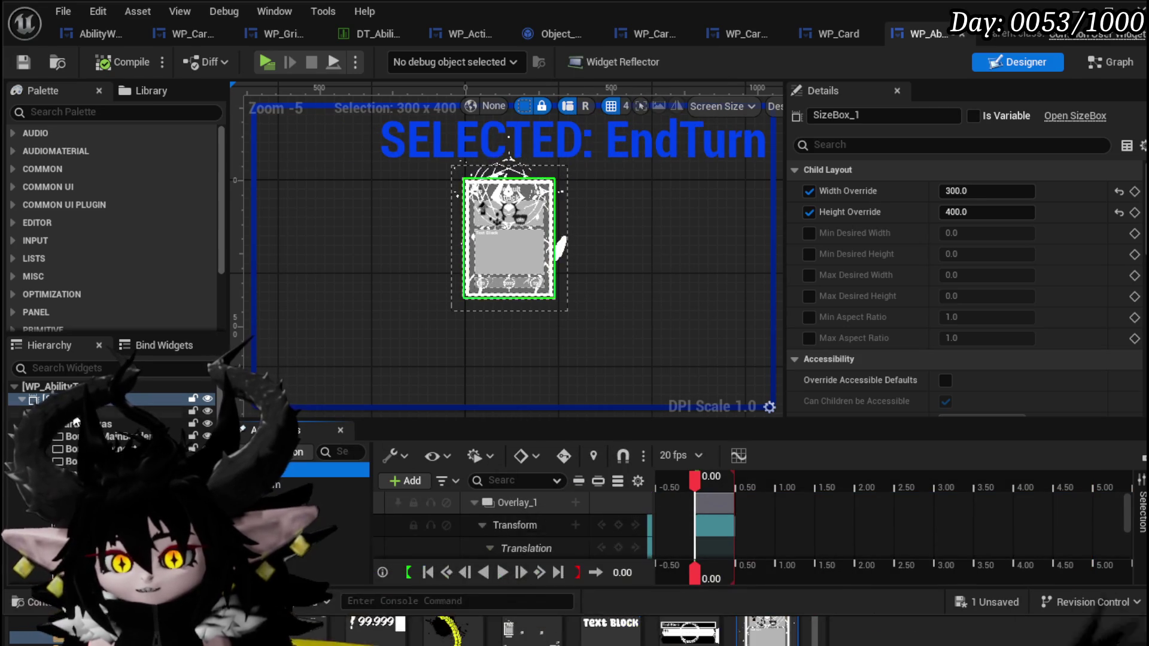
pyautogui.click(120, 411)
# Step: Add an Overlay_1 Transform track to DrawAnim and expand its Translation channels
pyautogui.click(335, 485)
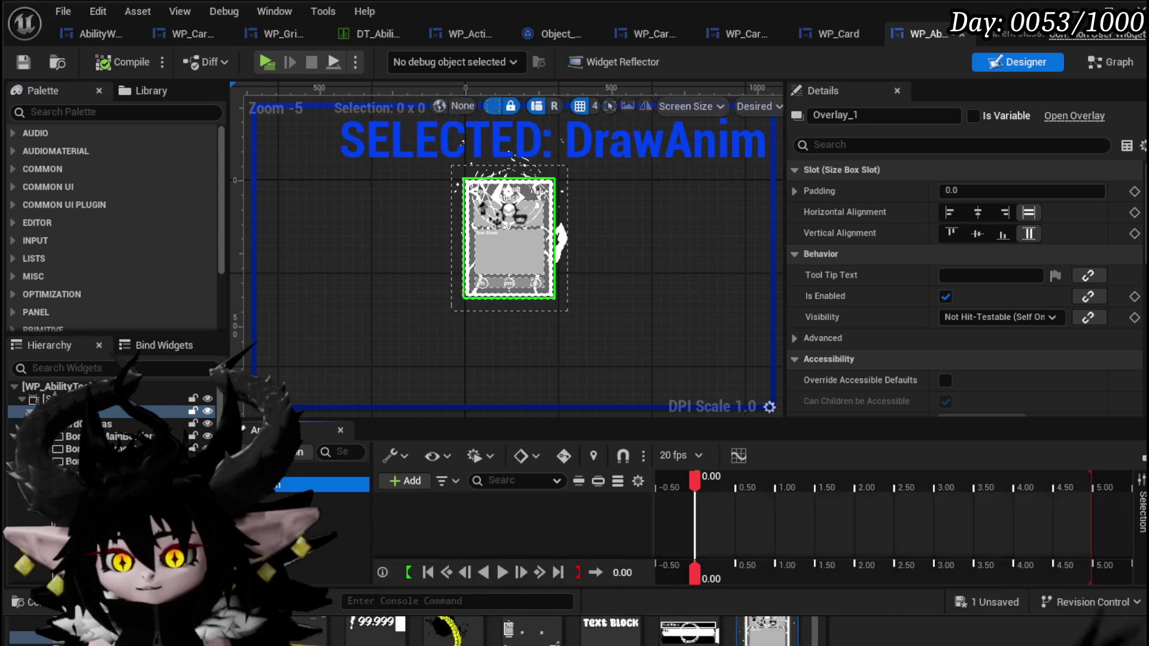
pyautogui.click(407, 481)
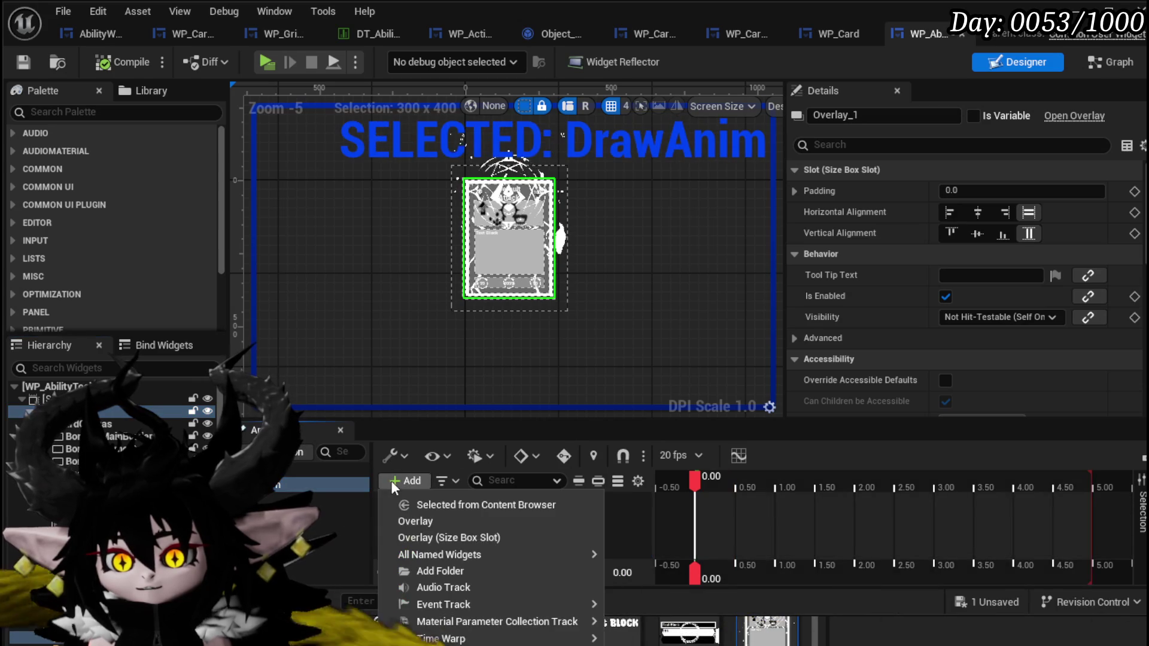
pyautogui.click(435, 522)
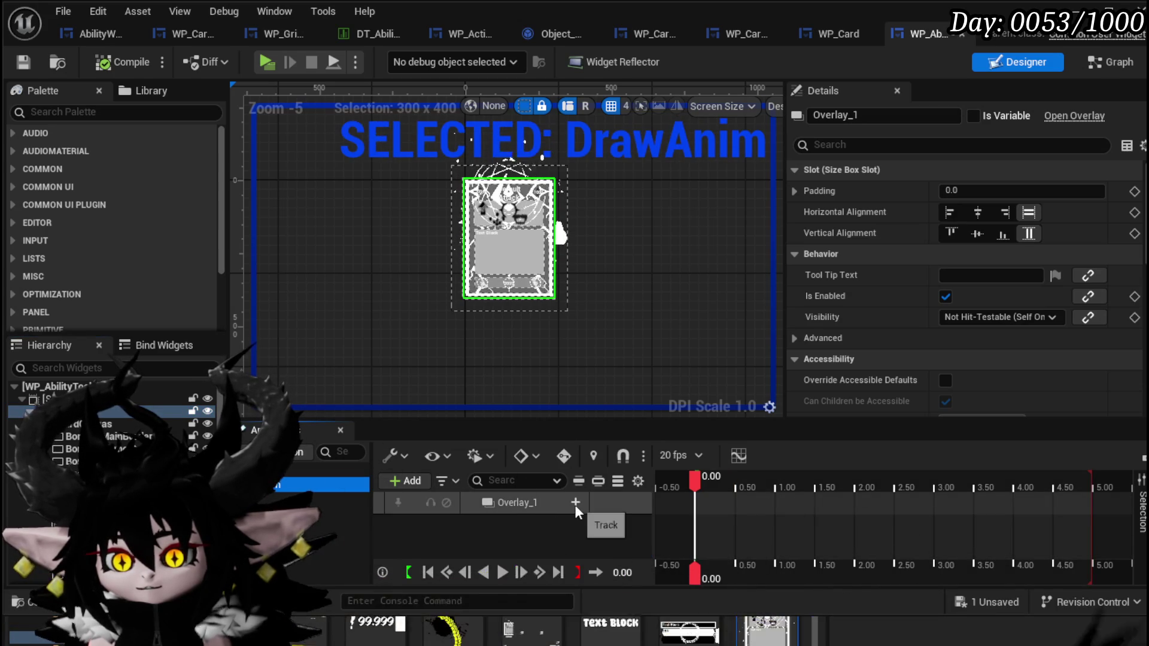
pyautogui.click(575, 503)
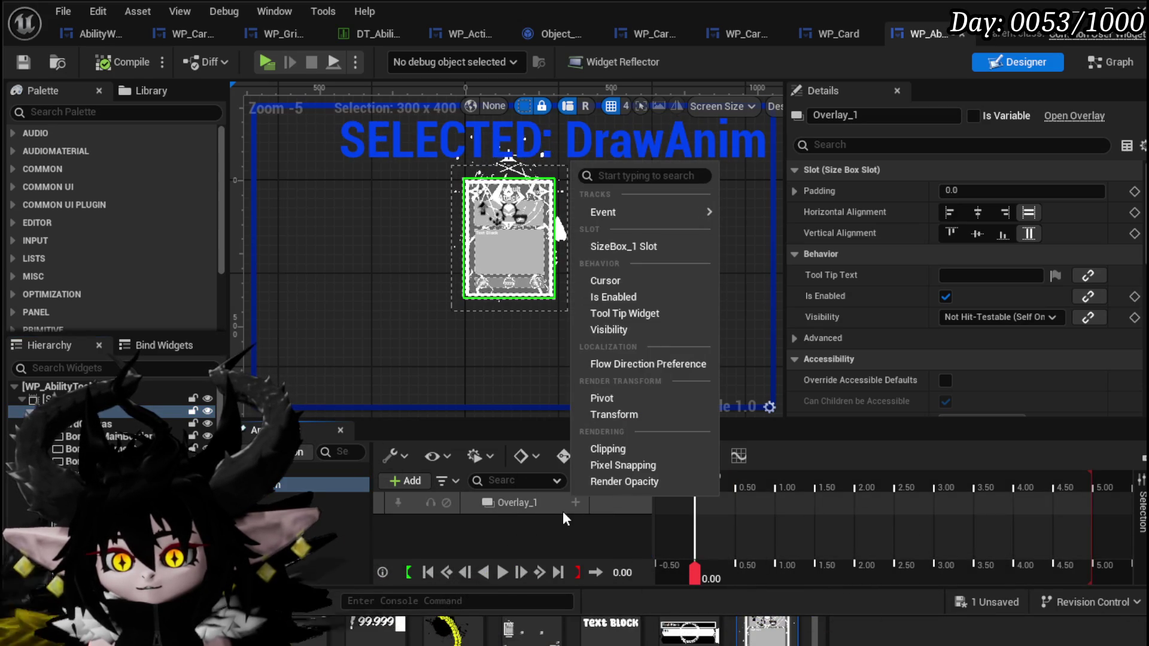
pyautogui.click(620, 414)
pyautogui.click(482, 526)
pyautogui.scroll(-2, 493, 519)
pyautogui.scroll(1, 493, 522)
pyautogui.scroll(-1, 494, 525)
pyautogui.click(490, 505)
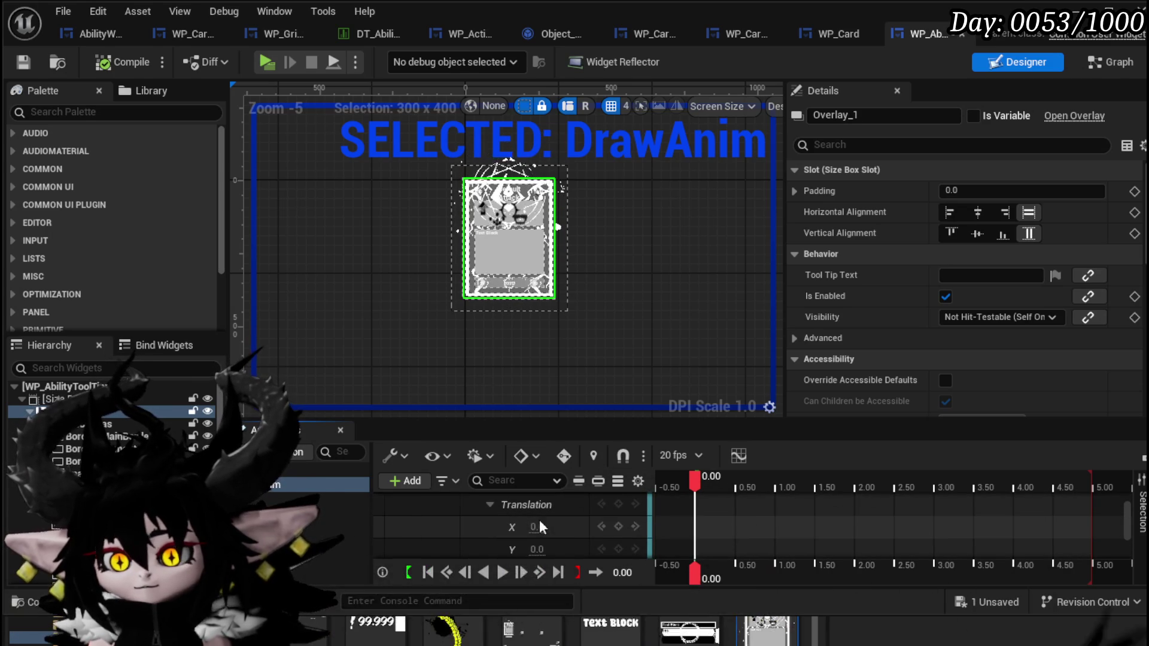
# Step: Key Overlay_1's Translation Y at -400 at time 0.00
pyautogui.moveTo(542, 548); pyautogui.dragTo(544, 549)
pyautogui.click(566, 550)
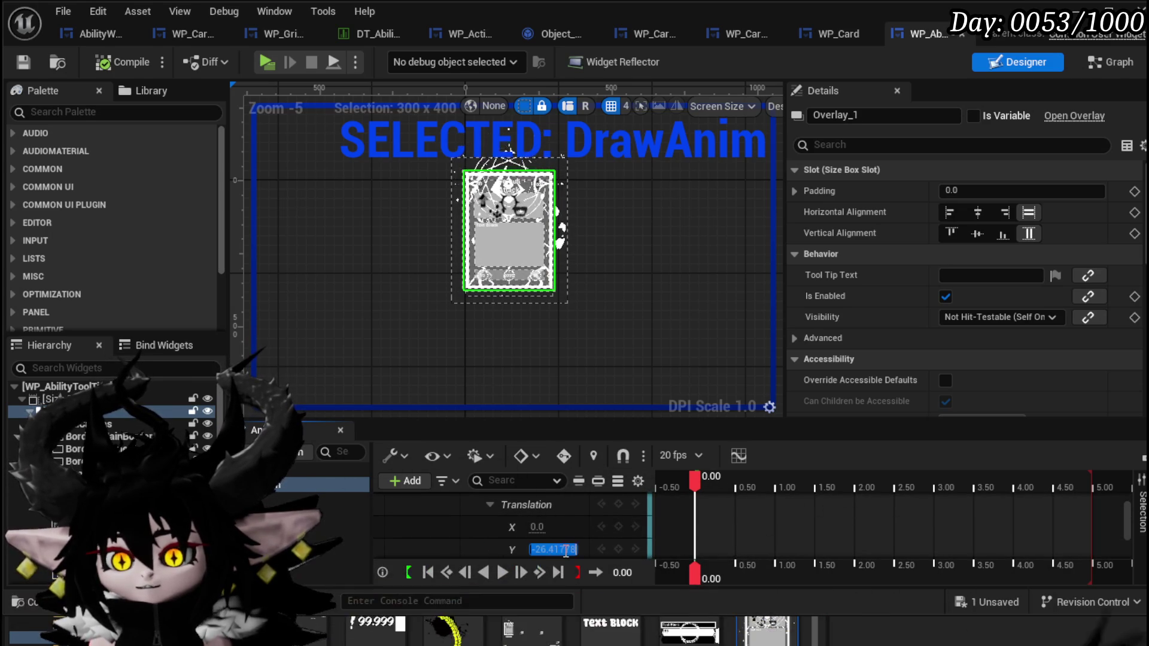
pyautogui.write('0')
pyautogui.press('Return')
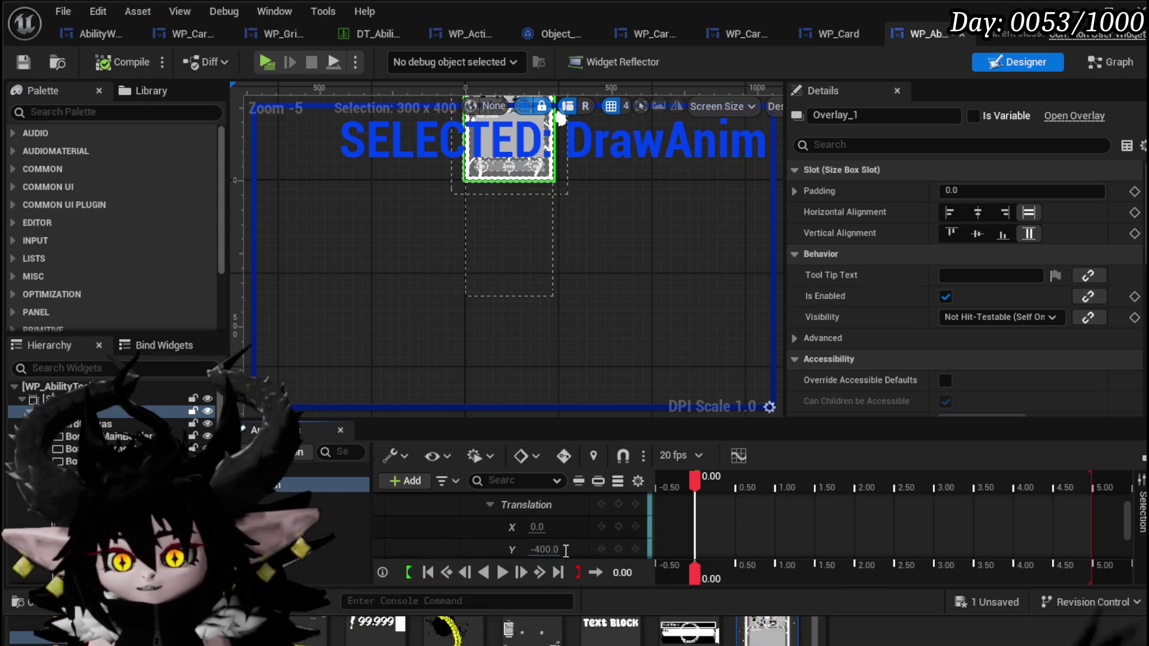
# Step: Key Translation Y at 0 at 0.50 seconds and preview the card sliding down
pyautogui.scroll(-1, 521, 542)
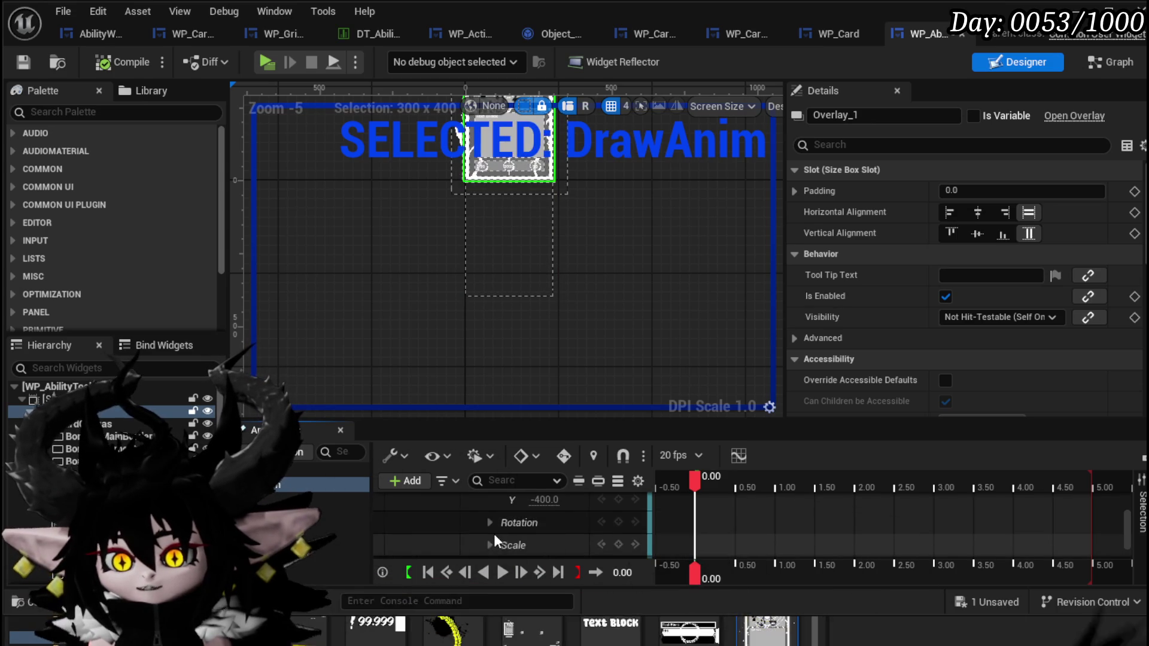
pyautogui.moveTo(699, 477); pyautogui.dragTo(735, 483)
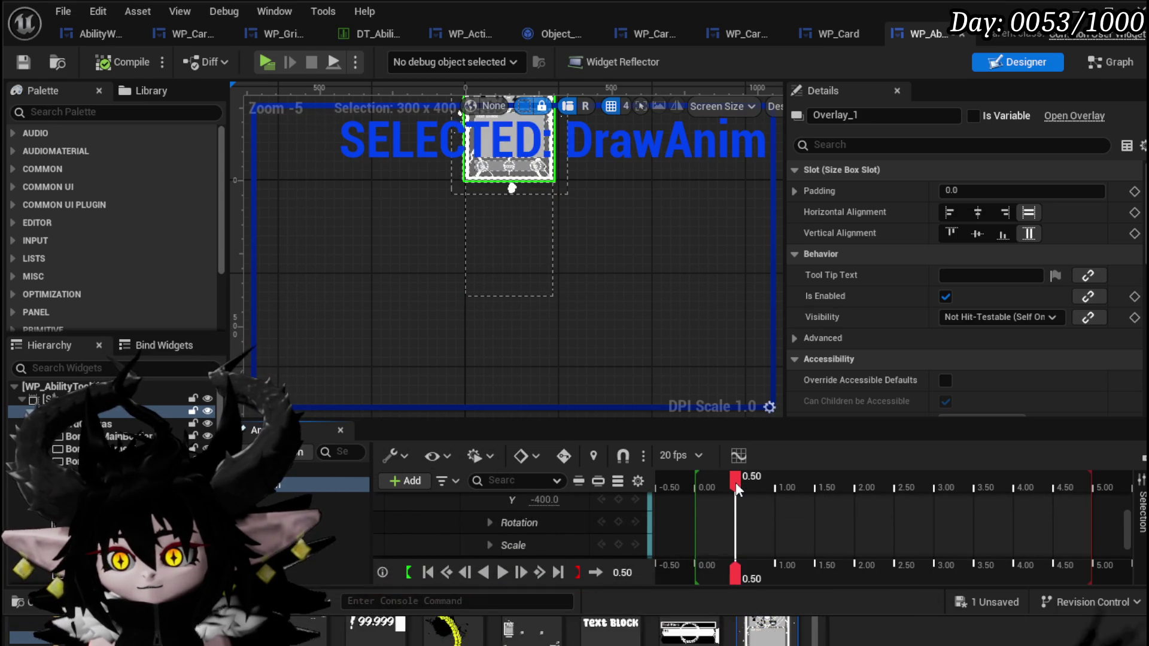
pyautogui.click(550, 500)
pyautogui.press('Return')
pyautogui.moveTo(727, 486)
pyautogui.mouseDown()
pyautogui.moveTo(677, 484)
pyautogui.moveTo(730, 487)
pyautogui.moveTo(695, 489)
pyautogui.mouseUp()
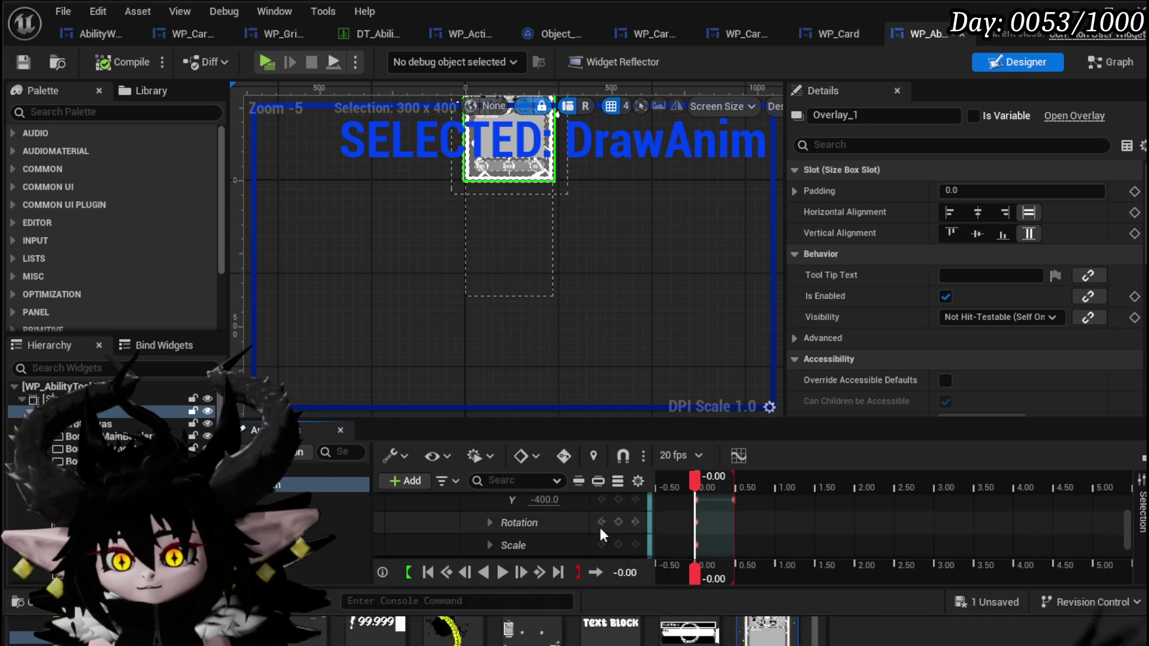
# Step: Key the DrawAnim scale X and Y to 1.3 at time 0.00
pyautogui.click(695, 520)
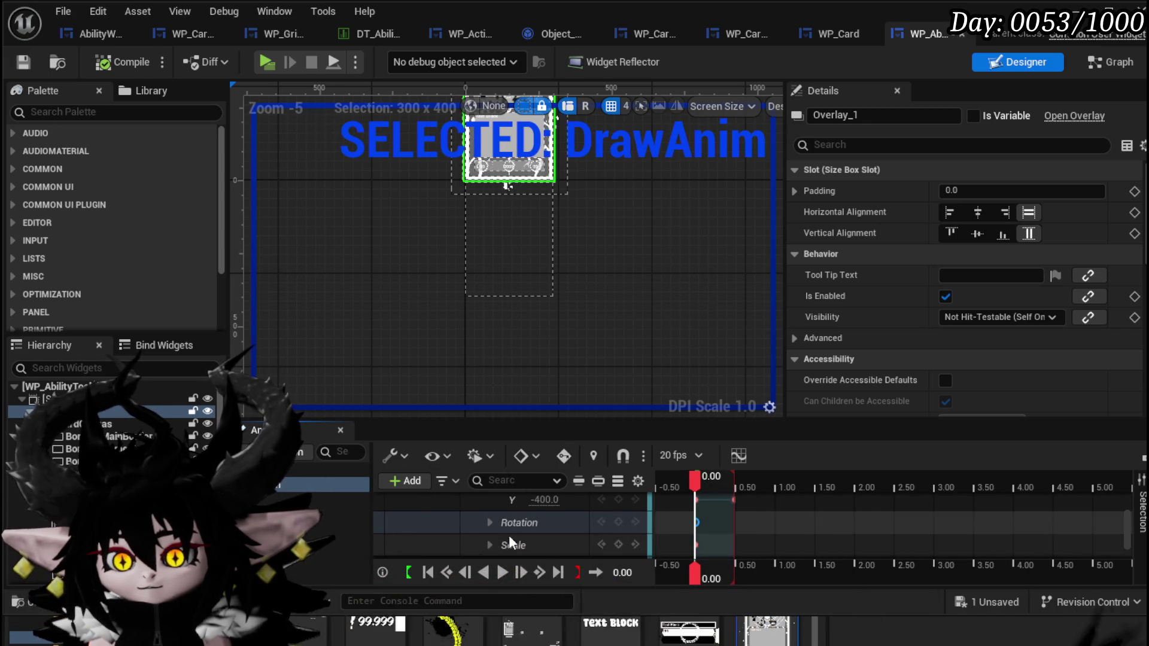
pyautogui.click(490, 544)
pyautogui.click(538, 517)
pyautogui.write('1.3')
pyautogui.press('Return')
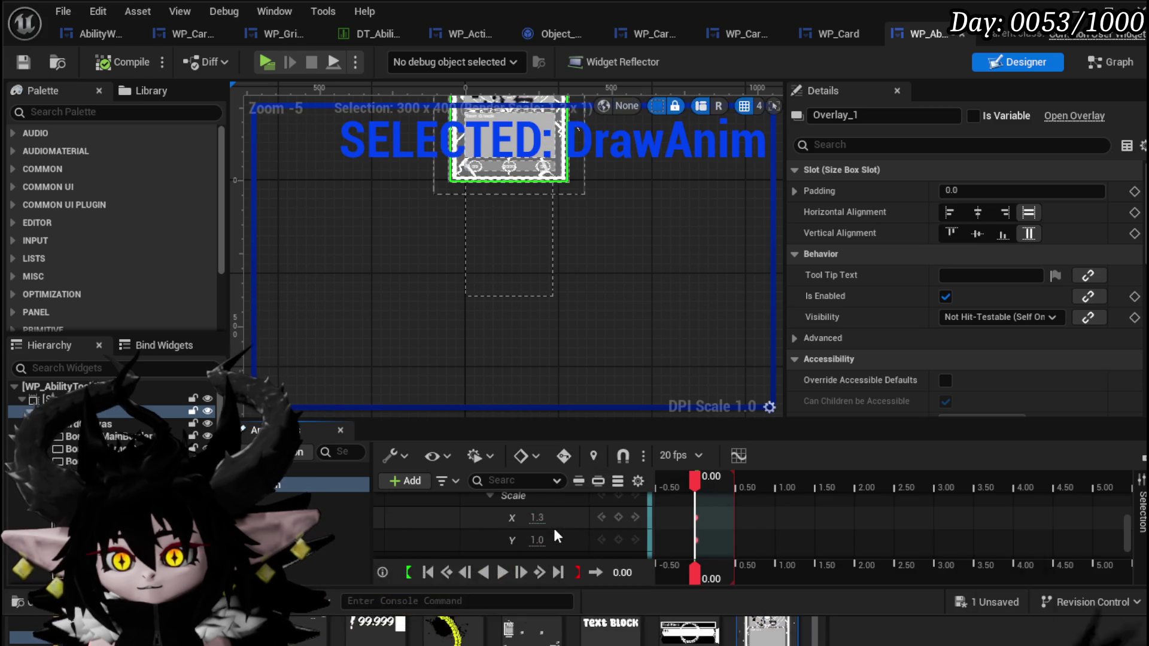
pyautogui.write('1')
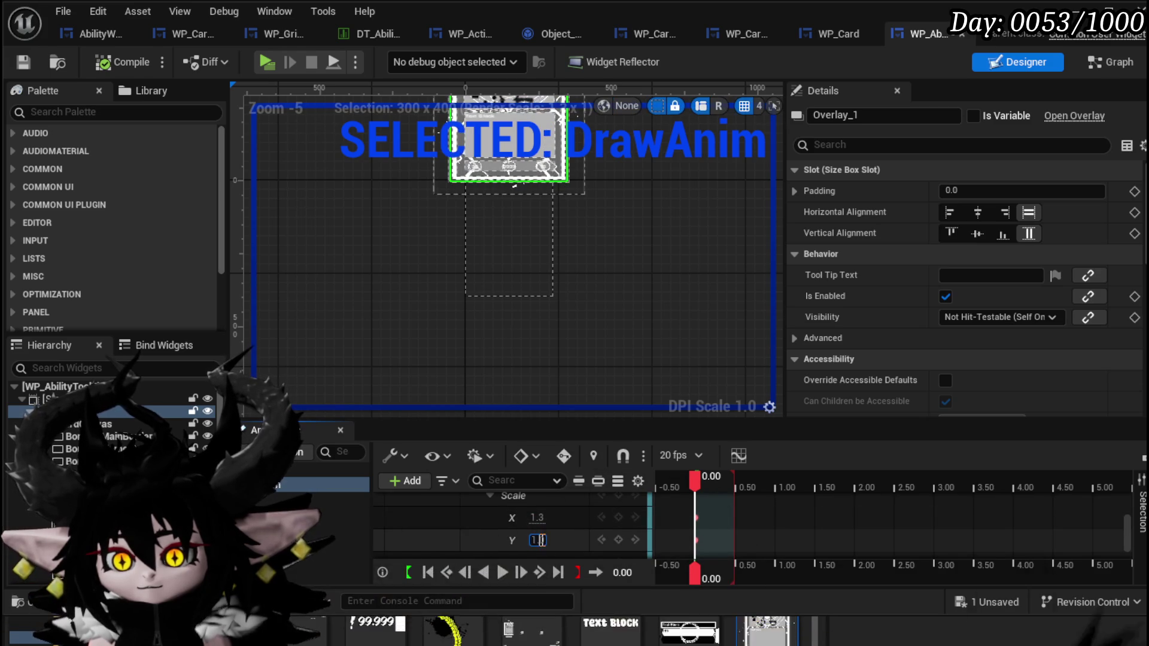
pyautogui.write('.3')
pyautogui.press('Return')
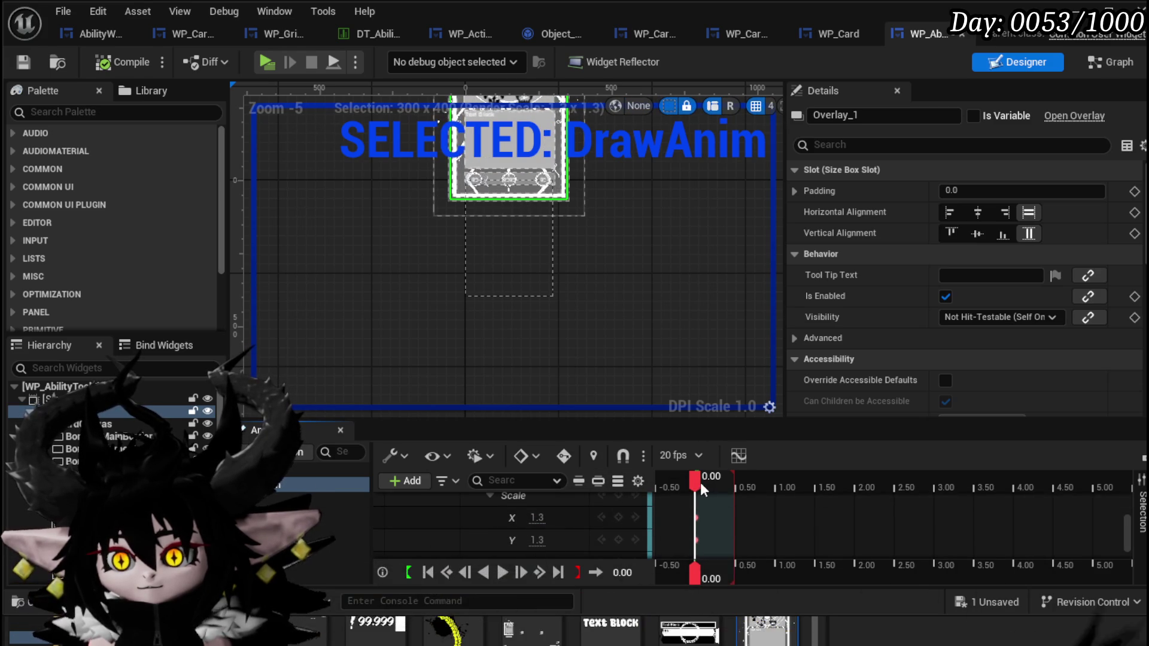
# Step: Key the scale X and Y back to 1.0 at 0.50 and scrub to preview it
pyautogui.moveTo(702, 482); pyautogui.dragTo(736, 490)
pyautogui.scroll(3, 737, 513)
pyautogui.moveTo(737, 513); pyautogui.dragTo(739, 513)
pyautogui.scroll(-1, 739, 514)
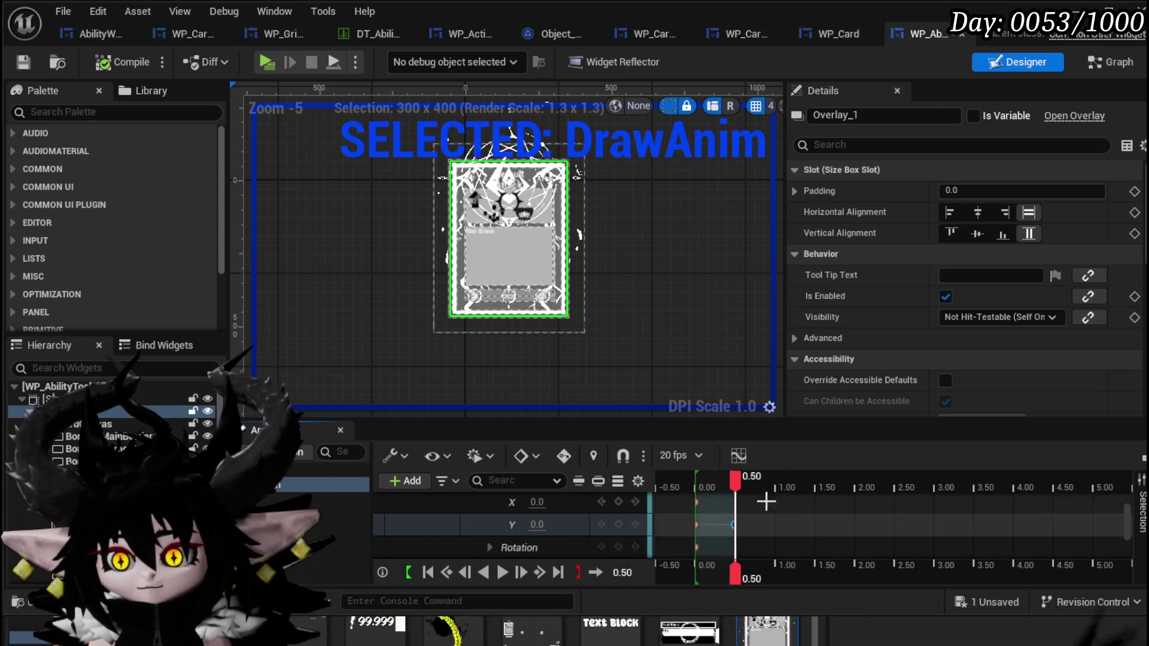
pyautogui.click(491, 545)
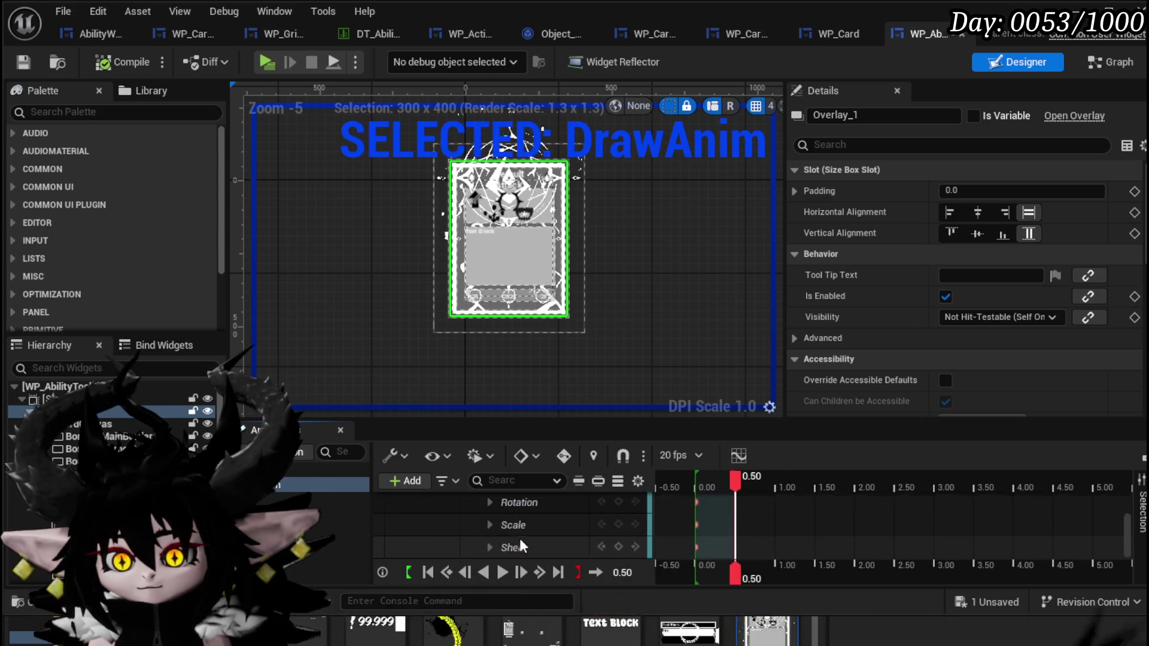
pyautogui.click(490, 525)
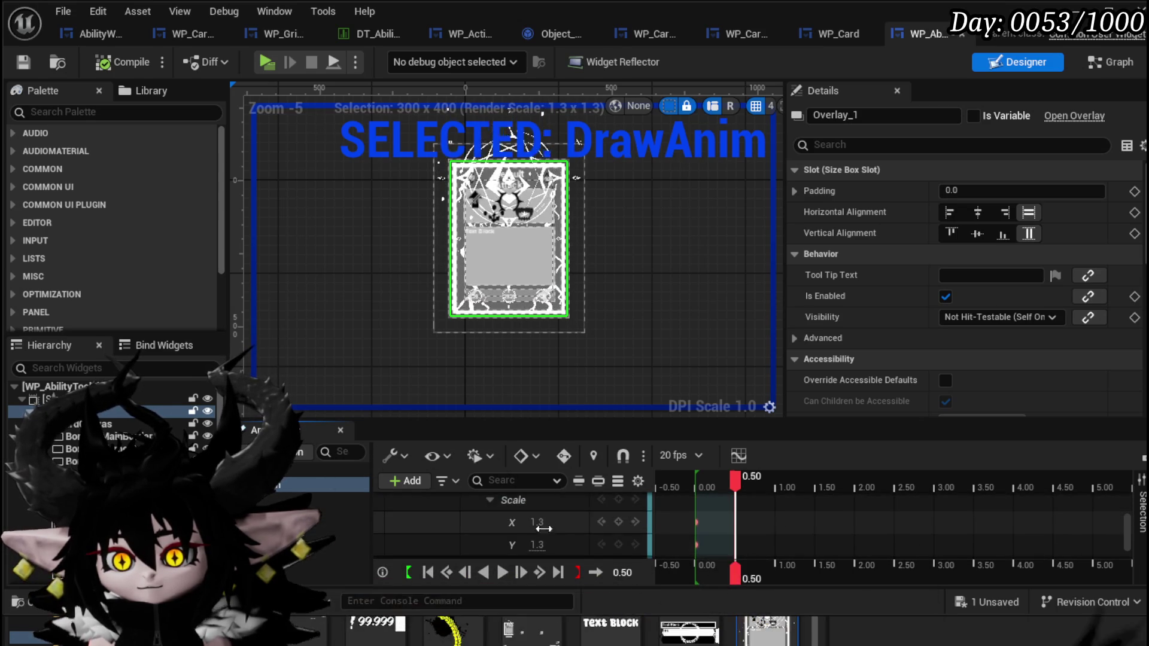
pyautogui.press('Return')
pyautogui.click(538, 545)
pyautogui.write('1')
pyautogui.press('Return')
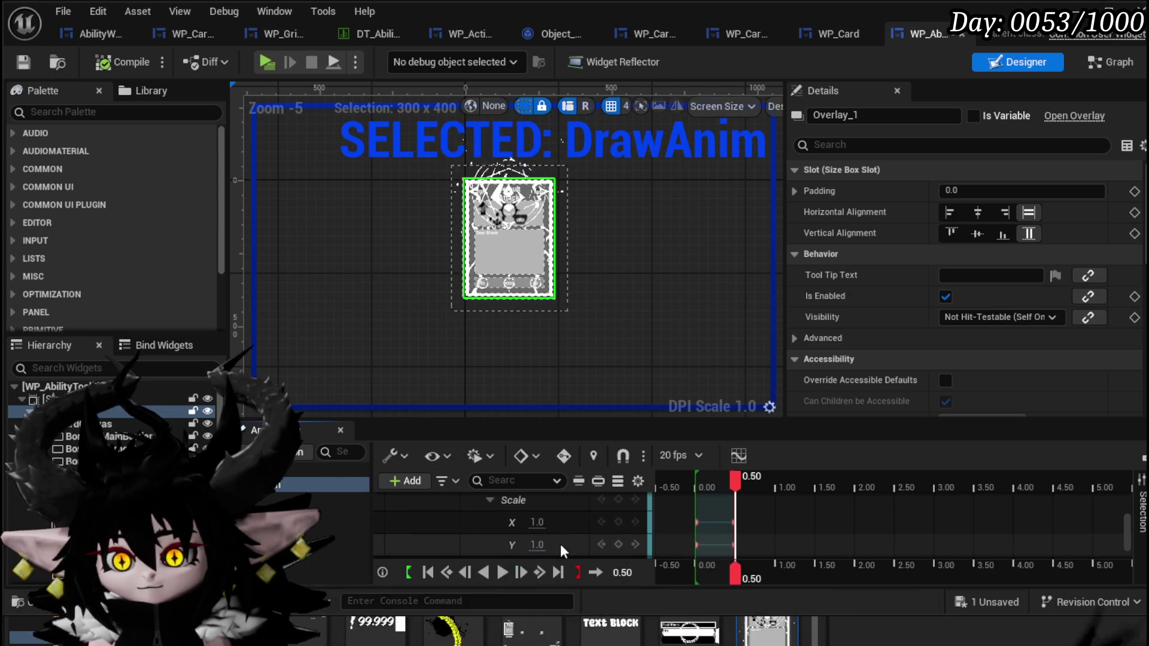
pyautogui.moveTo(734, 480)
pyautogui.mouseDown()
pyautogui.moveTo(681, 484)
pyautogui.moveTo(734, 495)
pyautogui.mouseUp()
# Step: Save the widget blueprint and clear the animation and widget selections
pyautogui.click(24, 63)
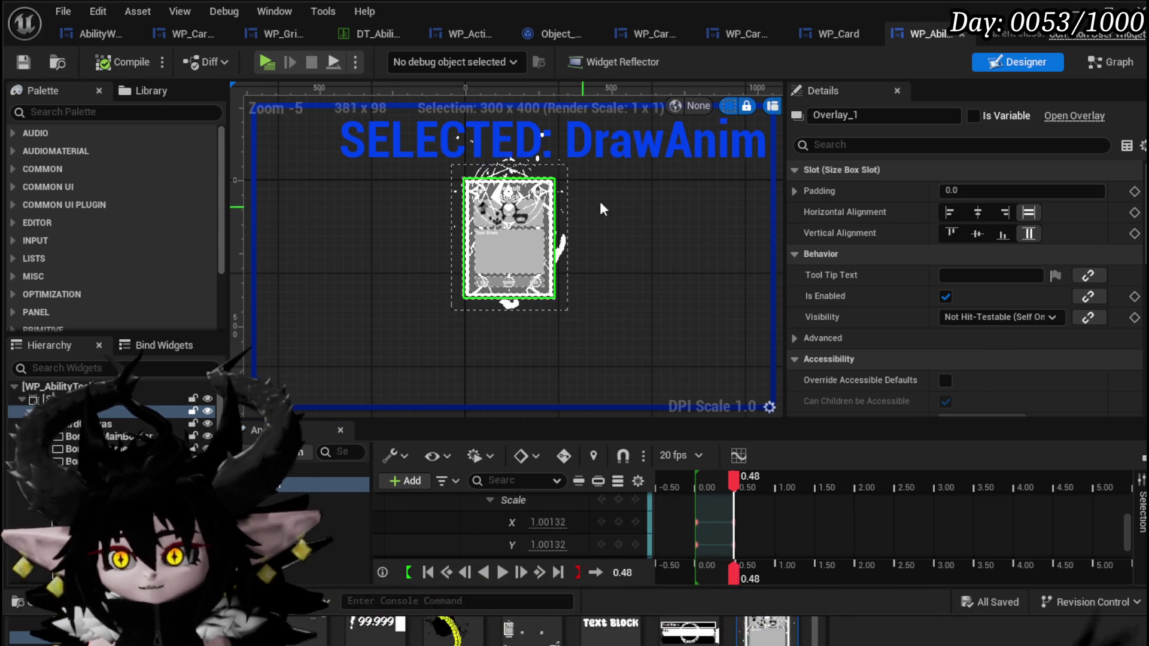
pyautogui.click(312, 526)
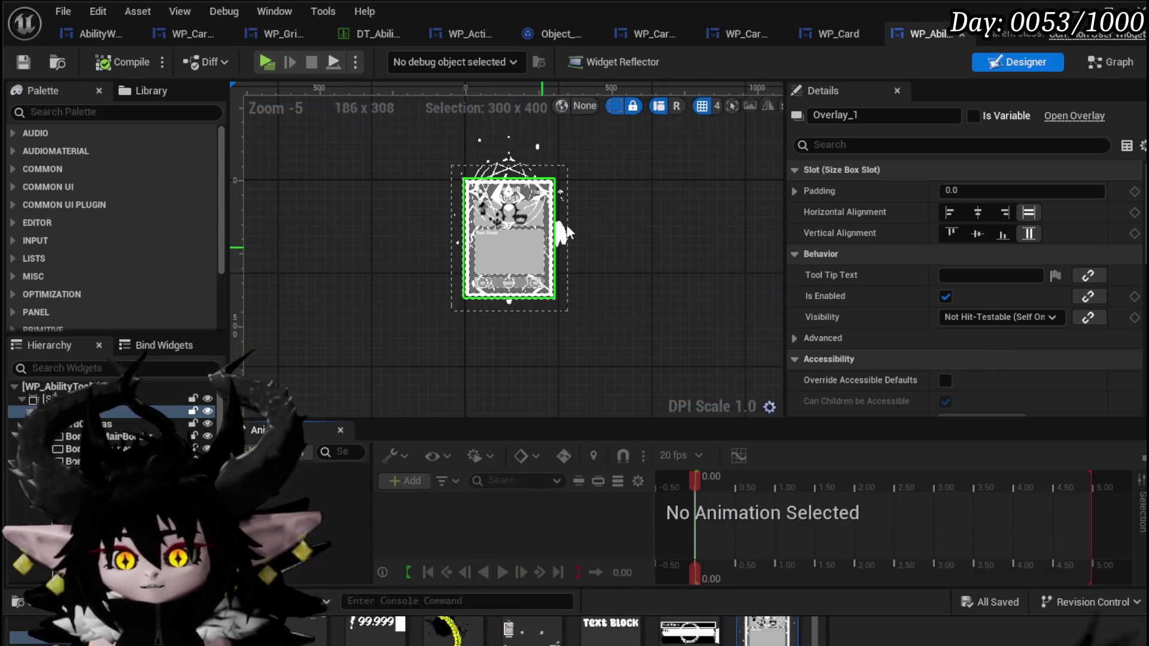
pyautogui.click(323, 485)
pyautogui.click(360, 481)
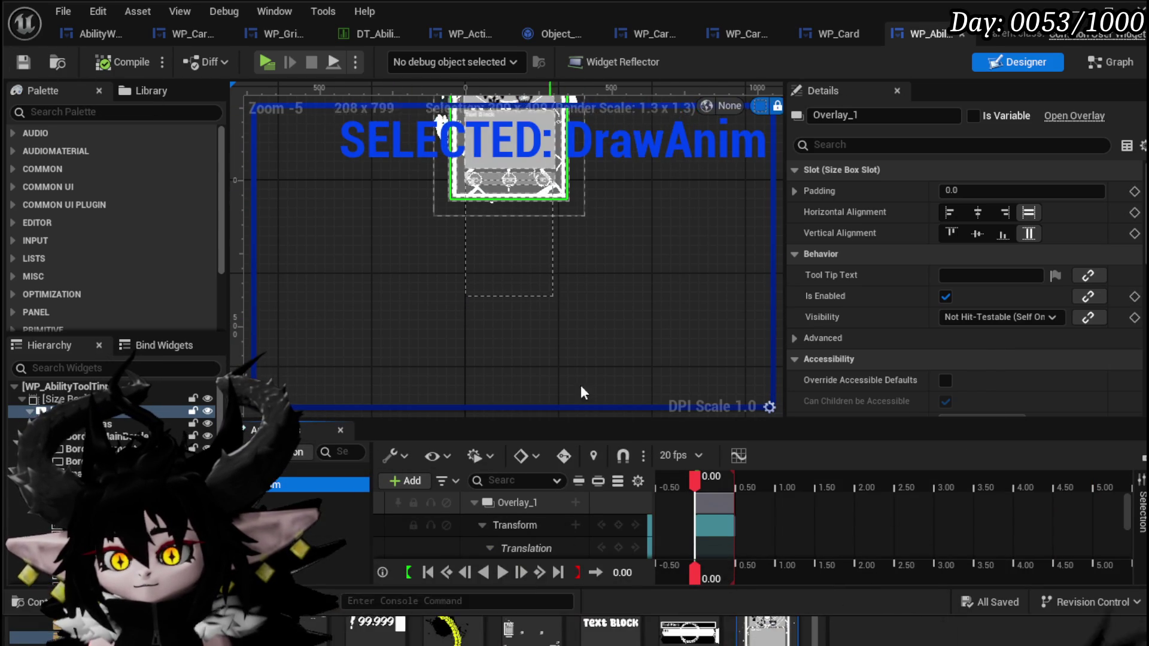
pyautogui.click(600, 358)
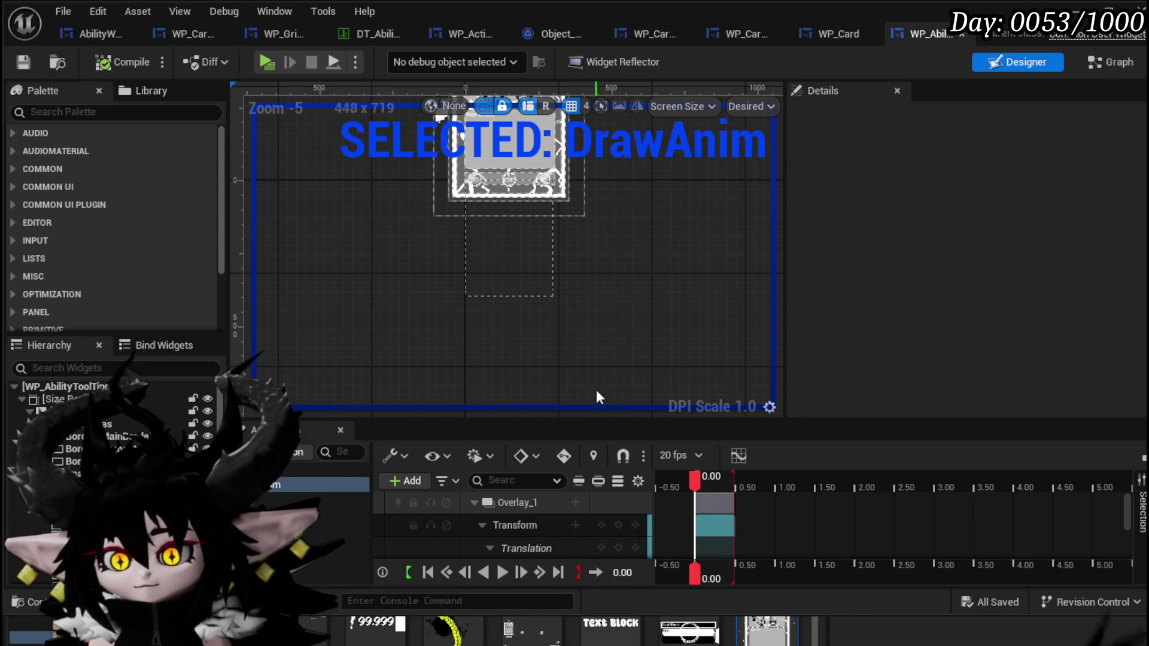
pyautogui.click(290, 472)
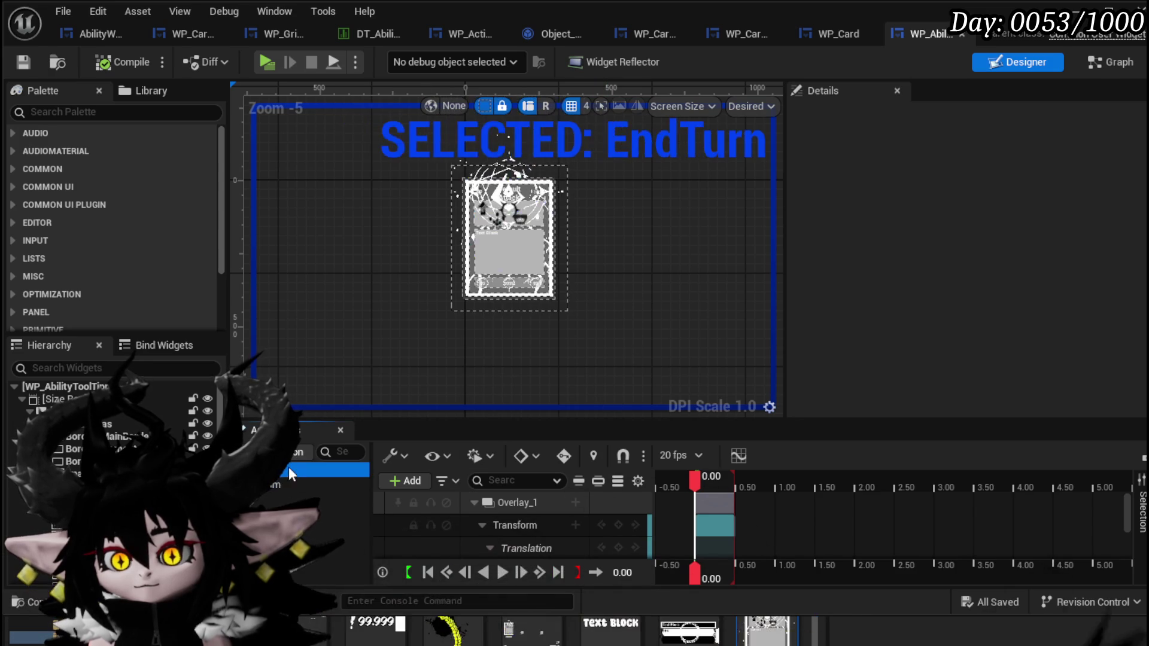
pyautogui.click(273, 486)
pyautogui.click(272, 509)
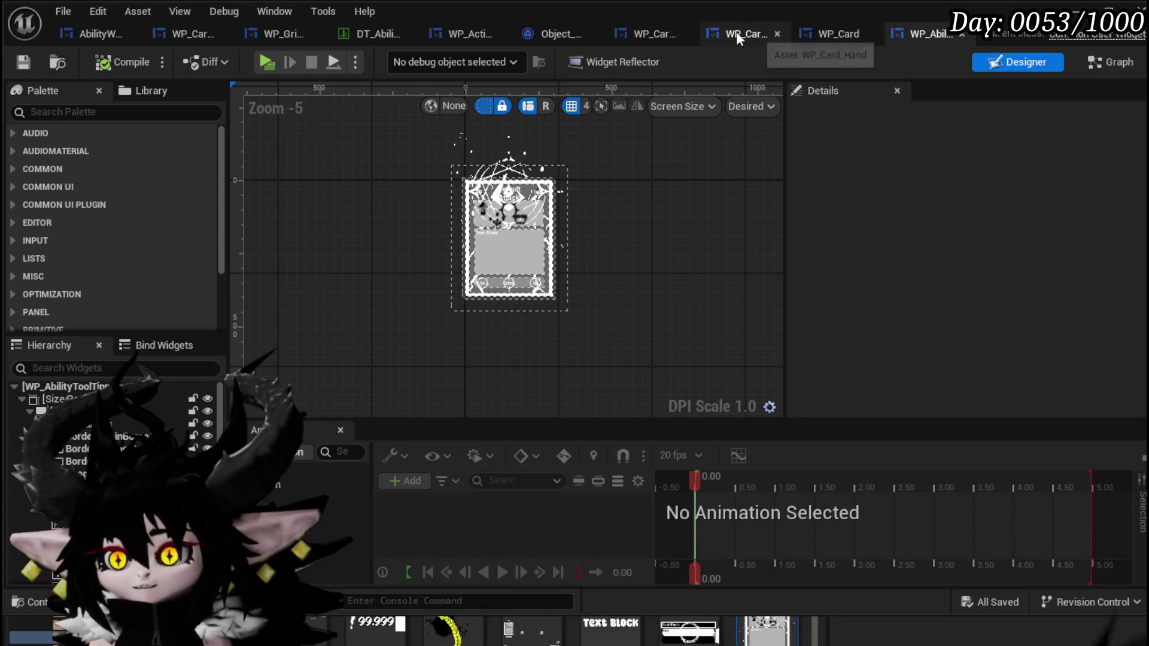
pyautogui.click(628, 33)
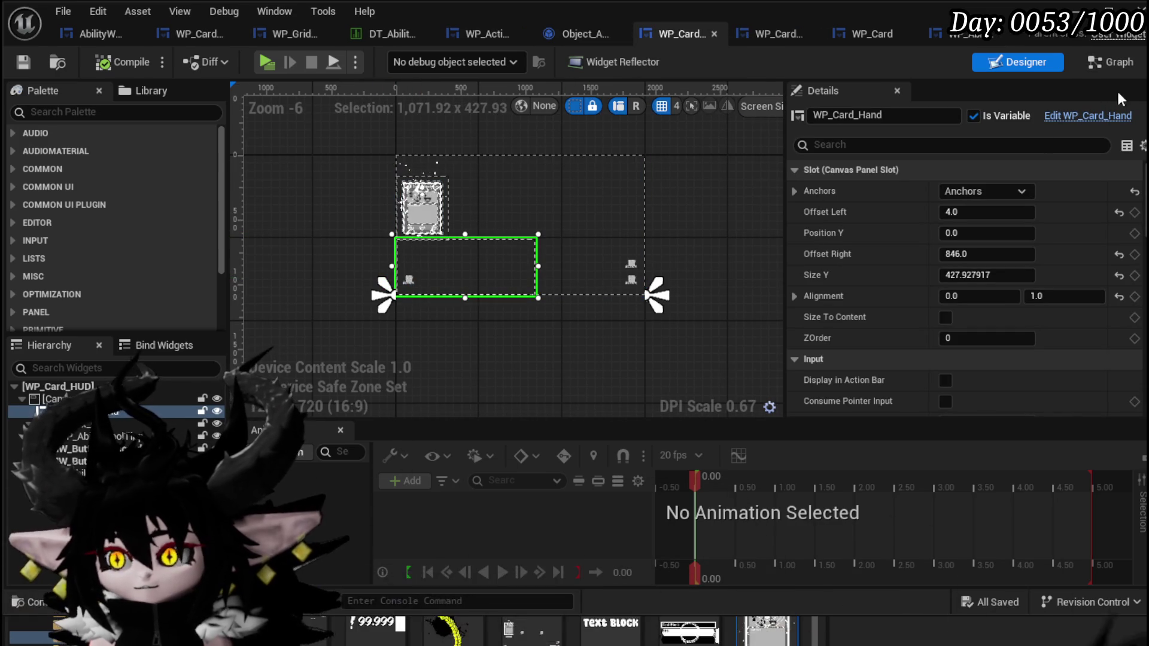
# Step: Jump to the WP_Card_Hand variable reference in the graph
pyautogui.doubleClick(511, 247)
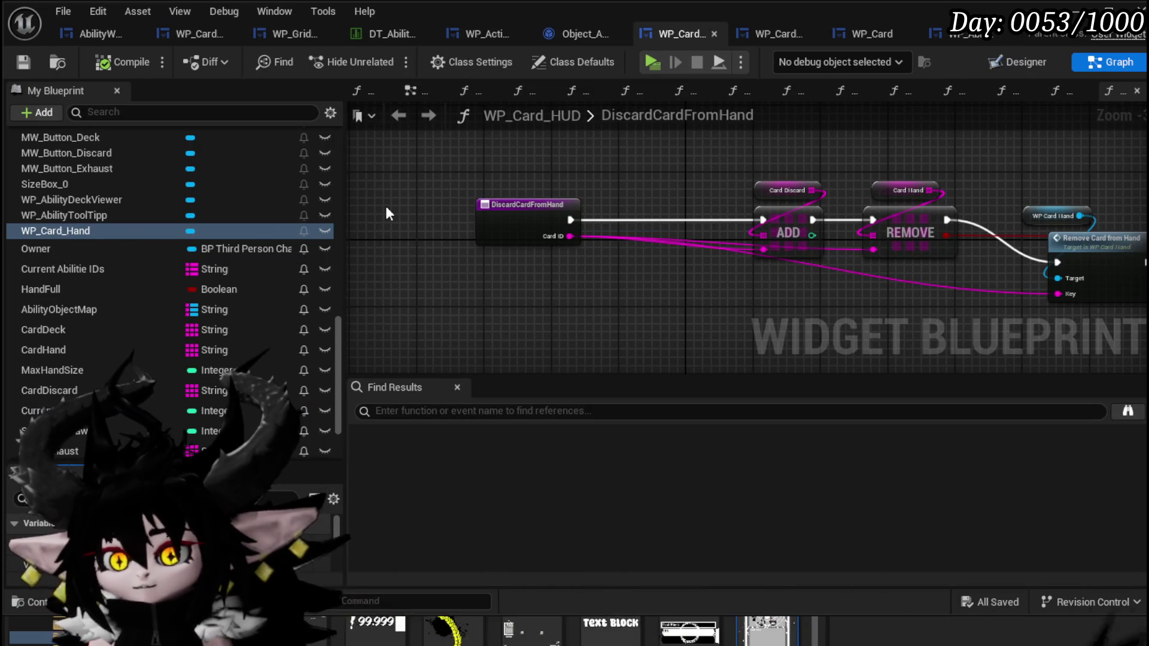
pyautogui.scroll(10, 143, 216)
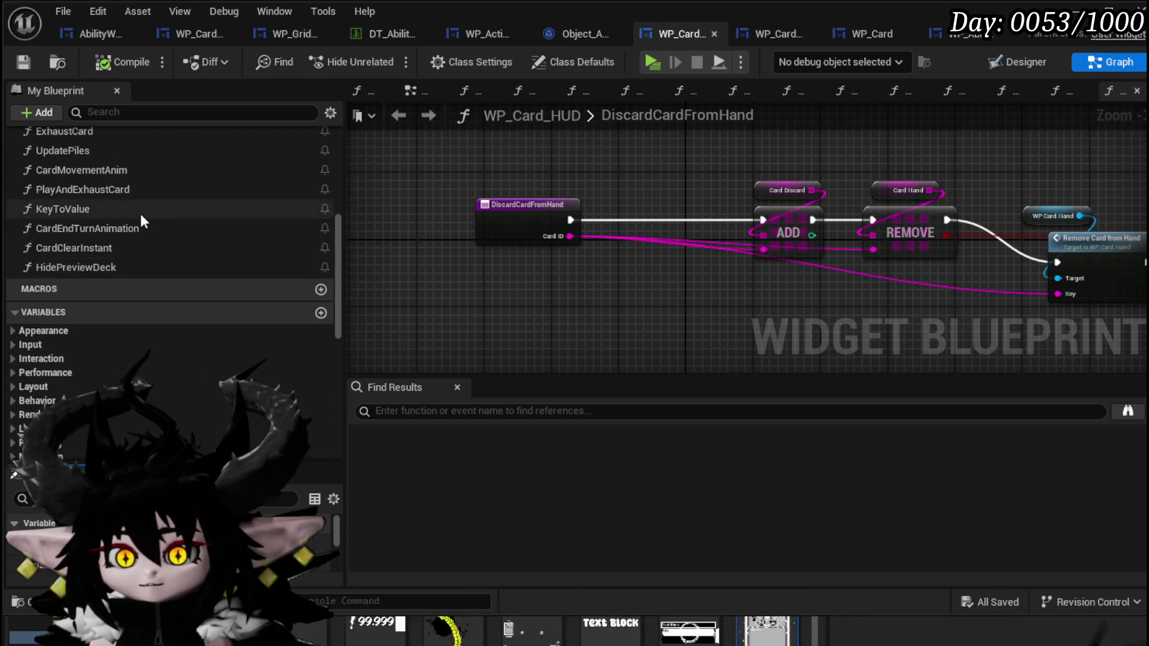
pyautogui.scroll(3, 83, 239)
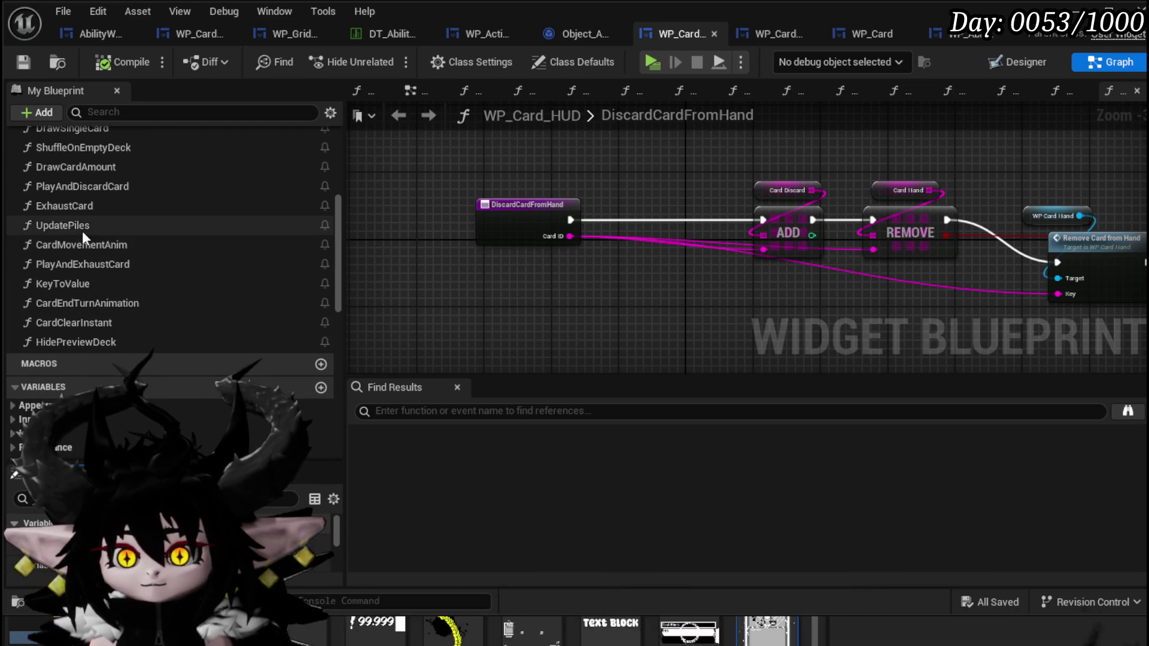
pyautogui.scroll(1, 83, 227)
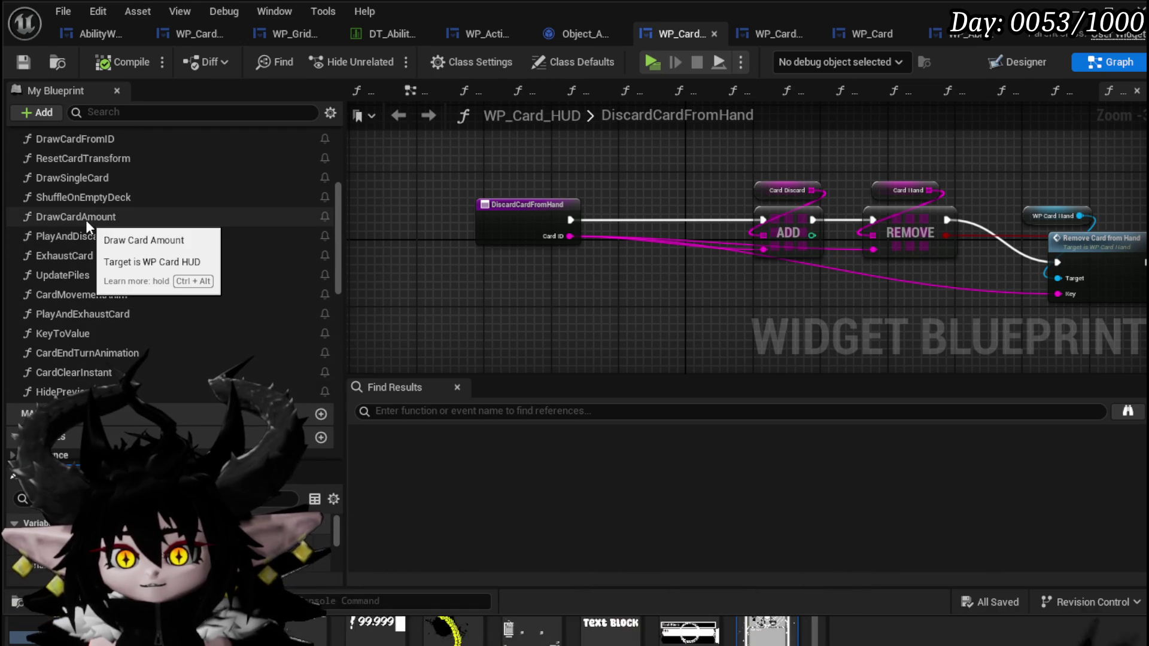
pyautogui.scroll(4, 85, 219)
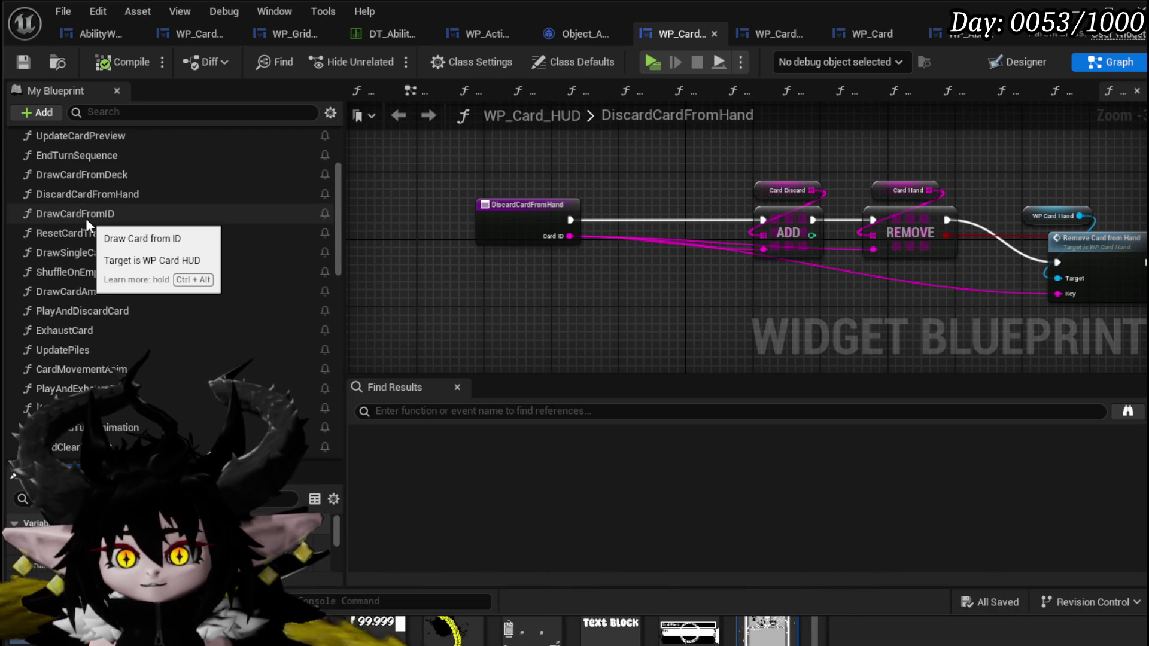
# Step: Open the DrawSingleCard function graph and locate the Draw Card from ID node
pyautogui.doubleClick(82, 253)
pyautogui.scroll(5, 609, 236)
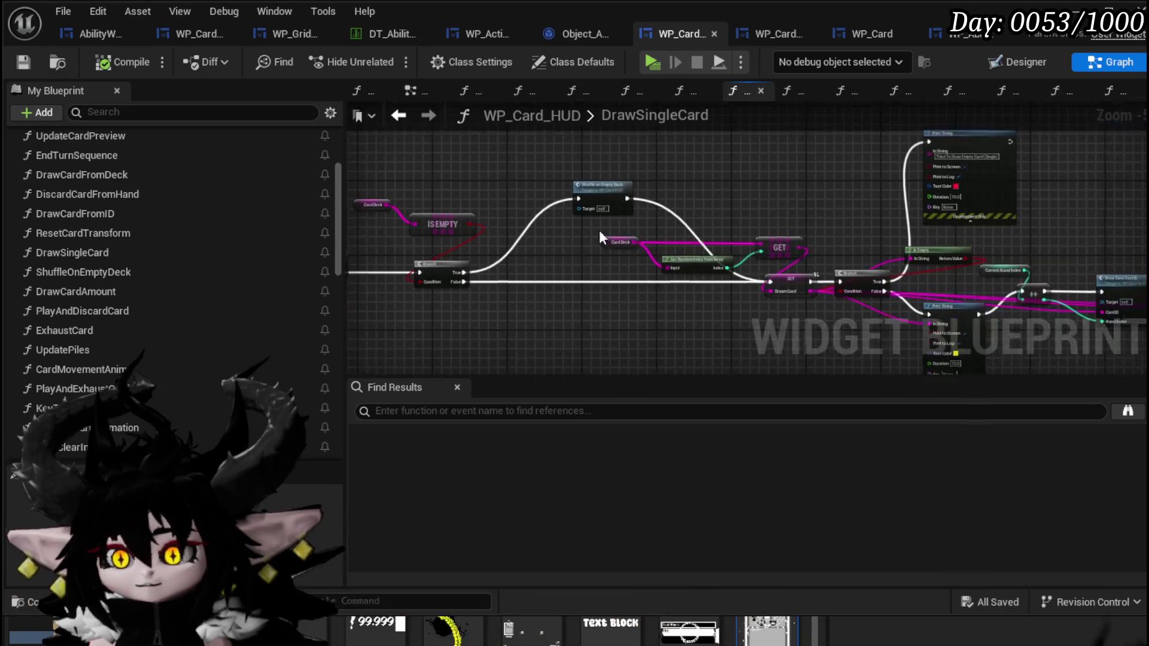
pyautogui.moveTo(576, 224)
pyautogui.mouseDown()
pyautogui.moveTo(359, 275)
pyautogui.moveTo(311, 239)
pyautogui.mouseUp()
pyautogui.moveTo(684, 183); pyautogui.dragTo(555, 179)
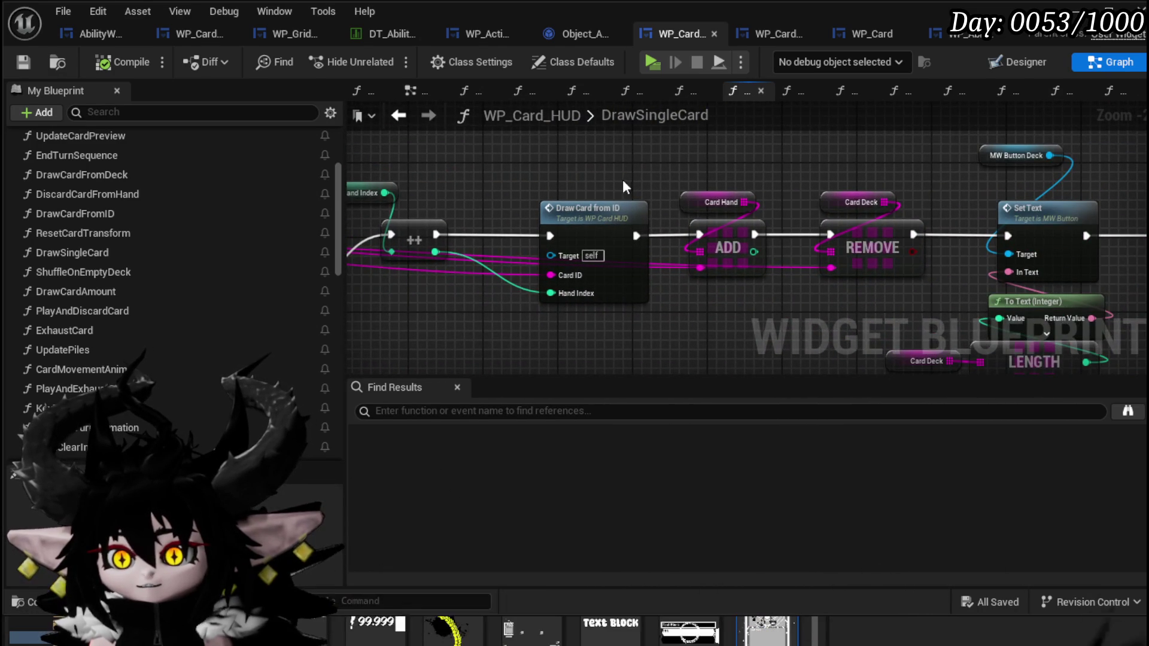
pyautogui.moveTo(623, 187); pyautogui.dragTo(483, 189)
pyautogui.scroll(-3, 586, 185)
pyautogui.scroll(2, 889, 190)
pyautogui.scroll(-3, 656, 181)
pyautogui.scroll(1, 523, 217)
pyautogui.scroll(3, 690, 221)
pyautogui.moveTo(689, 221); pyautogui.dragTo(623, 221)
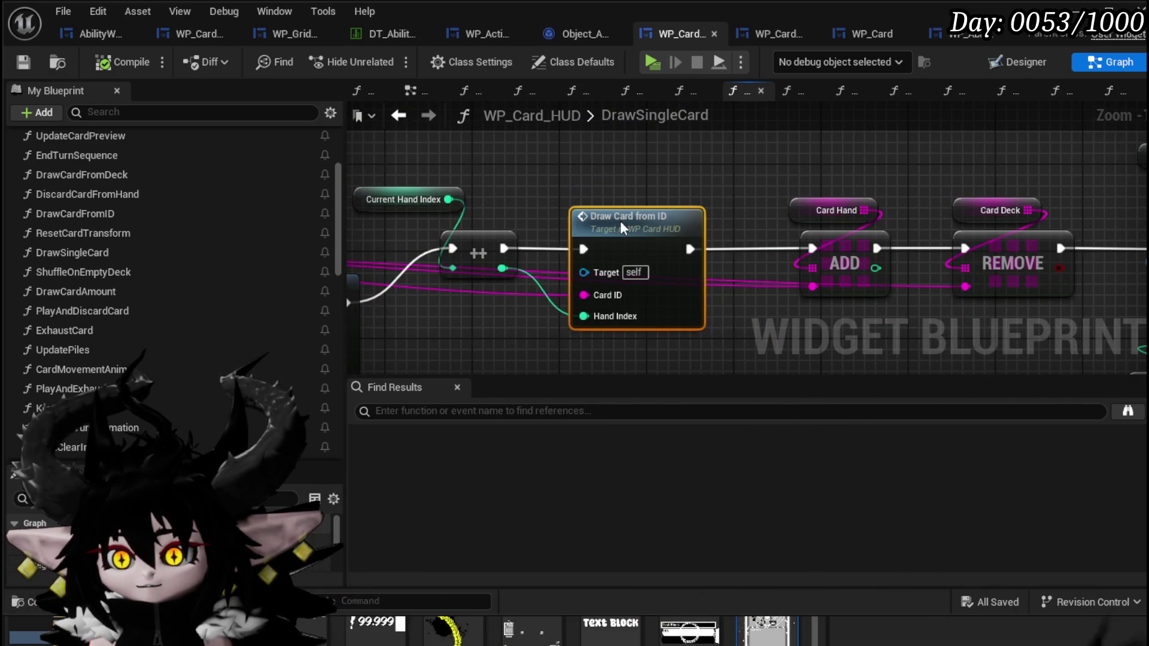
pyautogui.scroll(-1, 622, 203)
# Step: Open DrawCardFromID and survey its Add Card, FIND, SET and Bind Widget nodes
pyautogui.click(627, 246)
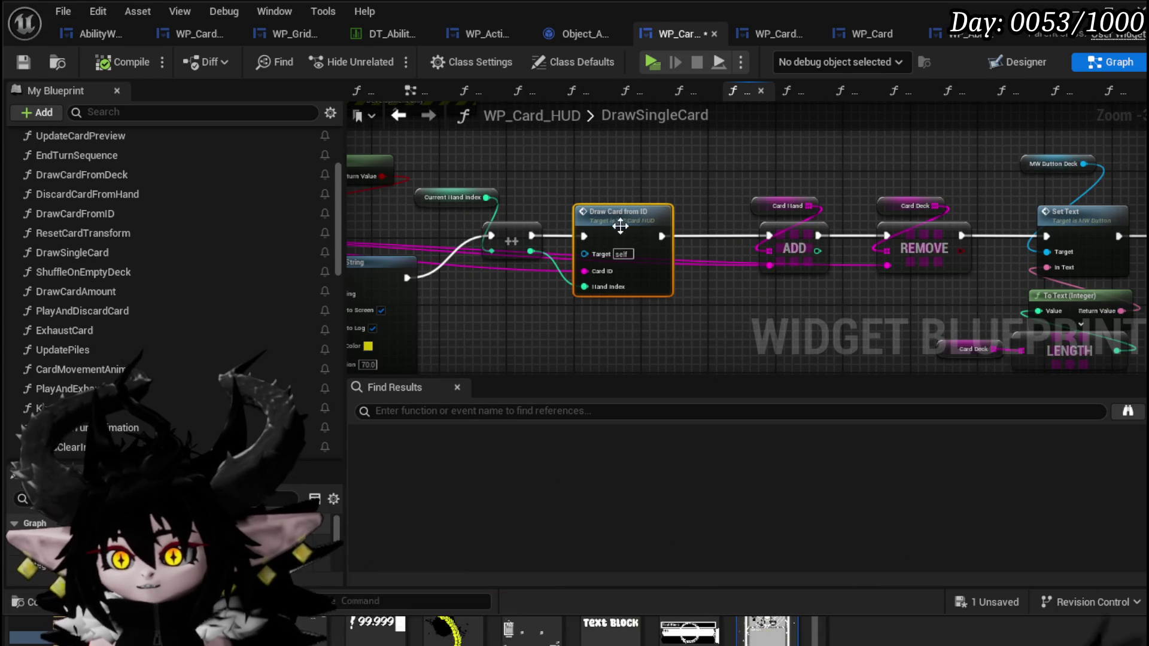
pyautogui.doubleClick(617, 218)
pyautogui.scroll(3, 623, 233)
pyautogui.moveTo(630, 247)
pyautogui.mouseDown()
pyautogui.moveTo(482, 191)
pyautogui.moveTo(562, 172)
pyautogui.mouseUp()
pyautogui.click(473, 231)
pyautogui.moveTo(473, 231); pyautogui.dragTo(1015, 225)
pyautogui.moveTo(554, 246)
pyautogui.mouseDown()
pyautogui.moveTo(500, 240)
pyautogui.moveTo(437, 254)
pyautogui.moveTo(467, 307)
pyautogui.moveTo(415, 252)
pyautogui.mouseUp()
pyautogui.moveTo(845, 241)
pyautogui.mouseDown()
pyautogui.moveTo(551, 203)
pyautogui.moveTo(529, 165)
pyautogui.moveTo(541, 154)
pyautogui.moveTo(876, 211)
pyautogui.moveTo(736, 157)
pyautogui.moveTo(954, 181)
pyautogui.moveTo(528, 142)
pyautogui.mouseUp()
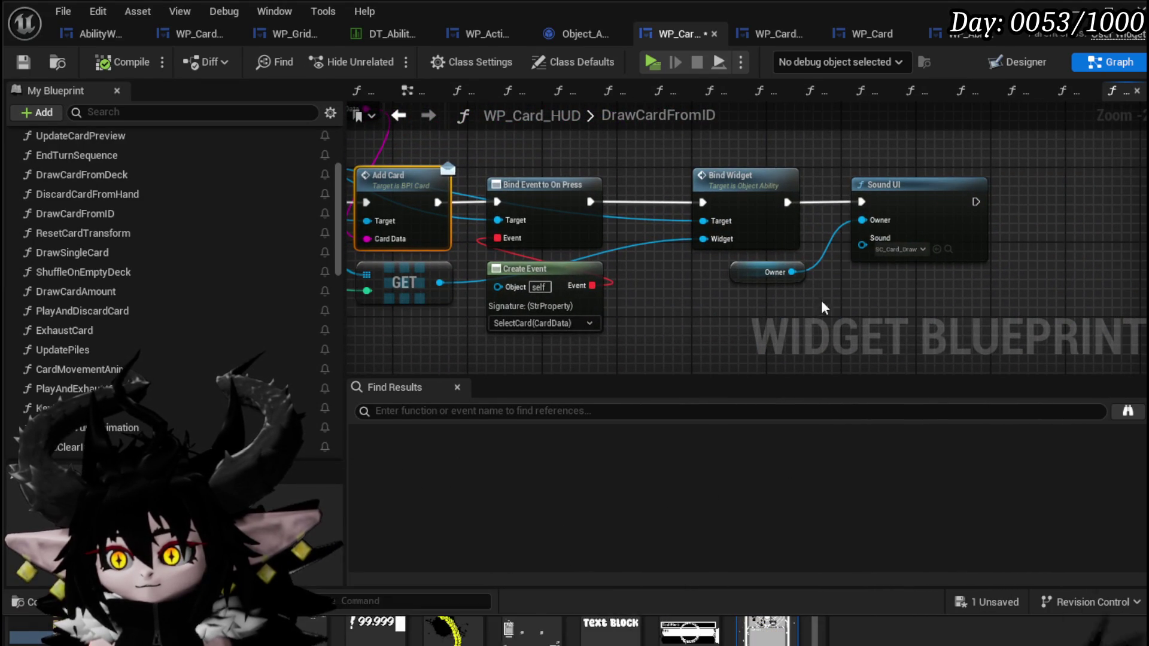
pyautogui.moveTo(475, 162)
pyautogui.mouseDown()
pyautogui.moveTo(764, 184)
pyautogui.moveTo(841, 268)
pyautogui.mouseUp()
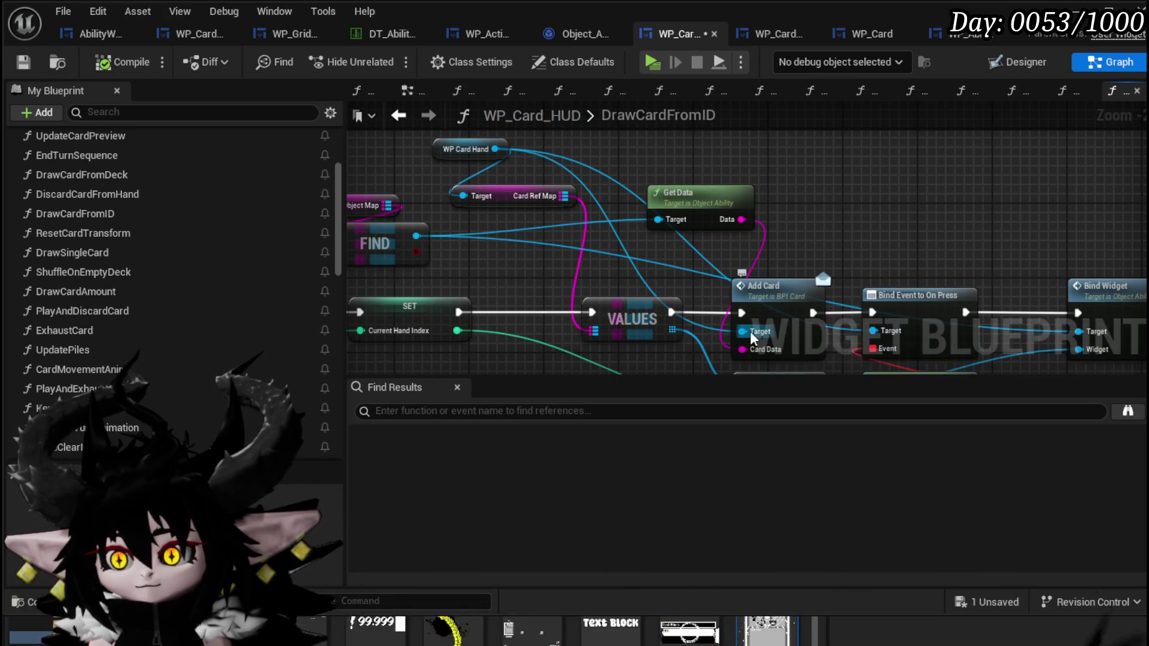
# Step: Reposition the Get Data node and frame the WP Card Hand and Add Card chain
pyautogui.moveTo(686, 189); pyautogui.dragTo(599, 211)
pyautogui.moveTo(520, 203)
pyautogui.mouseDown()
pyautogui.moveTo(661, 245)
pyautogui.moveTo(653, 168)
pyautogui.mouseUp()
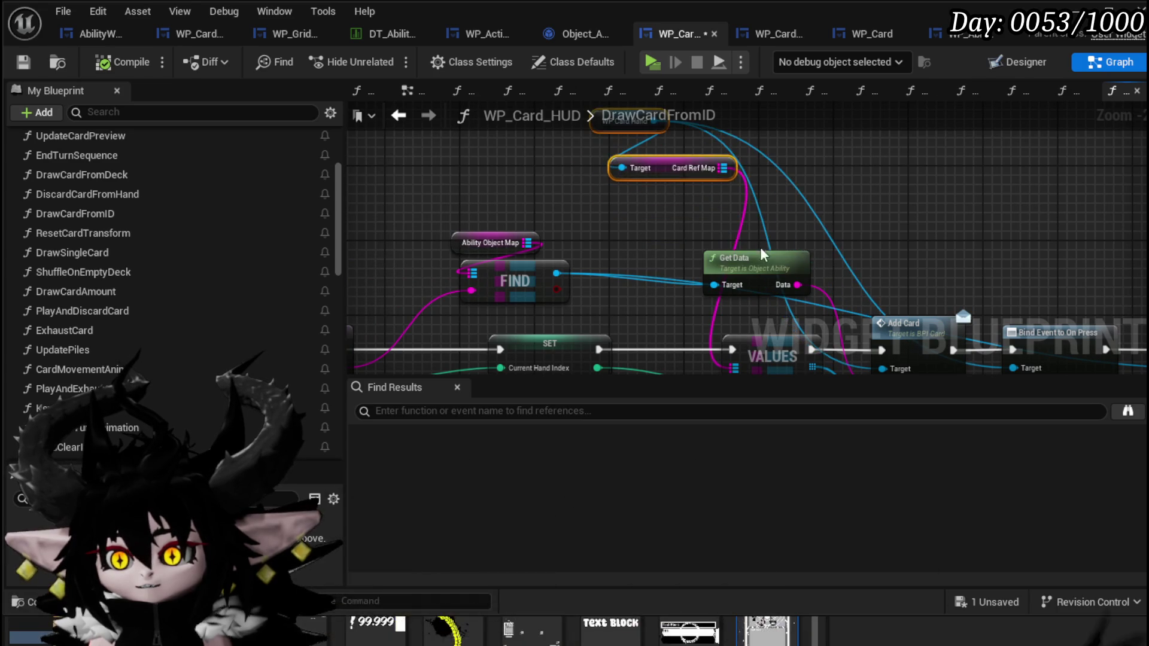
pyautogui.moveTo(743, 257); pyautogui.dragTo(640, 224)
pyautogui.moveTo(947, 287); pyautogui.dragTo(794, 232)
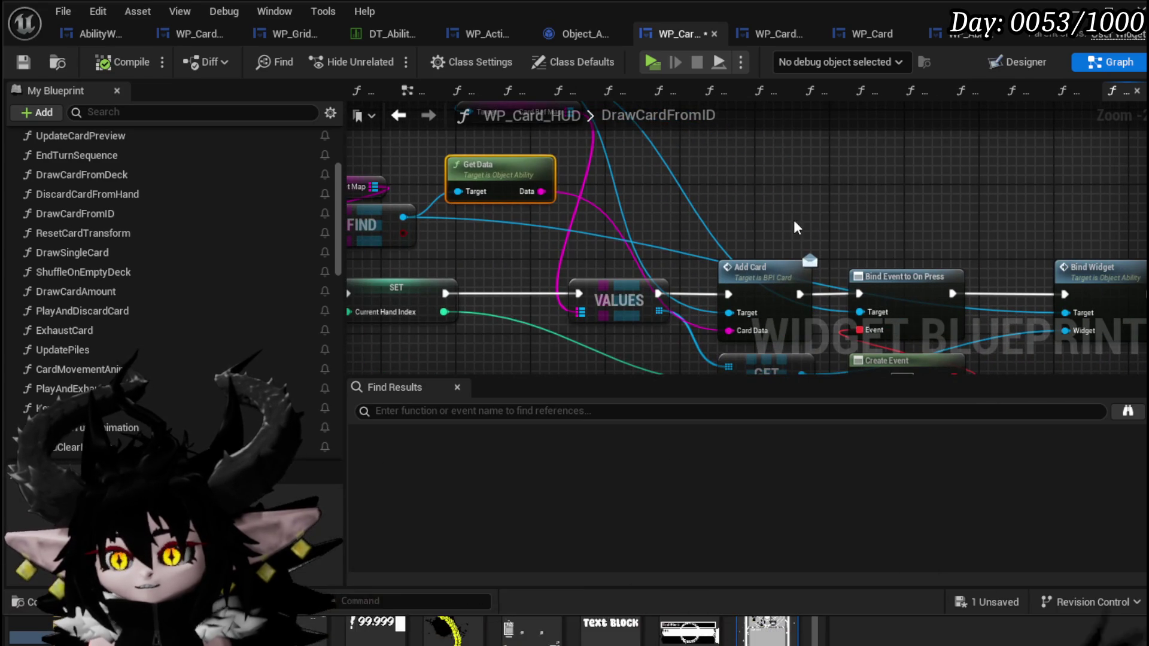
pyautogui.moveTo(775, 281); pyautogui.dragTo(620, 282)
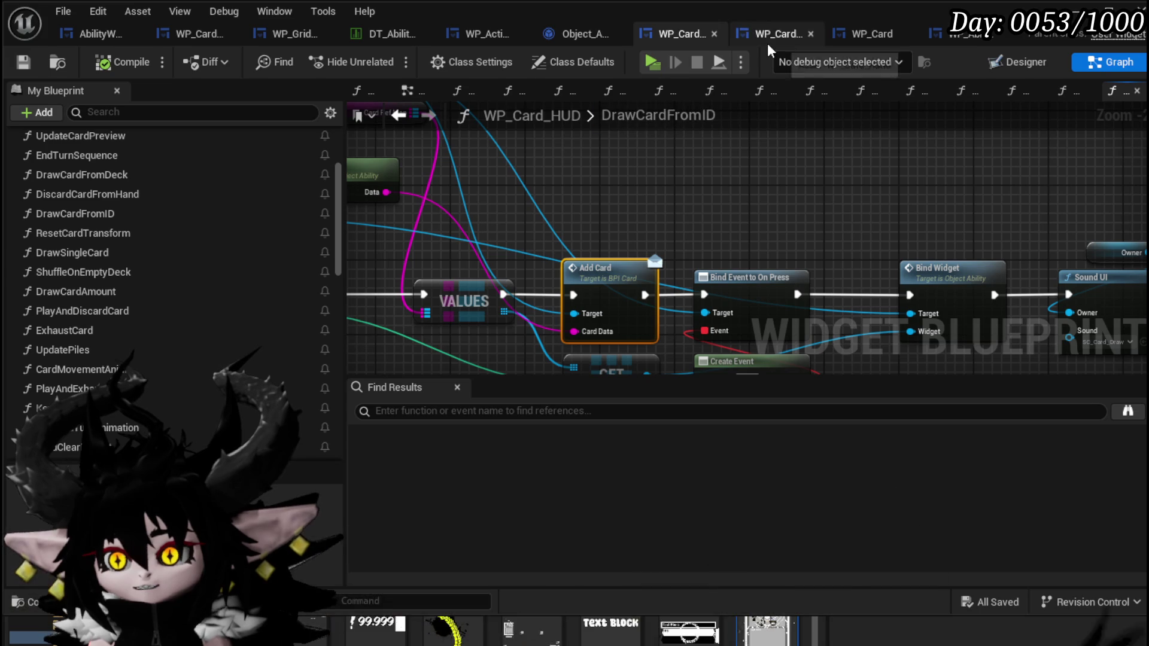
pyautogui.moveTo(726, 178); pyautogui.dragTo(713, 214)
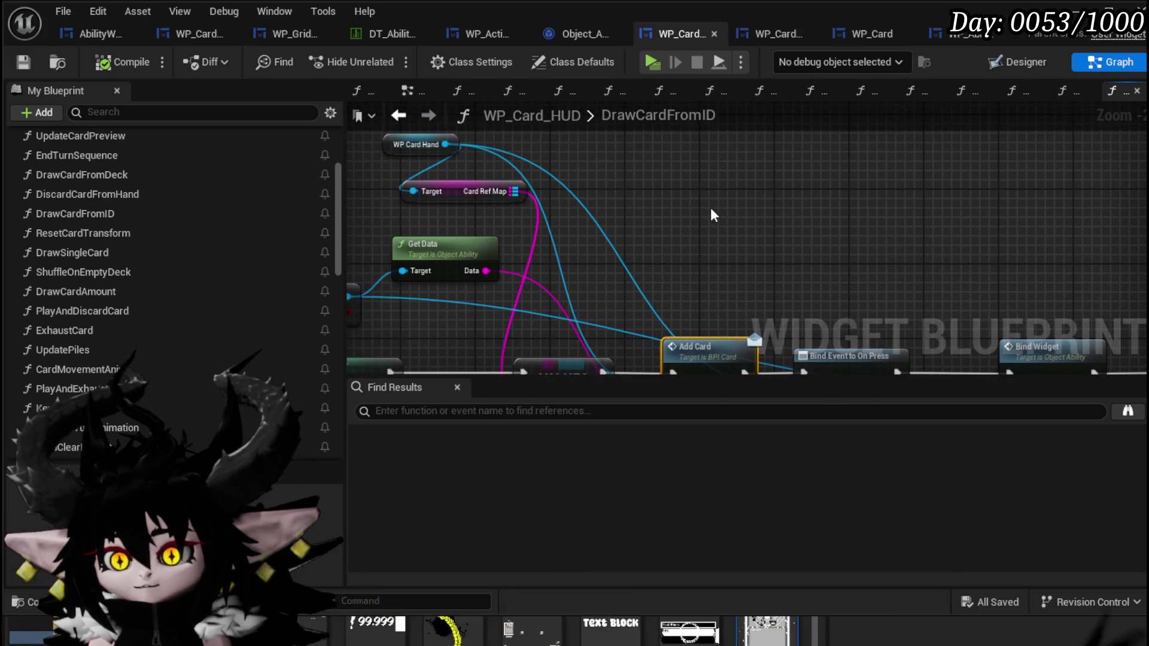
# Step: Add Play Animation Forward off Create WP Card Widget's Return Value with Restore State on
pyautogui.click(788, 32)
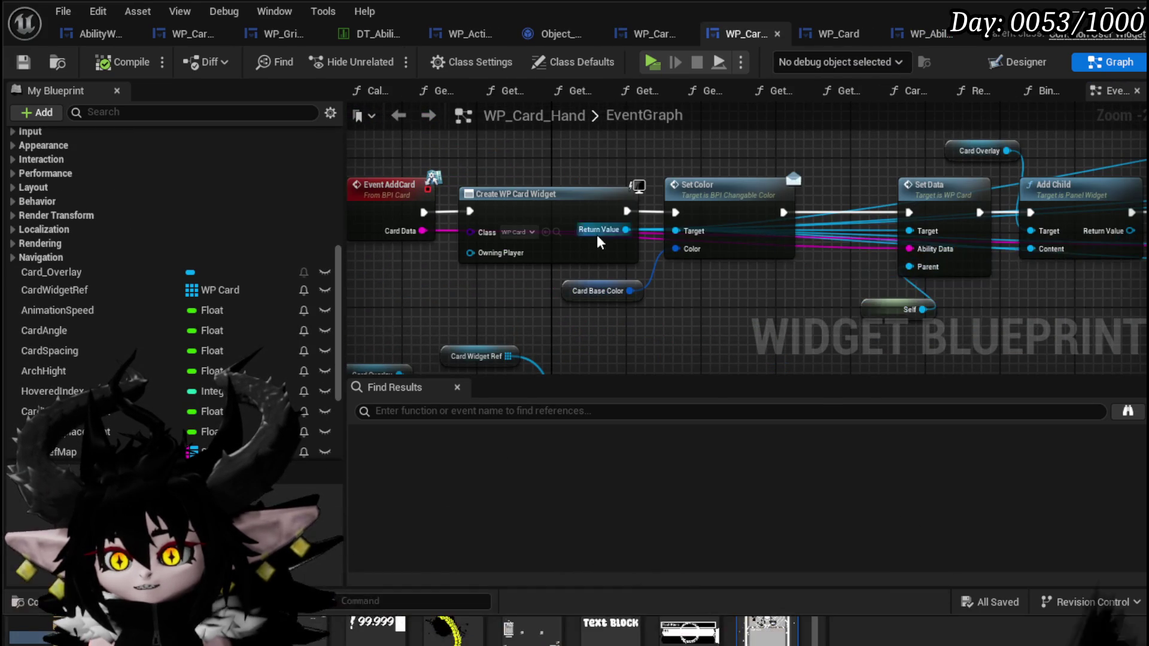
pyautogui.scroll(-2, 699, 292)
pyautogui.moveTo(680, 204); pyautogui.dragTo(426, 204)
pyautogui.moveTo(540, 228); pyautogui.dragTo(669, 157)
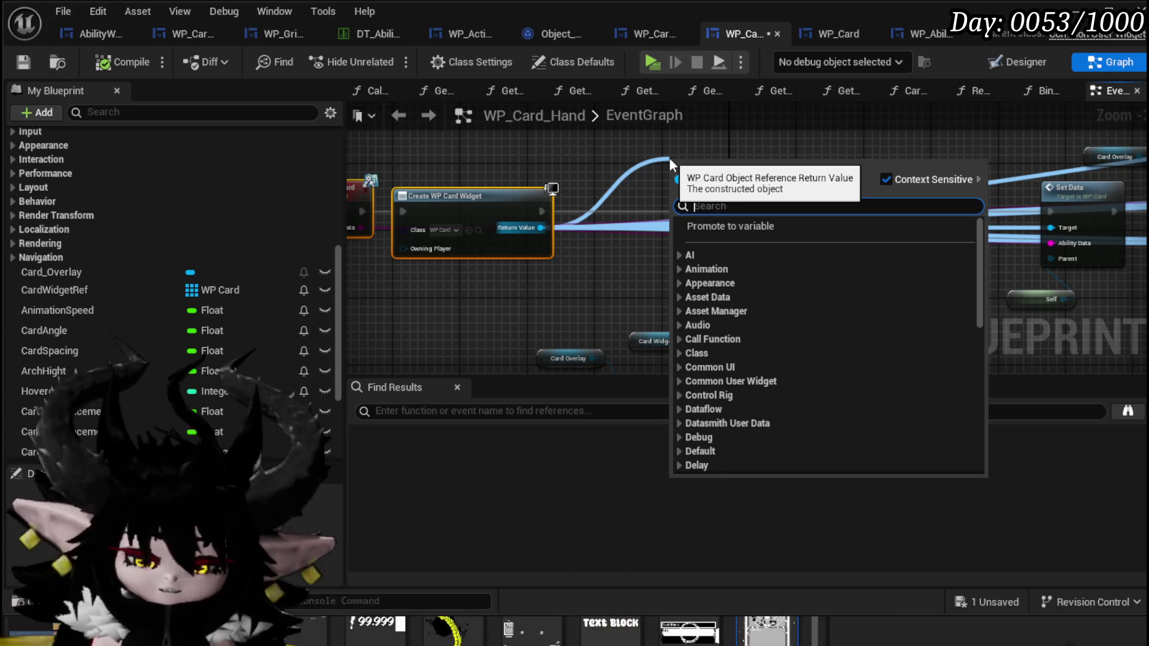
pyautogui.write('Play Anim')
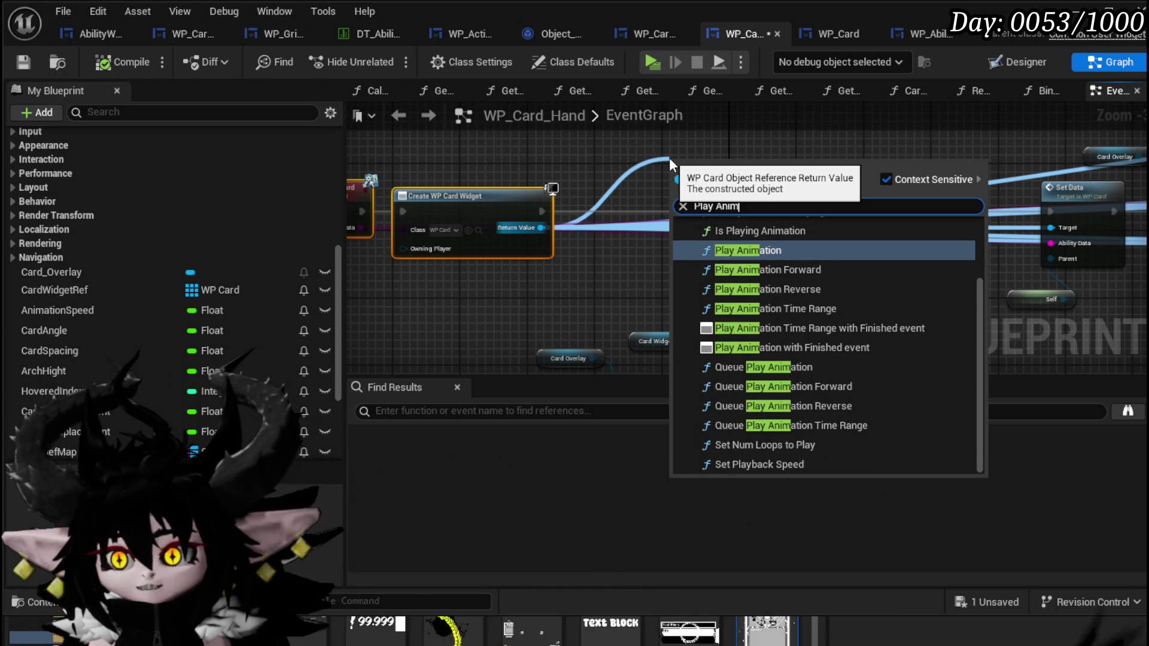
pyautogui.click(802, 270)
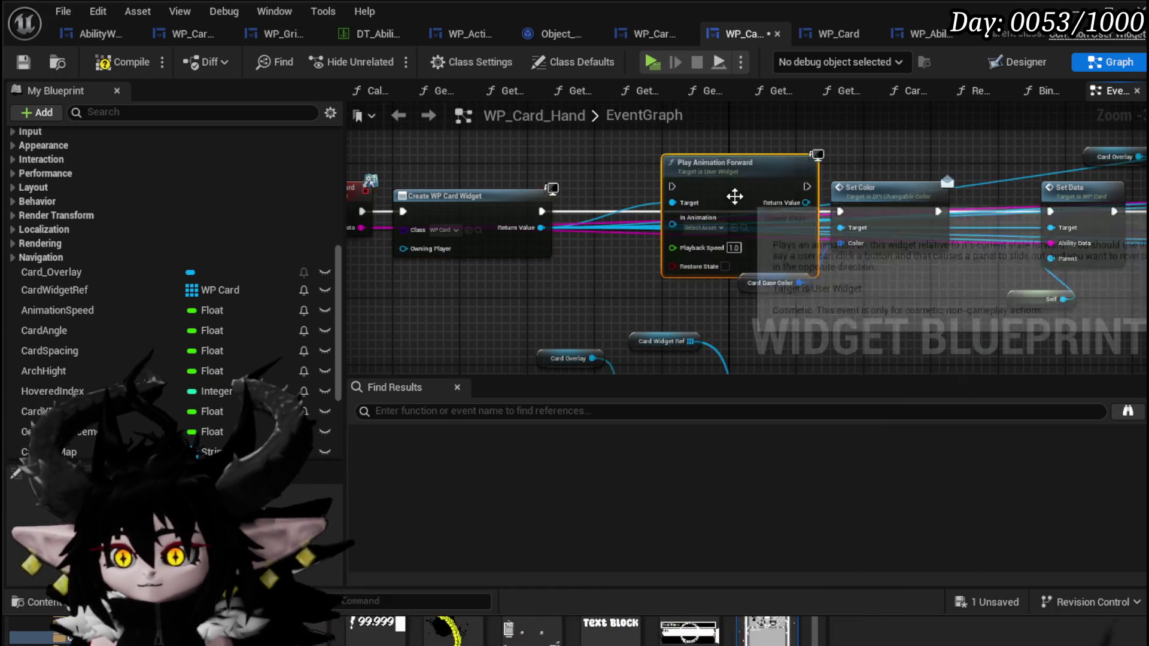
pyautogui.scroll(2, 664, 251)
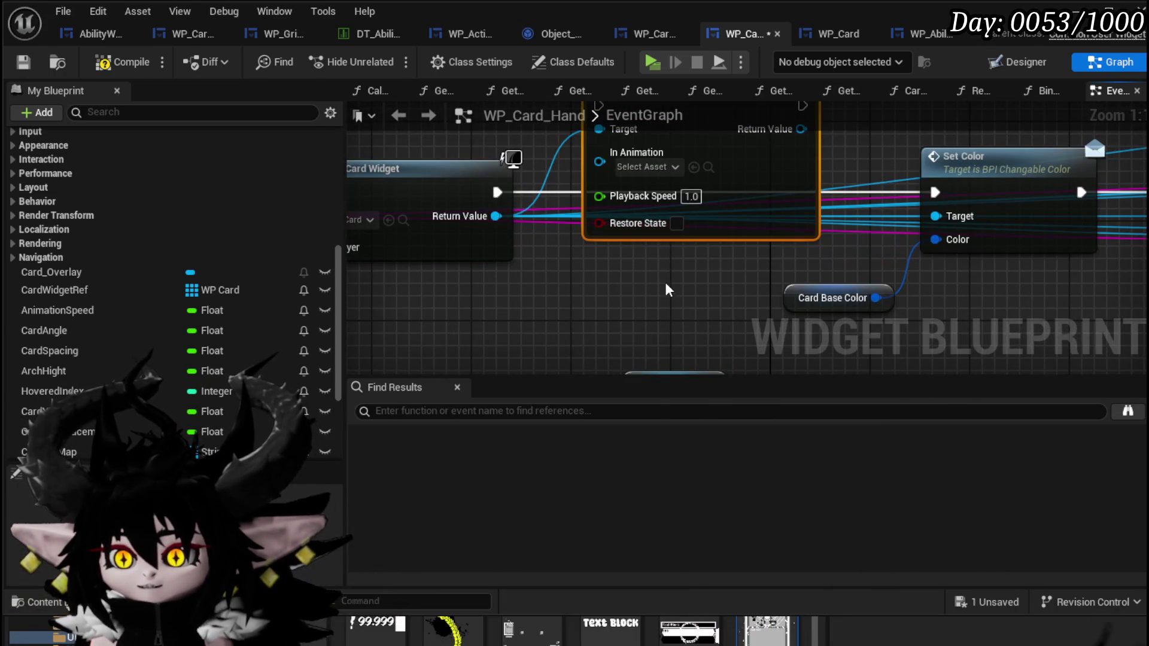
pyautogui.click(677, 223)
pyautogui.moveTo(678, 224); pyautogui.dragTo(665, 269)
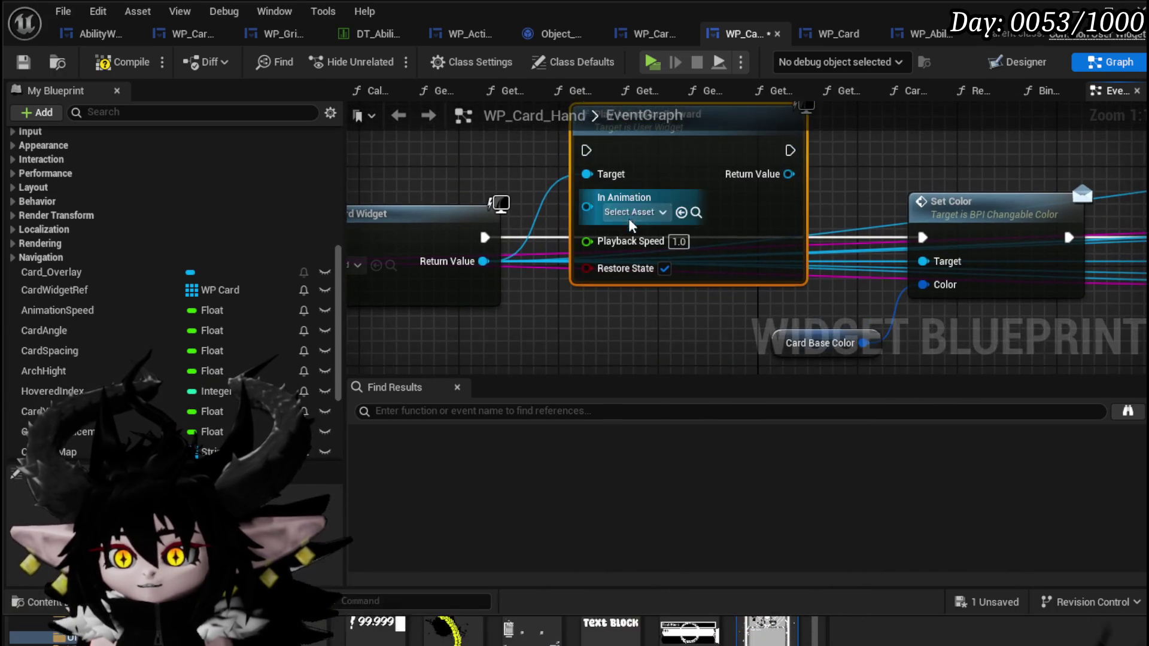
pyautogui.click(630, 213)
pyautogui.click(692, 208)
# Step: Search from the card widget's return value for a Draw node, without adding one
pyautogui.moveTo(479, 270)
pyautogui.mouseDown()
pyautogui.moveTo(614, 281)
pyautogui.moveTo(501, 379)
pyautogui.moveTo(516, 246)
pyautogui.mouseUp()
pyautogui.write('Draw')
pyautogui.press('BackSpace')
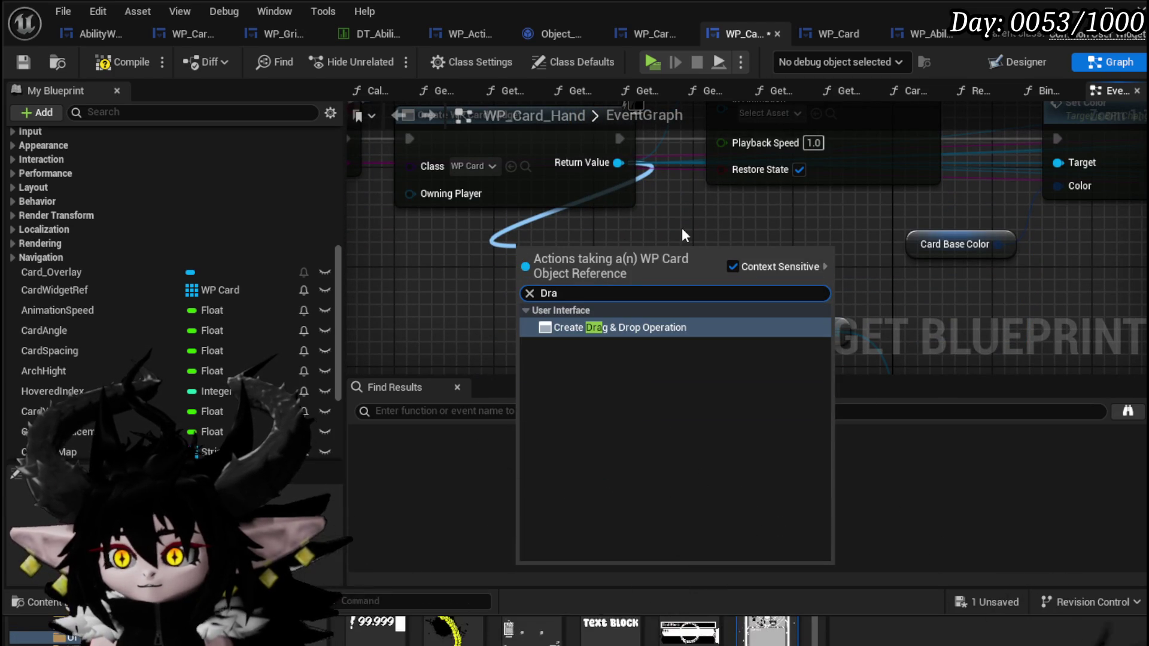
pyautogui.press('BackSpace')
pyautogui.press('BackSpace')
pyautogui.press('BackSpace')
pyautogui.moveTo(681, 228); pyautogui.dragTo(657, 340)
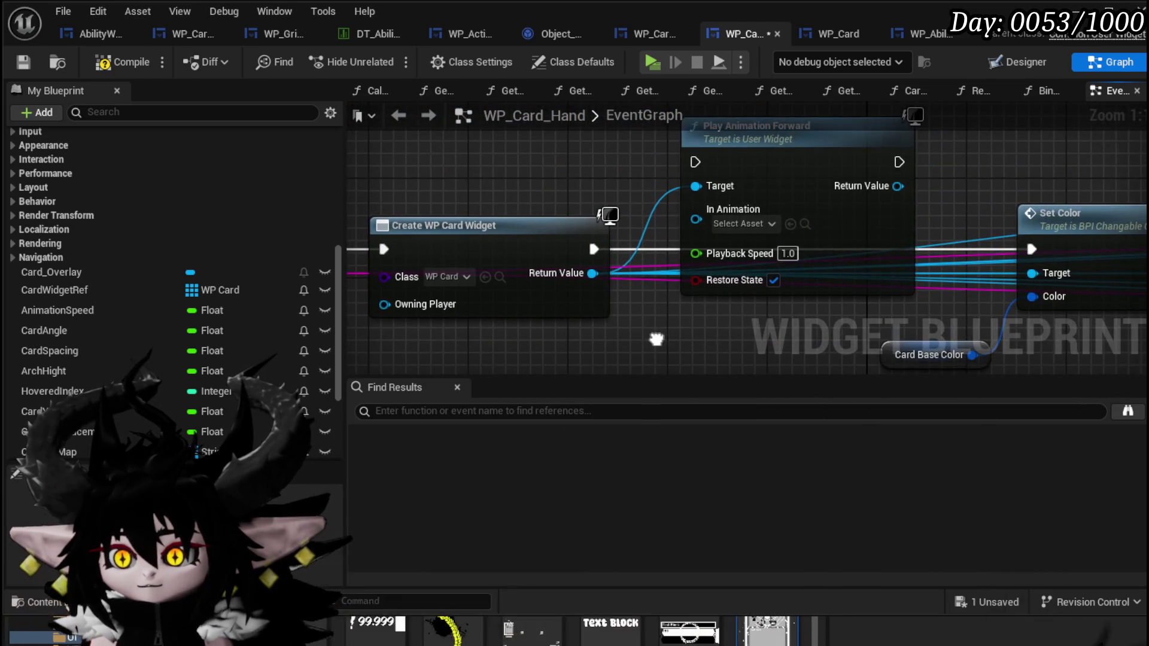
pyautogui.scroll(-2, 631, 223)
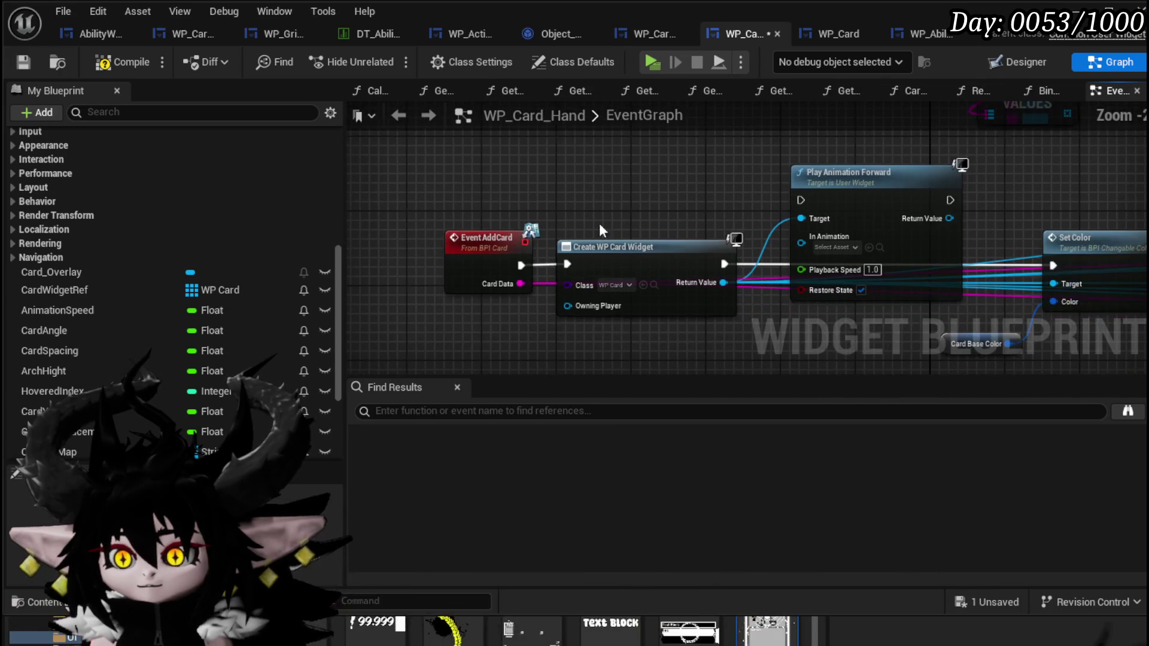
pyautogui.moveTo(695, 246); pyautogui.dragTo(530, 238)
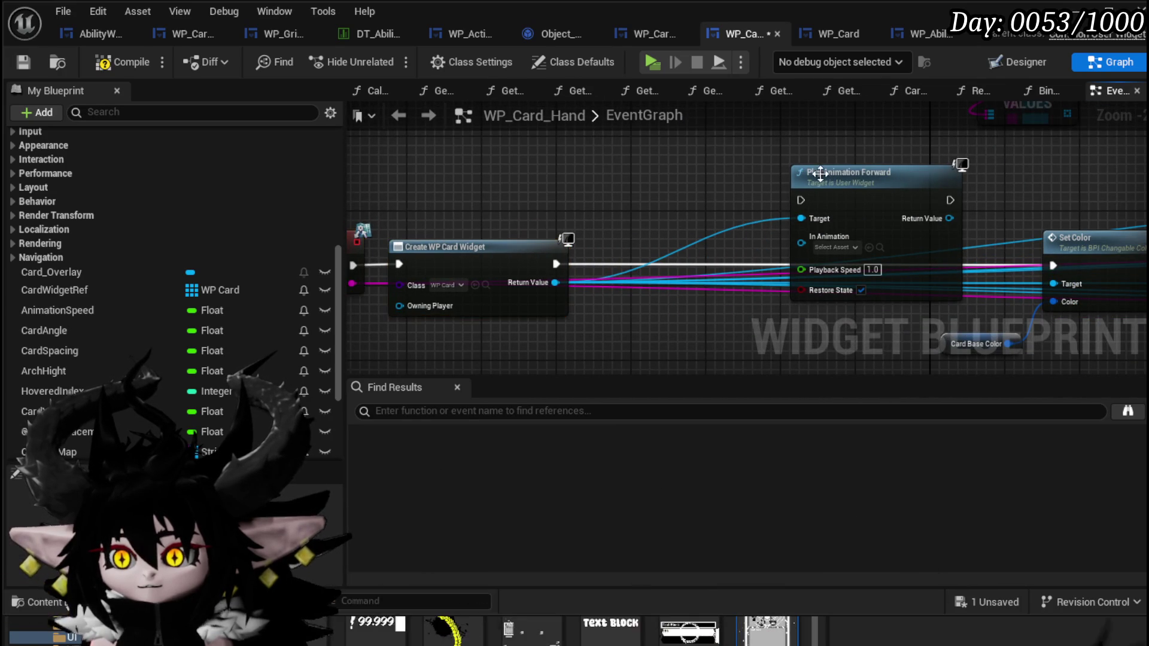
pyautogui.moveTo(556, 283); pyautogui.dragTo(653, 293)
pyautogui.write('F')
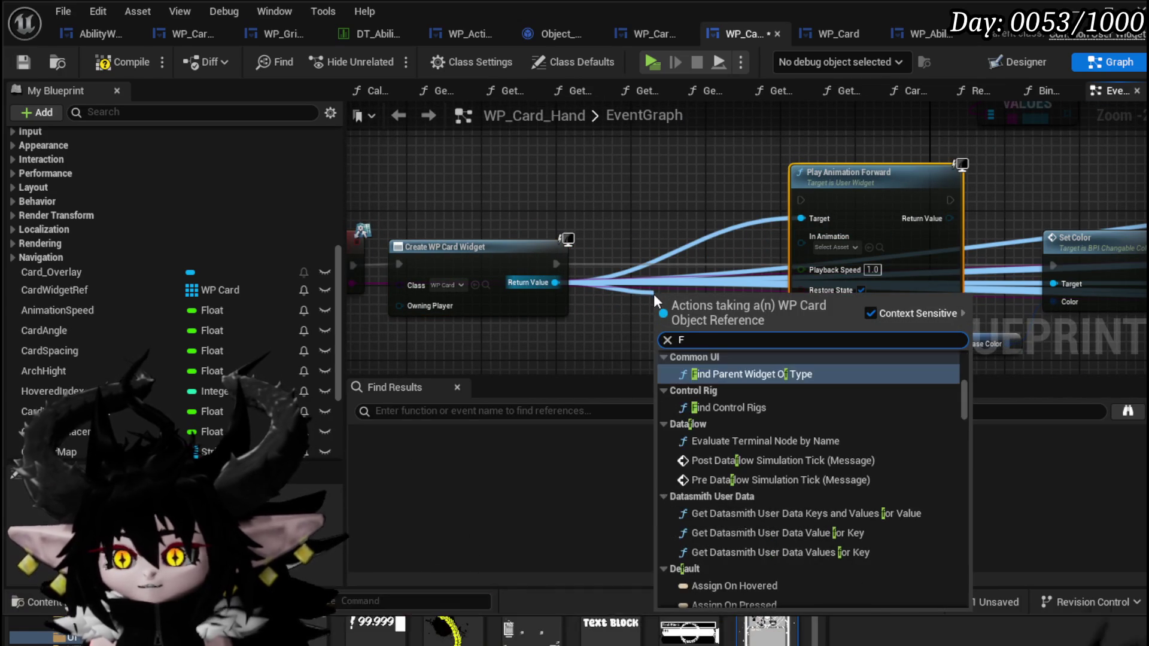
pyautogui.press('BackSpace')
pyautogui.write('Draw')
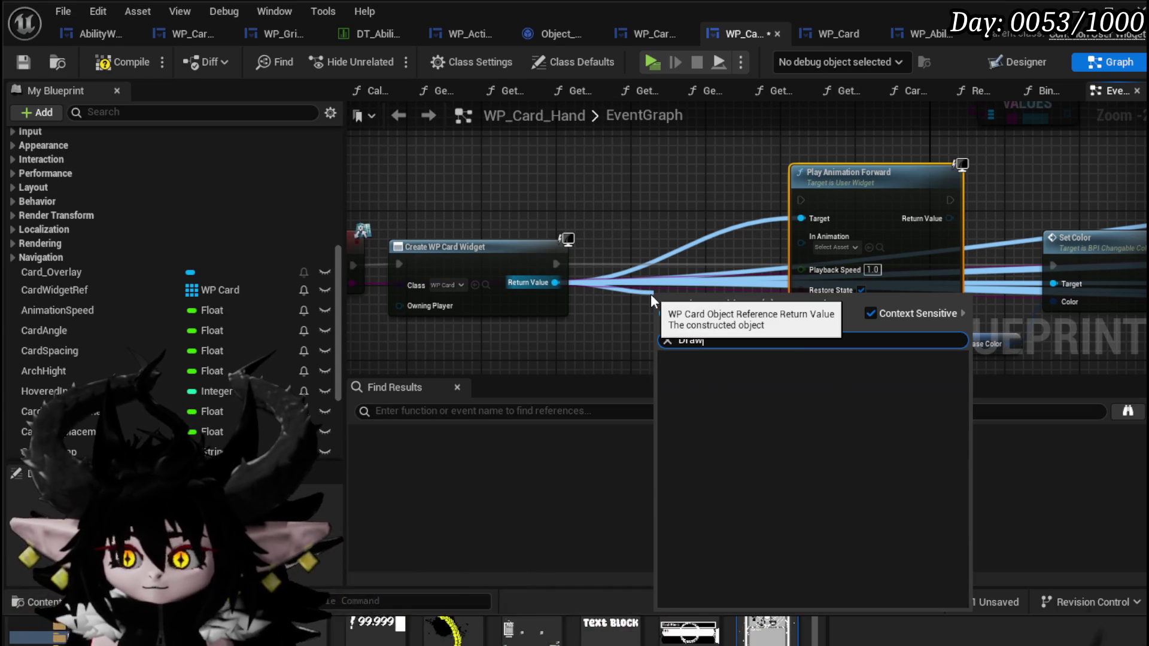
pyautogui.press('BackSpace')
pyautogui.press('BackSpace')
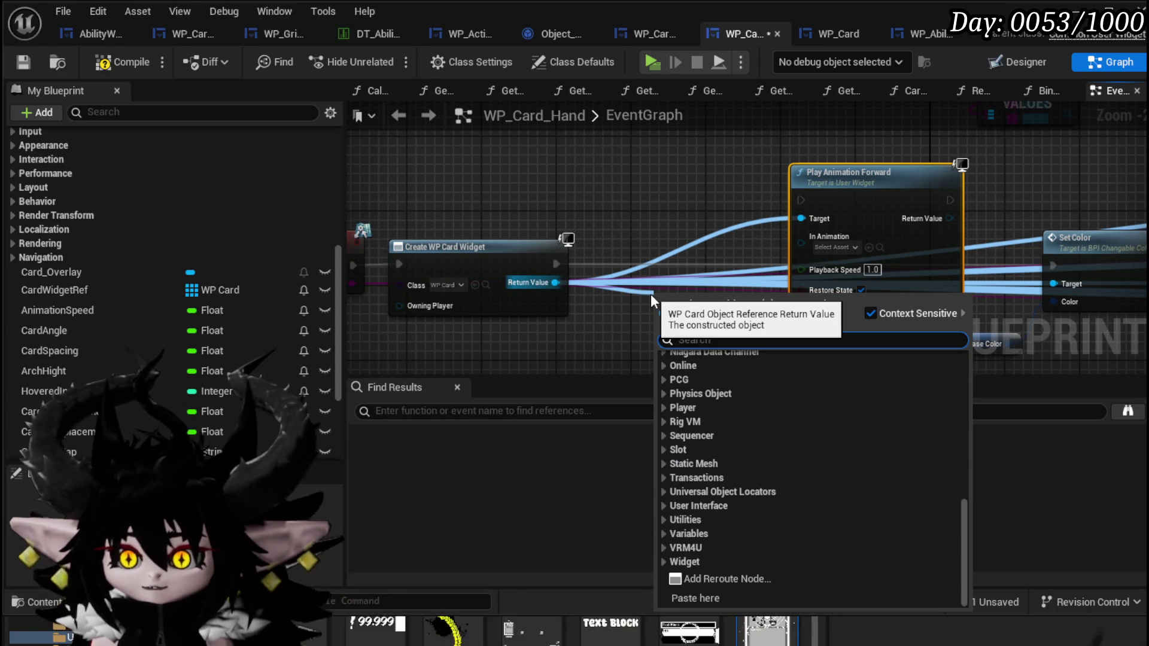
# Step: Get the card's WP Ability Tool Tipp and feed its Draw Anim into In Animation
pyautogui.moveTo(546, 281); pyautogui.dragTo(423, 213)
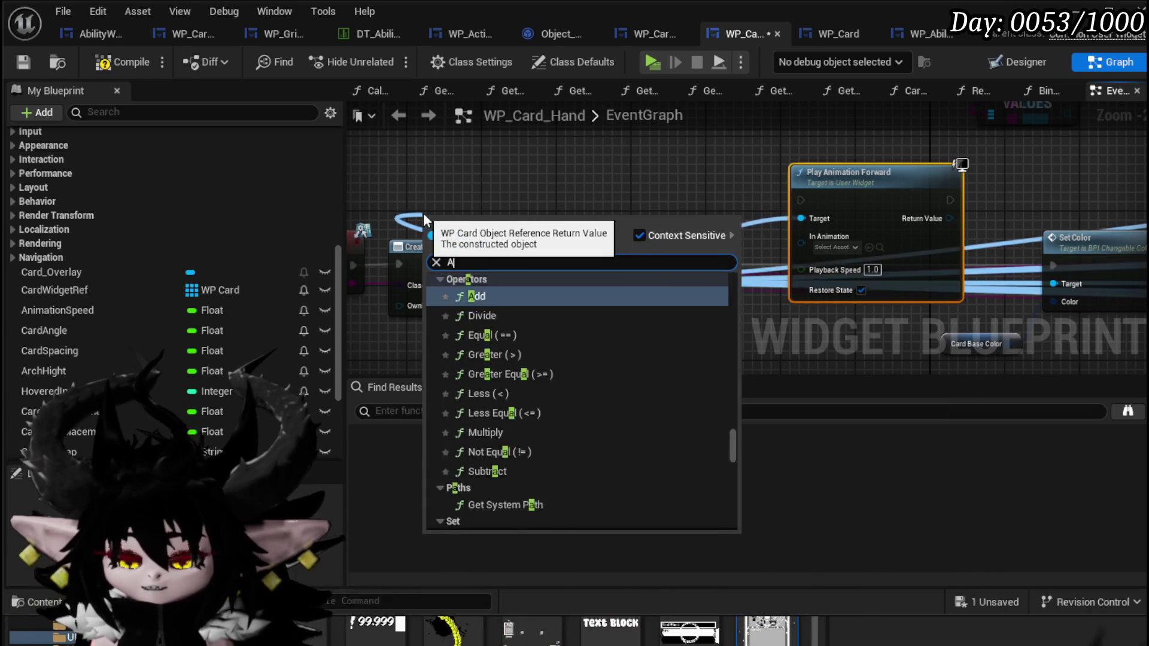
pyautogui.write('Ability')
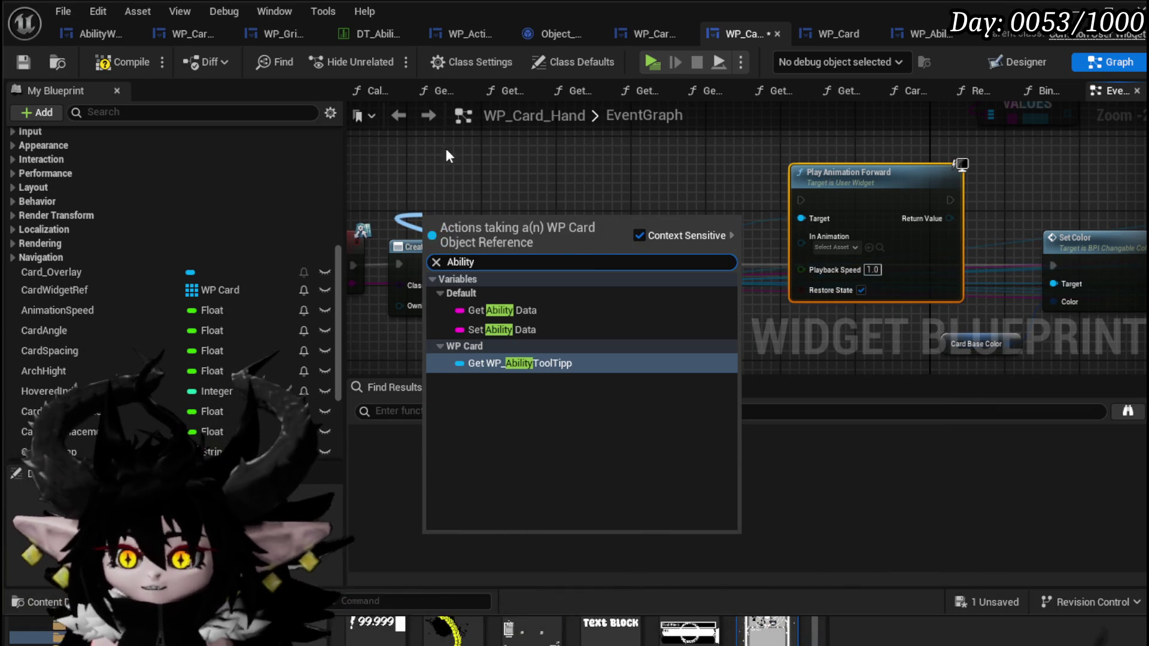
pyautogui.click(578, 362)
pyautogui.moveTo(548, 222)
pyautogui.mouseDown()
pyautogui.moveTo(641, 172)
pyautogui.moveTo(628, 167)
pyautogui.mouseUp()
pyautogui.write('draw')
pyautogui.click(691, 260)
pyautogui.moveTo(725, 175)
pyautogui.mouseDown()
pyautogui.moveTo(819, 240)
pyautogui.moveTo(800, 242)
pyautogui.mouseUp()
# Step: Route execution Create WP Card Widget → Play Animation Forward → Set Color, then compile and save
pyautogui.moveTo(832, 178); pyautogui.dragTo(737, 243)
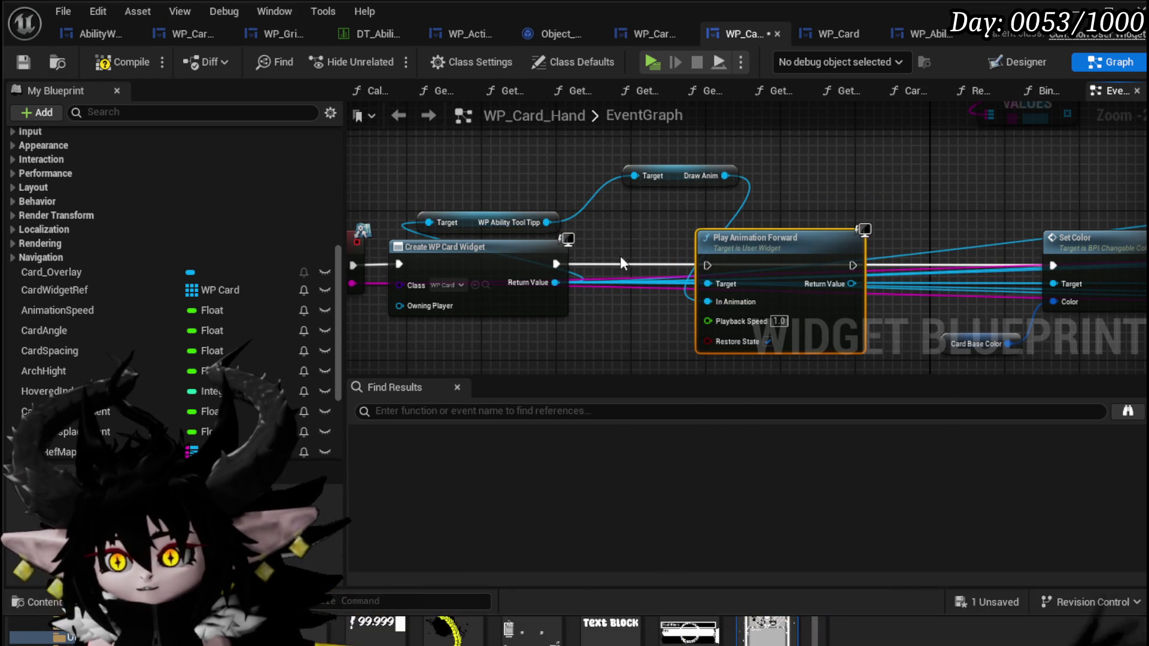
pyautogui.moveTo(555, 263); pyautogui.dragTo(708, 266)
pyautogui.moveTo(853, 265); pyautogui.dragTo(1057, 268)
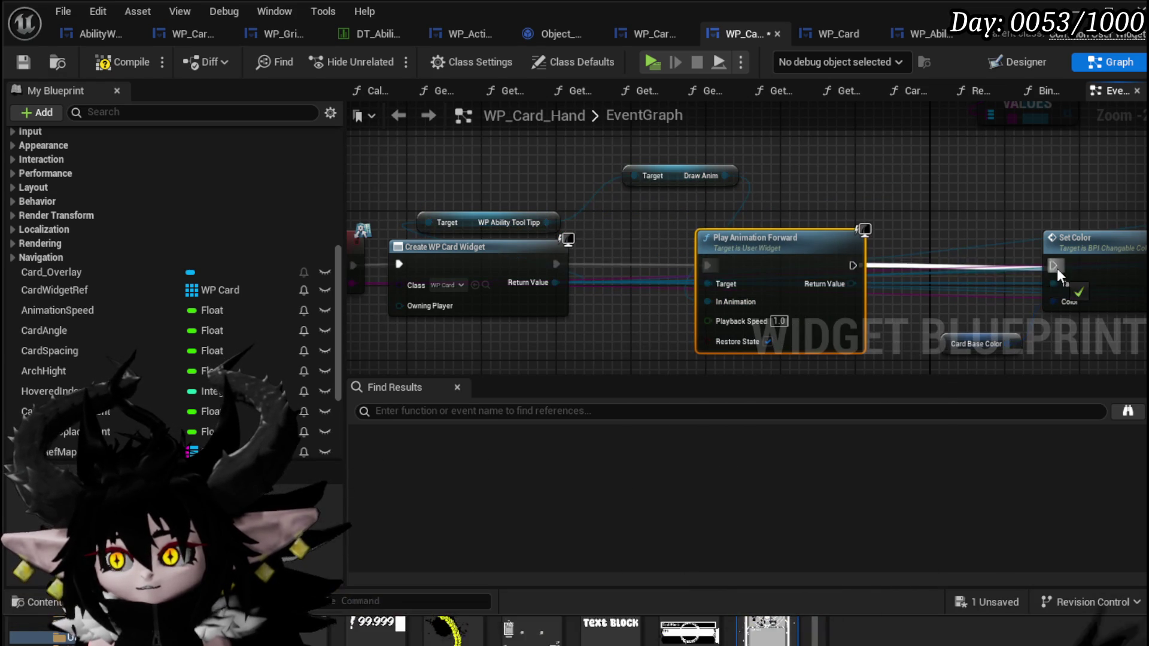
pyautogui.scroll(-1, 943, 208)
pyautogui.scroll(-2, 944, 210)
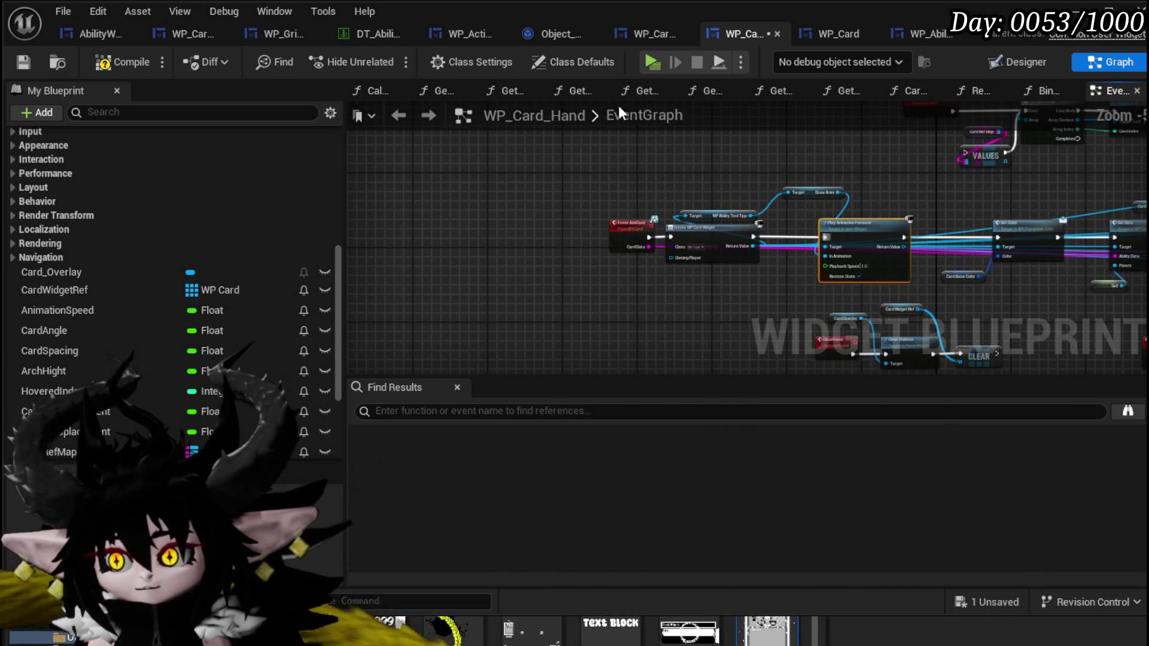
pyautogui.click(24, 59)
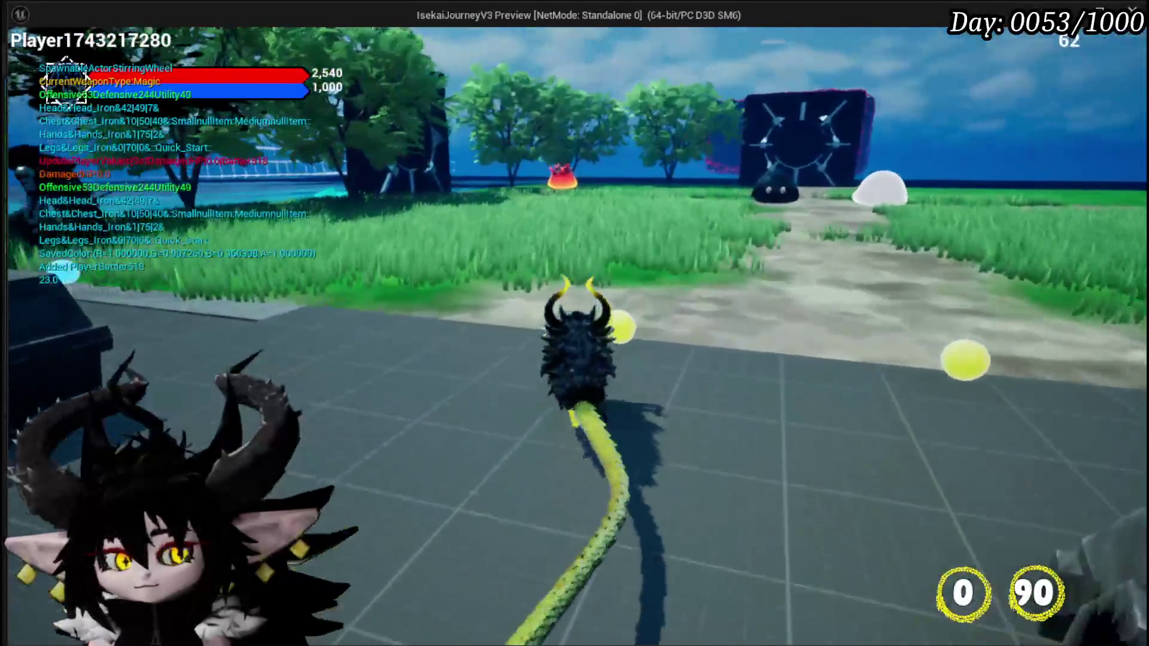
# Step: Walk to the fire slime, start the battle, and play the Adrenaline card
pyautogui.press('w')
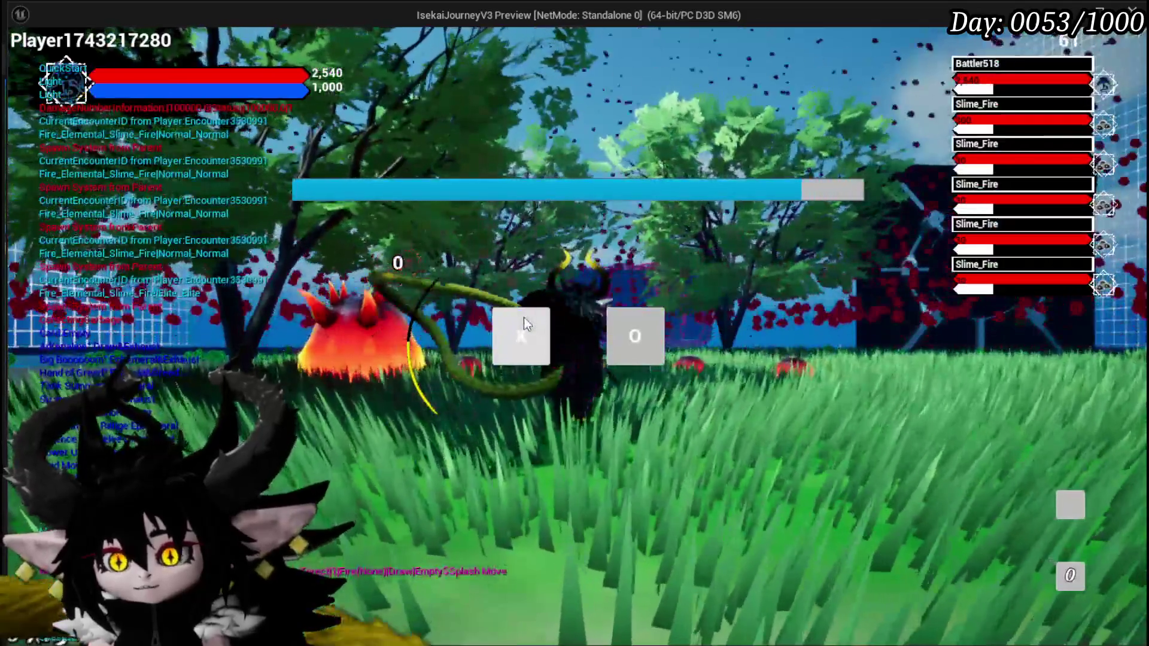
pyautogui.click(523, 317)
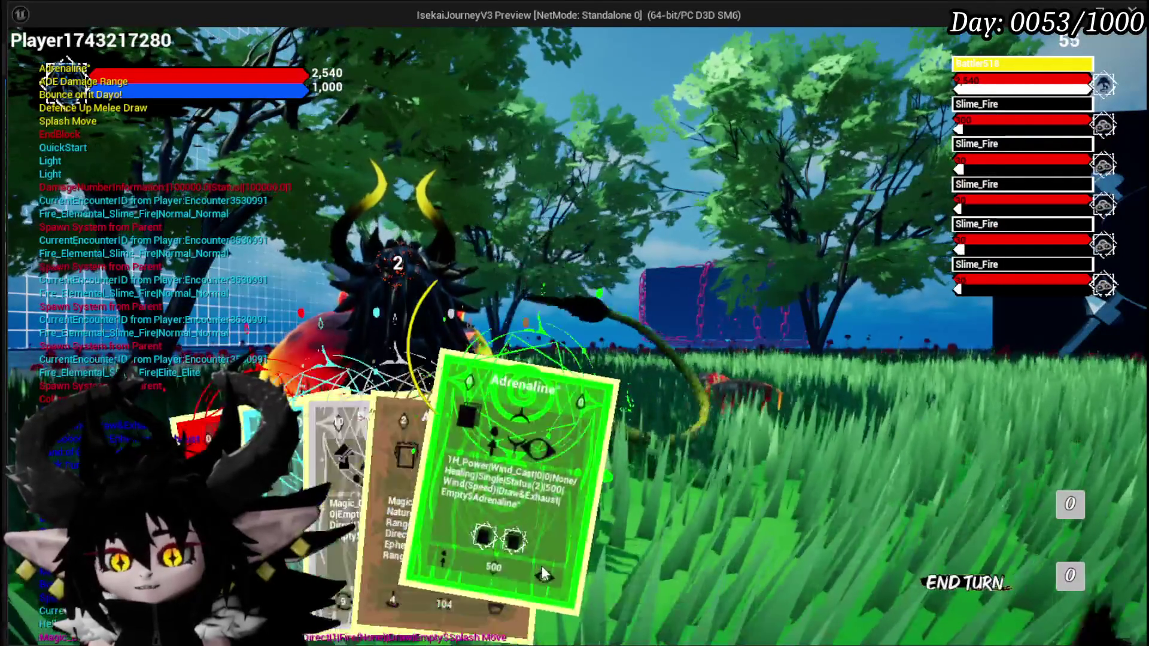
pyautogui.click(513, 475)
pyautogui.click(718, 479)
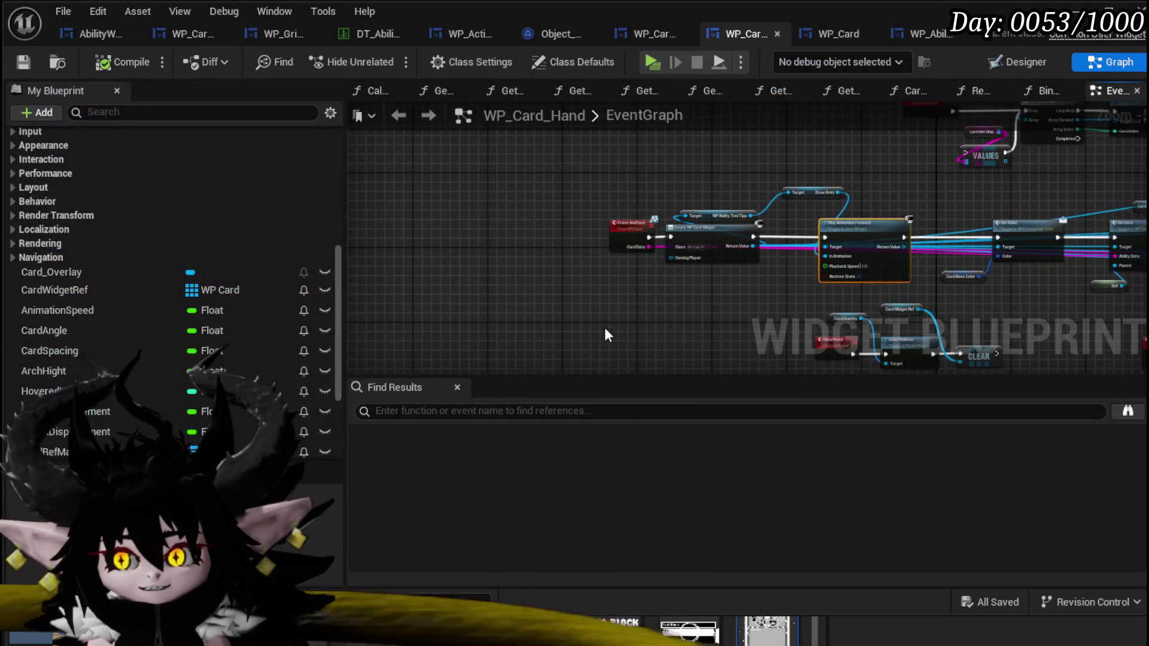
# Step: Align WP Ability Tool Tipp with Draw Anim and review the Event AddCard, ADD and Bind Event nodes
pyautogui.scroll(4, 502, 305)
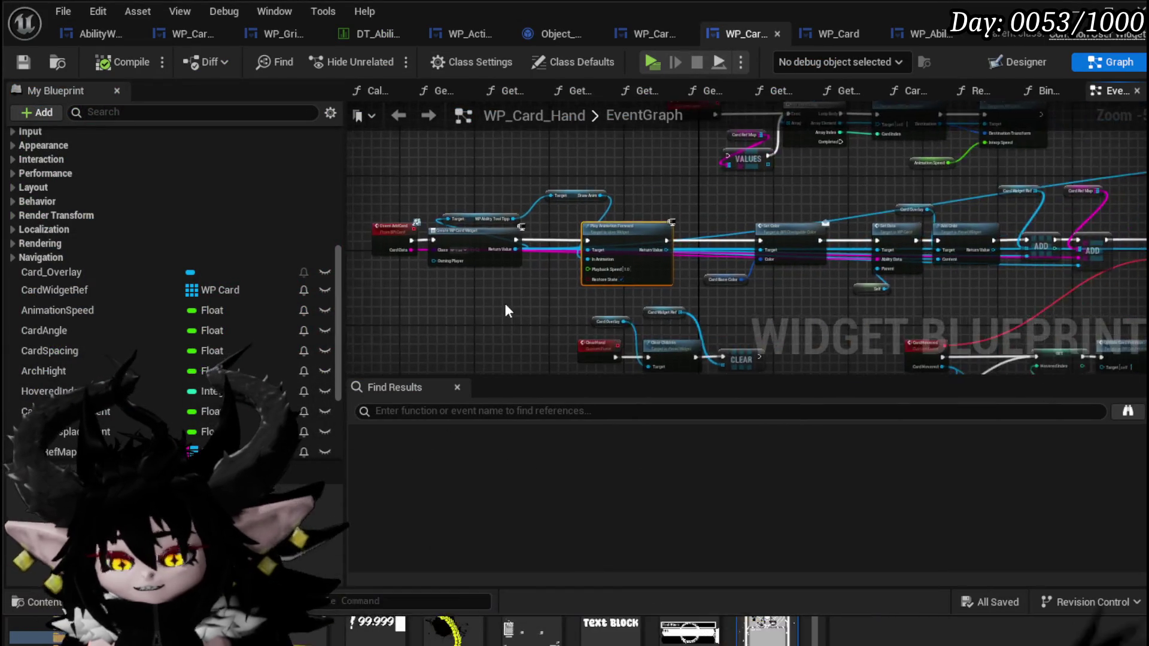
pyautogui.moveTo(575, 267)
pyautogui.mouseDown()
pyautogui.moveTo(556, 336)
pyautogui.moveTo(598, 349)
pyautogui.mouseUp()
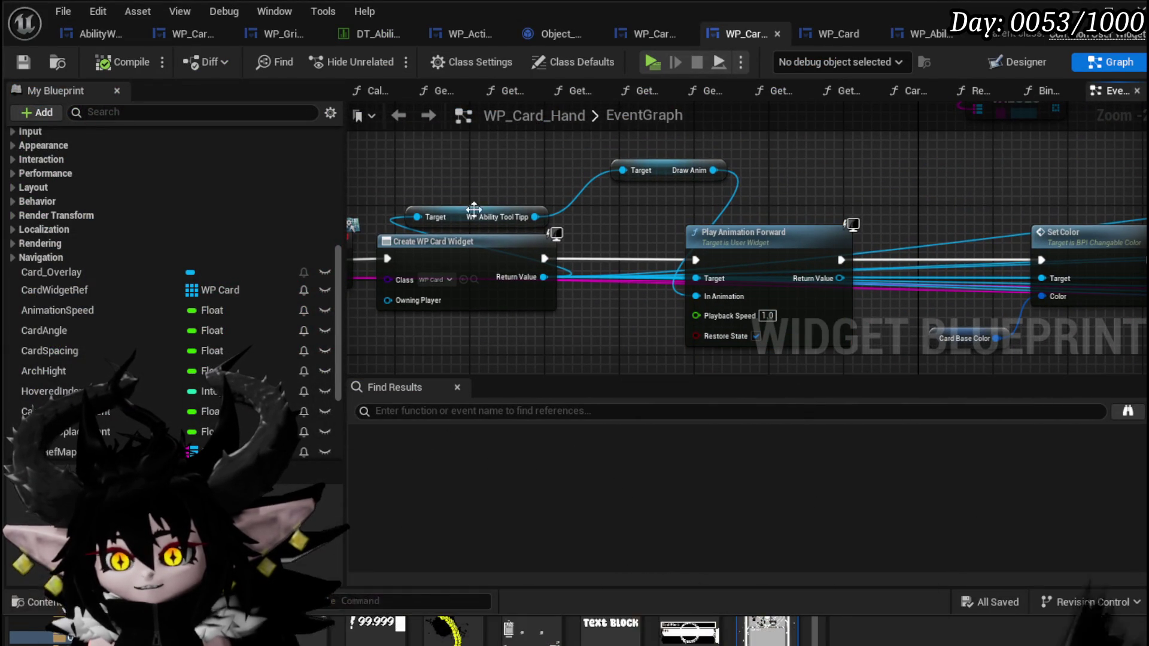
pyautogui.moveTo(482, 158); pyautogui.dragTo(484, 171)
pyautogui.moveTo(586, 214)
pyautogui.mouseDown()
pyautogui.moveTo(733, 196)
pyautogui.moveTo(350, 203)
pyautogui.mouseUp()
pyautogui.moveTo(699, 182); pyautogui.dragTo(479, 179)
pyautogui.moveTo(742, 180); pyautogui.dragTo(504, 163)
pyautogui.moveTo(958, 204); pyautogui.dragTo(706, 203)
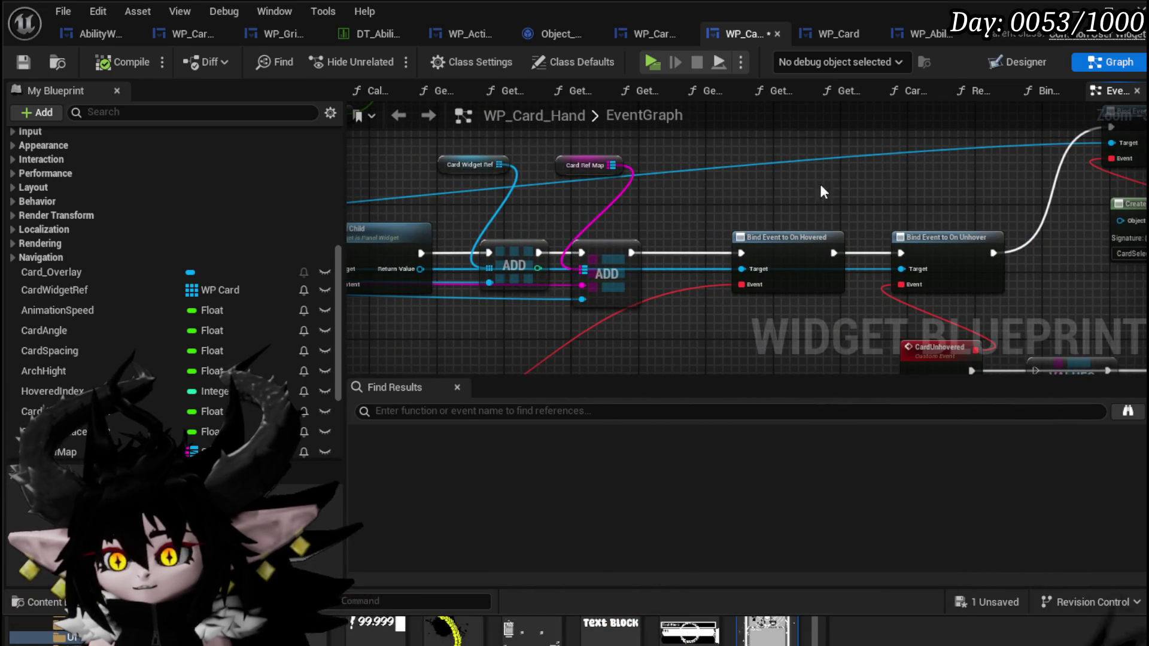
# Step: Check the On Pressed binding and Set Color chain, then compile and save WP_Card_Hand
pyautogui.moveTo(840, 181)
pyautogui.mouseDown()
pyautogui.moveTo(427, 223)
pyautogui.moveTo(471, 49)
pyautogui.mouseUp()
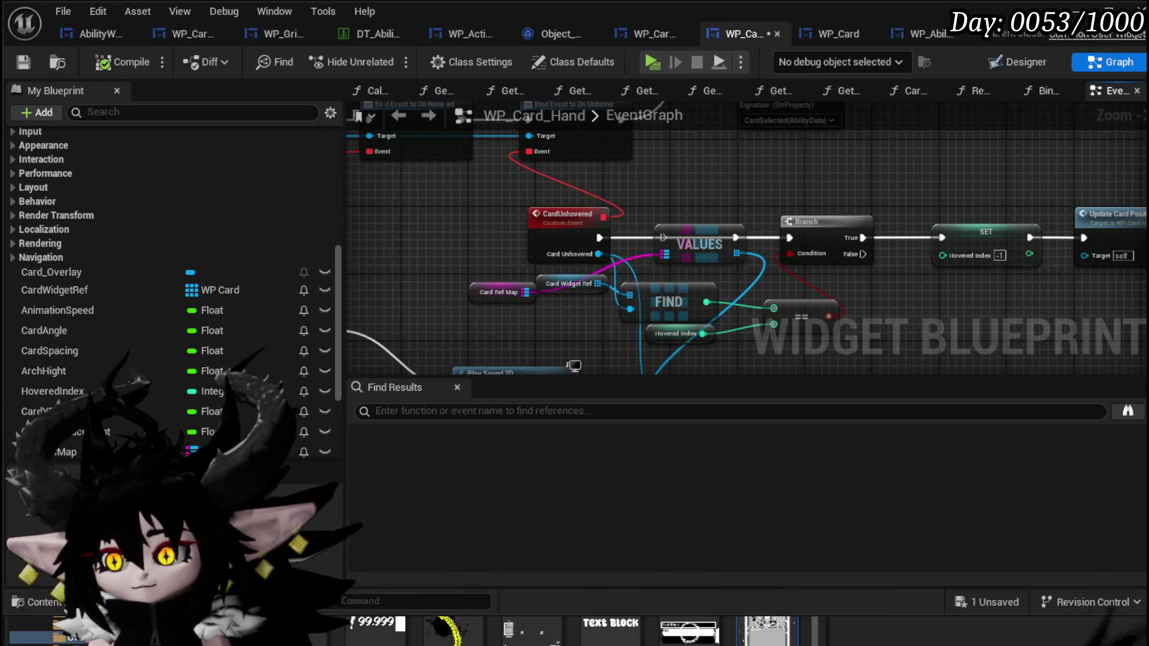
pyautogui.moveTo(808, 22); pyautogui.dragTo(772, 196)
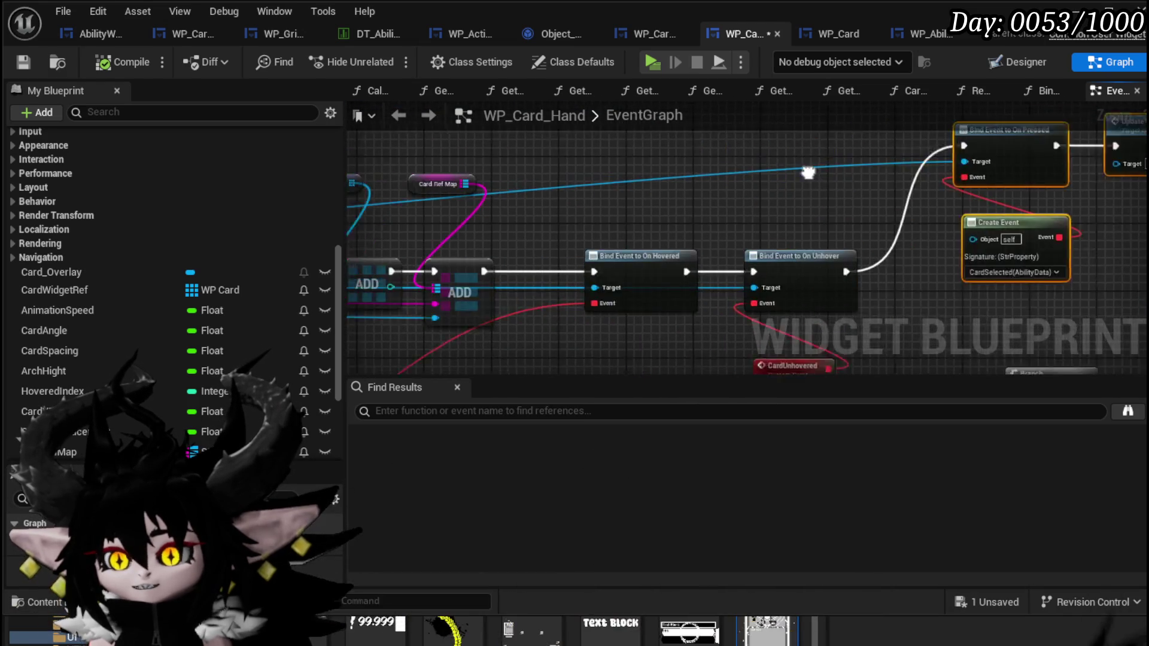
pyautogui.moveTo(605, 246); pyautogui.dragTo(802, 280)
pyautogui.moveTo(516, 281)
pyautogui.mouseDown()
pyautogui.moveTo(652, 286)
pyautogui.moveTo(607, 353)
pyautogui.mouseUp()
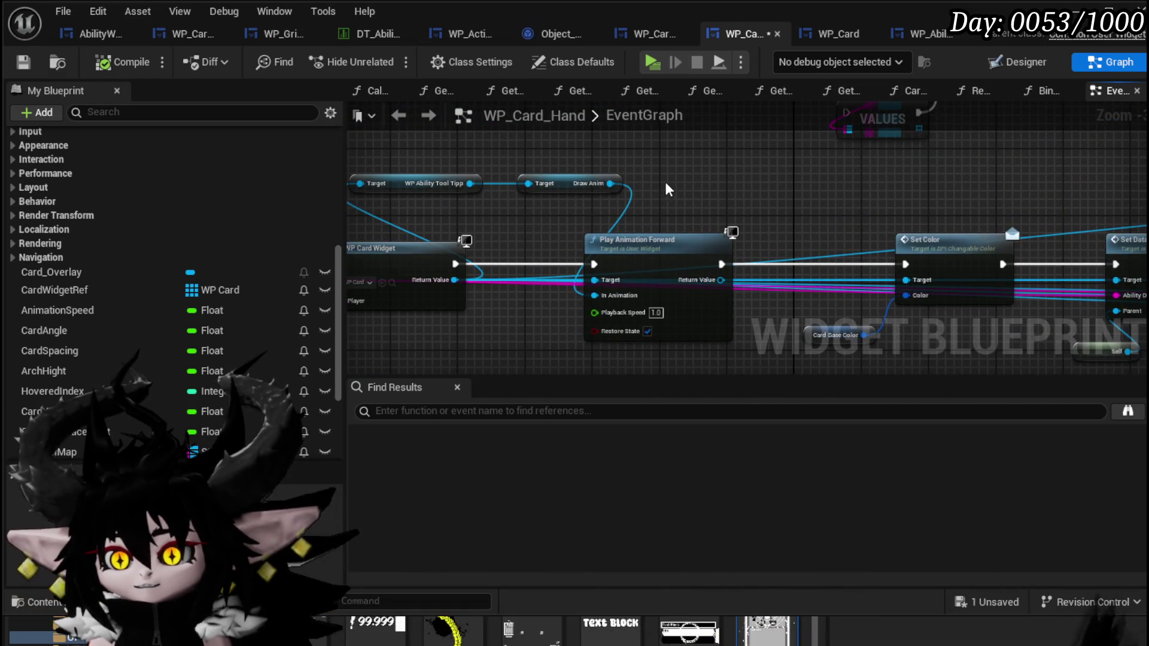
pyautogui.moveTo(677, 223); pyautogui.dragTo(722, 219)
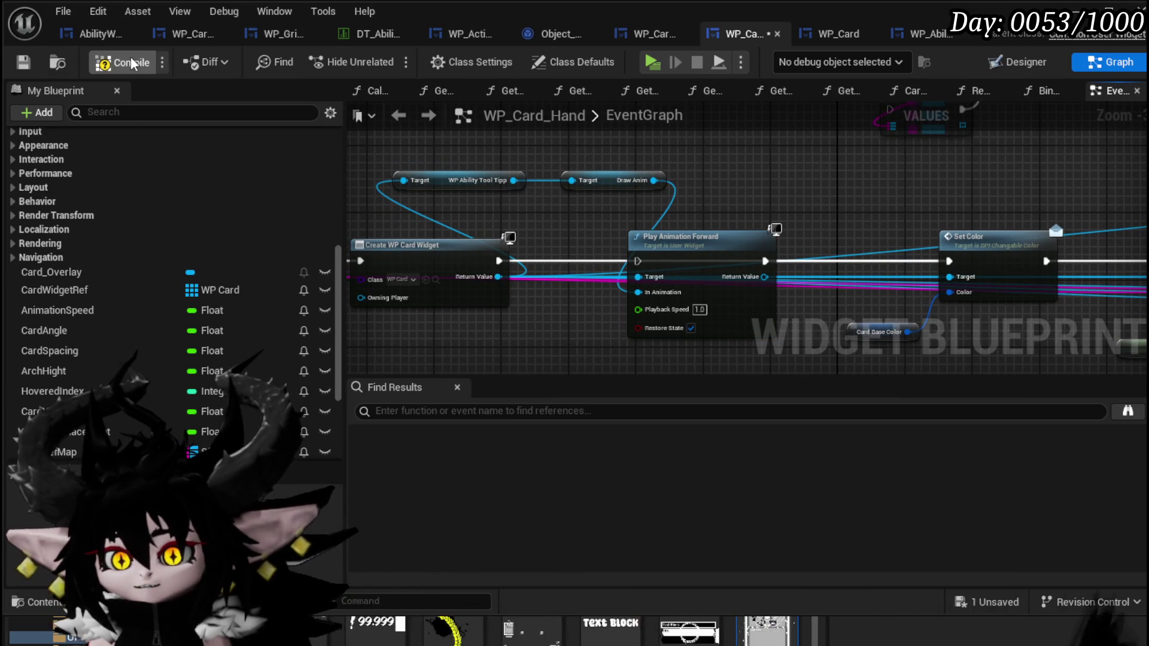
pyautogui.click(24, 62)
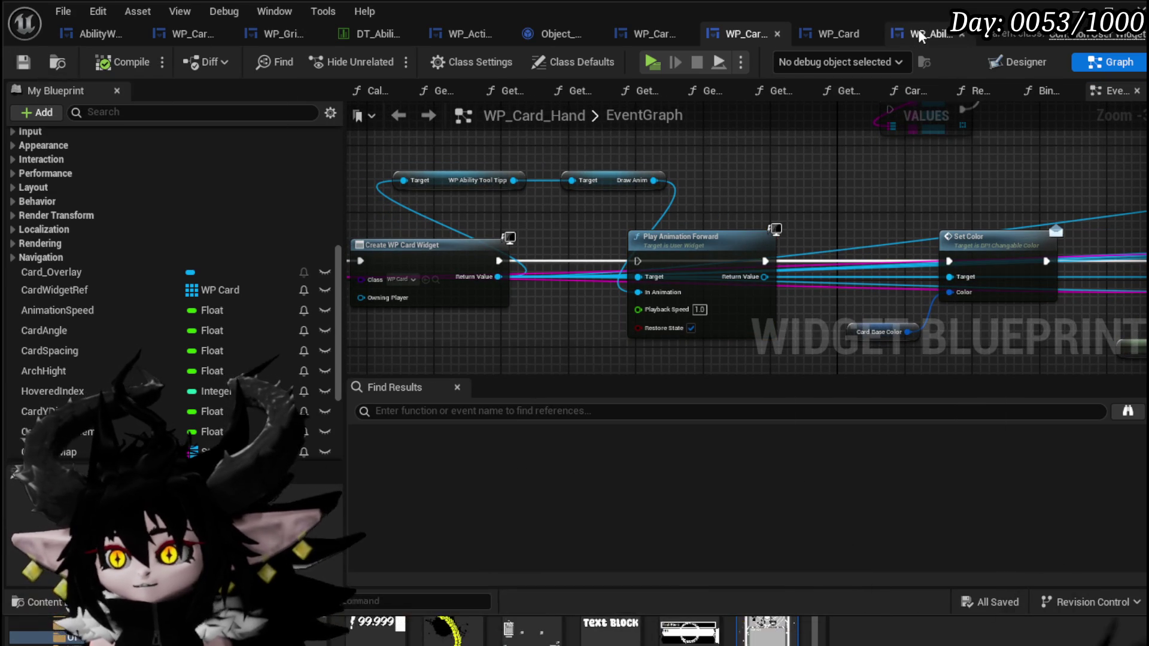
pyautogui.click(920, 36)
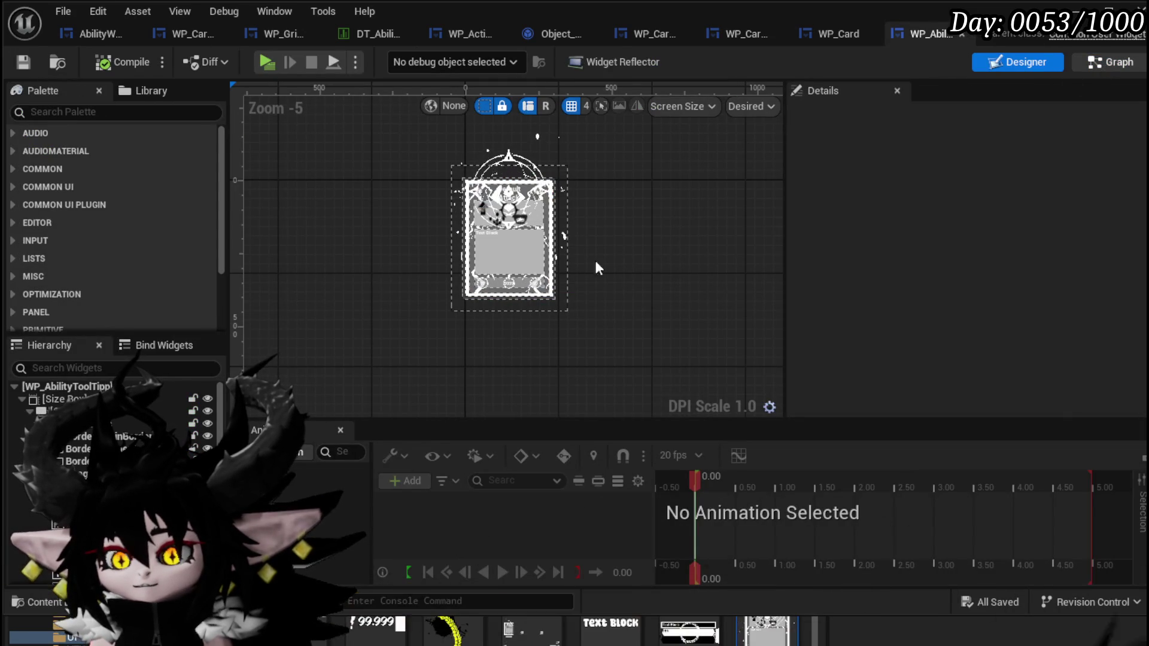
# Step: Add a new function named PlayDrawAnim to WP_AbilityToolTipp's graph
pyautogui.click(1110, 62)
pyautogui.scroll(15, 217, 217)
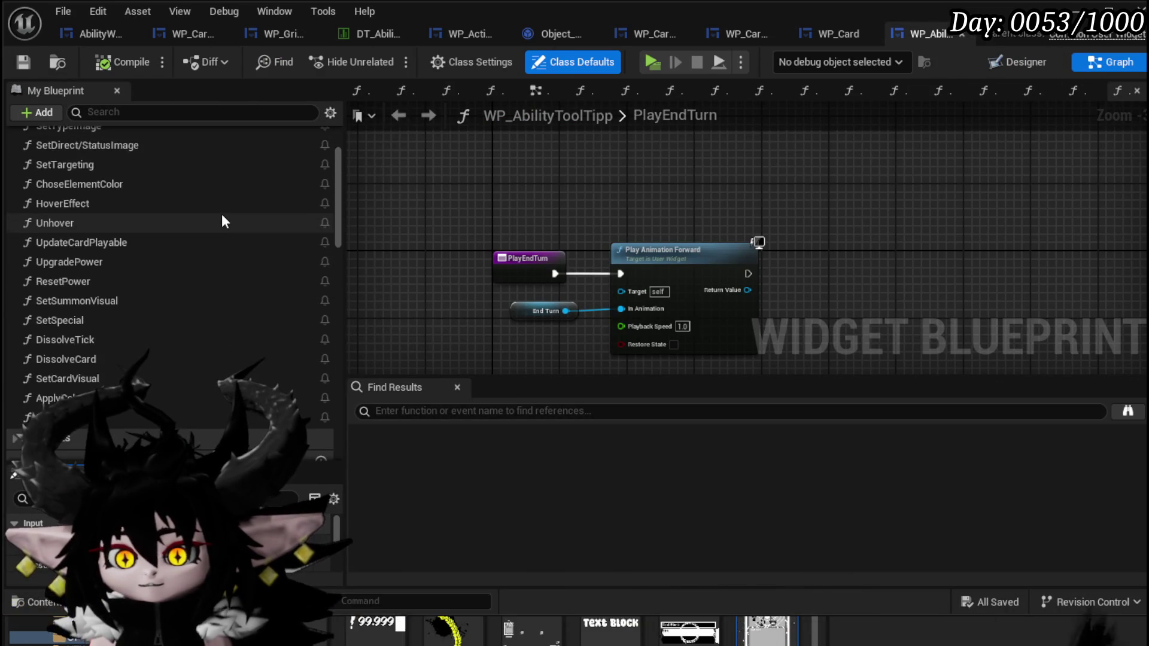
pyautogui.scroll(3, 224, 219)
pyautogui.click(323, 159)
pyautogui.write('PlayDrawAnim')
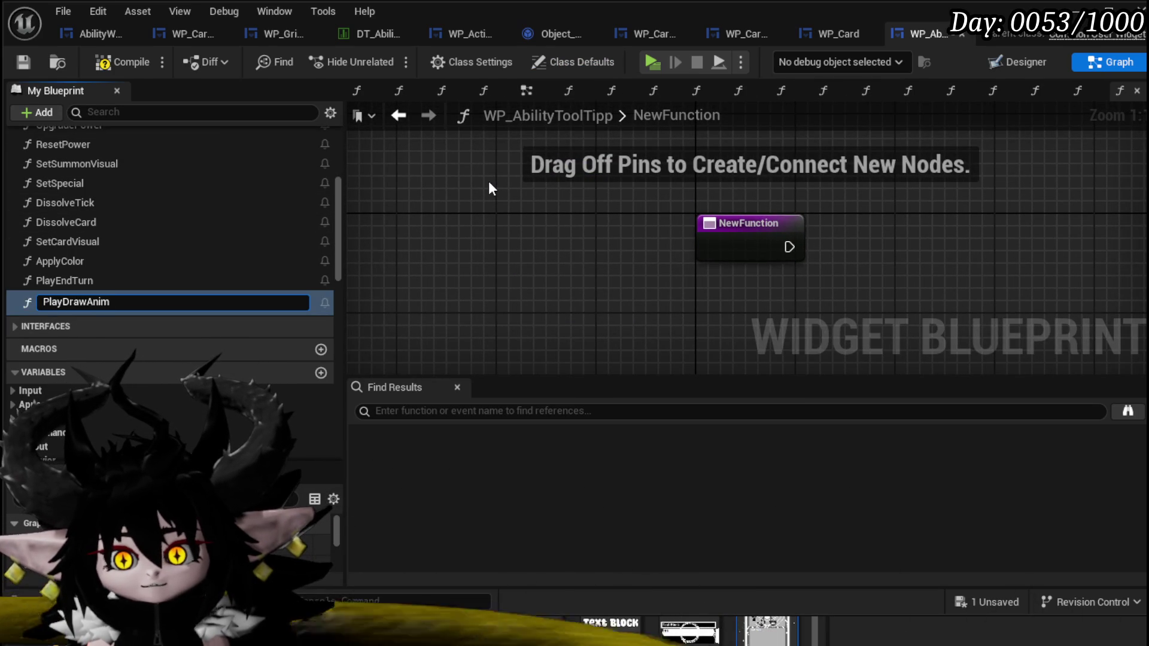
pyautogui.press('Return')
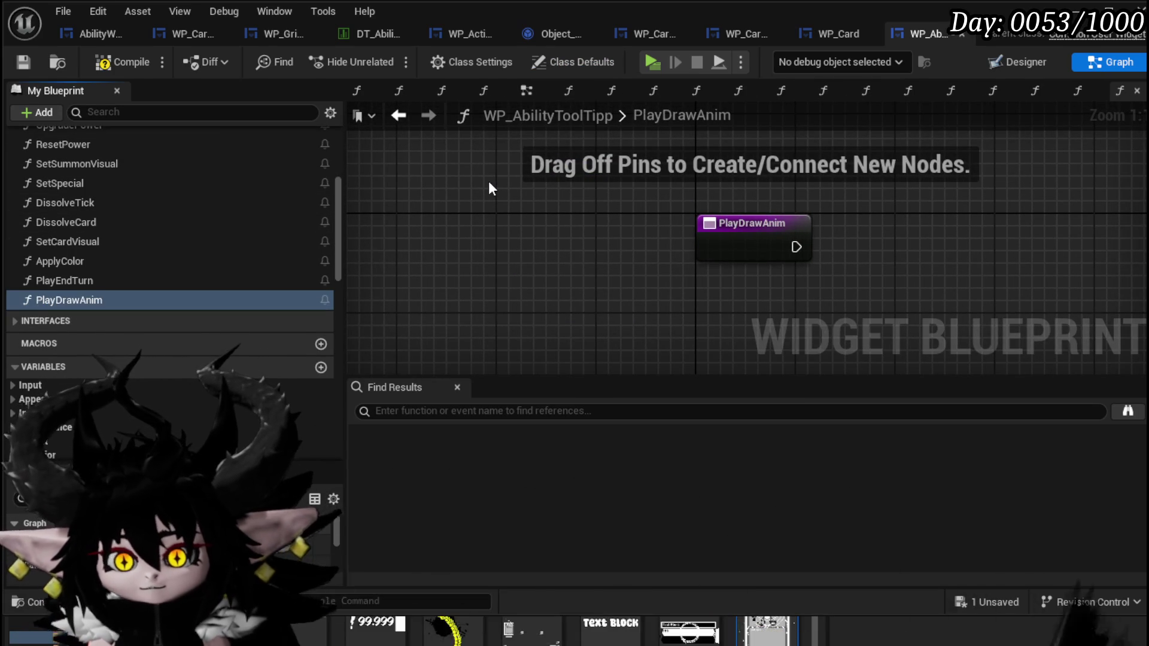
# Step: Copy PlayEndTurn's Play Animation Forward node into PlayDrawAnim and wire its execution
pyautogui.doubleClick(90, 281)
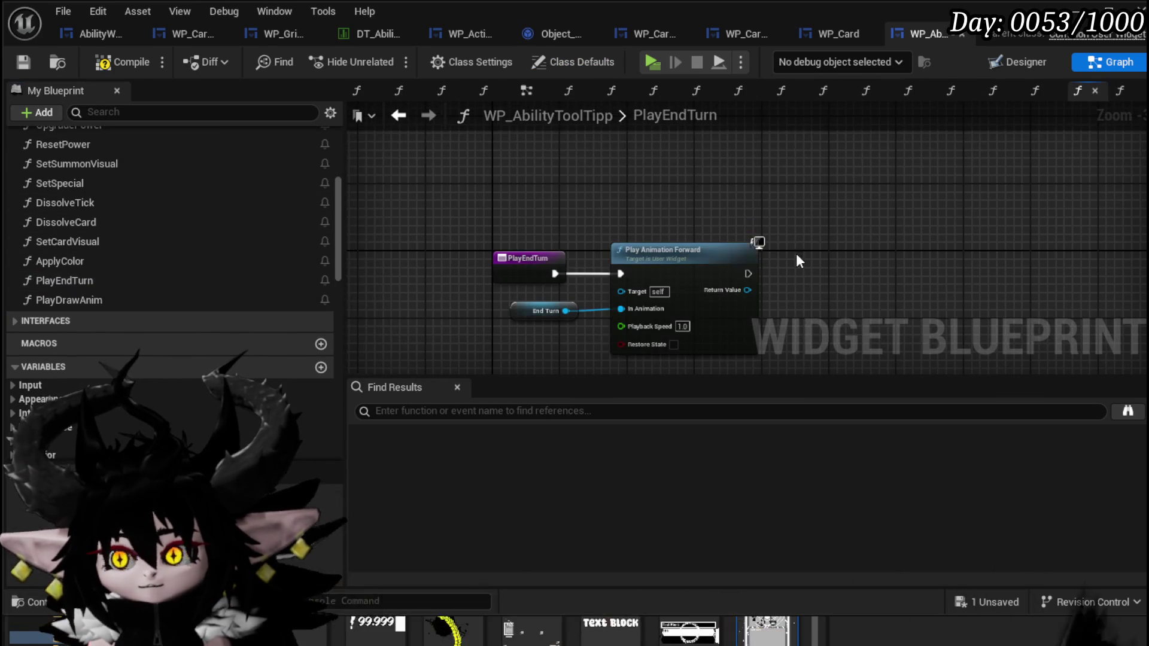
pyautogui.moveTo(702, 350); pyautogui.dragTo(548, 332)
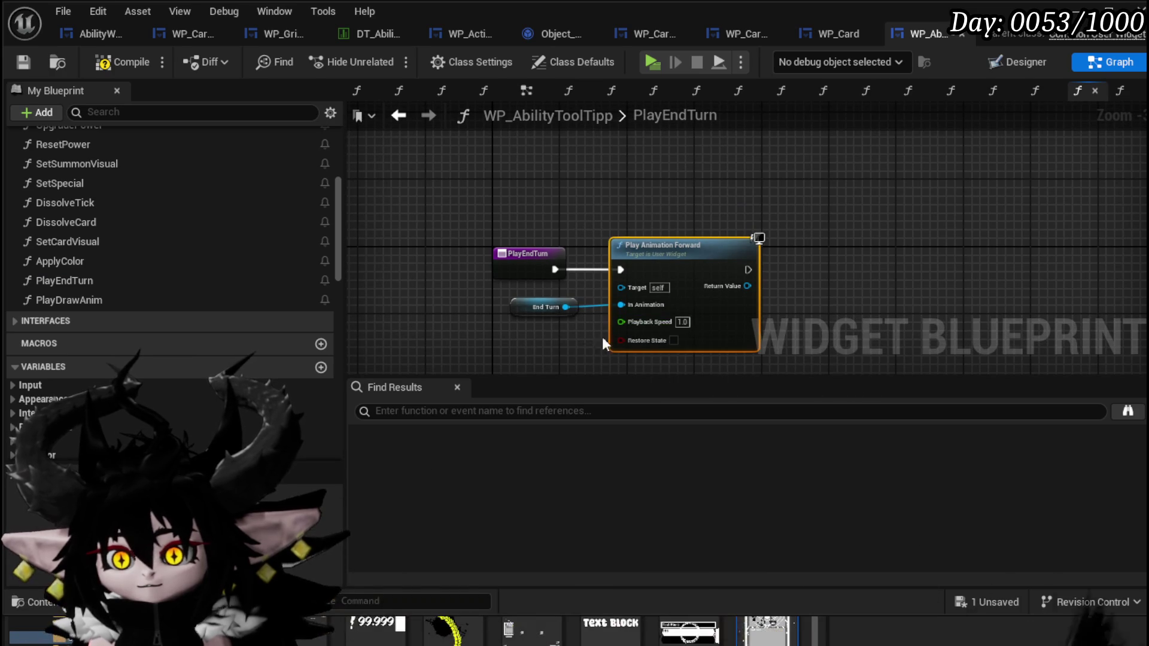
pyautogui.doubleClick(88, 300)
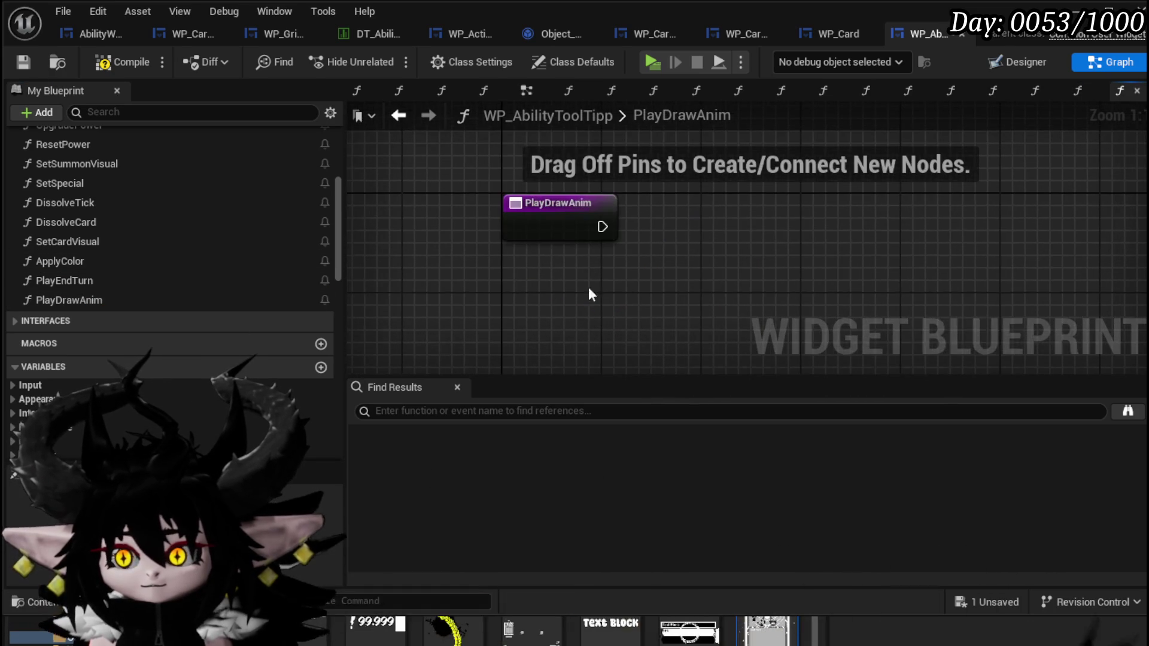
pyautogui.hotkey('ctrl', 'v')
pyautogui.scroll(2, 744, 228)
pyautogui.moveTo(743, 230); pyautogui.dragTo(694, 230)
pyautogui.moveTo(602, 227); pyautogui.dragTo(665, 239)
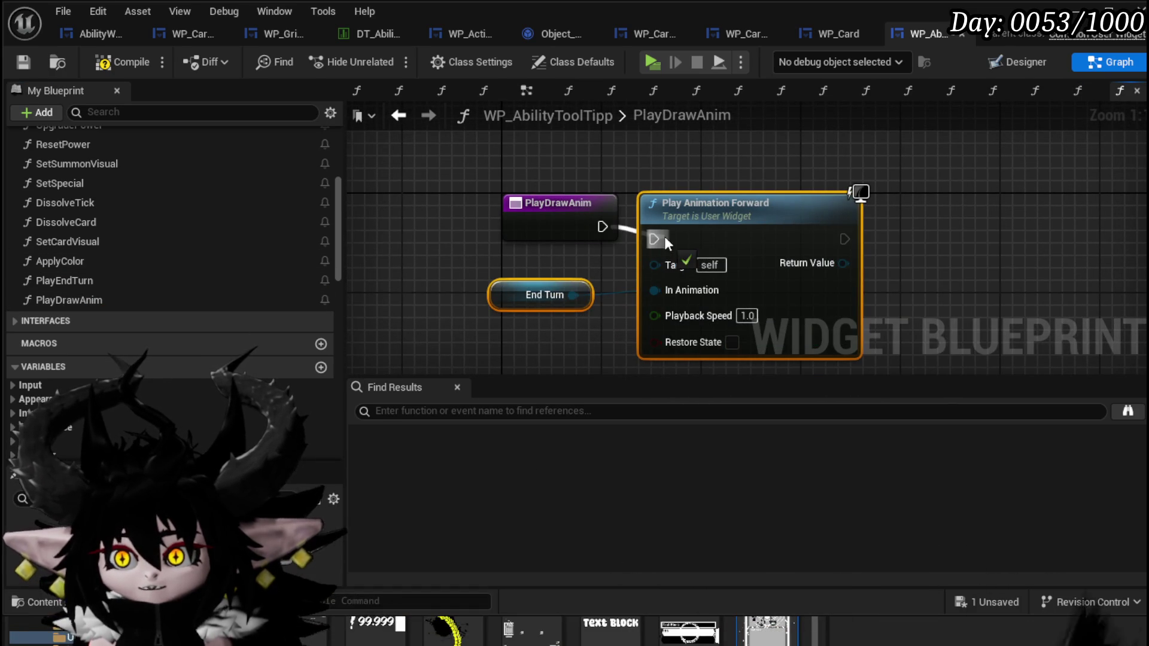
pyautogui.moveTo(579, 216); pyautogui.dragTo(514, 229)
# Step: Add a DrawAnim getter and feed it into the In Animation input
pyautogui.scroll(-10, 94, 328)
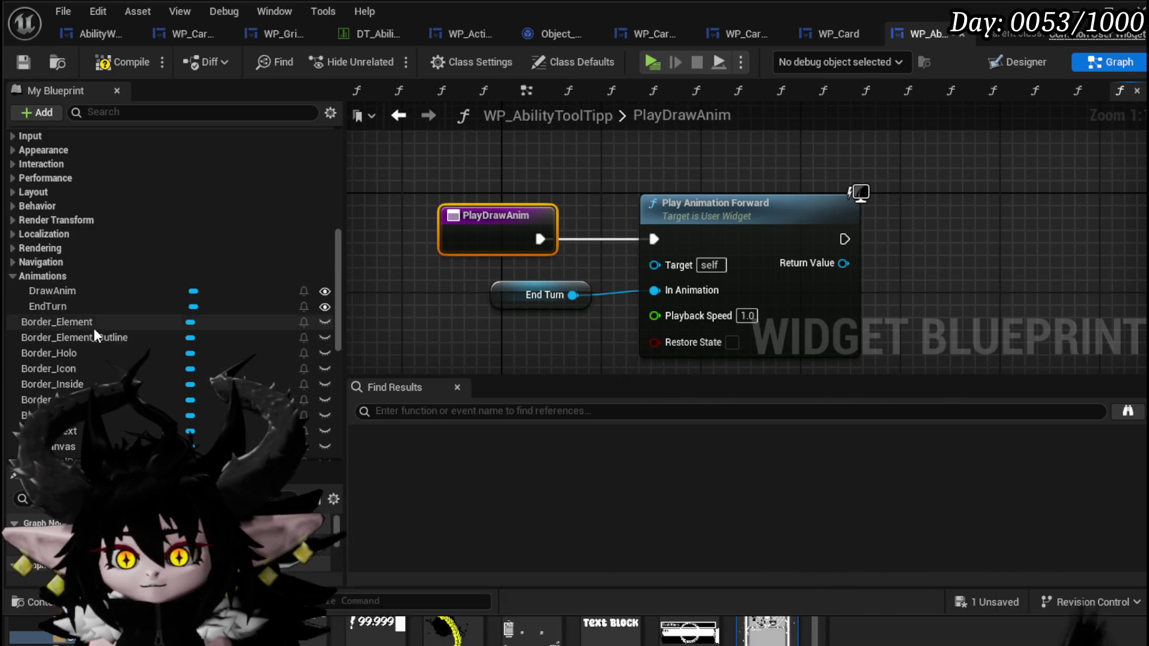
pyautogui.moveTo(52, 167); pyautogui.dragTo(423, 302)
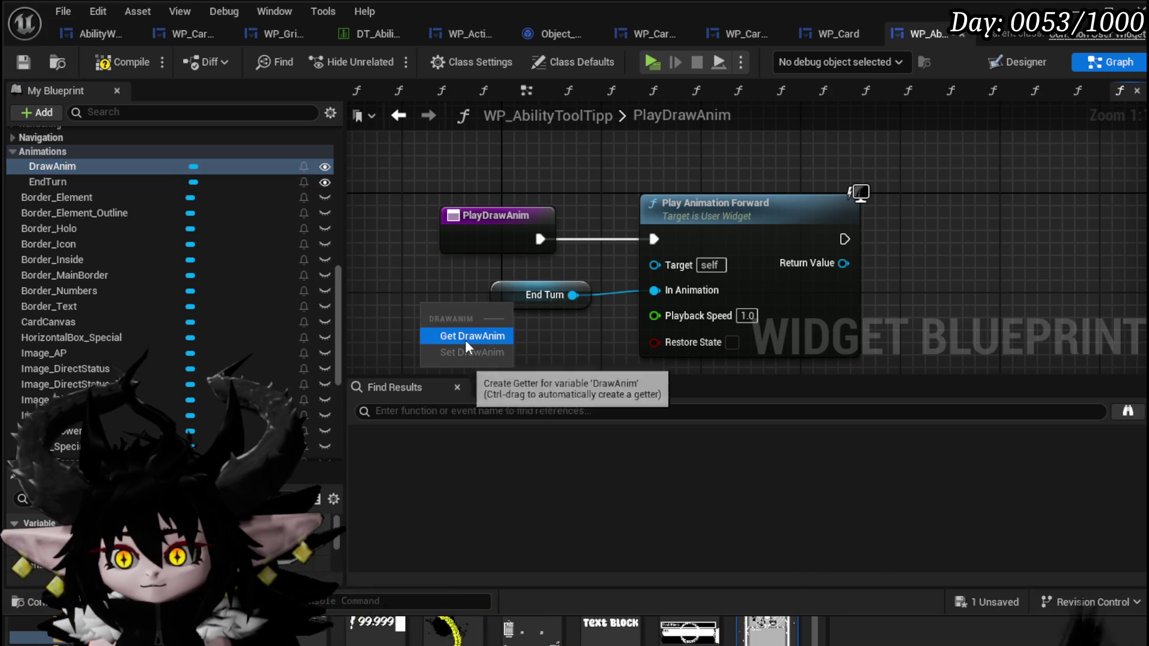
pyautogui.click(465, 336)
pyautogui.moveTo(624, 303); pyautogui.dragTo(687, 289)
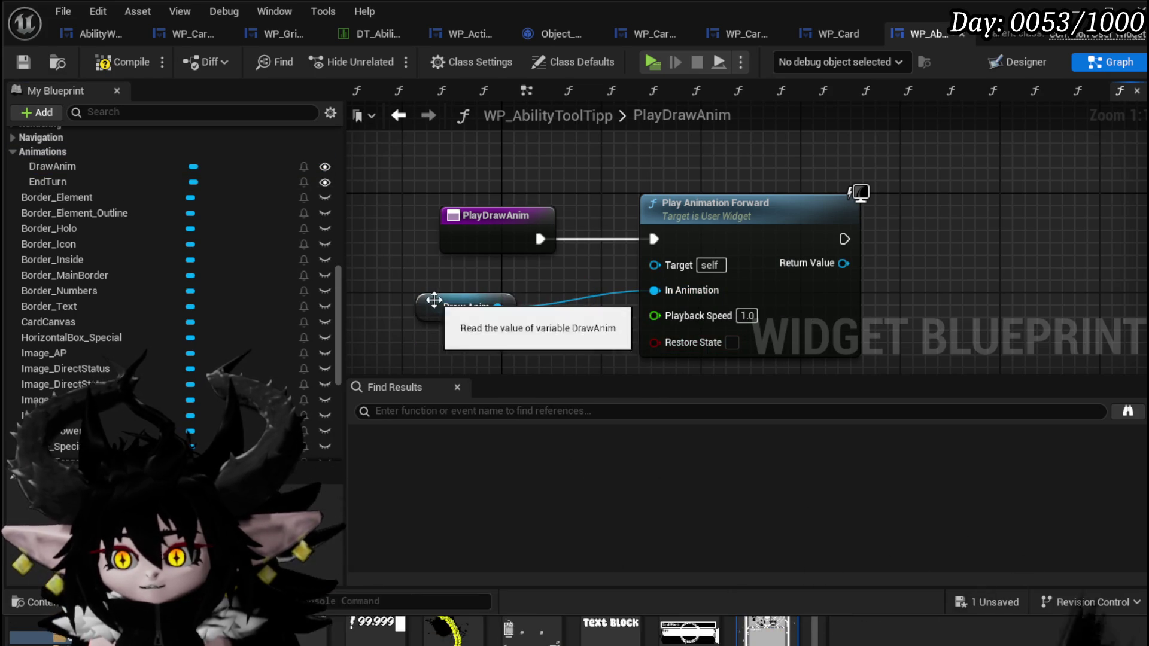
pyautogui.moveTo(434, 305); pyautogui.dragTo(472, 293)
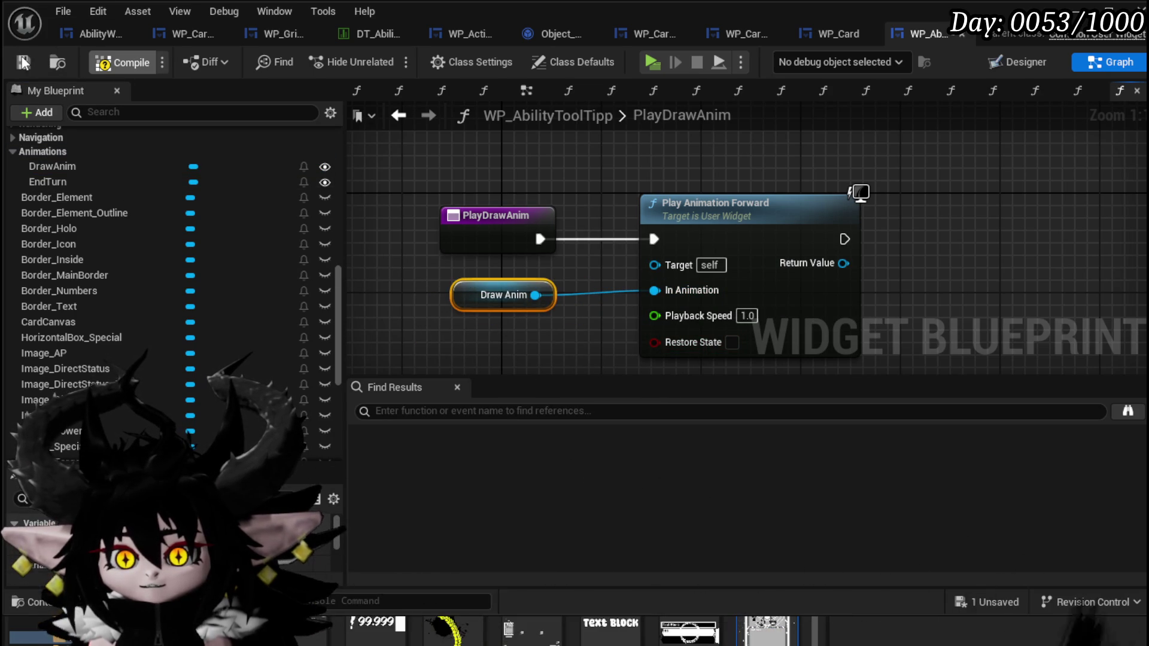
pyautogui.click(829, 37)
# Step: In WP_Card's graph, add a new function named PlayDrawAnim
pyautogui.click(1121, 62)
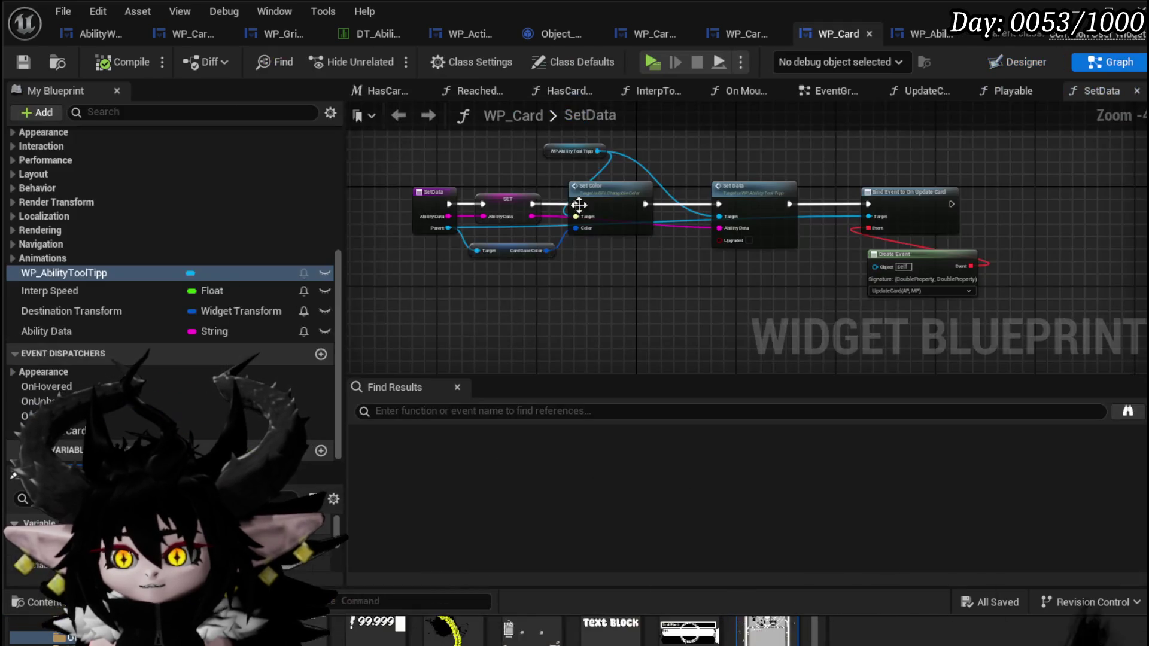
pyautogui.scroll(5, 92, 237)
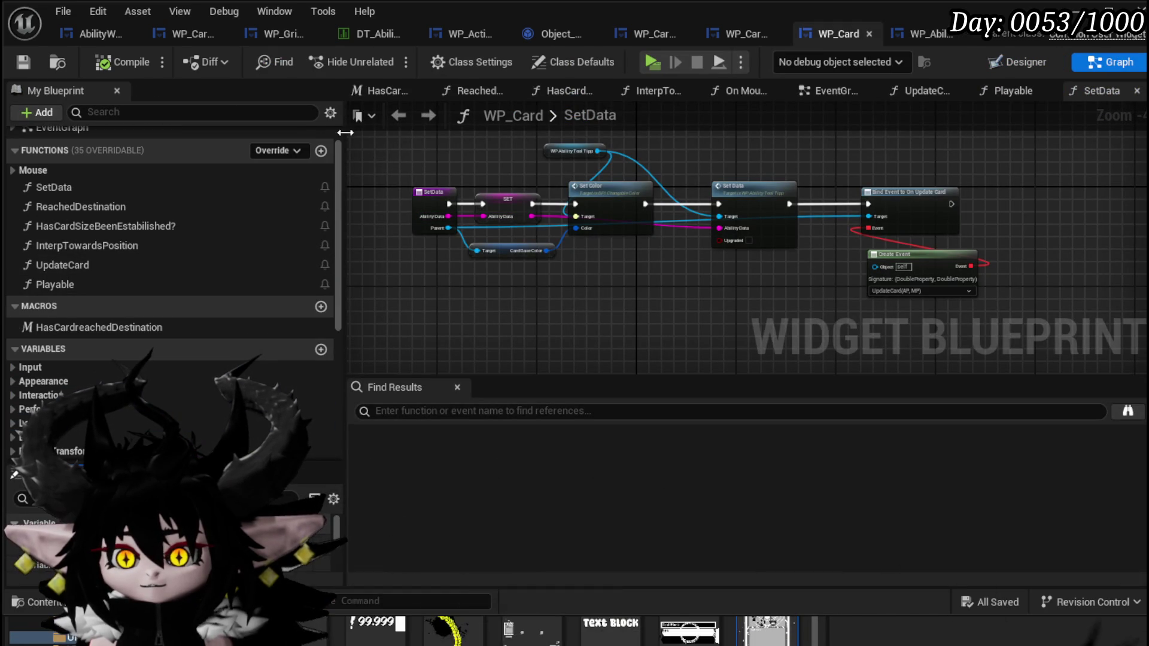
pyautogui.click(321, 151)
pyautogui.write('PlayDrawAni')
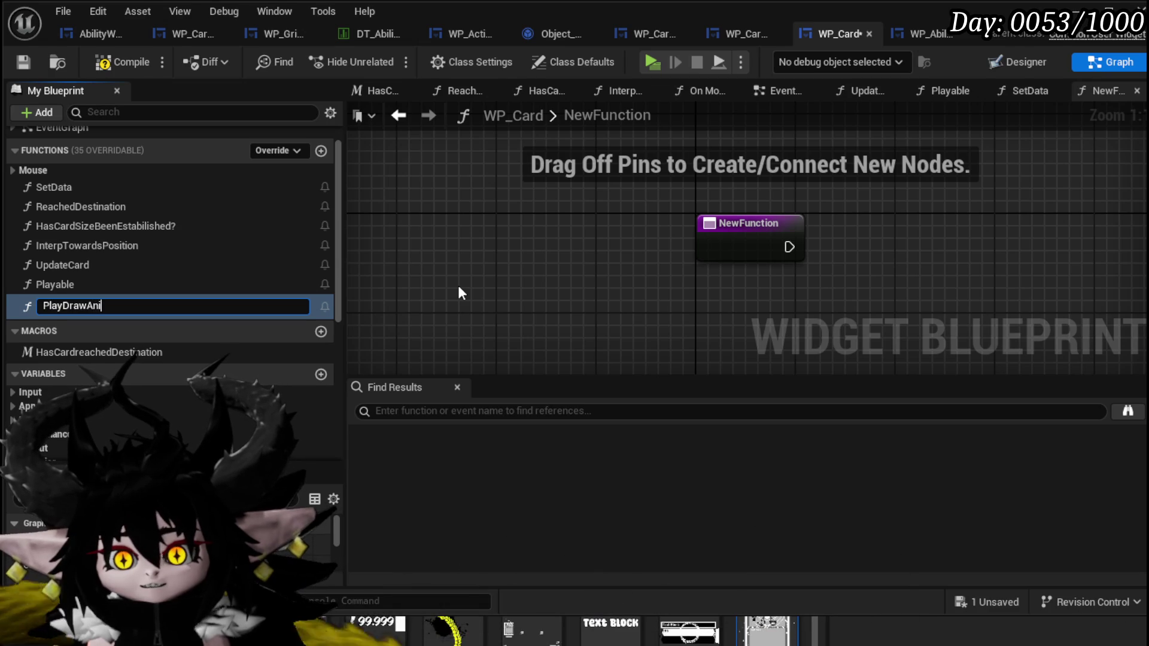
pyautogui.write('m')
pyautogui.press('Return')
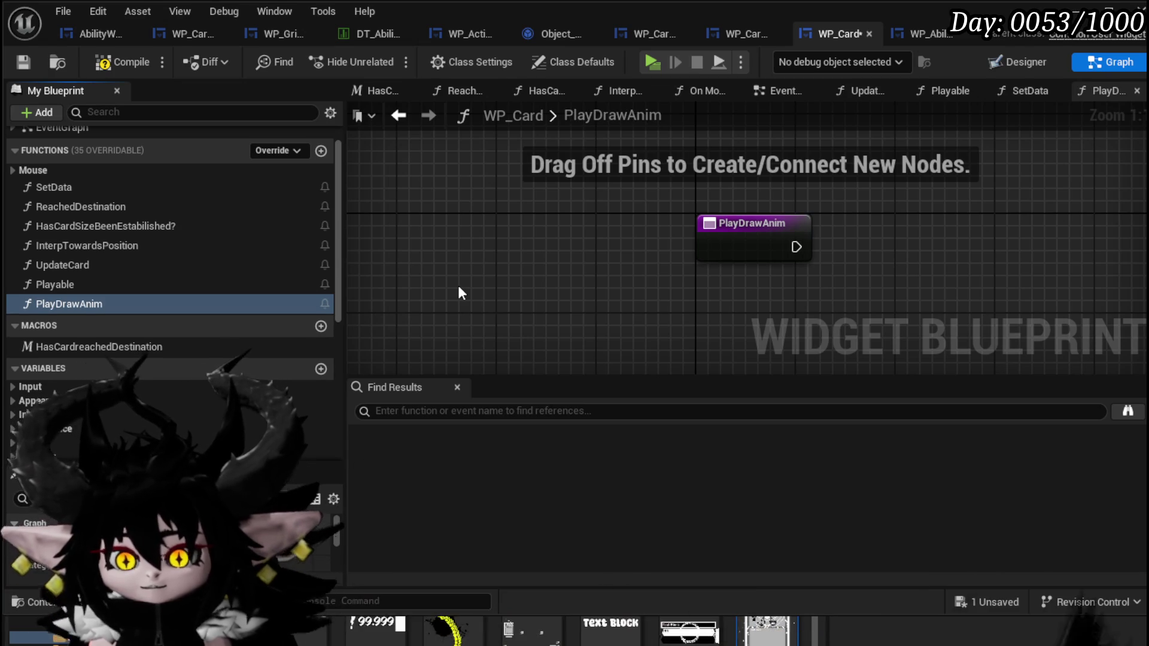
# Step: In PlayDrawAnim, get WP_AbilityToolTipp and call its Play Draw Anim from the entry
pyautogui.scroll(-6, 184, 278)
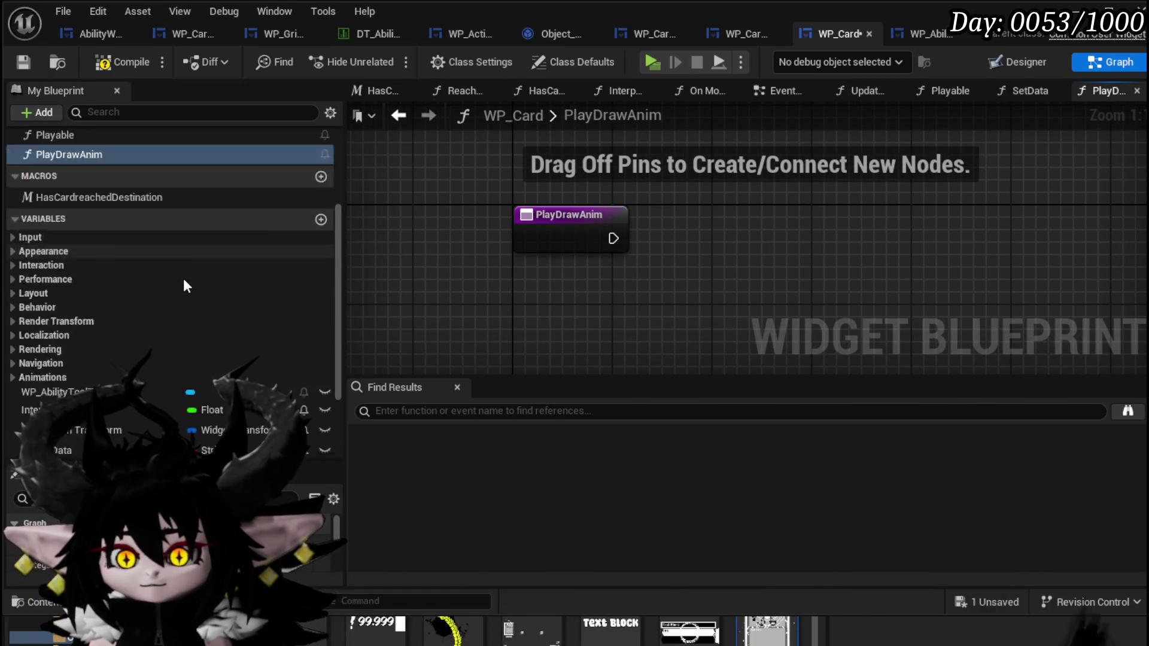
pyautogui.click(103, 291)
pyautogui.moveTo(506, 154); pyautogui.dragTo(507, 156)
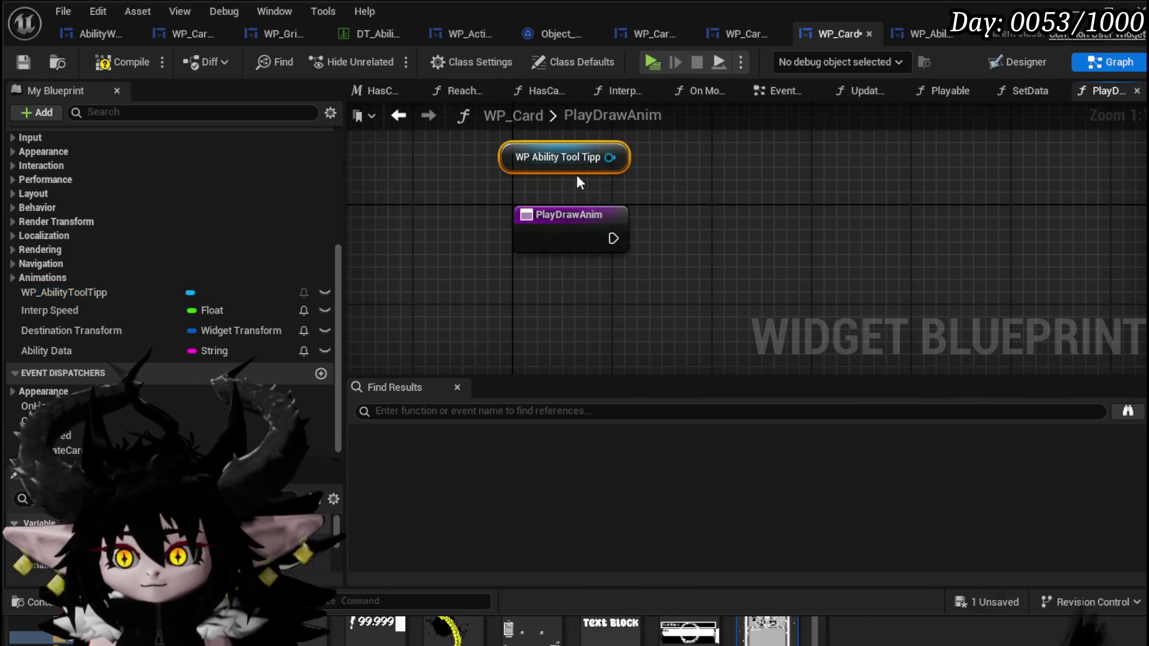
pyautogui.moveTo(610, 158); pyautogui.dragTo(698, 209)
pyautogui.write('Pla')
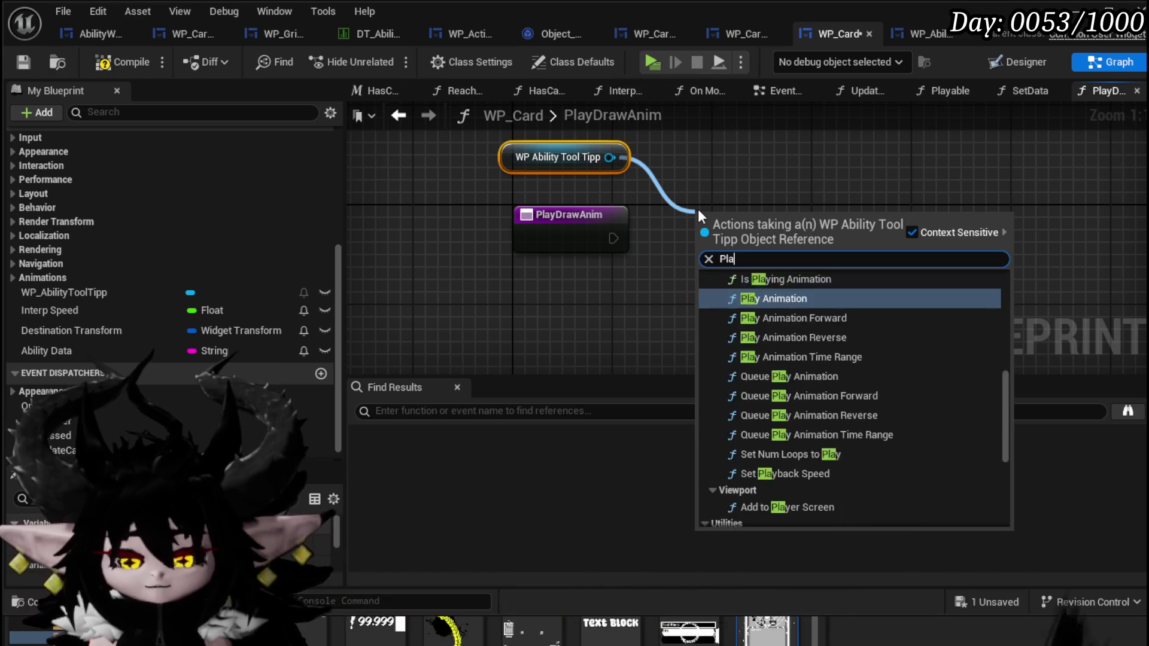
pyautogui.write('yDra')
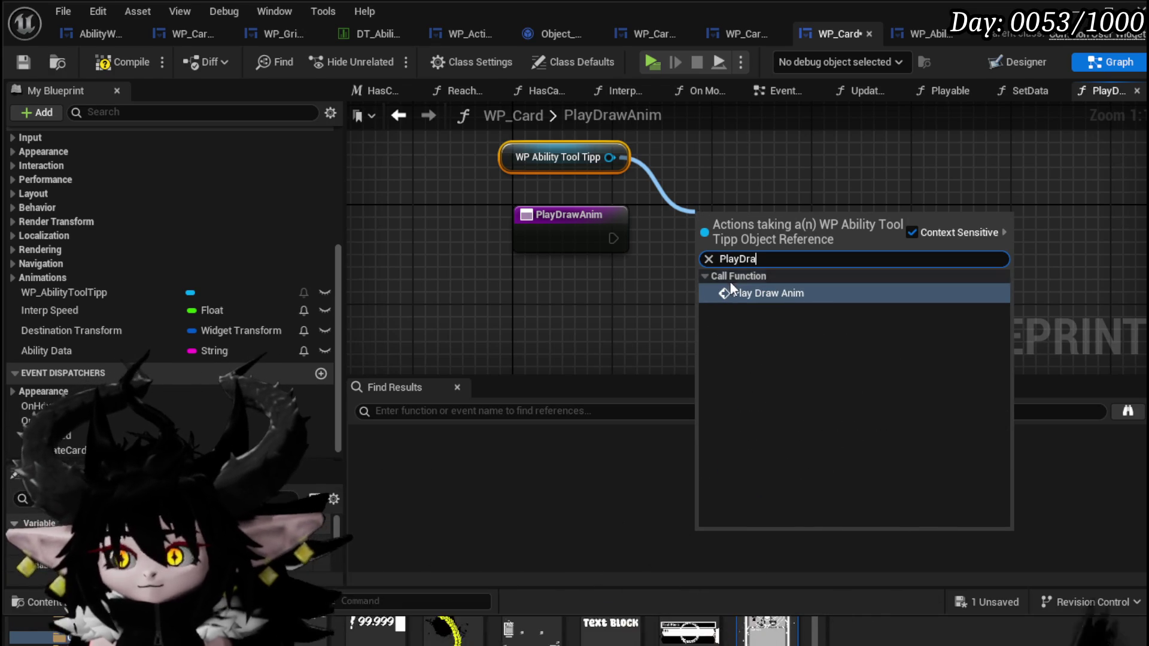
pyautogui.click(772, 290)
pyautogui.moveTo(734, 233); pyautogui.dragTo(708, 221)
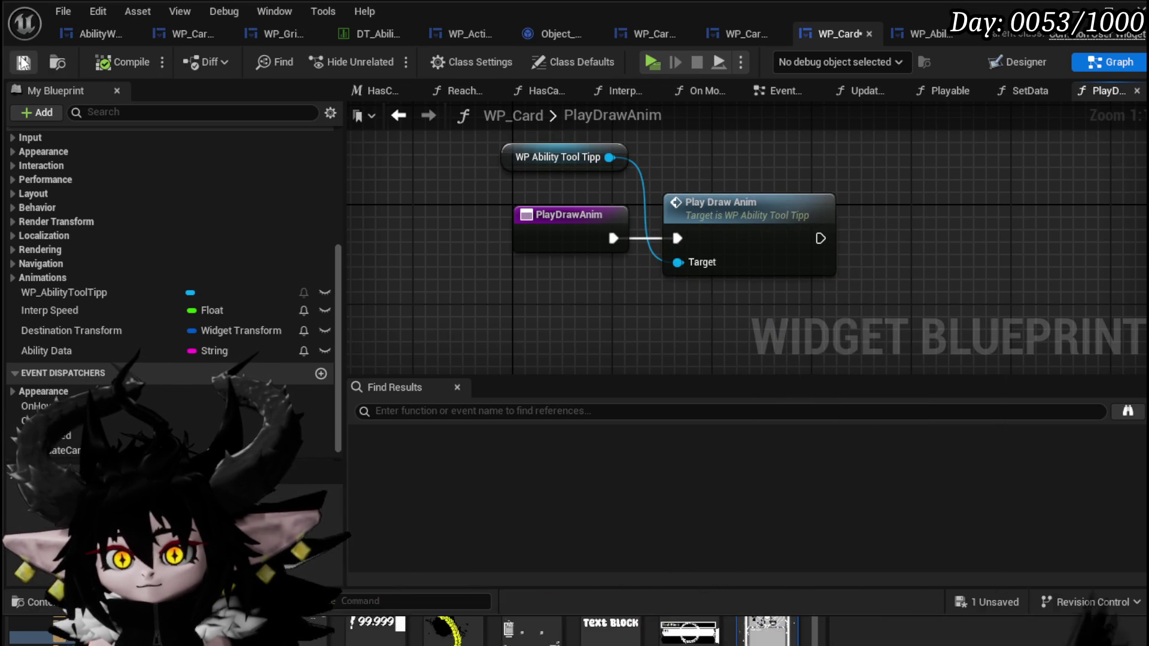
# Step: Back in WP_Card_Hand's EventGraph, delete the old Play Animation Forward node
pyautogui.click(757, 38)
pyautogui.scroll(1, 713, 277)
pyautogui.click(712, 276)
pyautogui.press('Delete')
pyautogui.press('Delete')
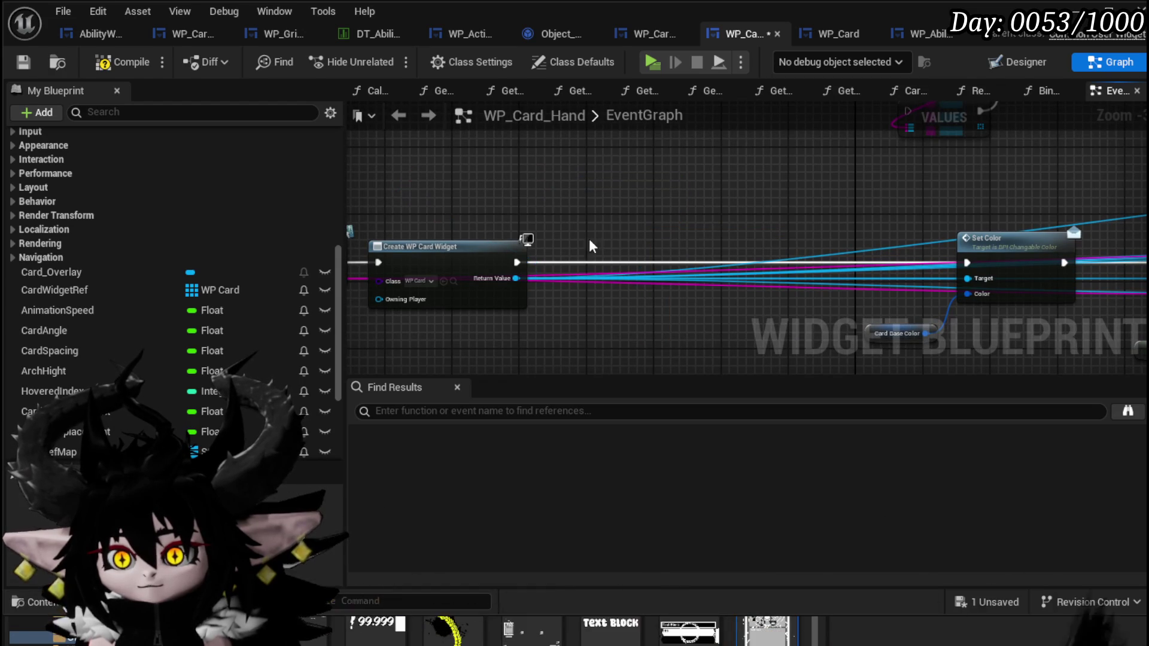
# Step: Call Play Draw Anim on Create WP Card Widget's Return Value, wire it before Set Color, and start Play
pyautogui.moveTo(517, 278); pyautogui.dragTo(617, 242)
pyautogui.write('Pl')
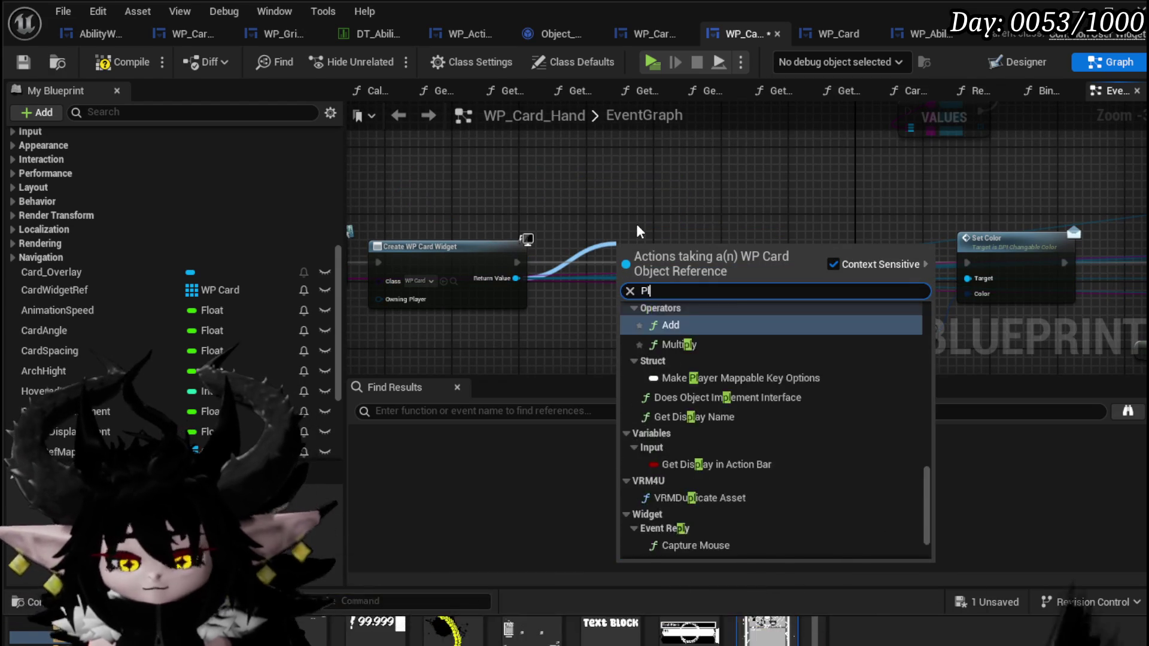
pyautogui.write('ay Draw')
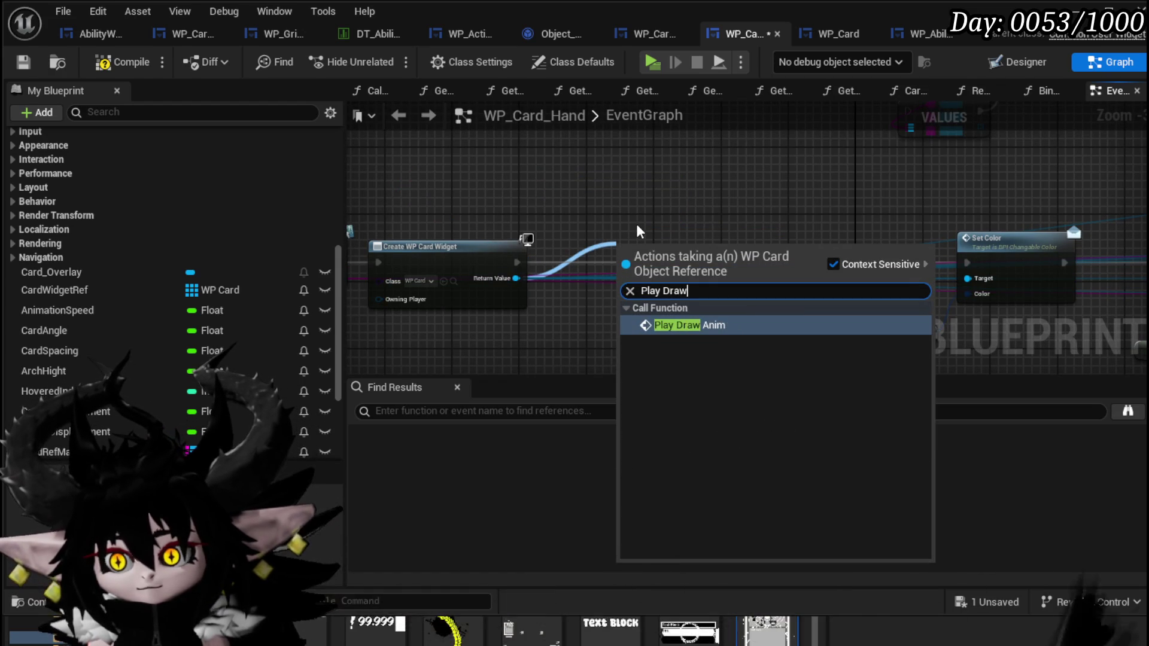
pyautogui.click(696, 325)
pyautogui.moveTo(519, 262); pyautogui.dragTo(953, 266)
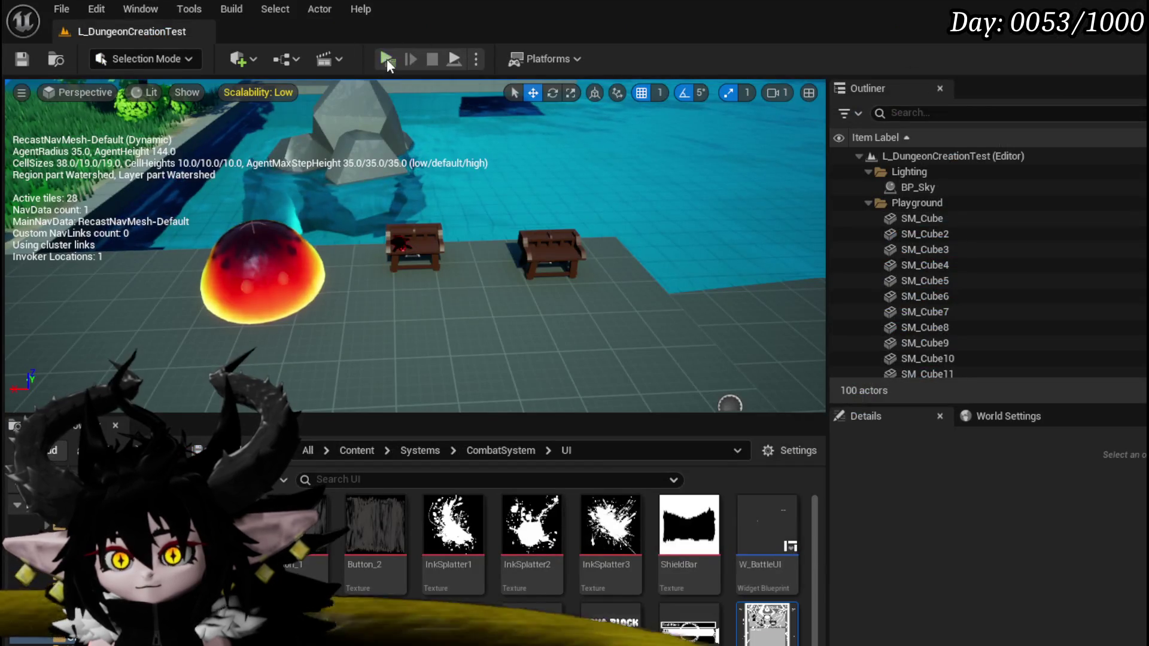
pyautogui.click(387, 59)
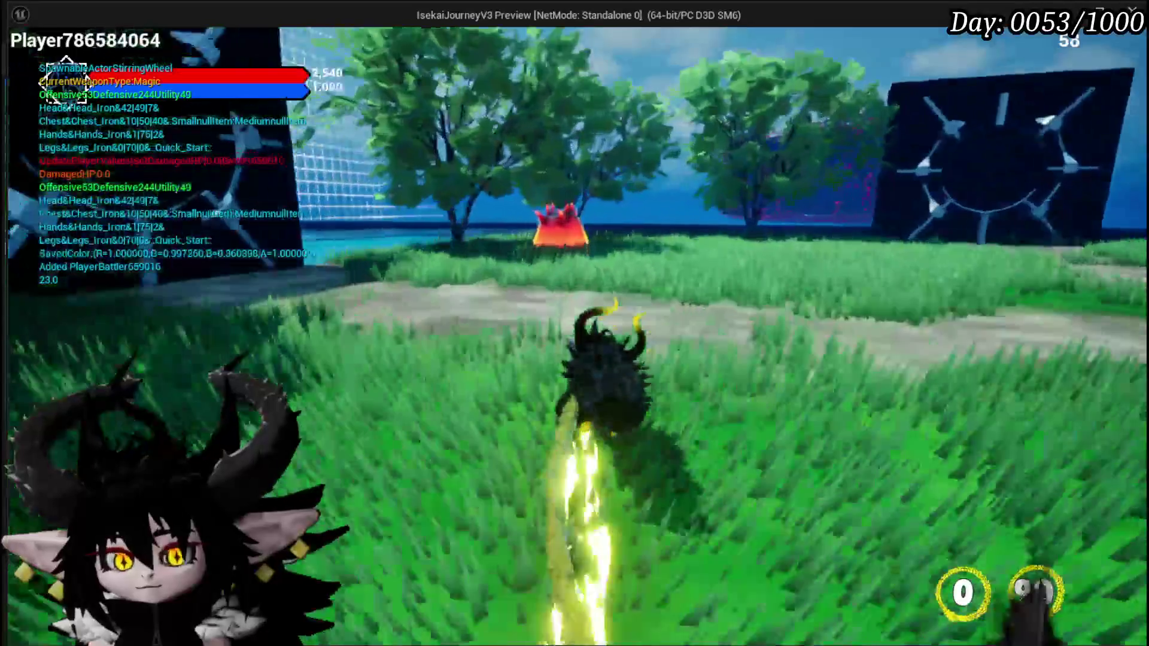
# Step: Fire slash the slimes, begin the battle turn, and raise the card hand
pyautogui.press('1')
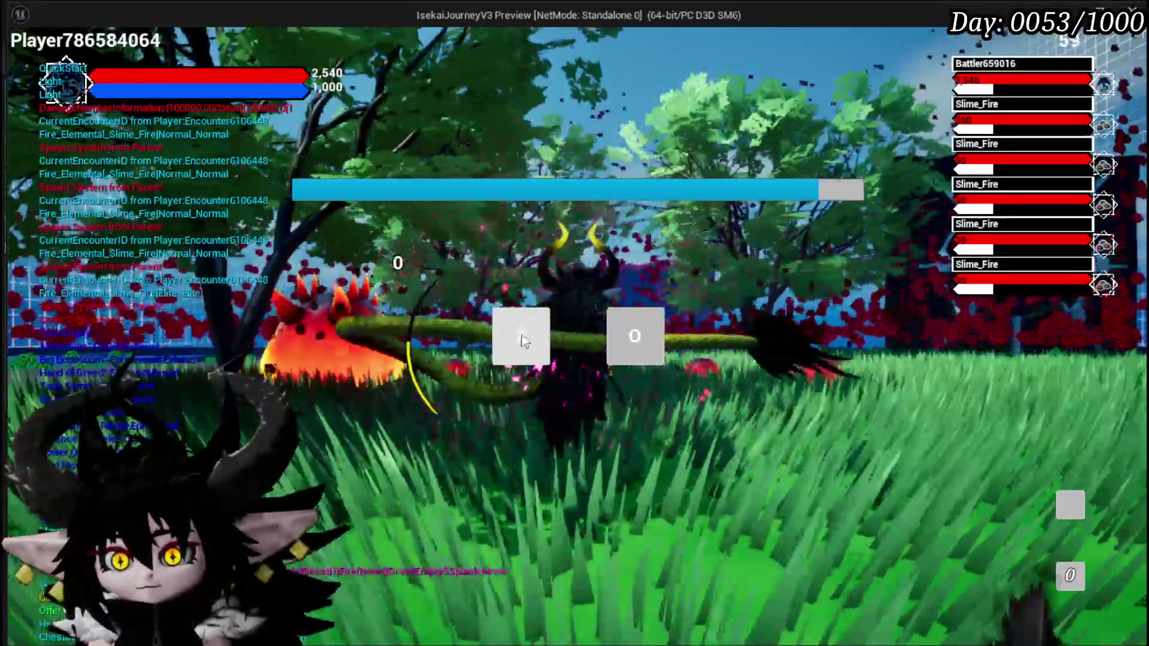
pyautogui.click(521, 336)
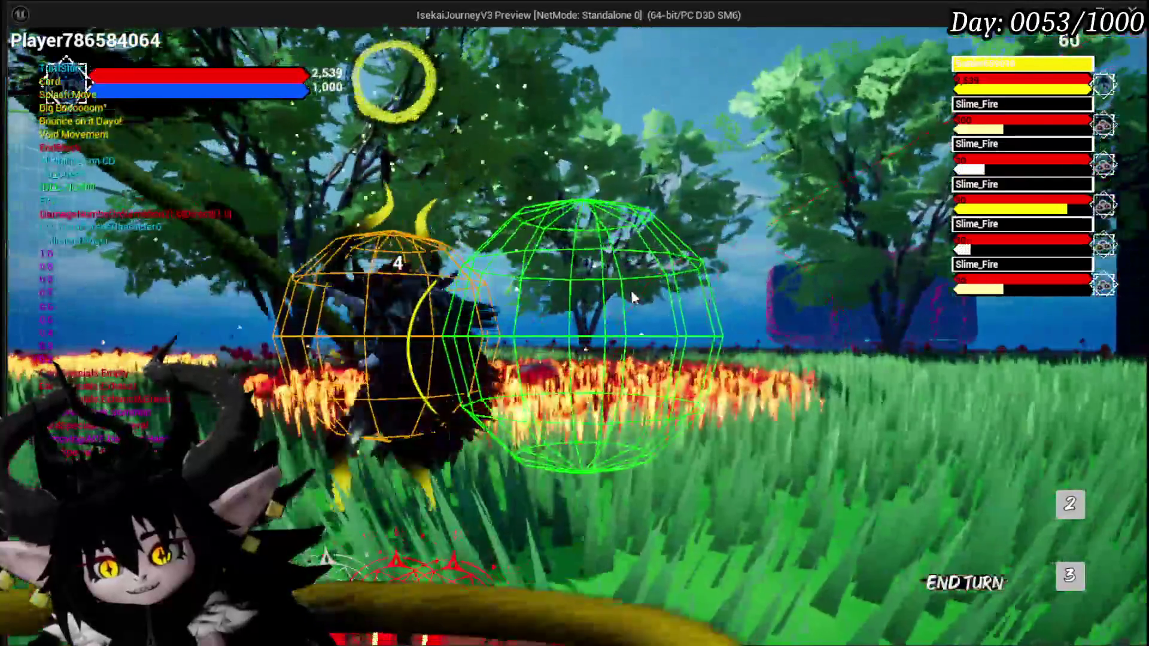
pyautogui.moveTo(522, 515)
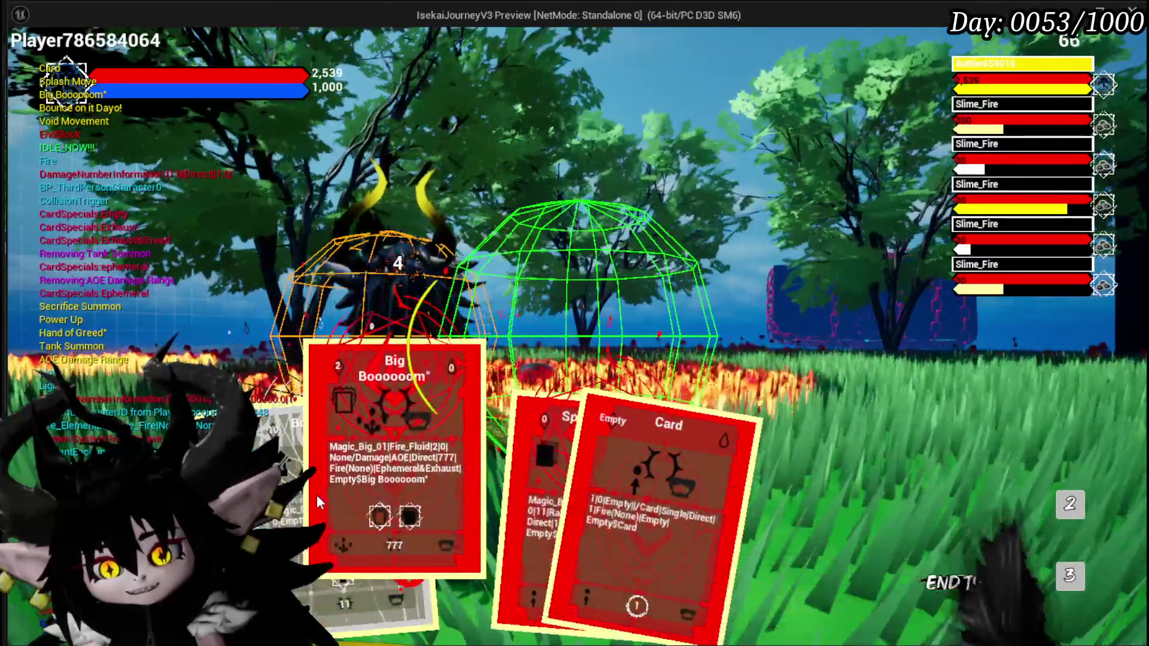
# Step: Cast Splash Move on a fire slime, select another card, then end the play session
pyautogui.click(494, 464)
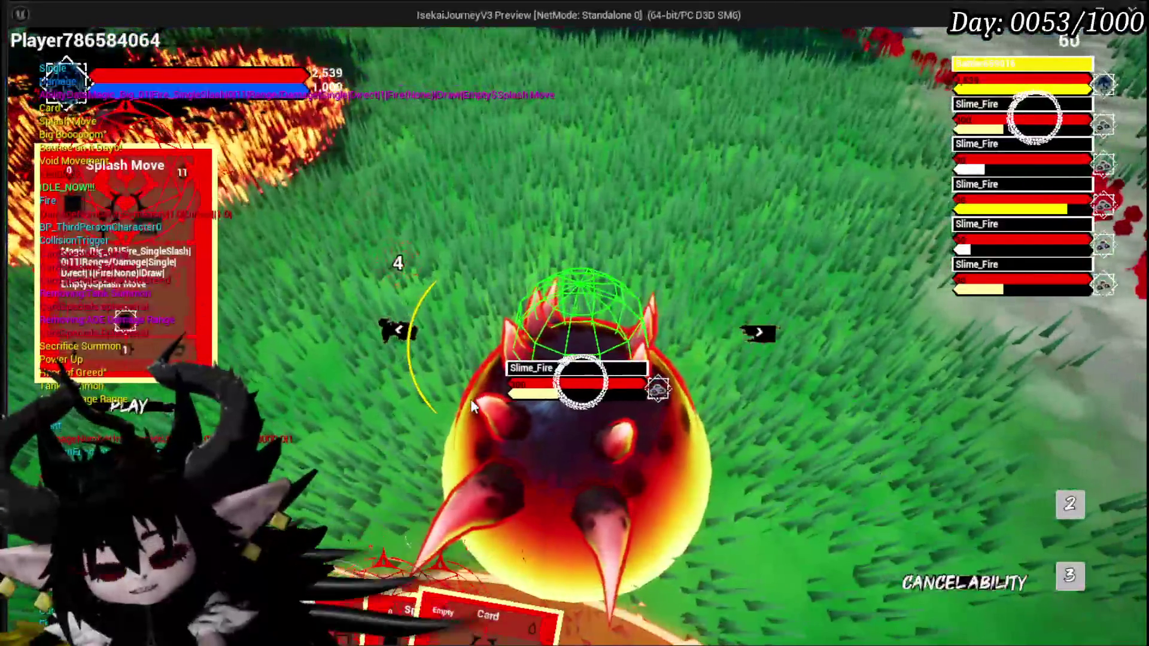
pyautogui.click(472, 405)
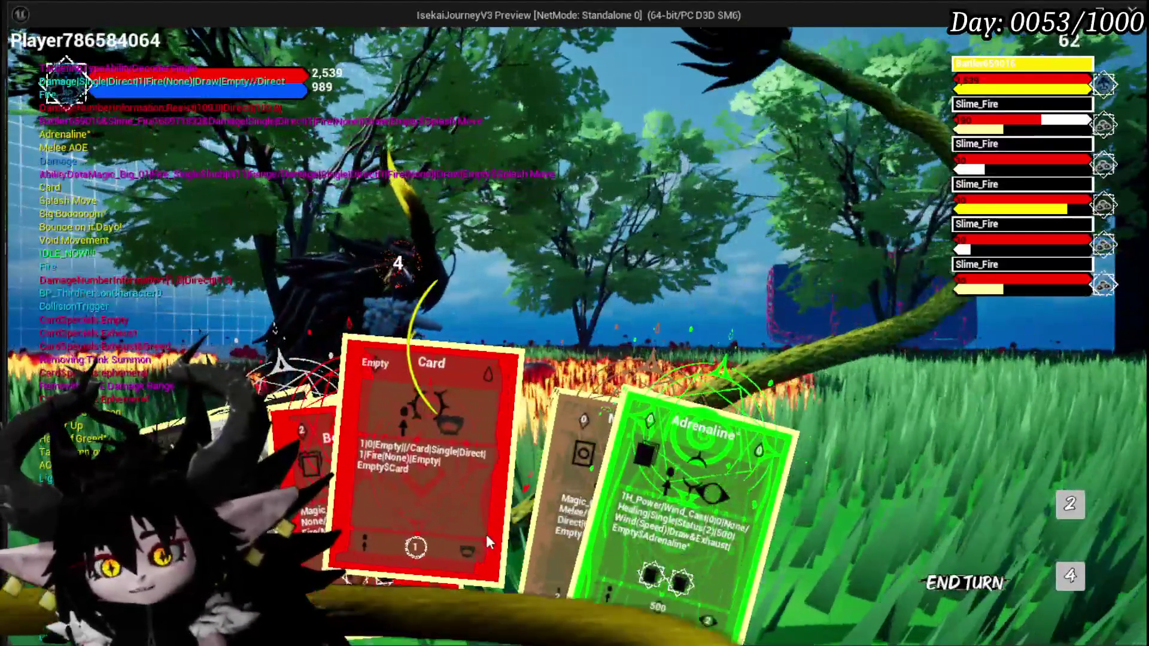
pyautogui.click(486, 533)
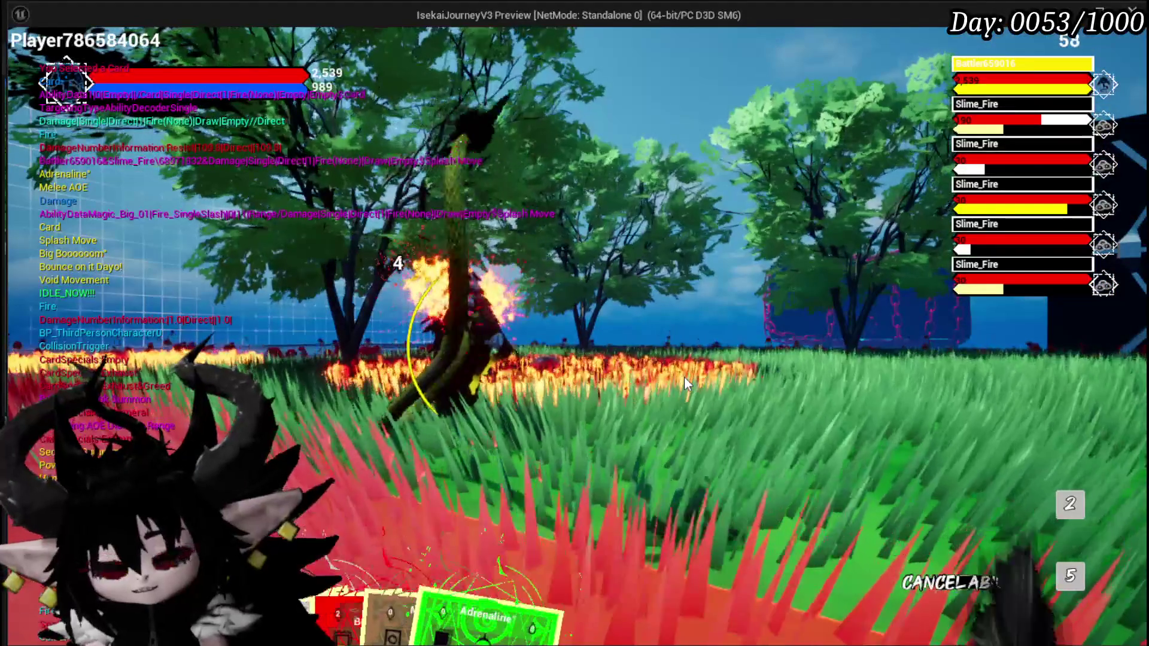
pyautogui.hotkey('ctrl', 's')
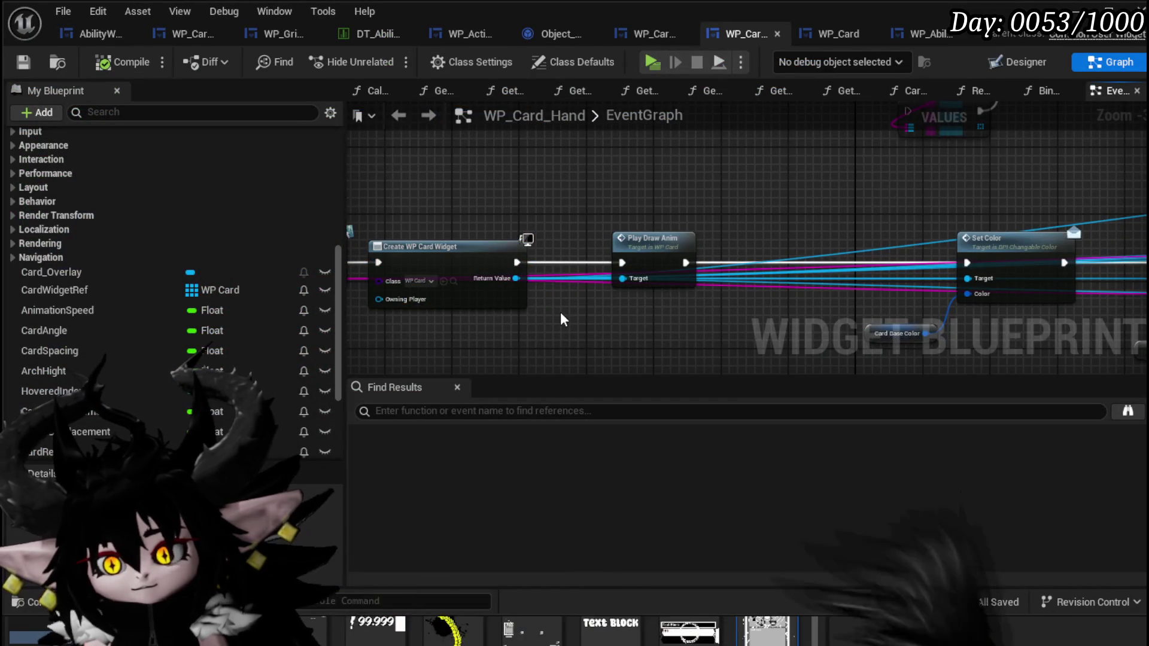
# Step: Connect Create WP Card Widget directly to Set Color, delete Play Draw Anim, then compile and save
pyautogui.moveTo(561, 313)
pyautogui.mouseDown()
pyautogui.moveTo(628, 295)
pyautogui.moveTo(598, 294)
pyautogui.mouseUp()
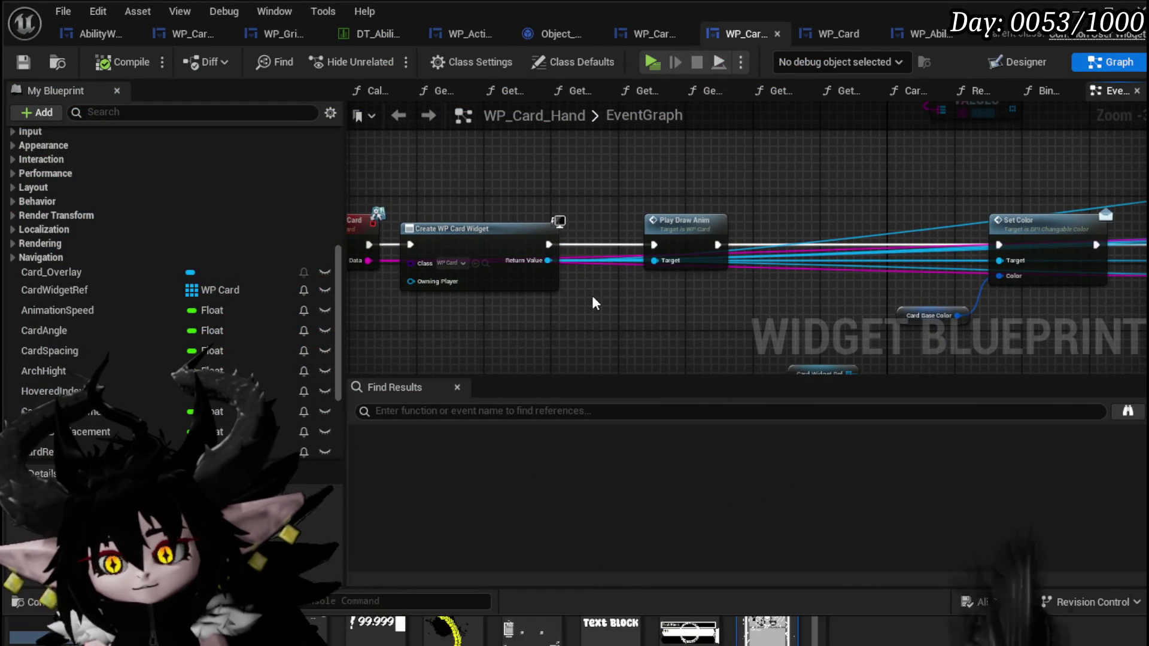
pyautogui.moveTo(592, 296); pyautogui.dragTo(520, 300)
pyautogui.moveTo(478, 247); pyautogui.dragTo(935, 250)
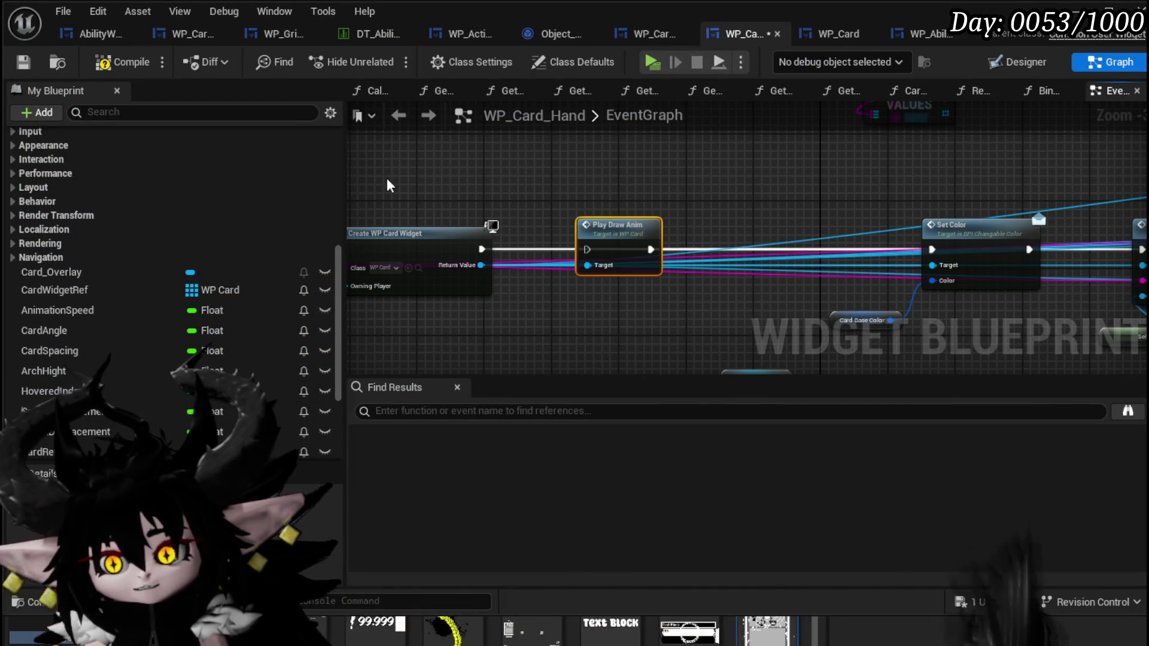
pyautogui.press('Delete')
pyautogui.click(14, 56)
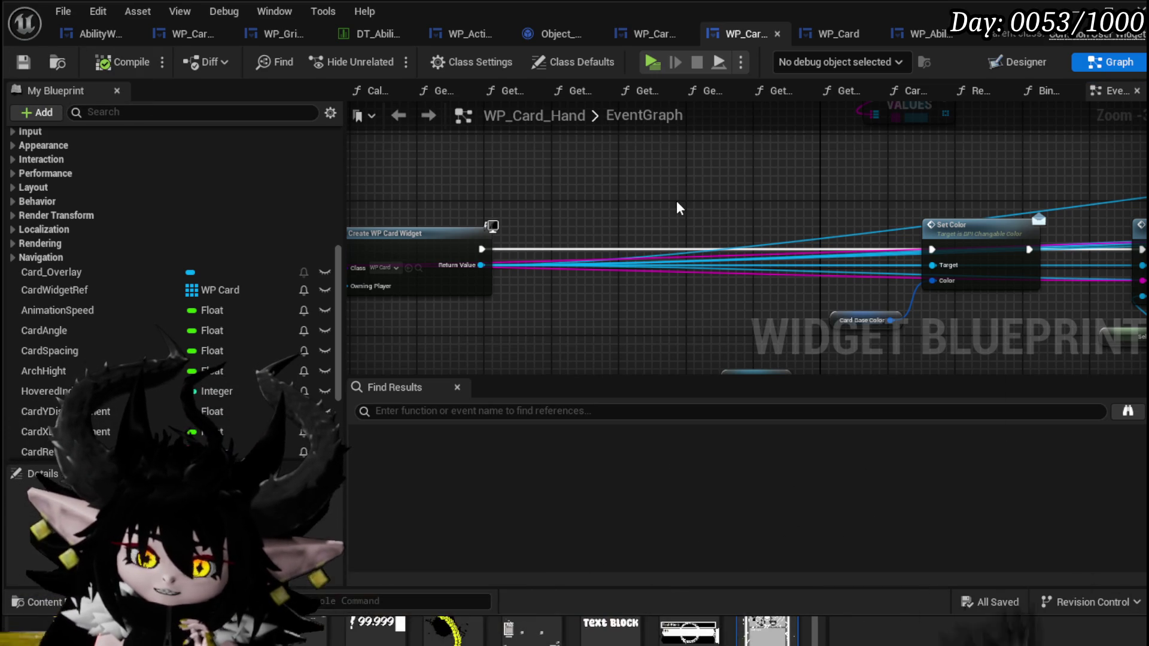
pyautogui.moveTo(671, 209)
pyautogui.mouseDown()
pyautogui.moveTo(557, 213)
pyautogui.moveTo(668, 219)
pyautogui.mouseUp()
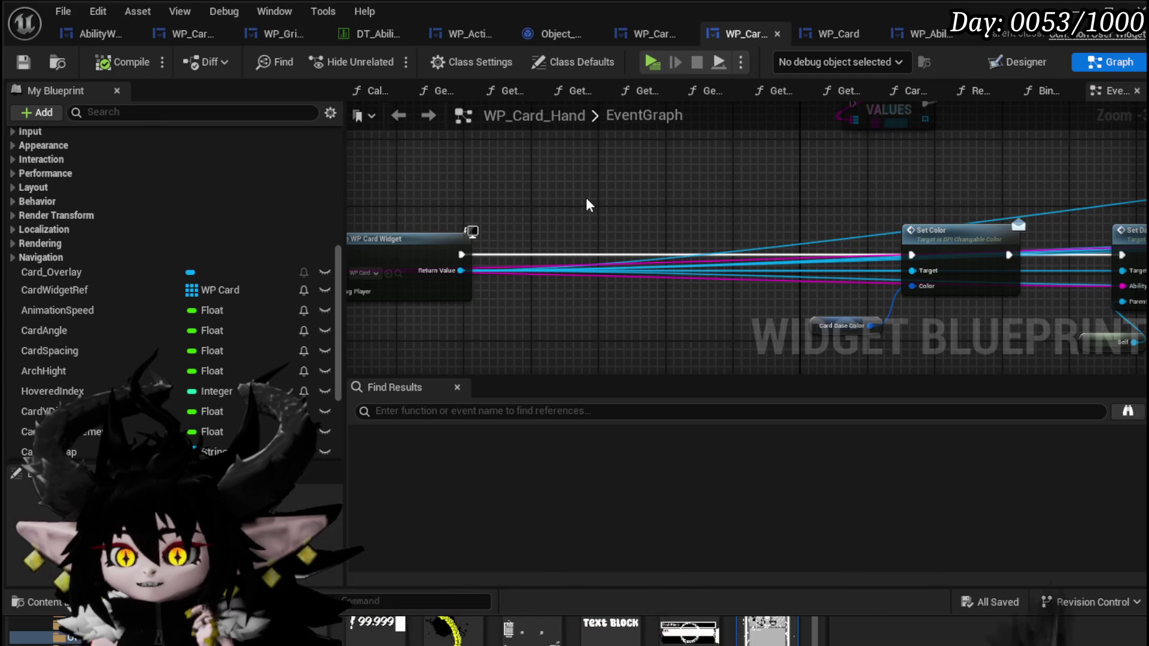
pyautogui.moveTo(513, 297); pyautogui.dragTo(663, 303)
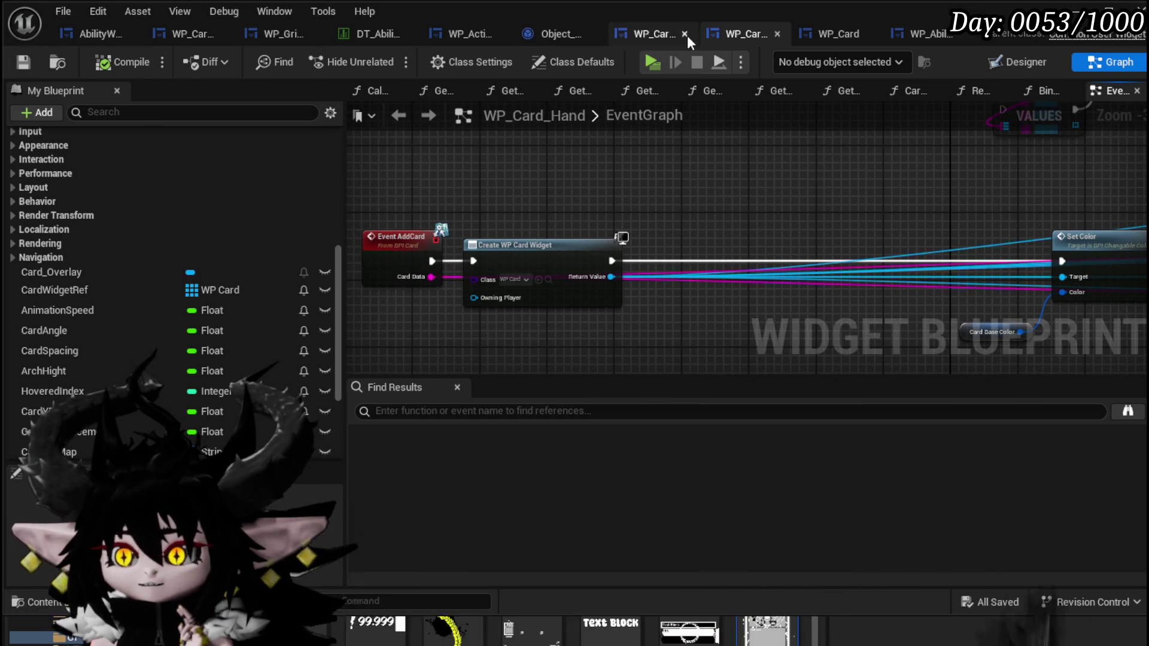
# Step: Switch to WP_Card_HUD and open the DrawCardAmount function graph
pyautogui.click(645, 33)
pyautogui.scroll(3, 186, 180)
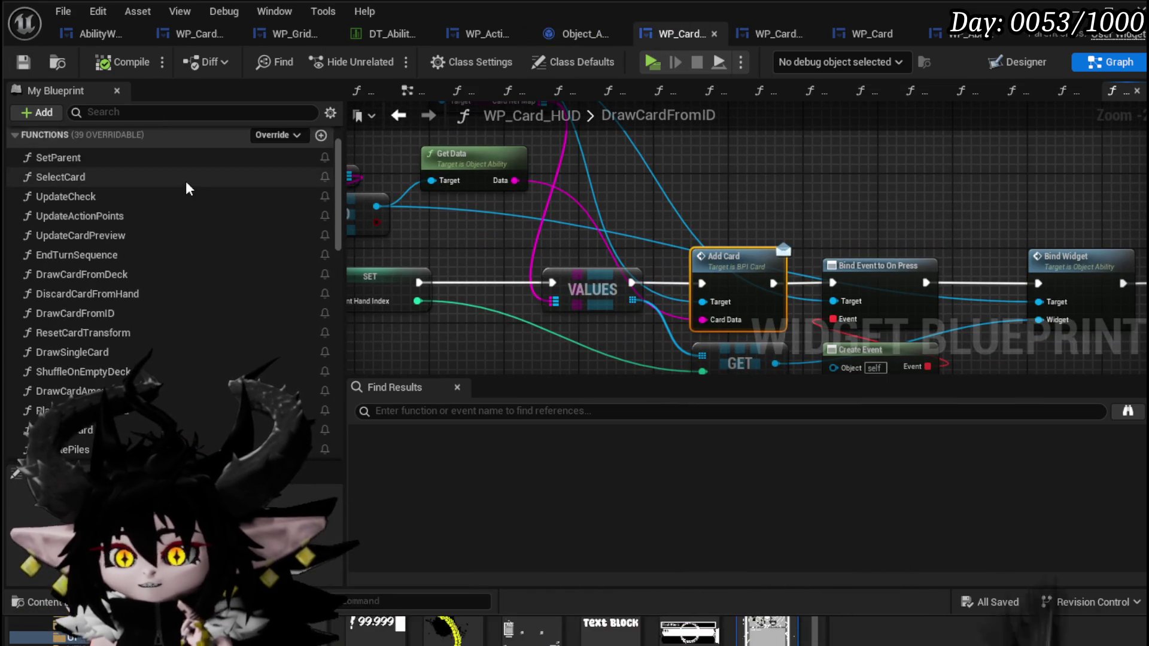
pyautogui.scroll(-2, 186, 179)
pyautogui.scroll(-3, 186, 180)
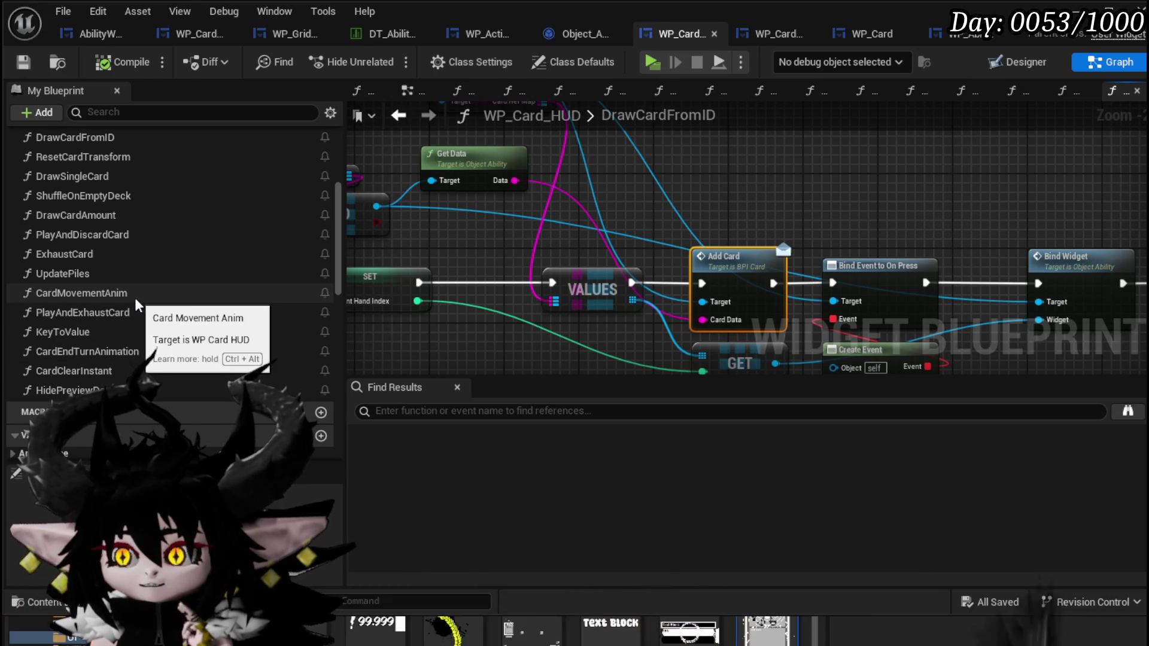
pyautogui.doubleClick(93, 219)
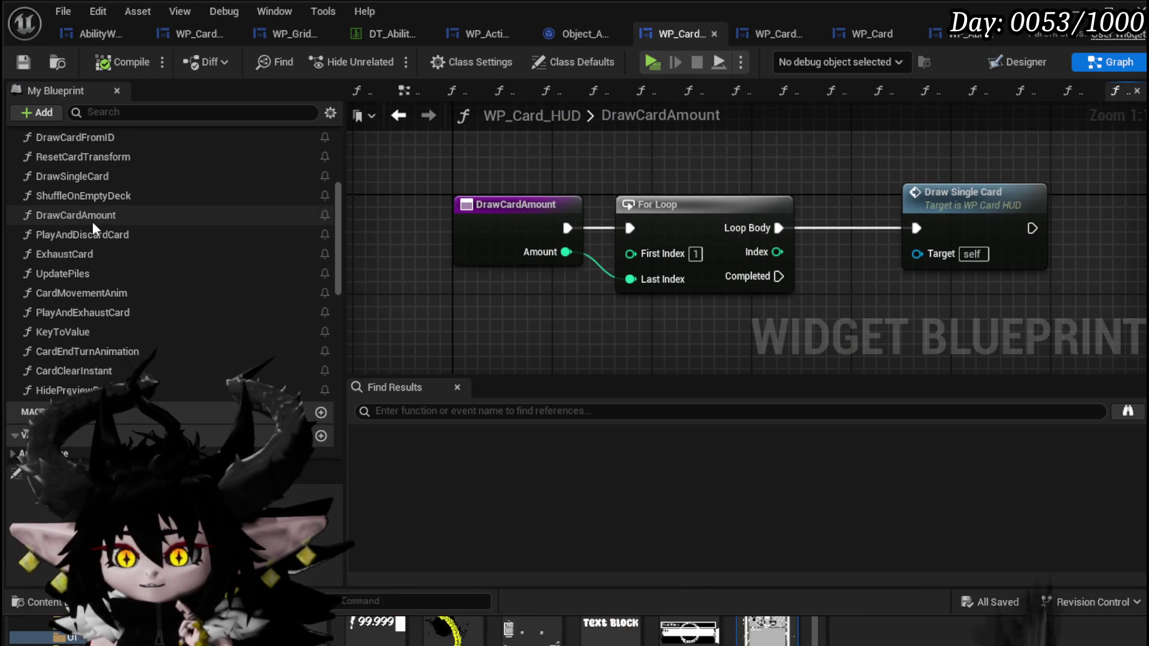
# Step: Inspect DrawCardFromDeck's For Each Loop and Draw Card from ID, then open SetParent
pyautogui.scroll(1, 92, 221)
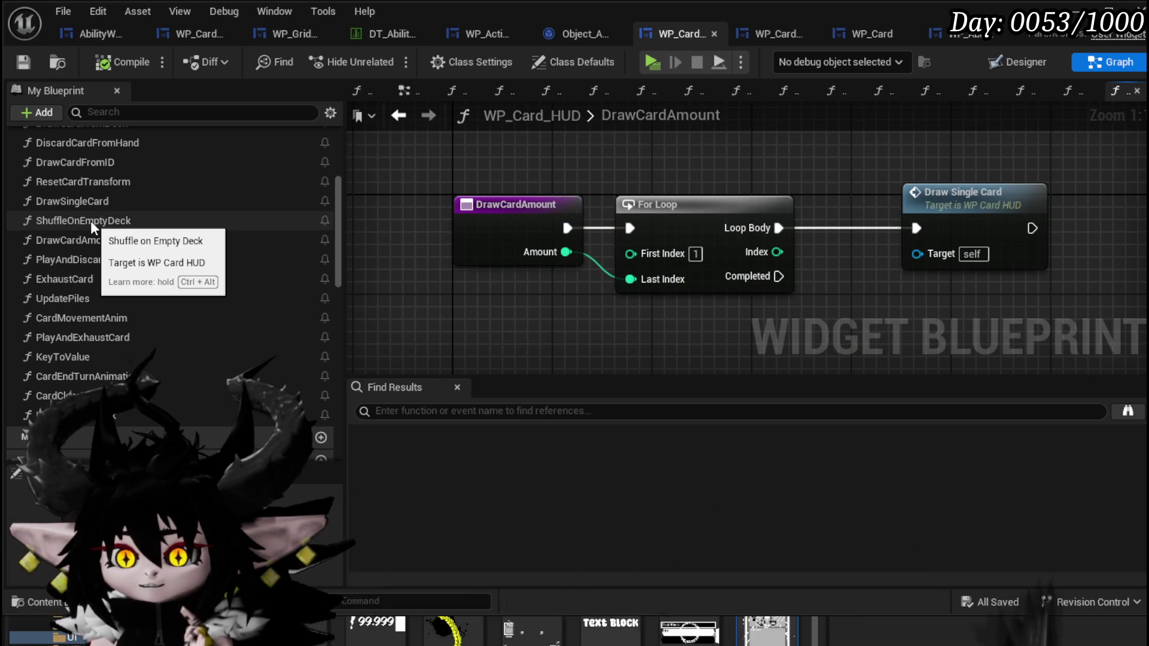
pyautogui.scroll(1, 89, 219)
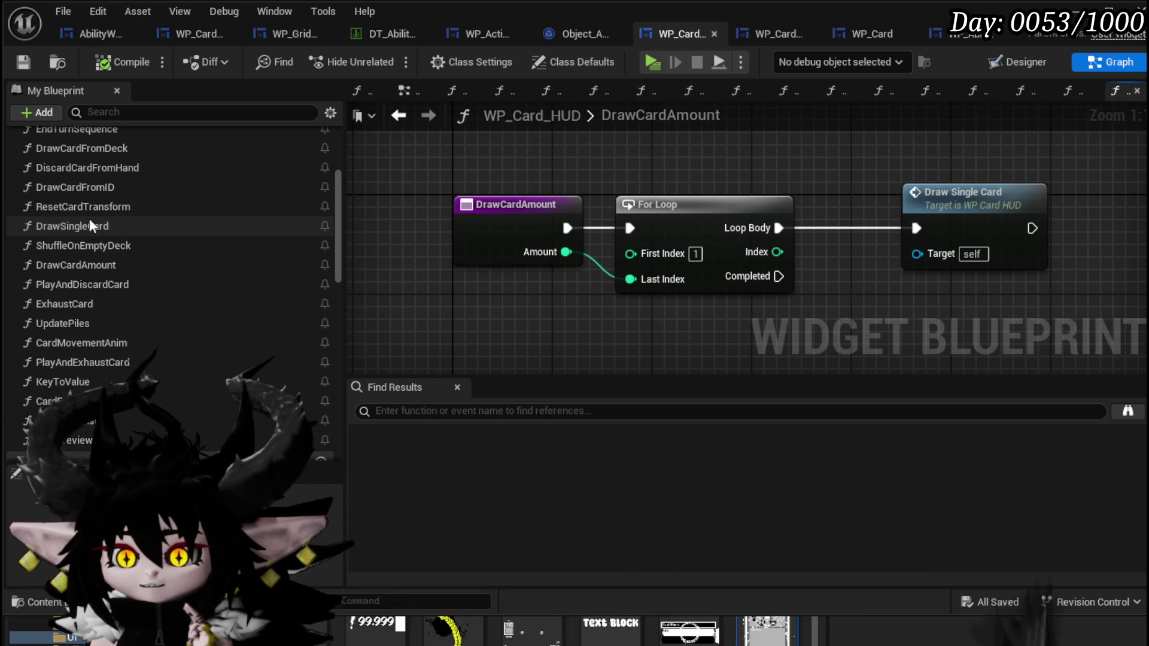
pyautogui.scroll(1, 90, 222)
pyautogui.doubleClick(96, 177)
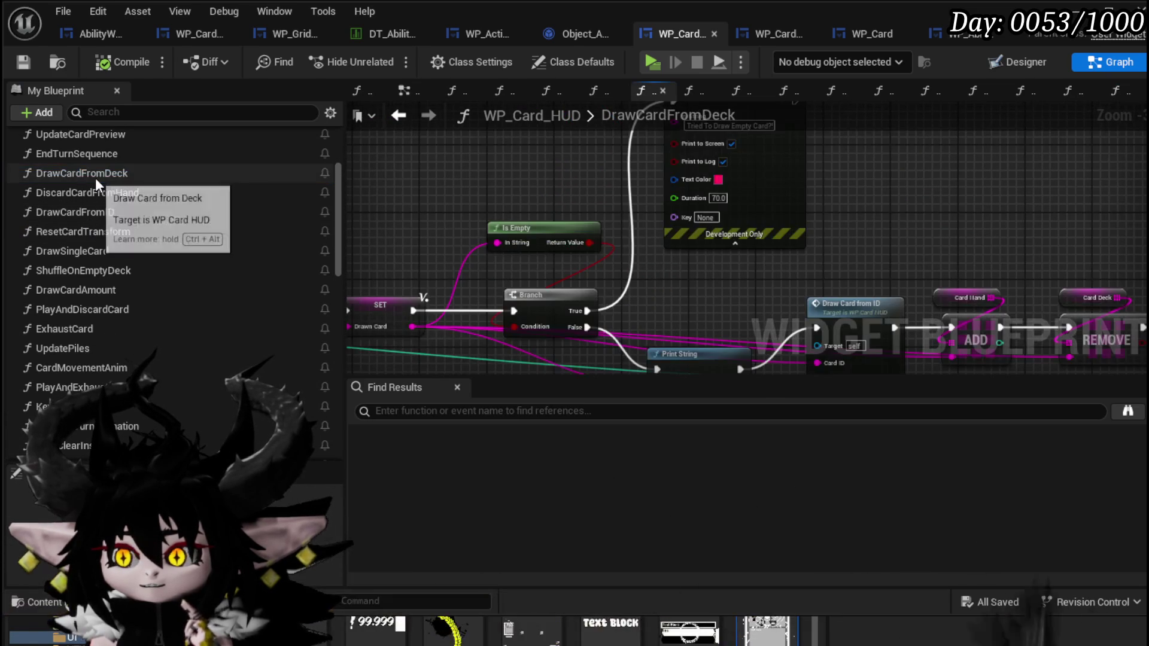
pyautogui.scroll(-3, 814, 258)
pyautogui.scroll(4, 539, 270)
pyautogui.moveTo(516, 292); pyautogui.dragTo(826, 298)
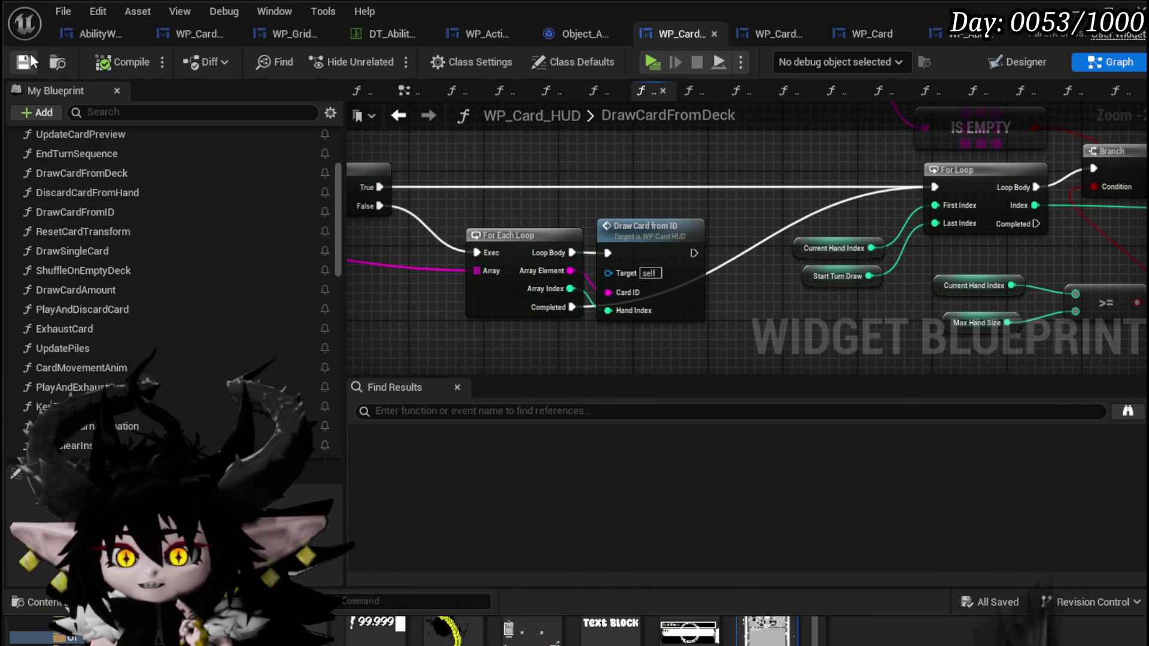
pyautogui.scroll(3, 153, 198)
pyautogui.doubleClick(79, 157)
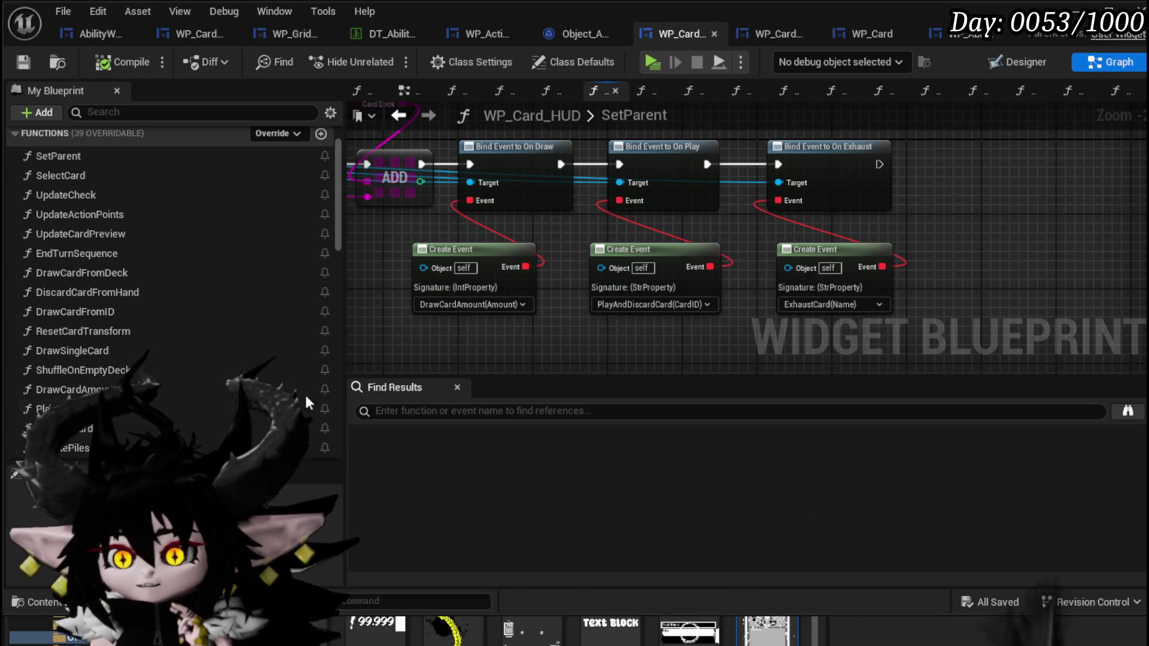
# Step: Reopen DrawCardAmount and open DrawSingleCard to view Set Text and Update Action Points
pyautogui.doubleClick(152, 388)
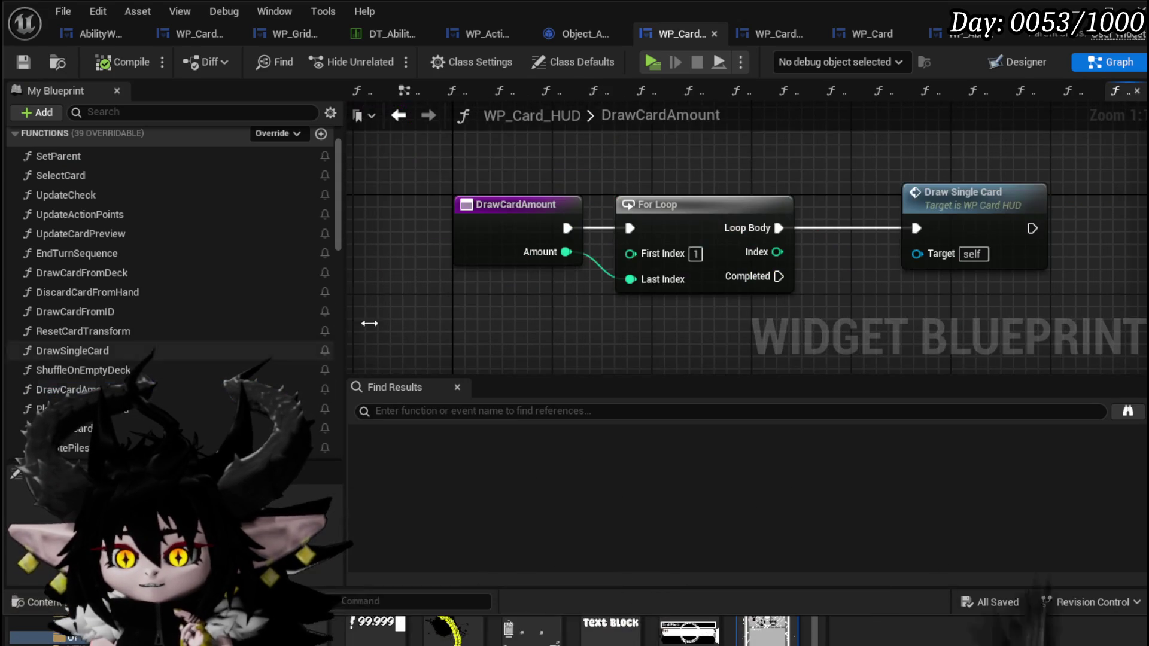
pyautogui.moveTo(521, 289); pyautogui.dragTo(392, 271)
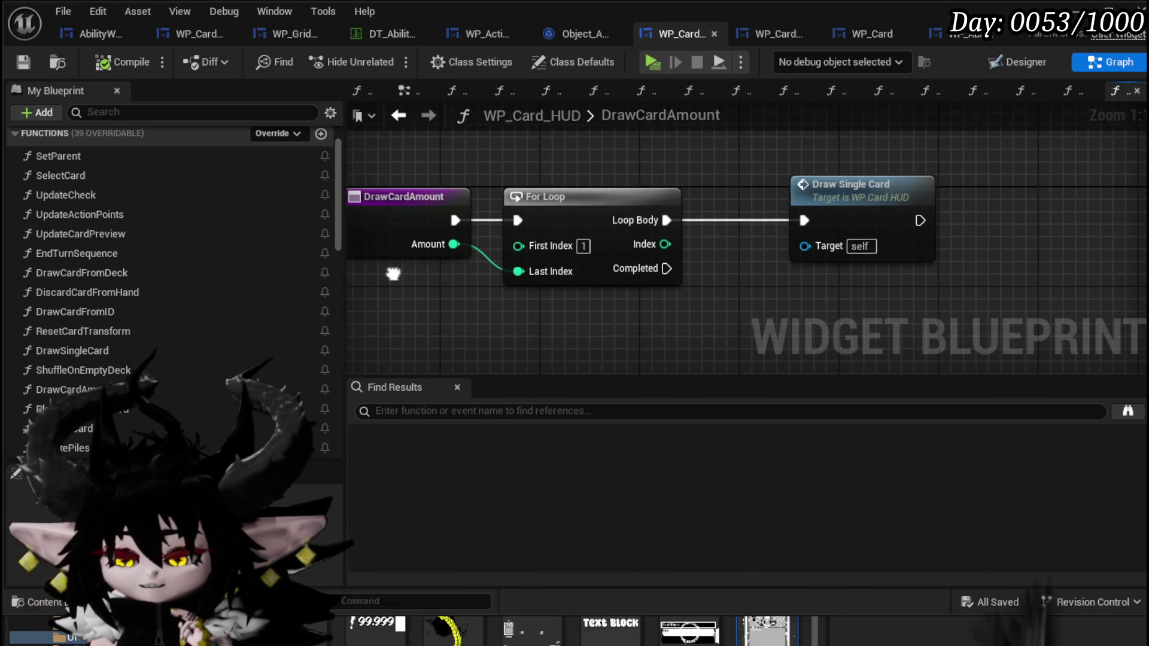
pyautogui.moveTo(770, 208); pyautogui.dragTo(585, 232)
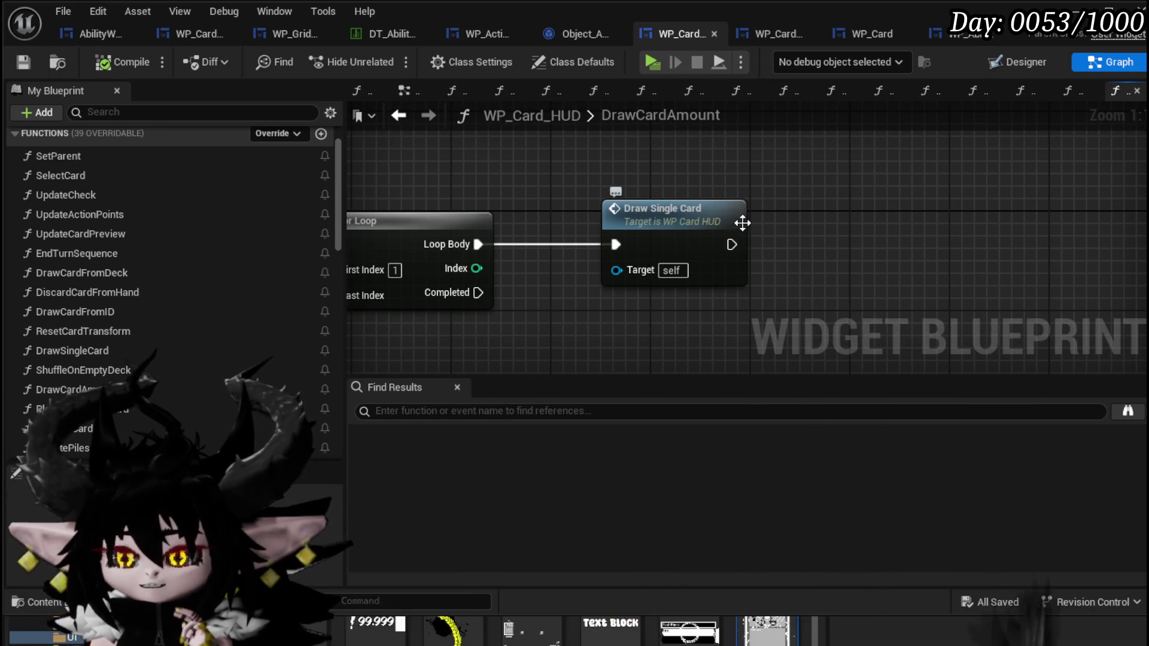
pyautogui.doubleClick(688, 225)
pyautogui.moveTo(681, 238); pyautogui.dragTo(346, 223)
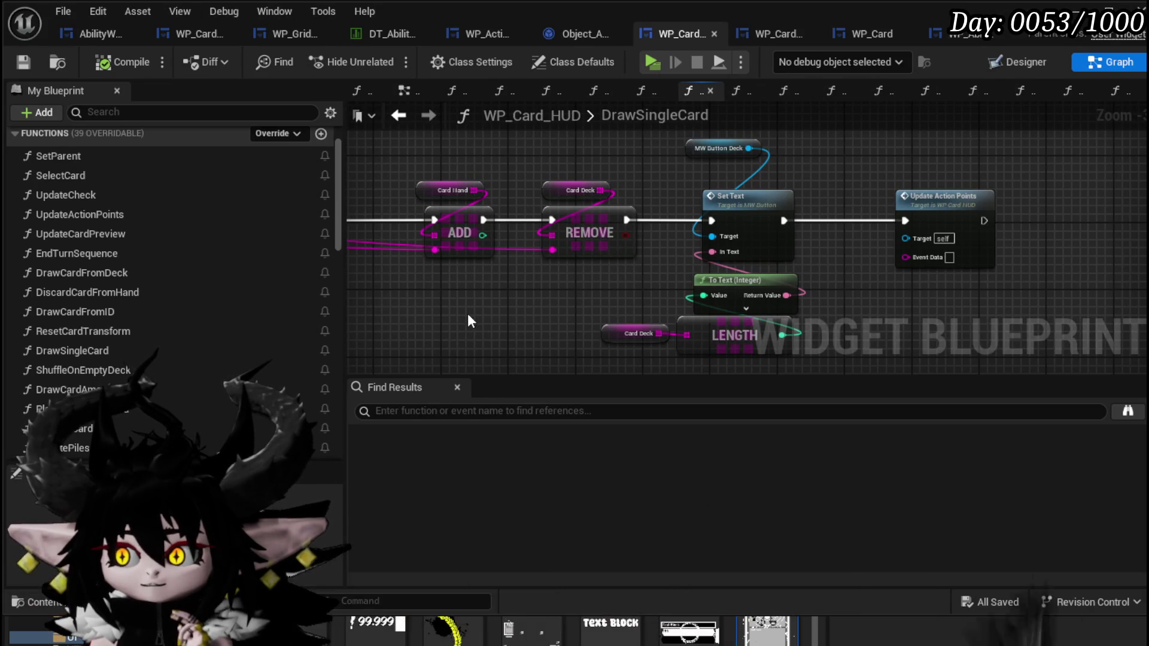
pyautogui.moveTo(467, 313); pyautogui.dragTo(958, 300)
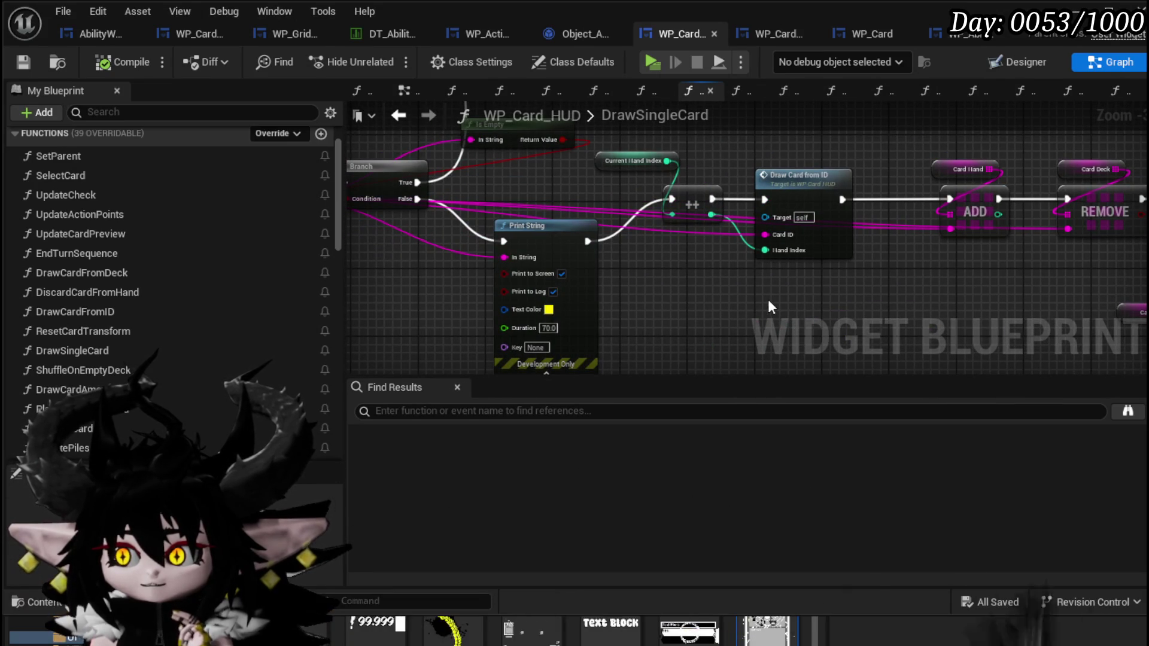
pyautogui.moveTo(695, 297)
pyautogui.mouseDown()
pyautogui.moveTo(725, 317)
pyautogui.moveTo(647, 290)
pyautogui.moveTo(716, 282)
pyautogui.moveTo(829, 293)
pyautogui.mouseUp()
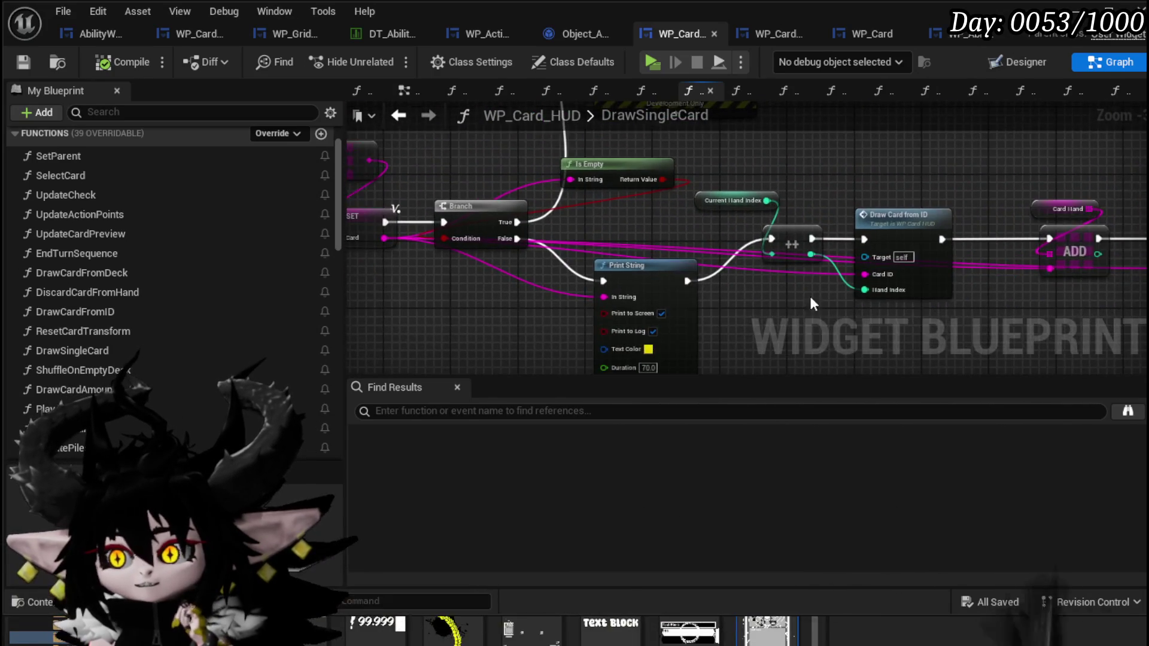
pyautogui.moveTo(231, 273)
pyautogui.mouseDown()
pyautogui.moveTo(677, 264)
pyautogui.moveTo(452, 254)
pyautogui.mouseUp()
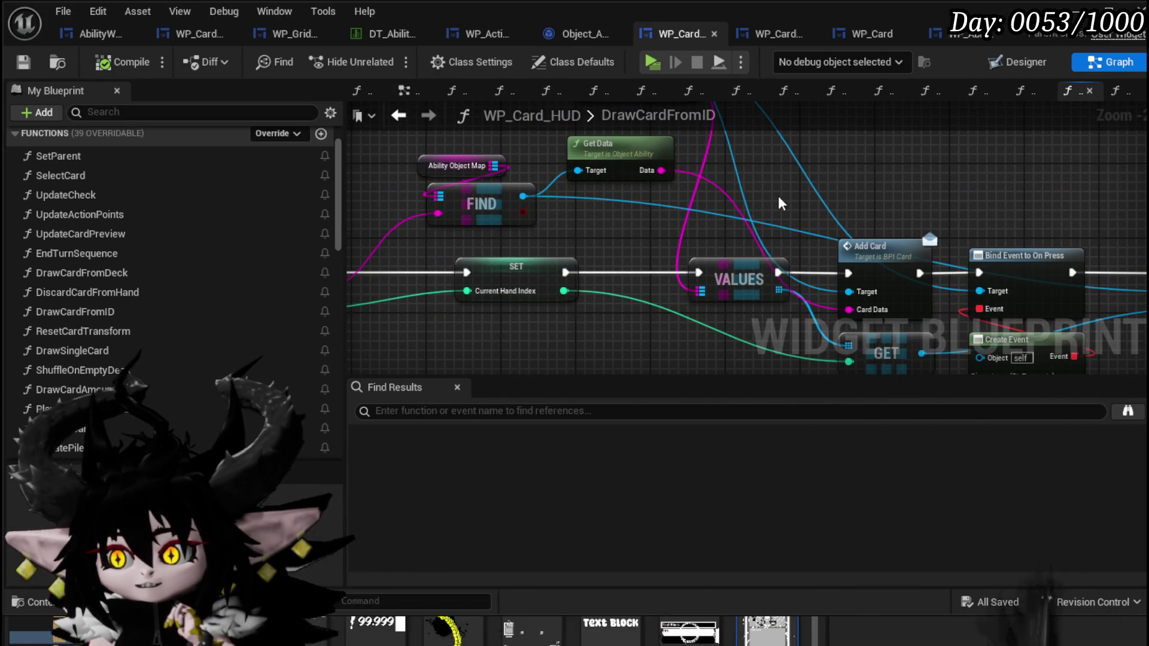
pyautogui.moveTo(715, 268); pyautogui.dragTo(532, 258)
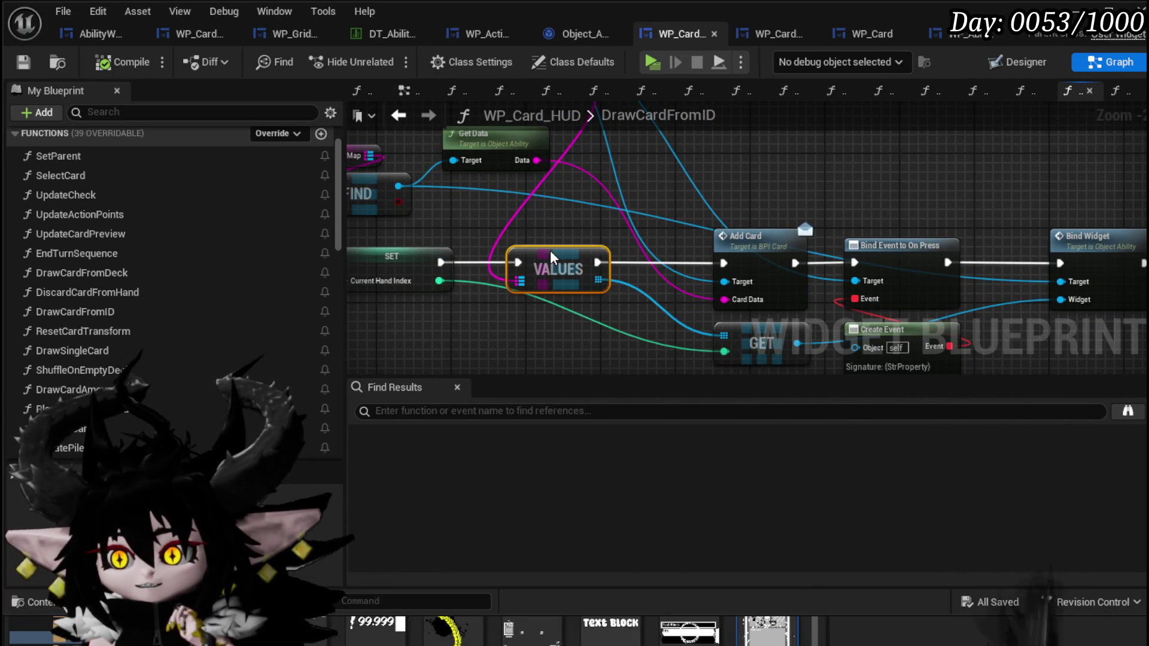
pyautogui.moveTo(781, 182)
pyautogui.mouseDown()
pyautogui.moveTo(685, 210)
pyautogui.moveTo(532, 176)
pyautogui.mouseUp()
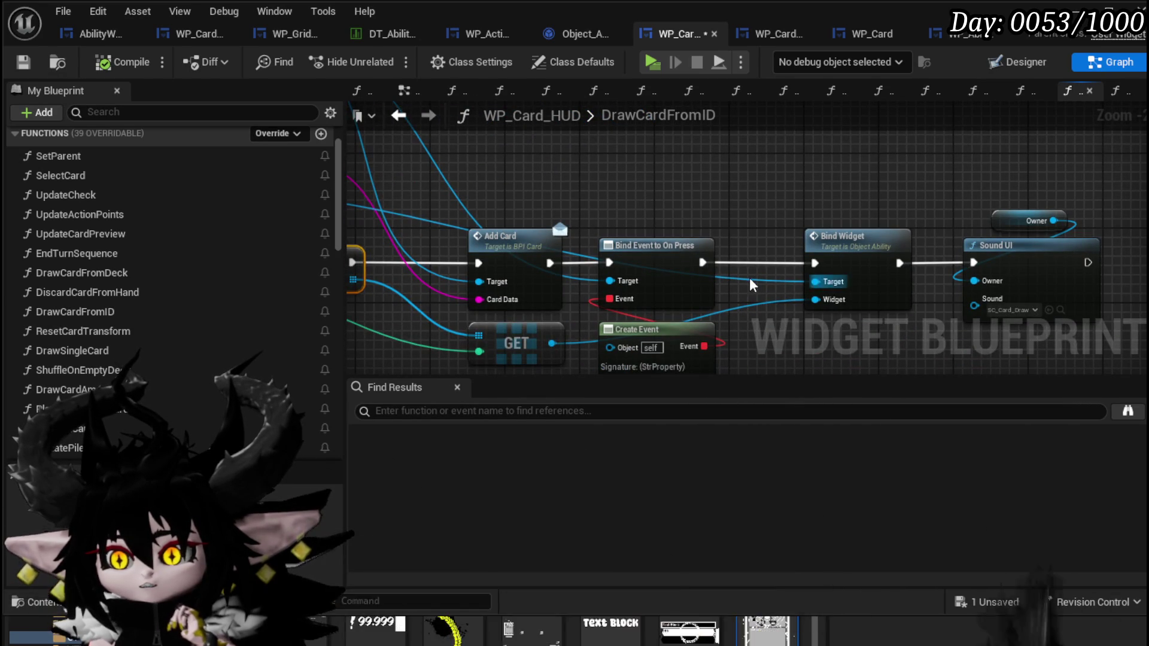
pyautogui.moveTo(533, 175)
pyautogui.mouseDown()
pyautogui.moveTo(942, 226)
pyautogui.moveTo(921, 200)
pyautogui.moveTo(847, 176)
pyautogui.moveTo(578, 165)
pyautogui.mouseUp()
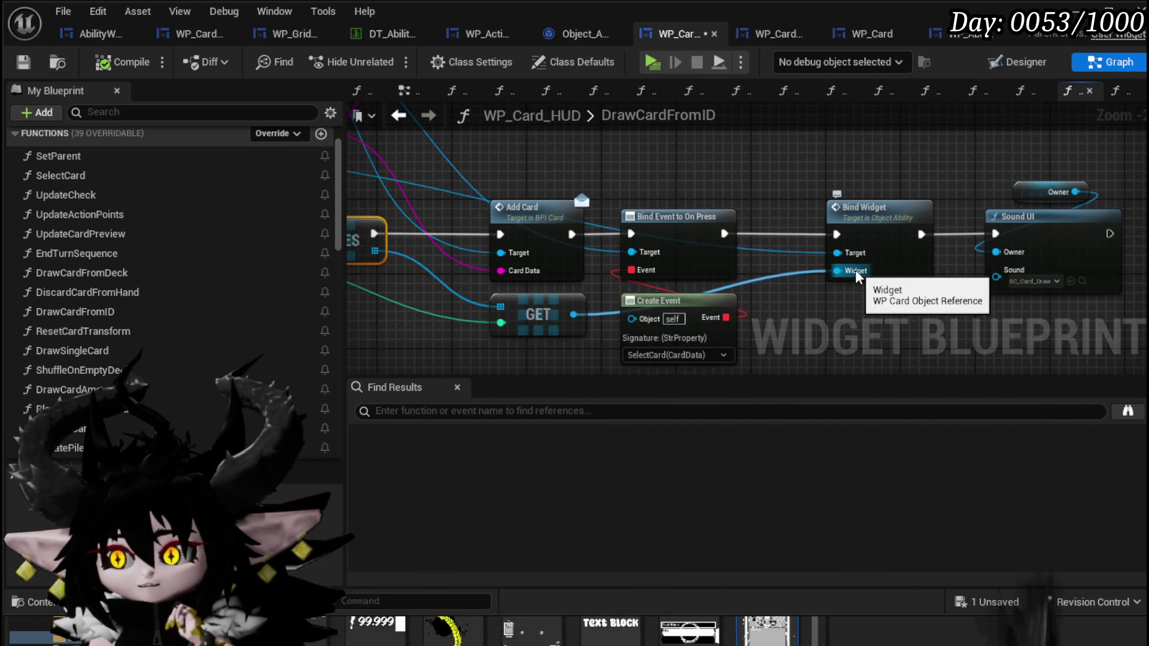
pyautogui.moveTo(536, 316)
pyautogui.mouseDown()
pyautogui.moveTo(596, 309)
pyautogui.moveTo(537, 300)
pyautogui.mouseUp()
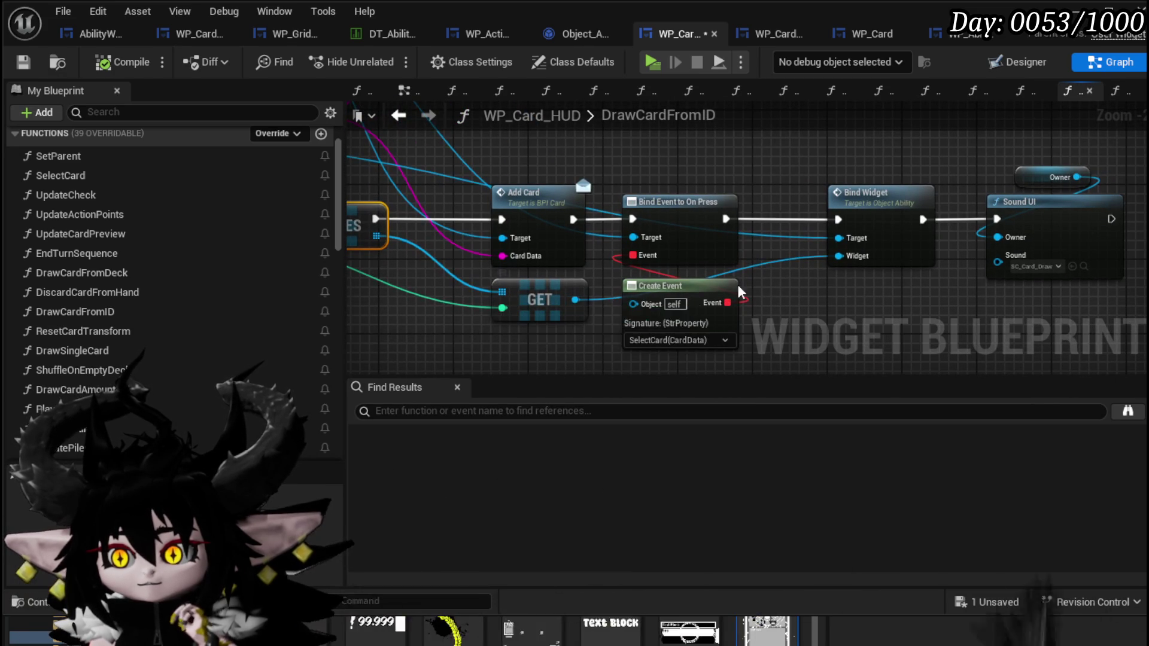
pyautogui.moveTo(584, 307)
pyautogui.mouseDown()
pyautogui.moveTo(495, 274)
pyautogui.moveTo(763, 291)
pyautogui.mouseUp()
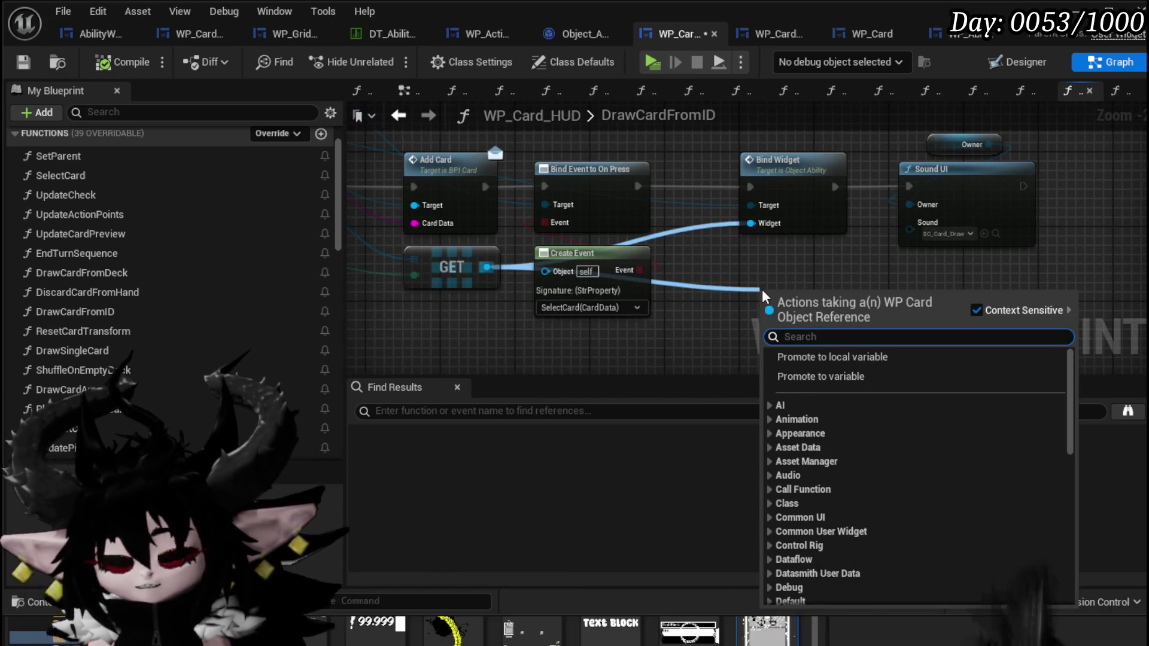
pyautogui.write('PlayD')
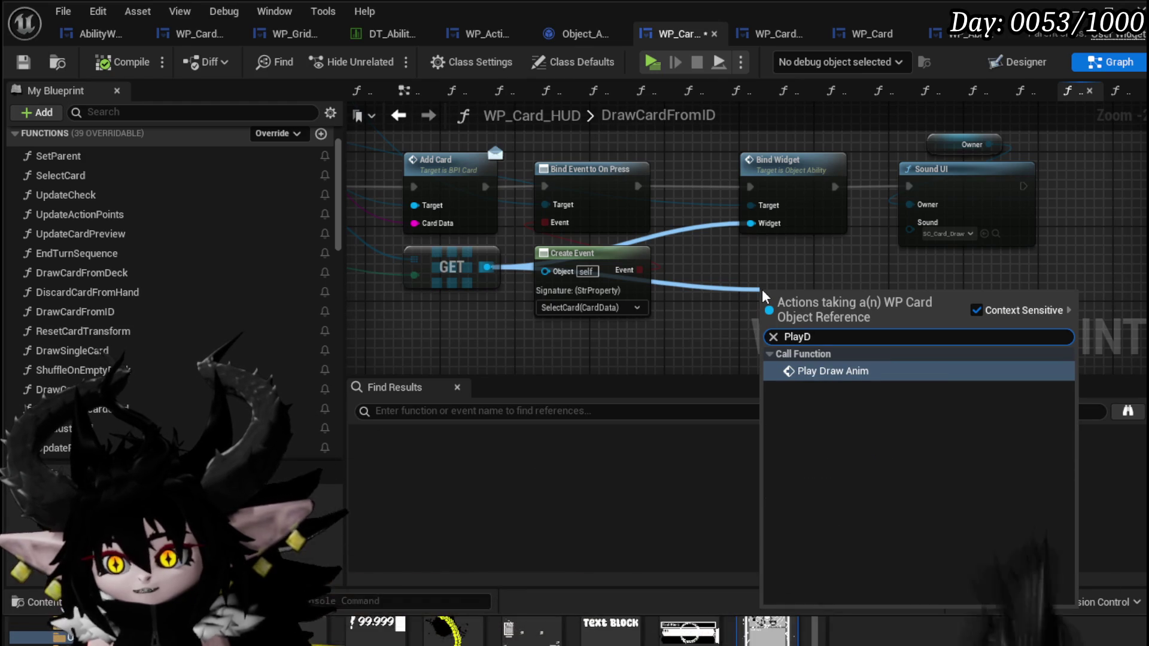
pyautogui.press('Escape')
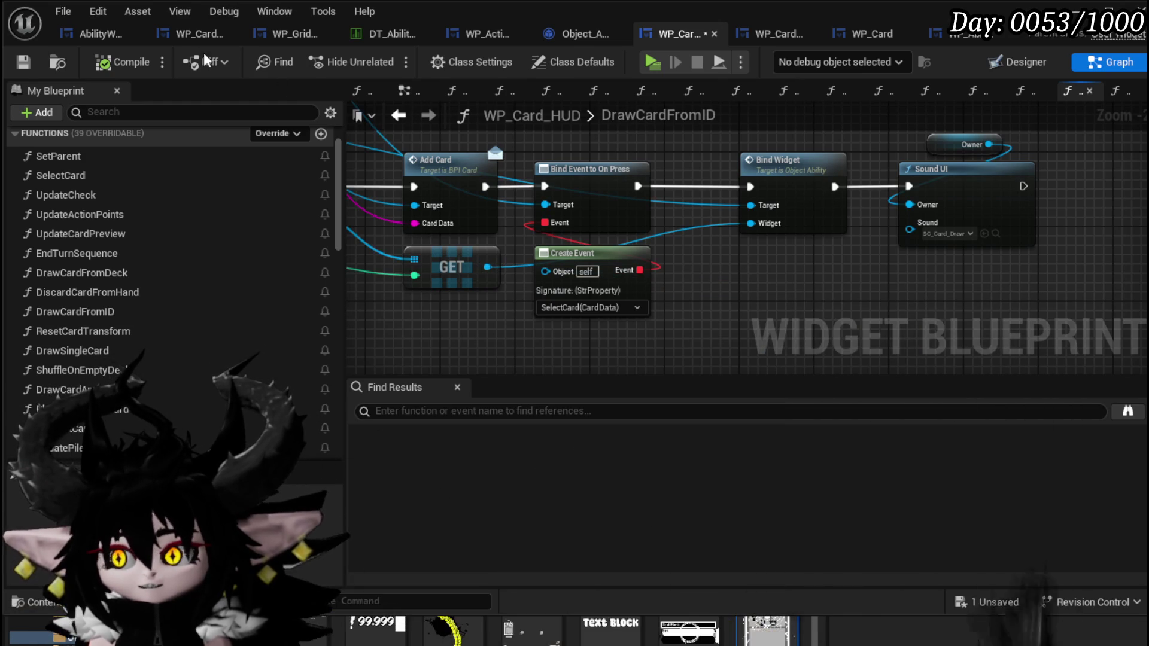
pyautogui.moveTo(398, 137)
pyautogui.mouseDown()
pyautogui.moveTo(431, 180)
pyautogui.moveTo(591, 301)
pyautogui.moveTo(569, 299)
pyautogui.moveTo(847, 306)
pyautogui.moveTo(675, 290)
pyautogui.mouseUp()
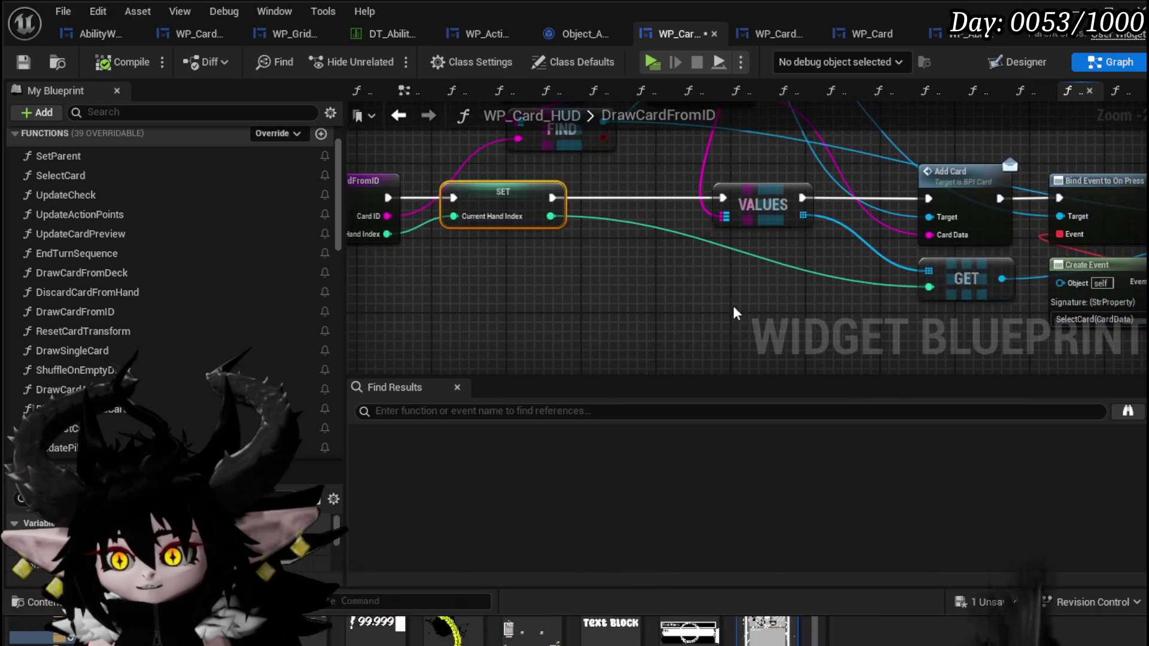
# Step: Paste the copied Card Ref Map, VALUES and GET nodes into the DrawSingleCard graph
pyautogui.moveTo(757, 290)
pyautogui.mouseDown()
pyautogui.moveTo(687, 329)
pyautogui.moveTo(674, 456)
pyautogui.mouseUp()
pyautogui.moveTo(544, 206); pyautogui.dragTo(745, 137)
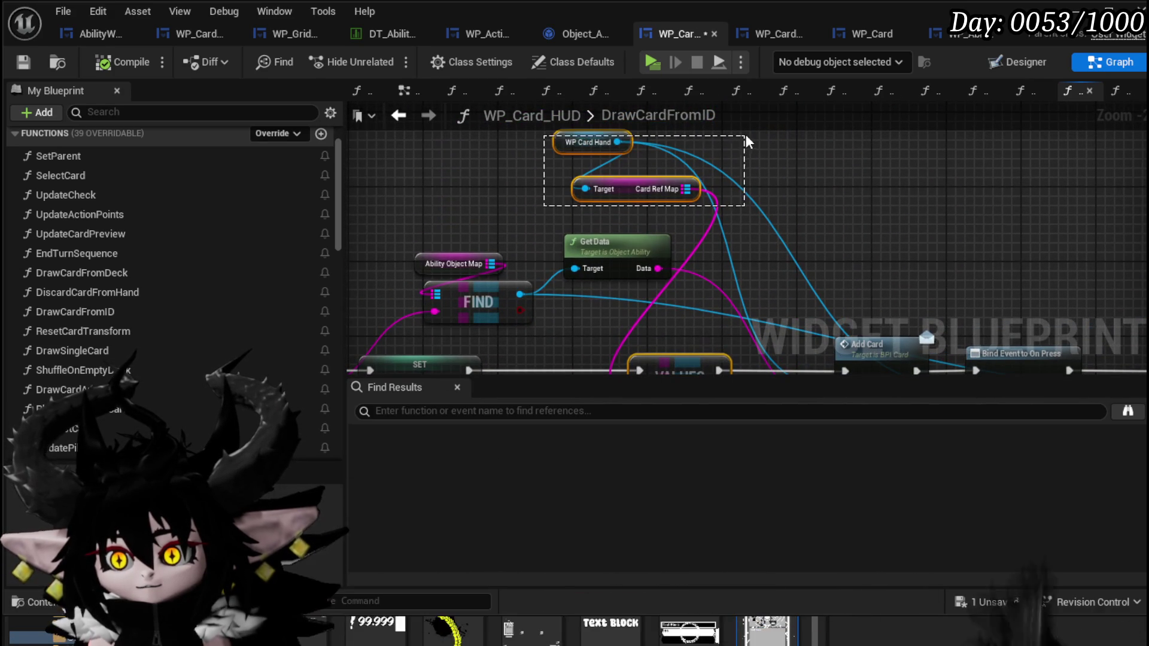
pyautogui.moveTo(786, 183)
pyautogui.mouseDown()
pyautogui.moveTo(762, 114)
pyautogui.moveTo(691, 67)
pyautogui.mouseUp()
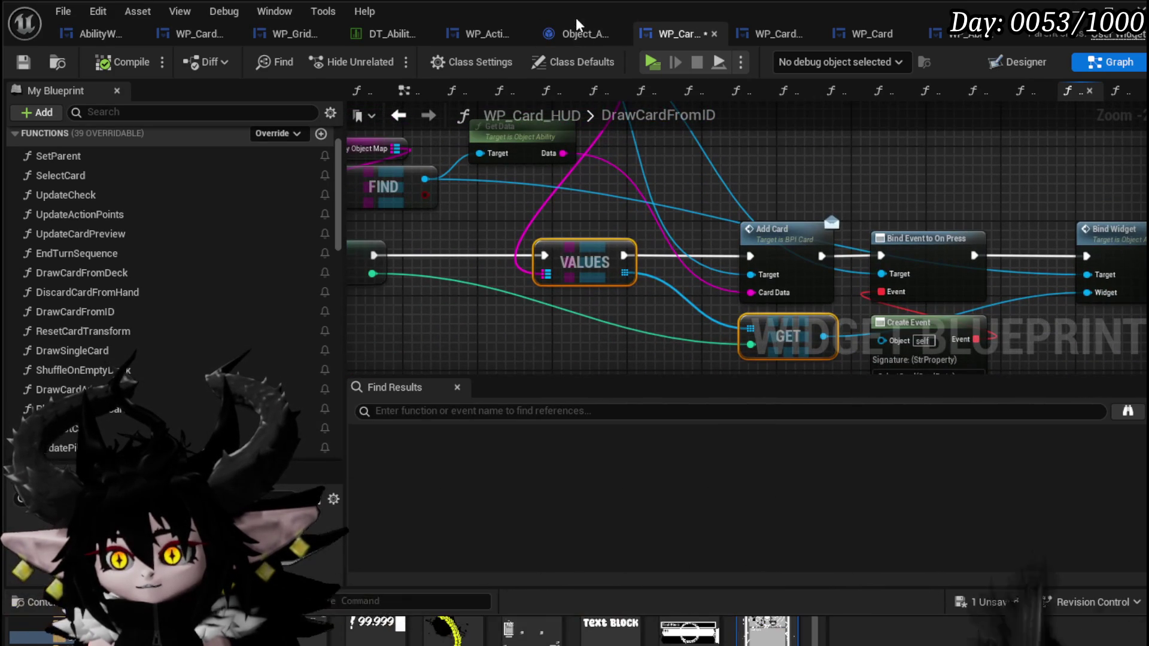
pyautogui.moveTo(736, 196)
pyautogui.mouseDown()
pyautogui.moveTo(761, 324)
pyautogui.moveTo(1014, 206)
pyautogui.moveTo(948, 188)
pyautogui.mouseUp()
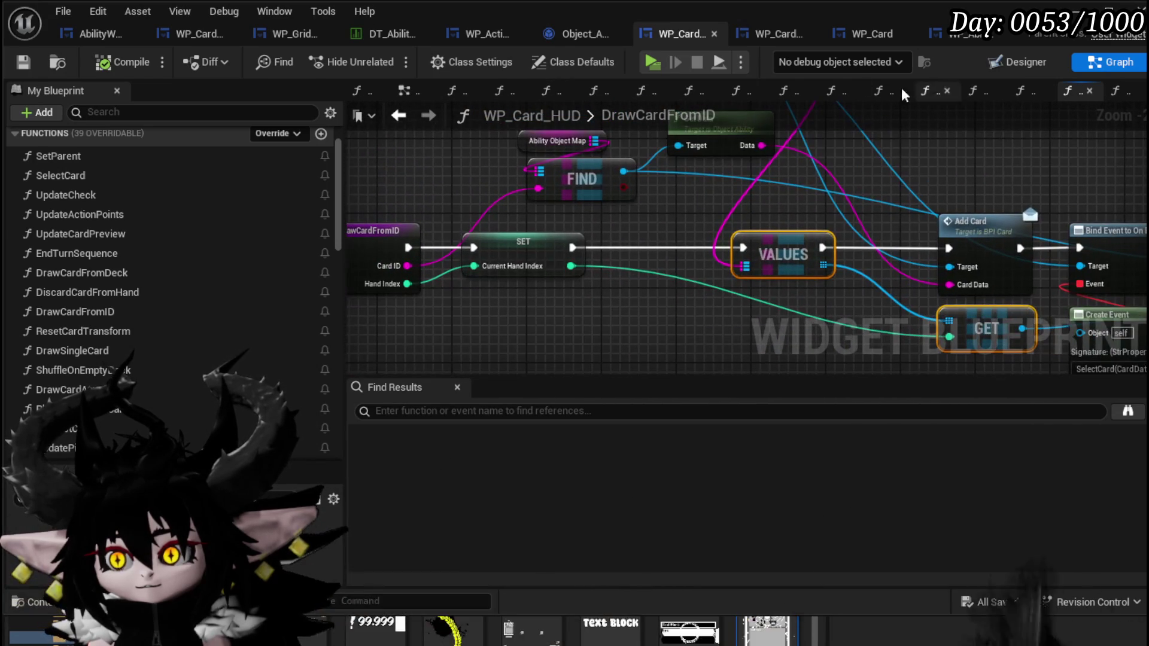
pyautogui.click(399, 115)
pyautogui.scroll(-1, 545, 225)
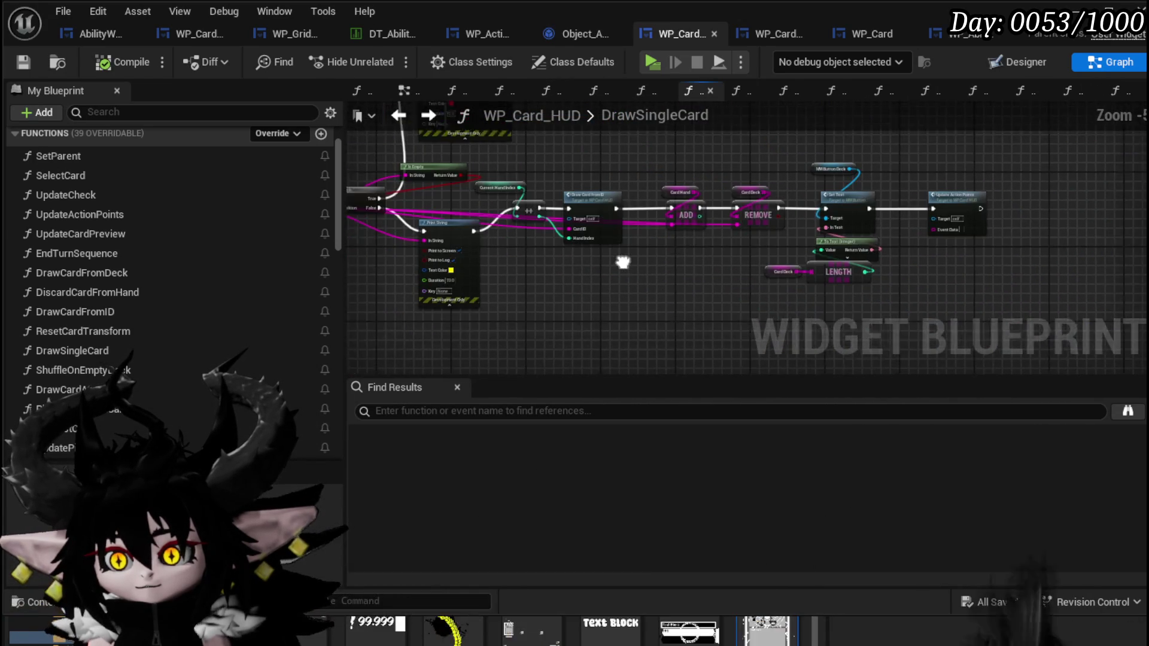
pyautogui.hotkey('ctrl', 'v')
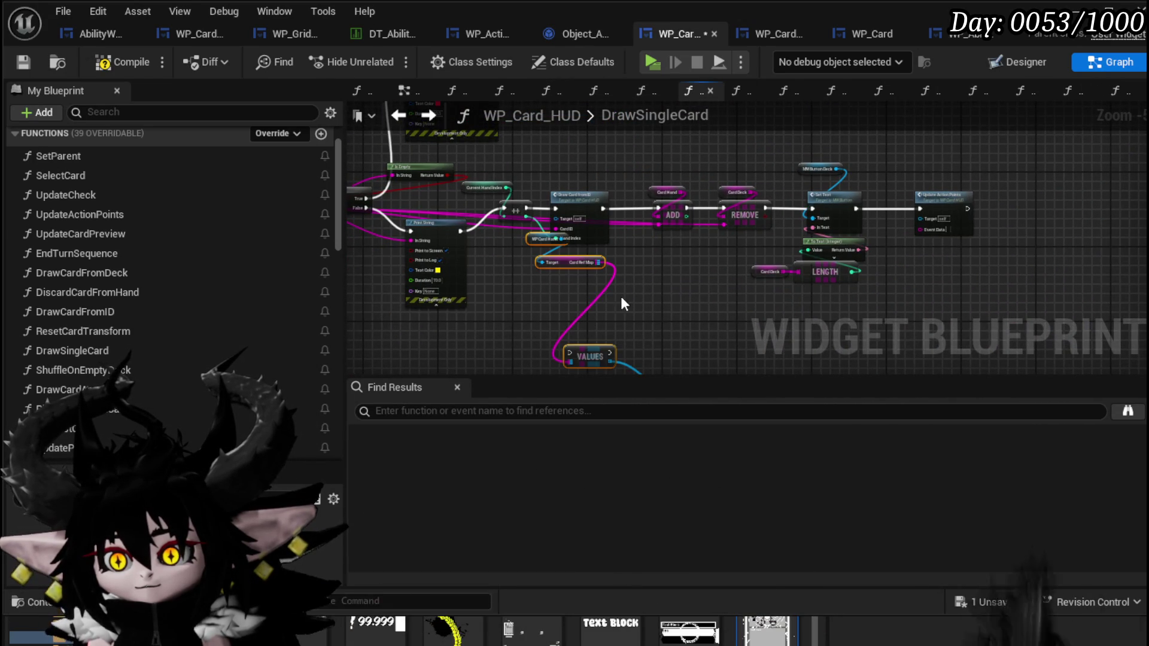
pyautogui.moveTo(574, 299); pyautogui.dragTo(595, 250)
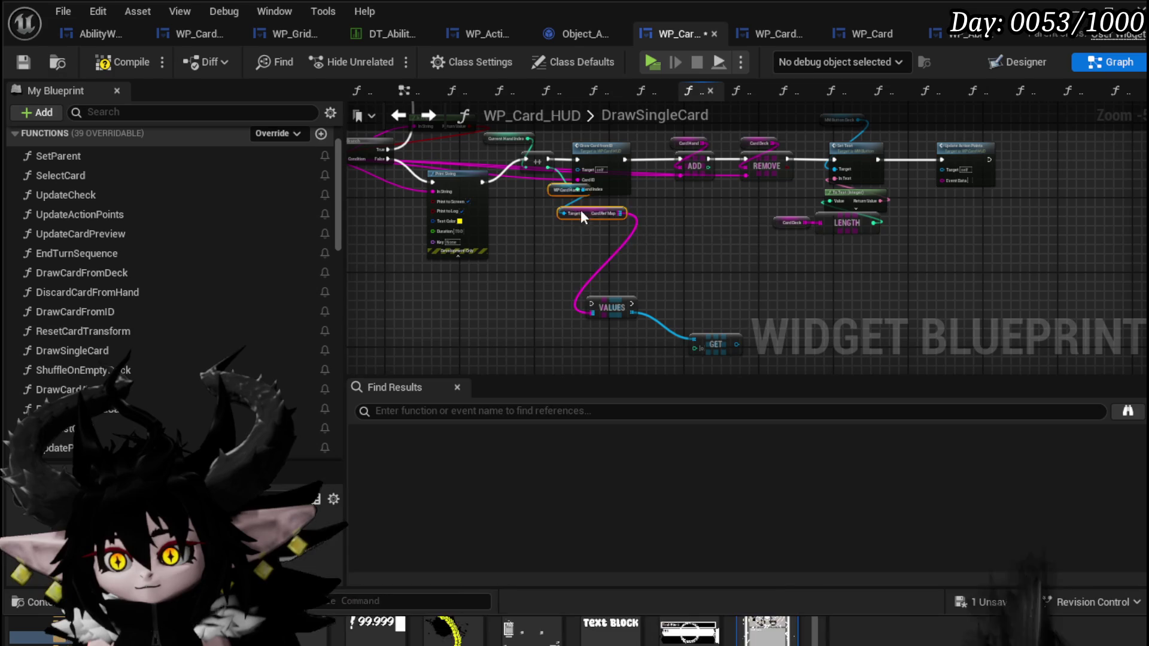
# Step: Make room, place VALUES before ADD, and connect Hand Index to GET's index
pyautogui.moveTo(524, 279); pyautogui.dragTo(862, 146)
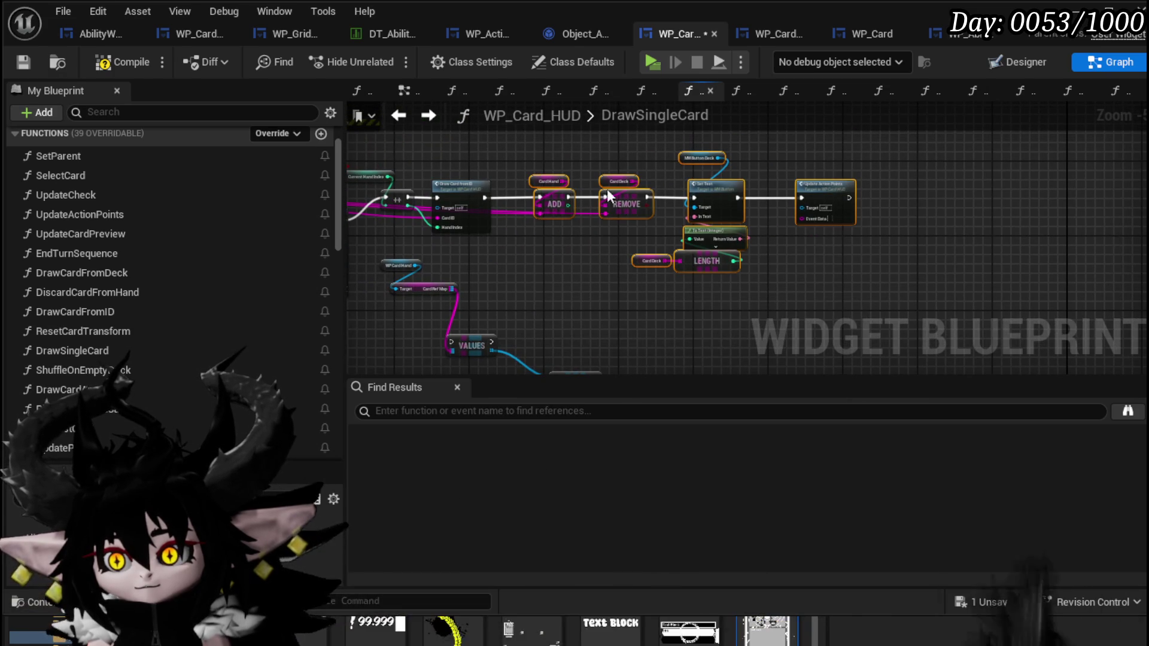
pyautogui.moveTo(549, 198); pyautogui.dragTo(649, 198)
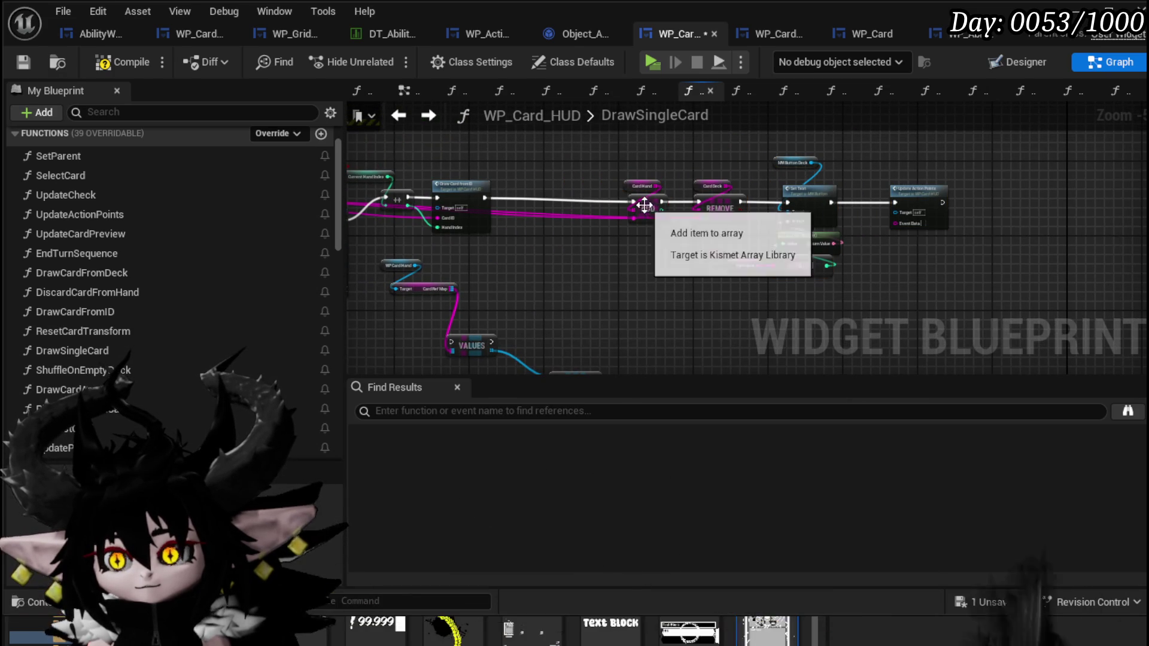
pyautogui.click(623, 181)
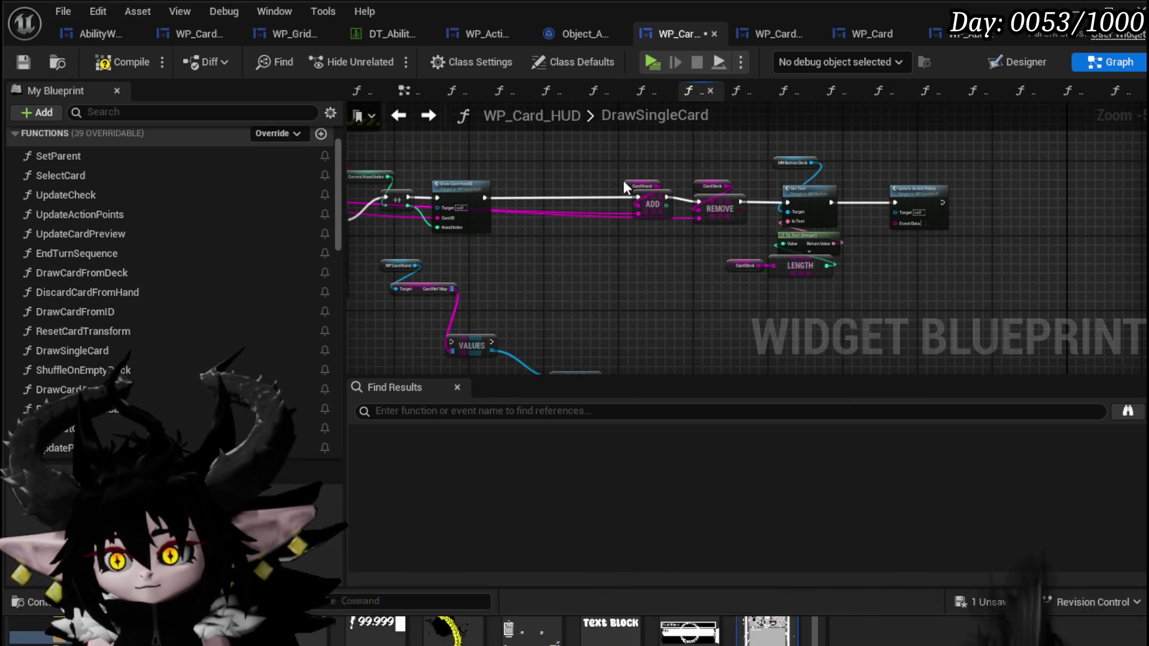
pyautogui.moveTo(729, 208); pyautogui.dragTo(726, 197)
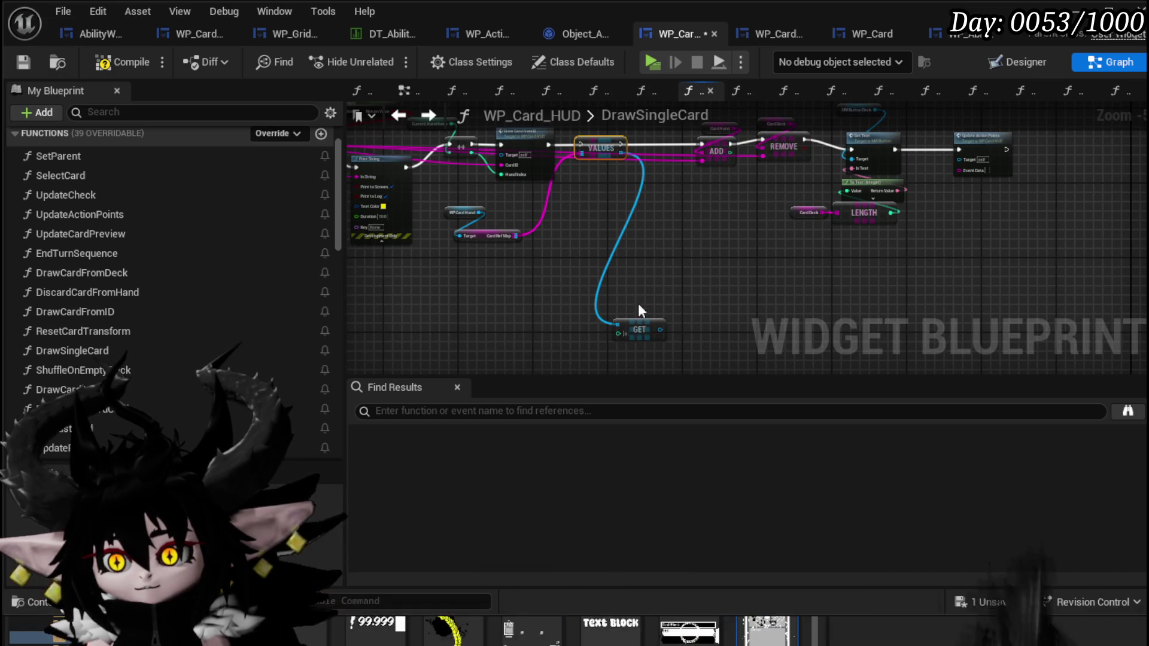
pyautogui.scroll(3, 544, 182)
pyautogui.moveTo(476, 232)
pyautogui.mouseDown()
pyautogui.moveTo(594, 290)
pyautogui.moveTo(623, 171)
pyautogui.moveTo(698, 170)
pyautogui.moveTo(709, 189)
pyautogui.moveTo(529, 265)
pyautogui.moveTo(662, 257)
pyautogui.mouseUp()
# Step: Add Play Draw Anim between VALUES and ADD in the execution chain
pyautogui.write('Play Draw')
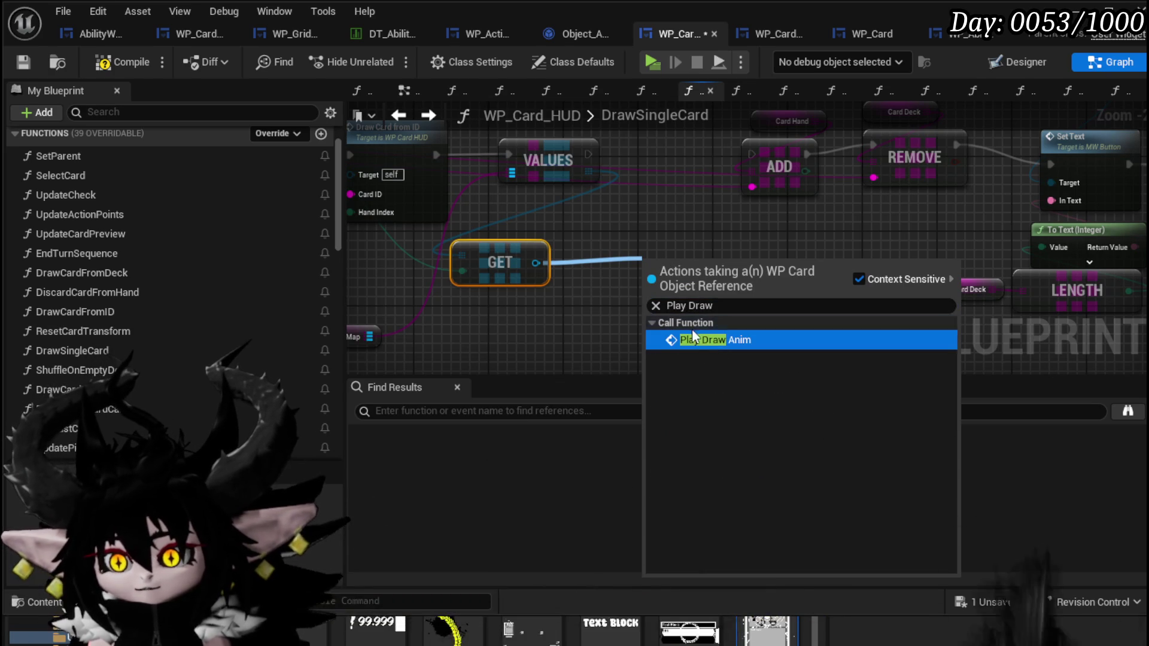
pyautogui.click(693, 337)
pyautogui.moveTo(678, 273)
pyautogui.mouseDown()
pyautogui.moveTo(670, 142)
pyautogui.moveTo(642, 157)
pyautogui.moveTo(748, 155)
pyautogui.mouseUp()
pyautogui.press('Escape')
pyautogui.scroll(-1, 669, 236)
pyautogui.hotkey('ctrl', 'z')
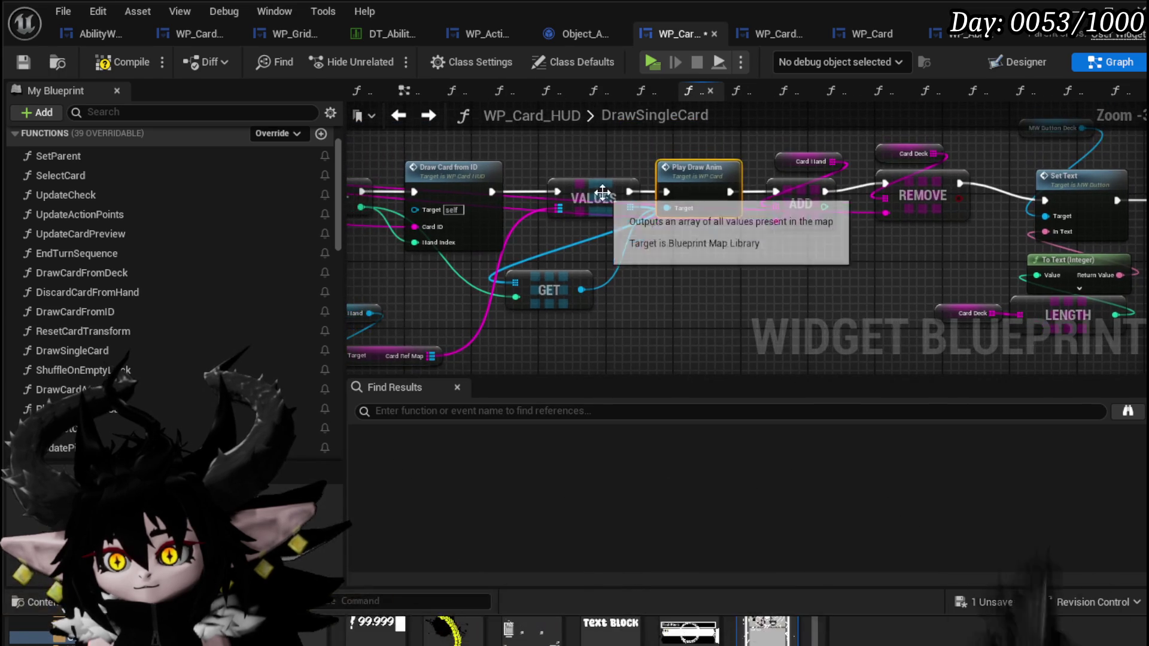
# Step: Compile, tuck WP Card Hand and Card Ref Map under Draw Card from ID, save, and start Play
pyautogui.click(105, 65)
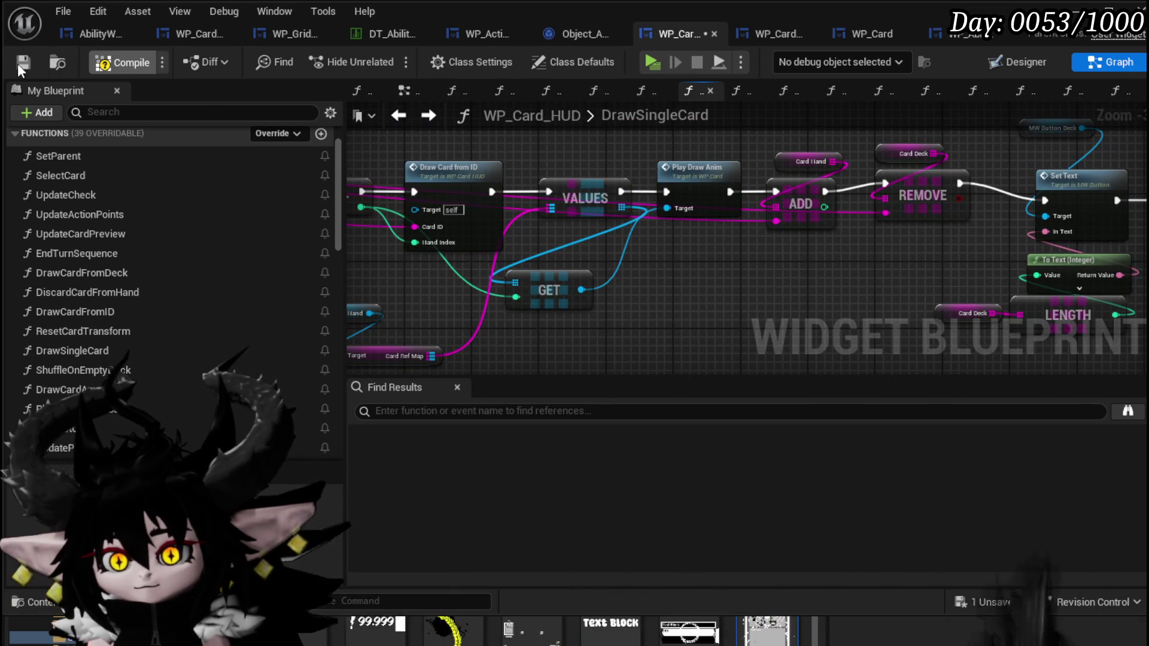
pyautogui.scroll(1, 530, 271)
pyautogui.scroll(-1, 531, 320)
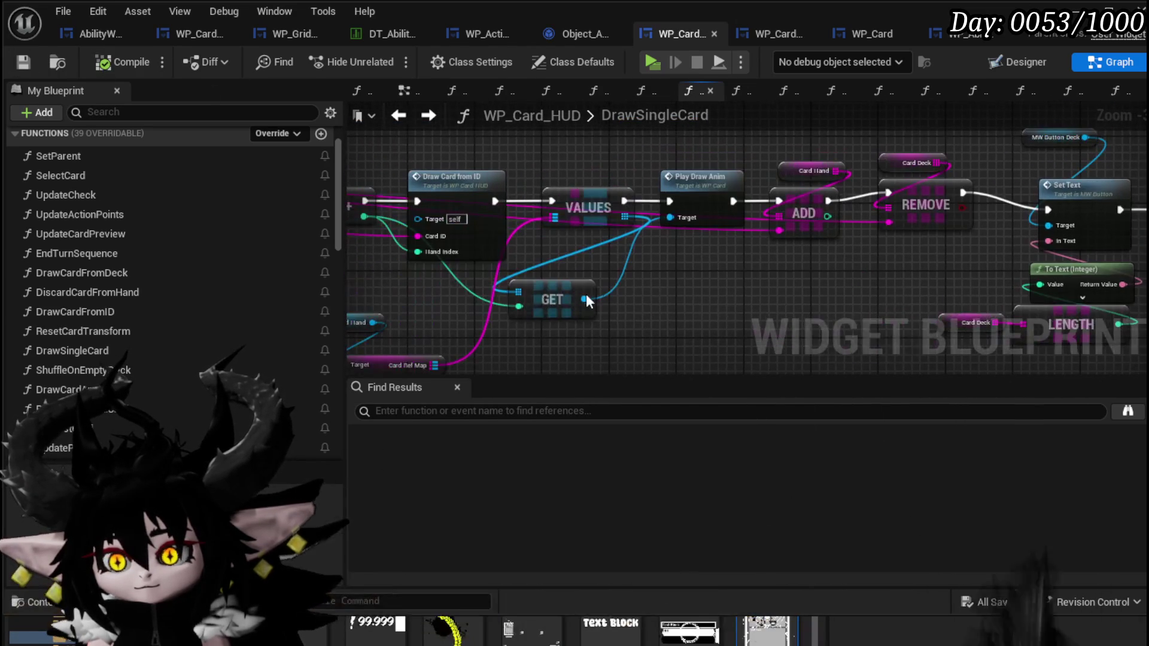
pyautogui.click(513, 295)
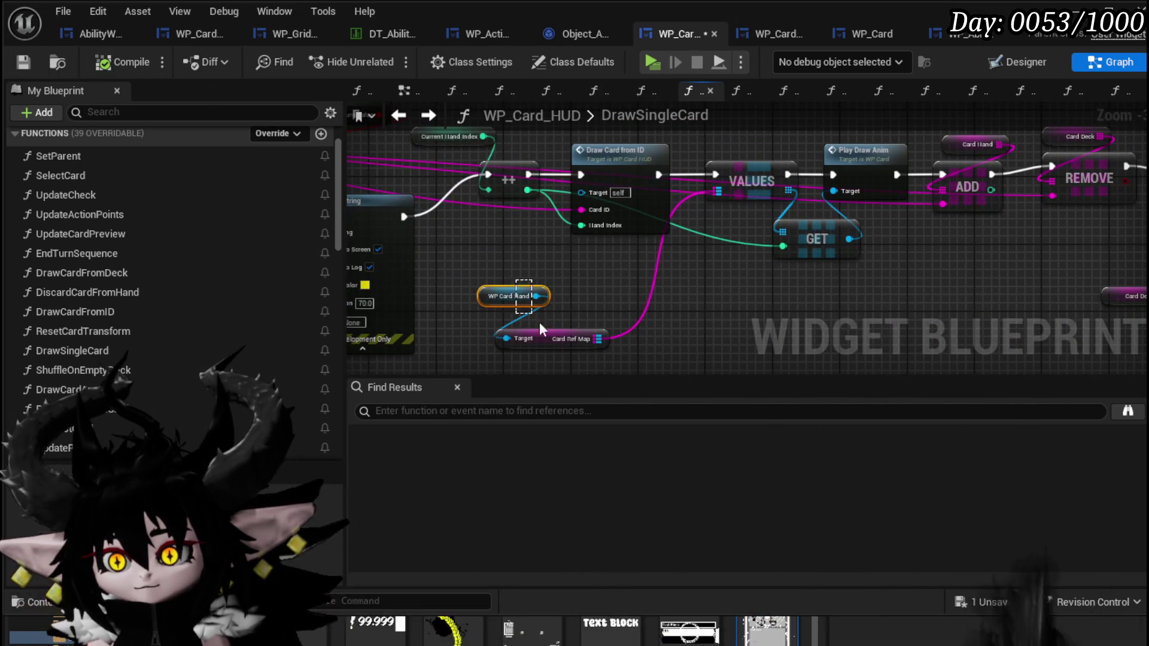
pyautogui.moveTo(551, 336); pyautogui.dragTo(651, 286)
pyautogui.click(783, 315)
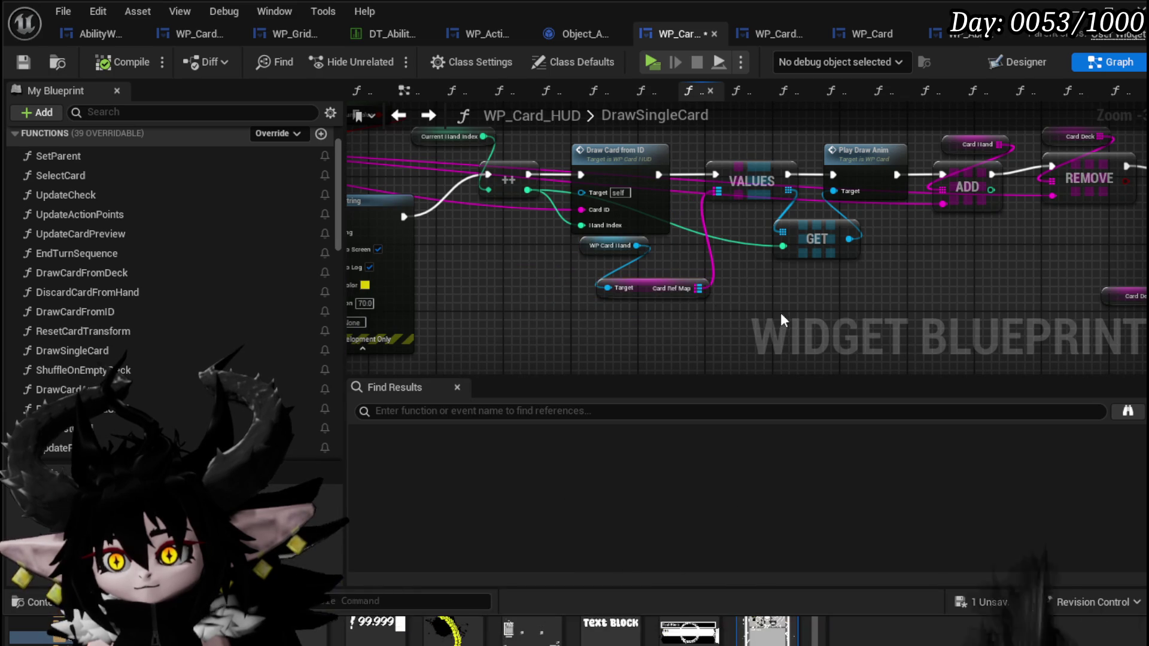
pyautogui.moveTo(551, 272); pyautogui.dragTo(149, 67)
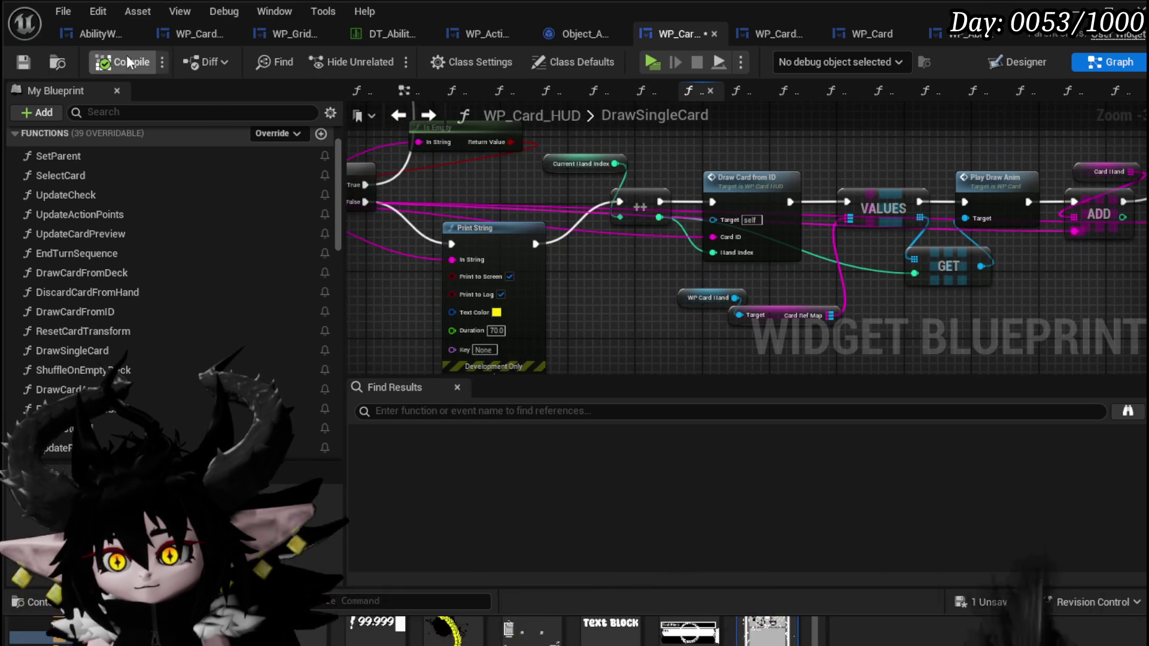
pyautogui.click(28, 63)
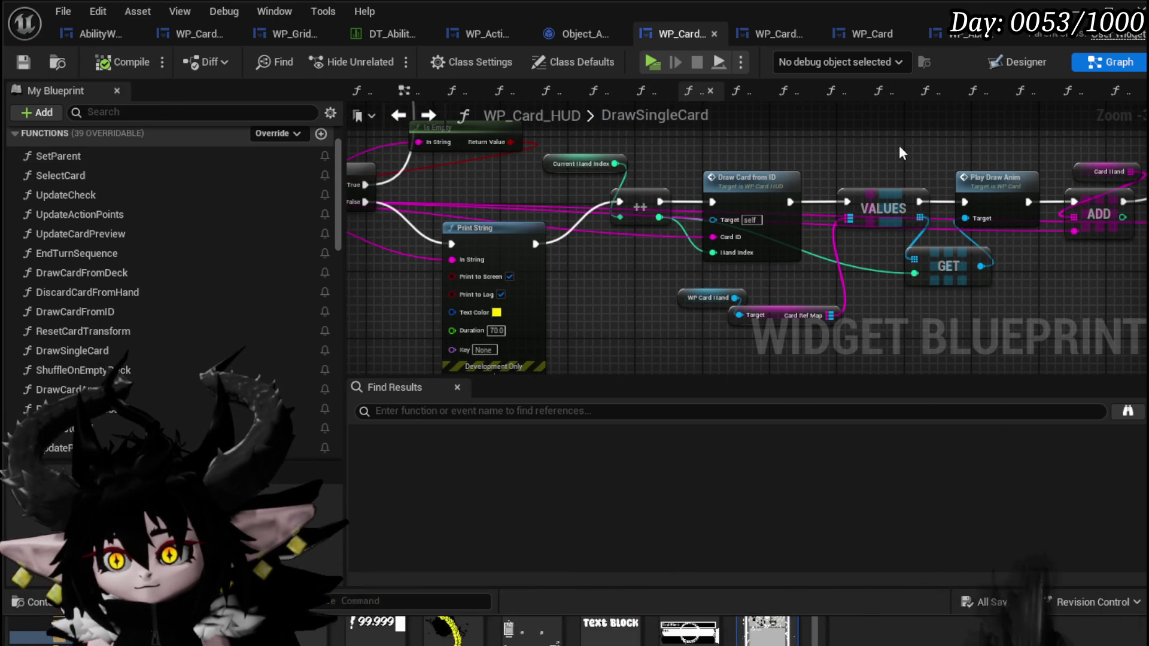
pyautogui.click(1077, 10)
pyautogui.click(397, 58)
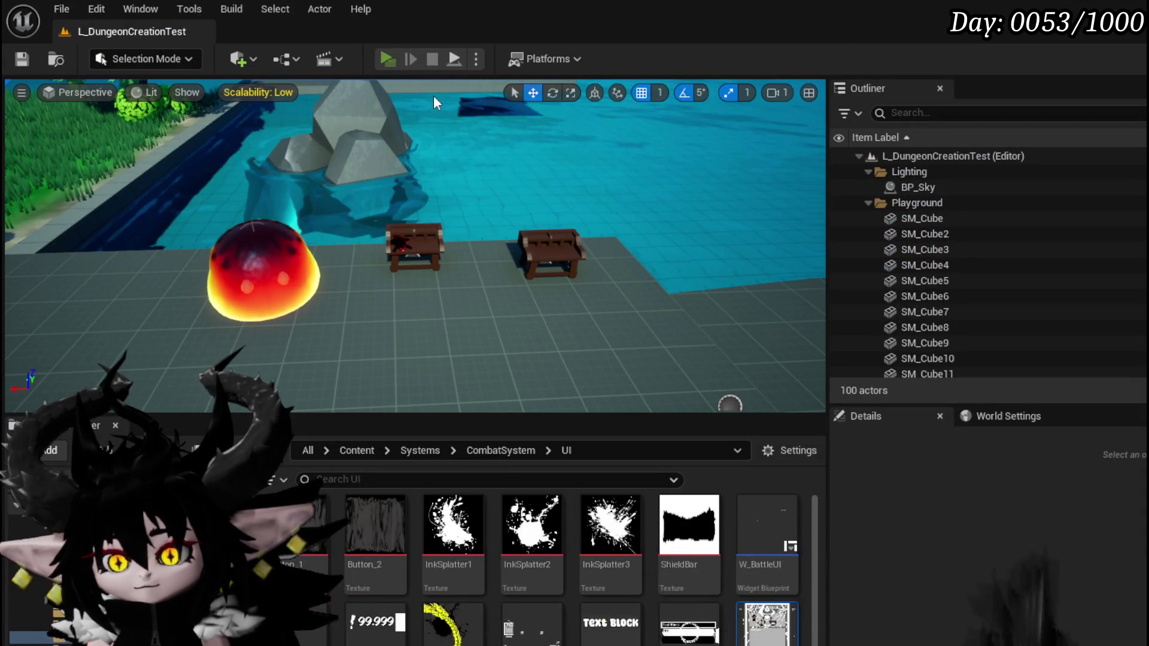
# Step: Start a battle with the red slime, play Adrenaline from the hand, then save the level
pyautogui.press('w')
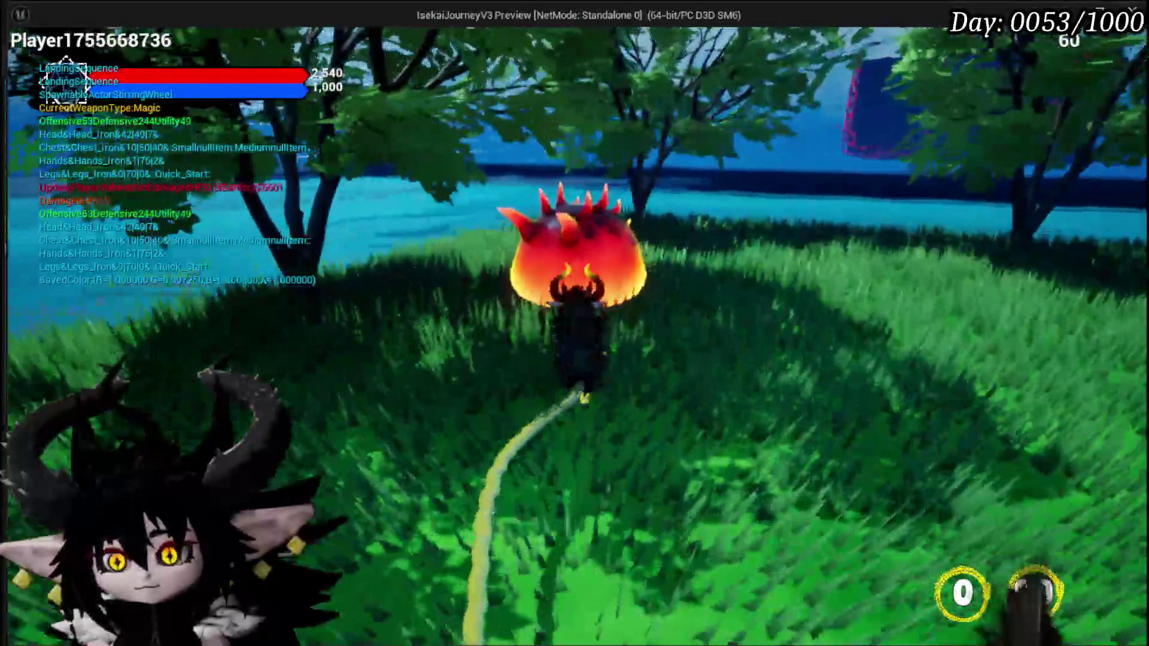
pyautogui.press('f')
pyautogui.press('f')
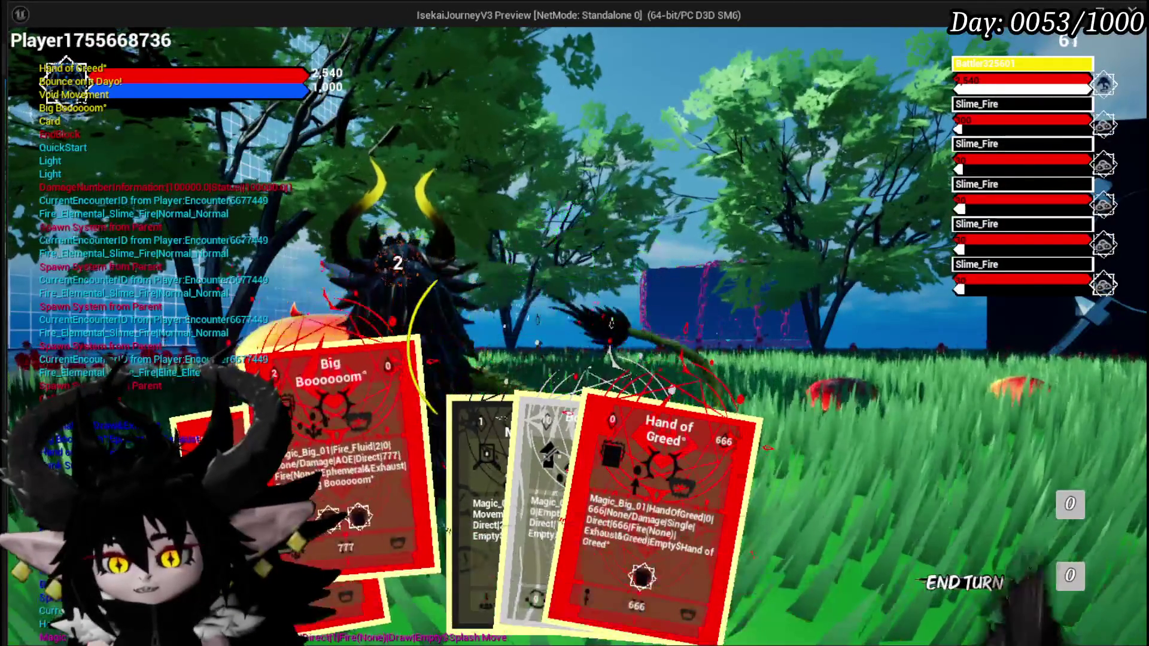
pyautogui.click(263, 455)
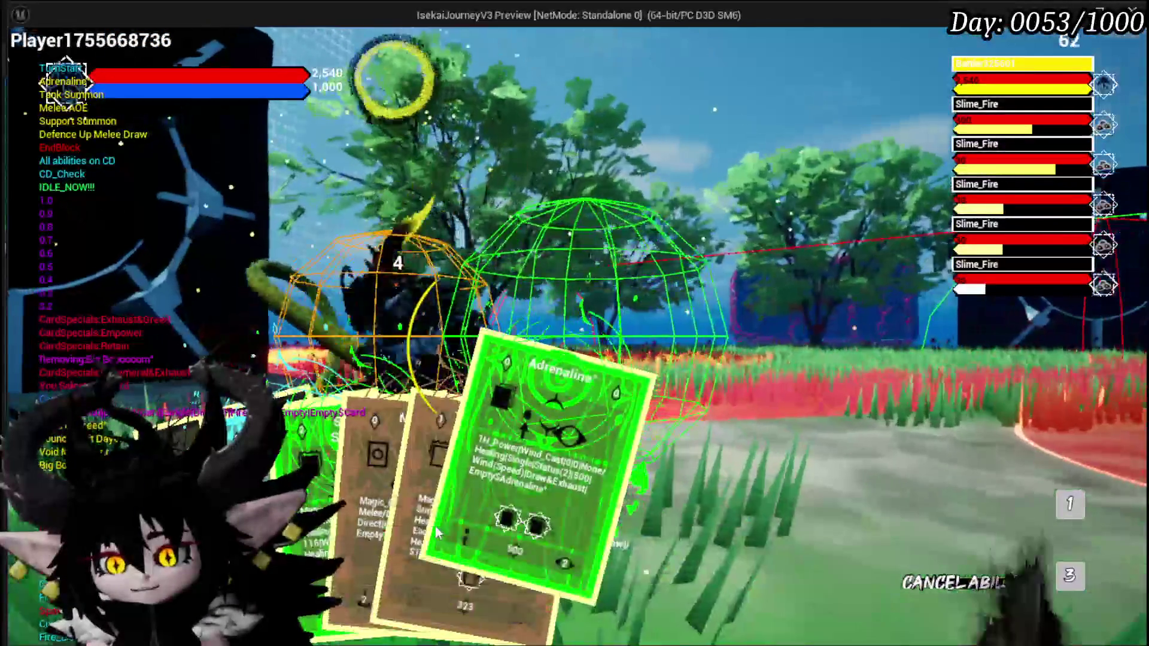
pyautogui.click(462, 540)
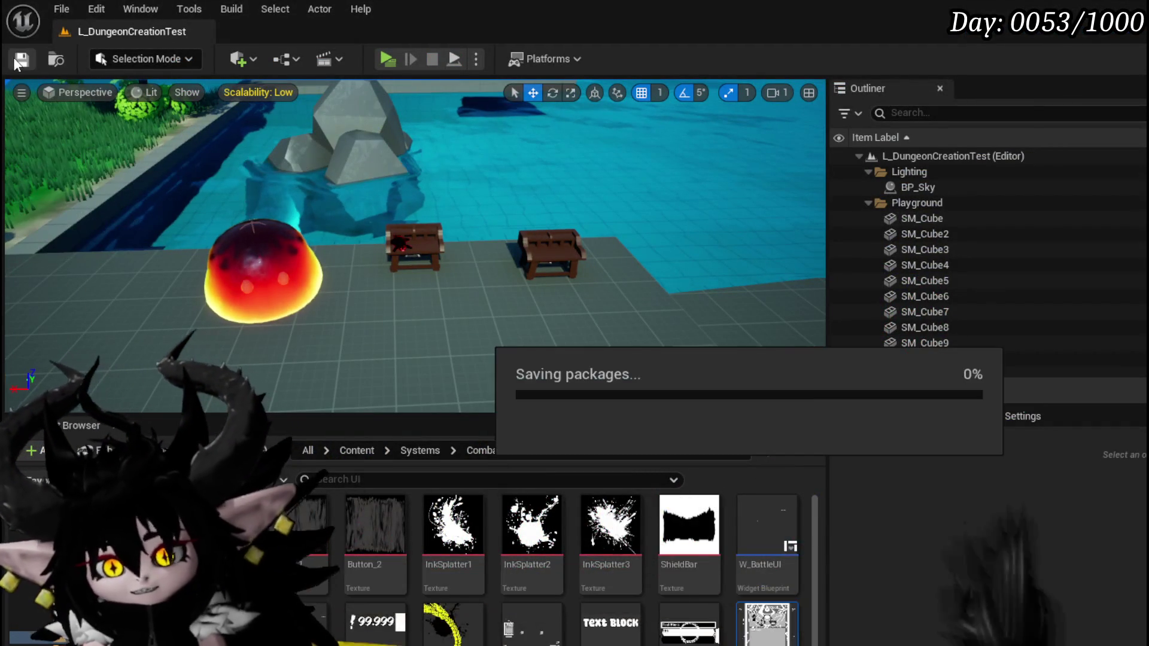
pyautogui.hotkey('ctrl', 's')
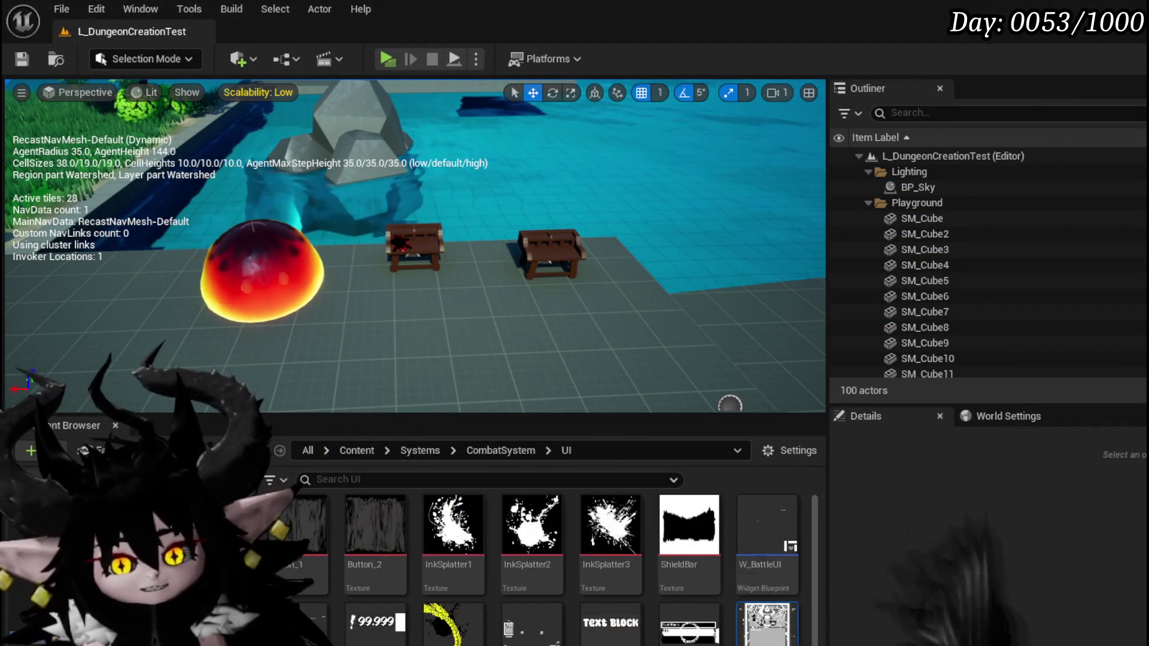
pyautogui.hotkey('alt', 'Tab')
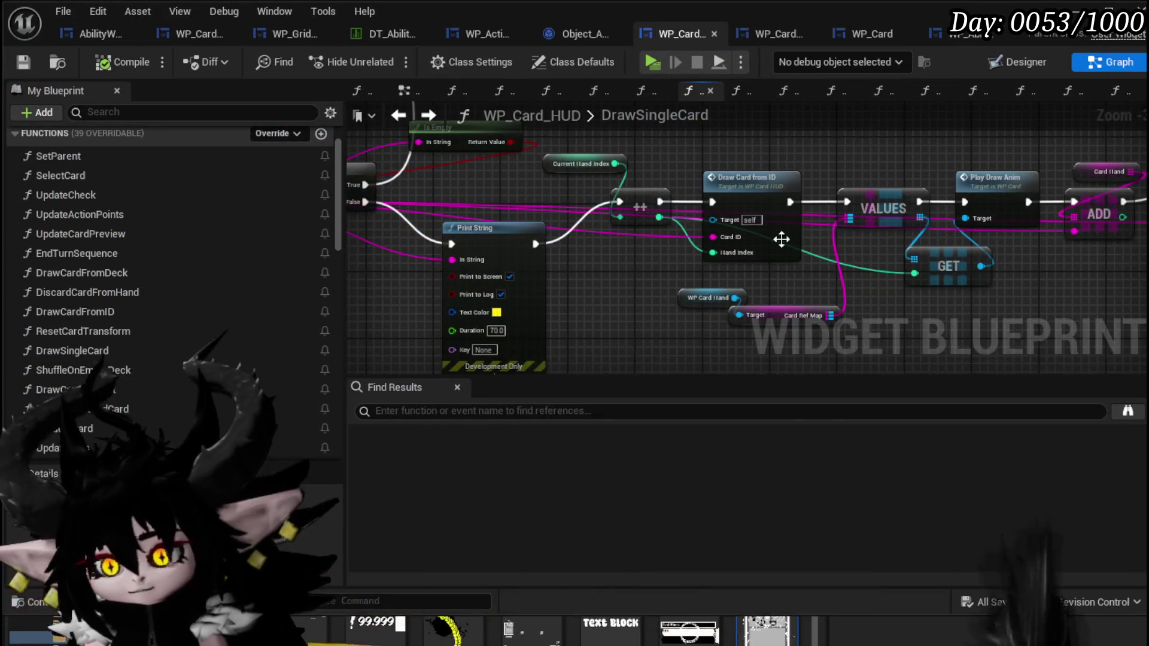
# Step: Move the WP Card Hand and Card Ref Map nodes up and review the DrawSingleCard chain
pyautogui.moveTo(782, 244); pyautogui.dragTo(511, 244)
pyautogui.moveTo(486, 176); pyautogui.dragTo(533, 158)
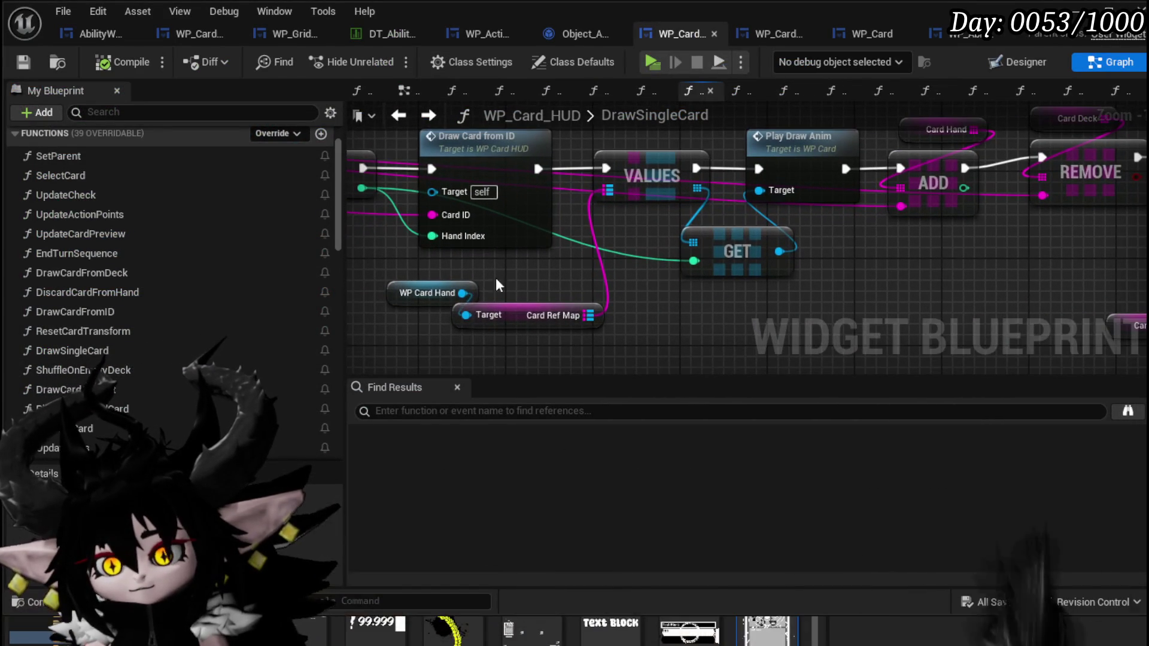
pyautogui.moveTo(416, 271)
pyautogui.mouseDown()
pyautogui.moveTo(544, 333)
pyautogui.moveTo(612, 156)
pyautogui.moveTo(557, 161)
pyautogui.mouseUp()
pyautogui.moveTo(804, 162); pyautogui.dragTo(492, 171)
pyautogui.moveTo(614, 153)
pyautogui.mouseDown()
pyautogui.moveTo(944, 173)
pyautogui.moveTo(475, 140)
pyautogui.mouseUp()
pyautogui.moveTo(596, 163)
pyautogui.mouseDown()
pyautogui.moveTo(740, 171)
pyautogui.moveTo(677, 192)
pyautogui.moveTo(1066, 180)
pyautogui.mouseUp()
pyautogui.moveTo(598, 191)
pyautogui.mouseDown()
pyautogui.moveTo(827, 197)
pyautogui.moveTo(1007, 240)
pyautogui.mouseUp()
pyautogui.moveTo(359, 305)
pyautogui.mouseDown()
pyautogui.moveTo(494, 310)
pyautogui.moveTo(524, 268)
pyautogui.moveTo(563, 314)
pyautogui.mouseUp()
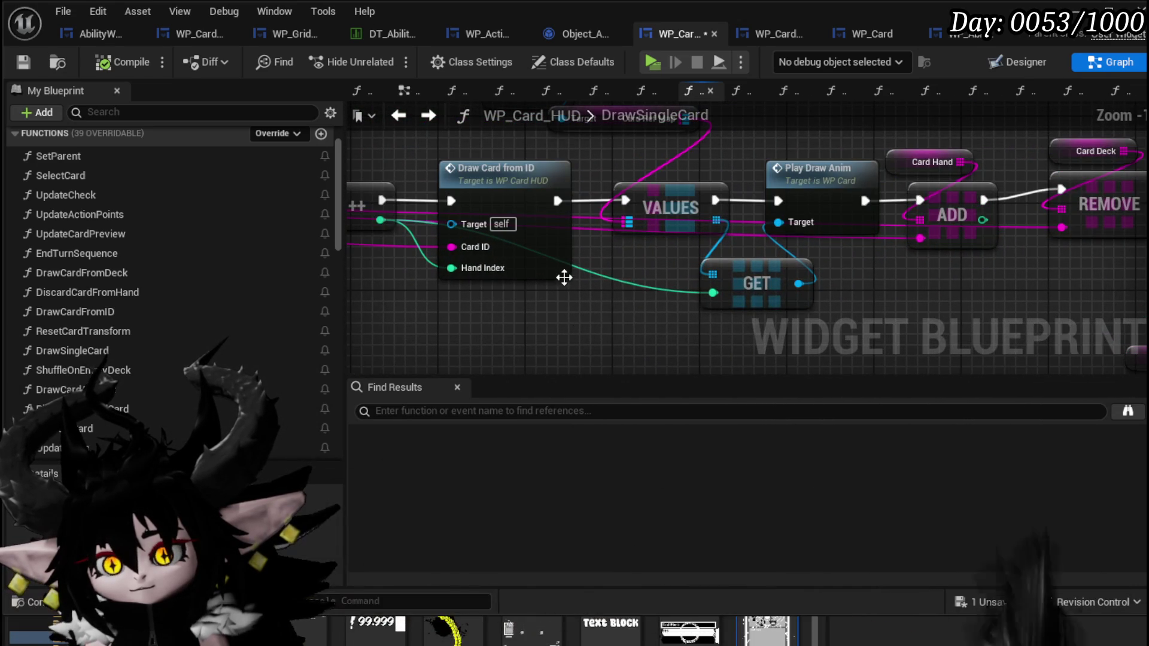
# Step: Open DrawCardFromID and inspect its Add Card, Bind Widget, Sound UI and Get Data nodes
pyautogui.doubleClick(557, 269)
pyautogui.moveTo(707, 301); pyautogui.dragTo(459, 299)
pyautogui.moveTo(551, 292)
pyautogui.mouseDown()
pyautogui.moveTo(508, 282)
pyautogui.moveTo(291, 286)
pyautogui.moveTo(603, 262)
pyautogui.moveTo(720, 366)
pyautogui.mouseUp()
pyautogui.moveTo(476, 156)
pyautogui.mouseDown()
pyautogui.moveTo(501, 232)
pyautogui.moveTo(642, 139)
pyautogui.moveTo(587, 144)
pyautogui.moveTo(401, 113)
pyautogui.mouseUp()
pyautogui.moveTo(893, 214); pyautogui.dragTo(811, 214)
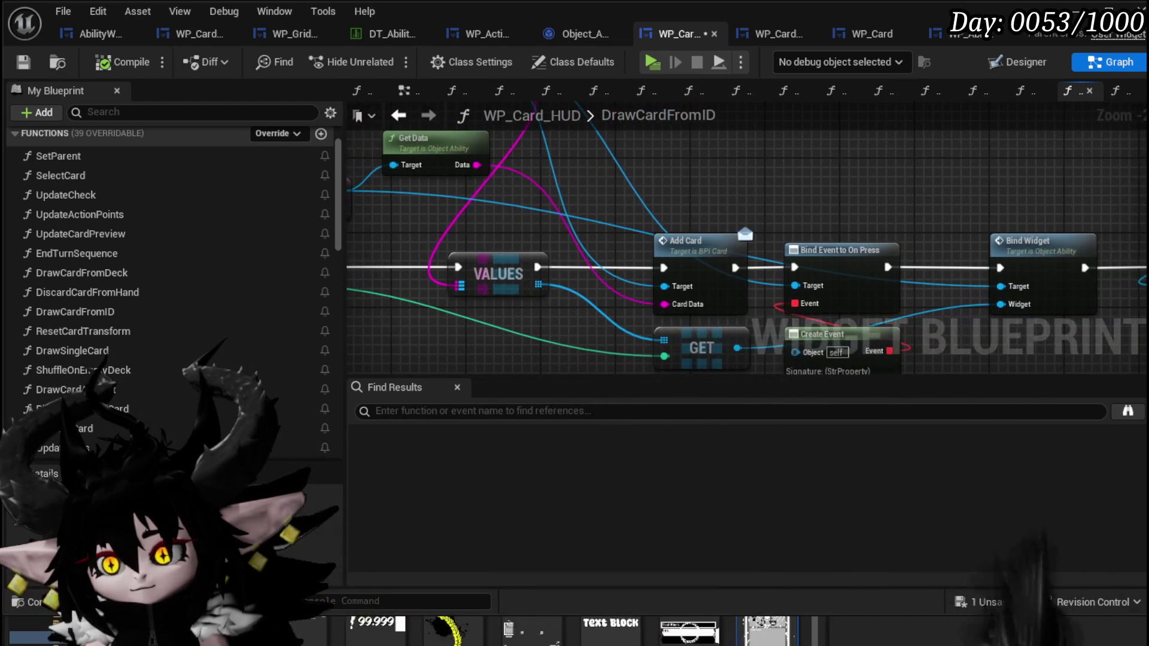
pyautogui.moveTo(903, 213)
pyautogui.mouseDown()
pyautogui.moveTo(748, 170)
pyautogui.moveTo(897, 305)
pyautogui.mouseUp()
pyautogui.click(886, 207)
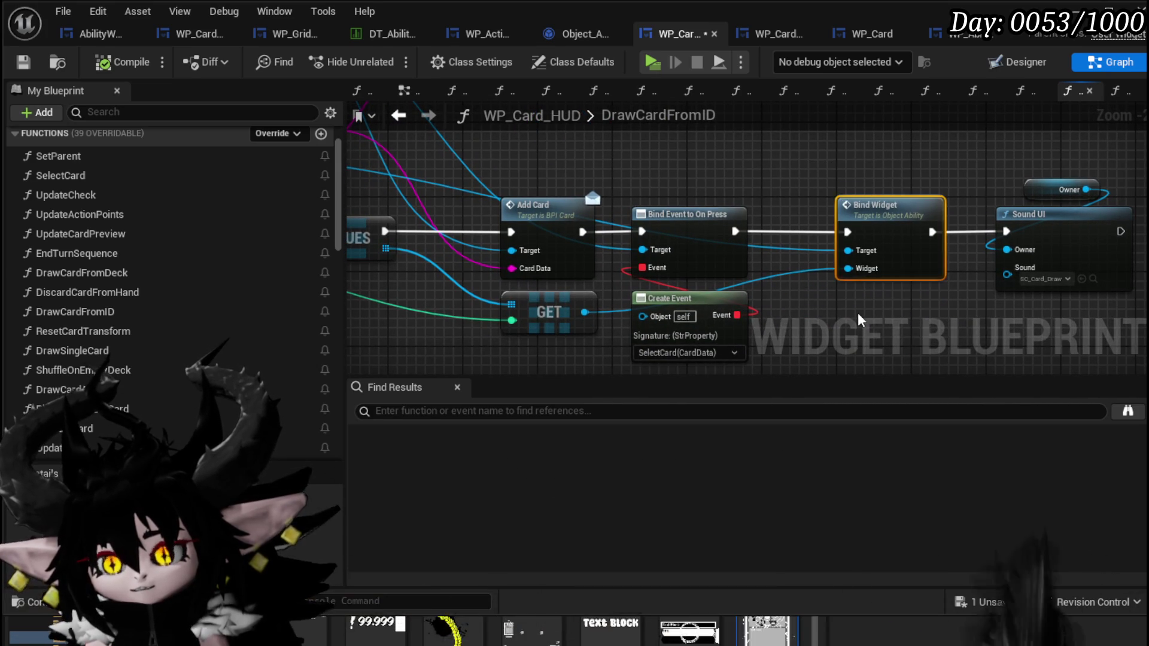
pyautogui.moveTo(529, 290); pyautogui.dragTo(622, 288)
pyautogui.moveTo(492, 288); pyautogui.dragTo(539, 332)
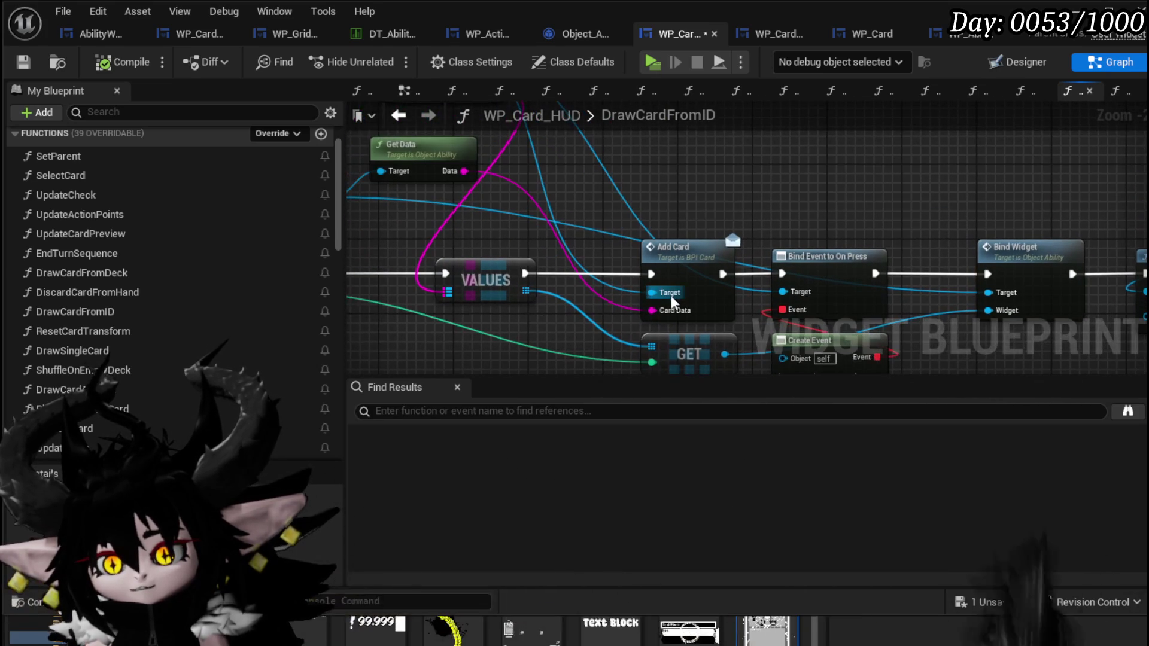
# Step: Rewire Add Card's Target input, try a 'get wid' node off WP Card Hand, and return to DrawSingleCard
pyautogui.moveTo(671, 295)
pyautogui.mouseDown()
pyautogui.moveTo(719, 223)
pyautogui.moveTo(711, 289)
pyautogui.moveTo(592, 177)
pyautogui.moveTo(603, 229)
pyautogui.mouseUp()
pyautogui.moveTo(485, 152)
pyautogui.mouseDown()
pyautogui.moveTo(766, 189)
pyautogui.moveTo(756, 197)
pyautogui.mouseUp()
pyautogui.write('get wid')
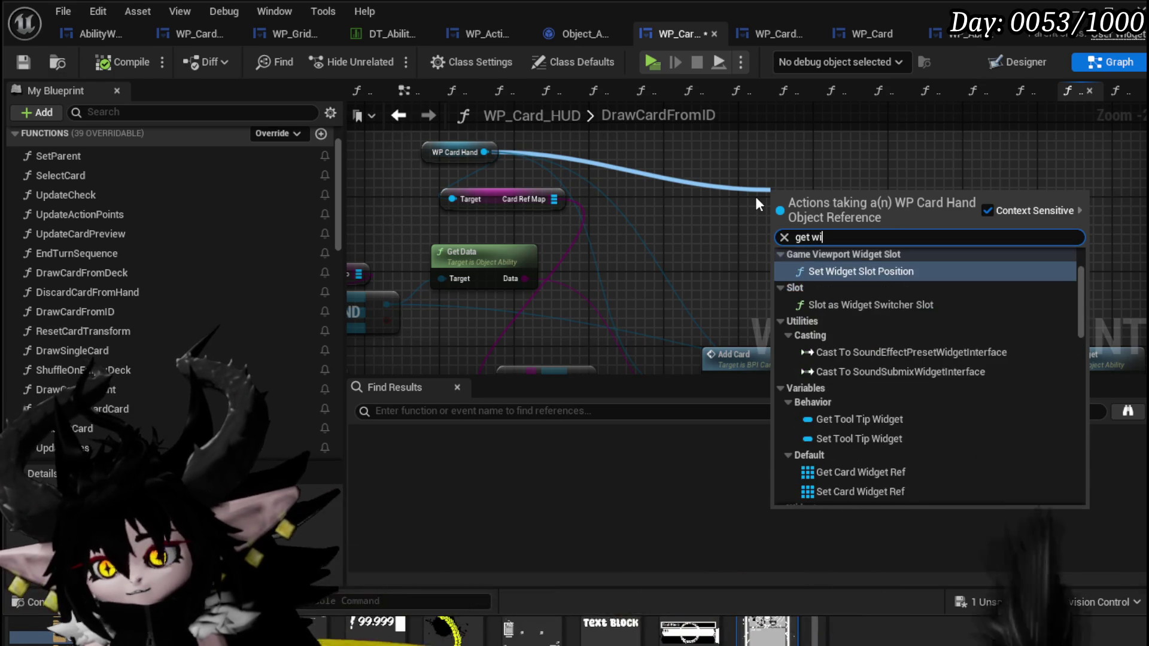
pyautogui.press('Escape')
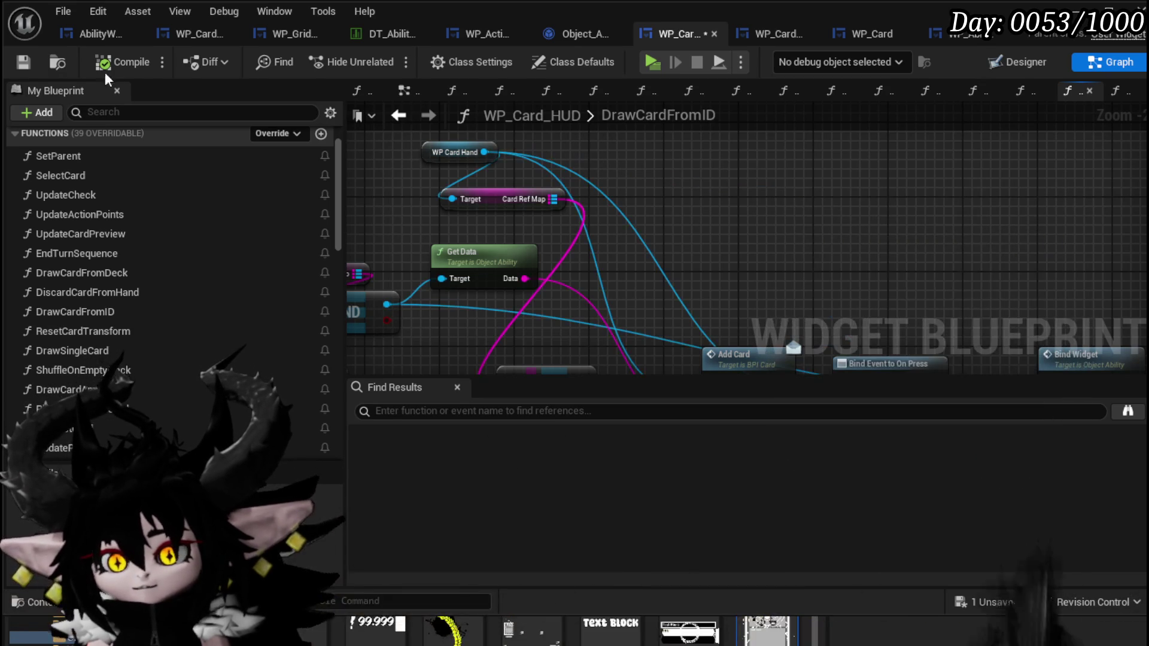
pyautogui.click(400, 116)
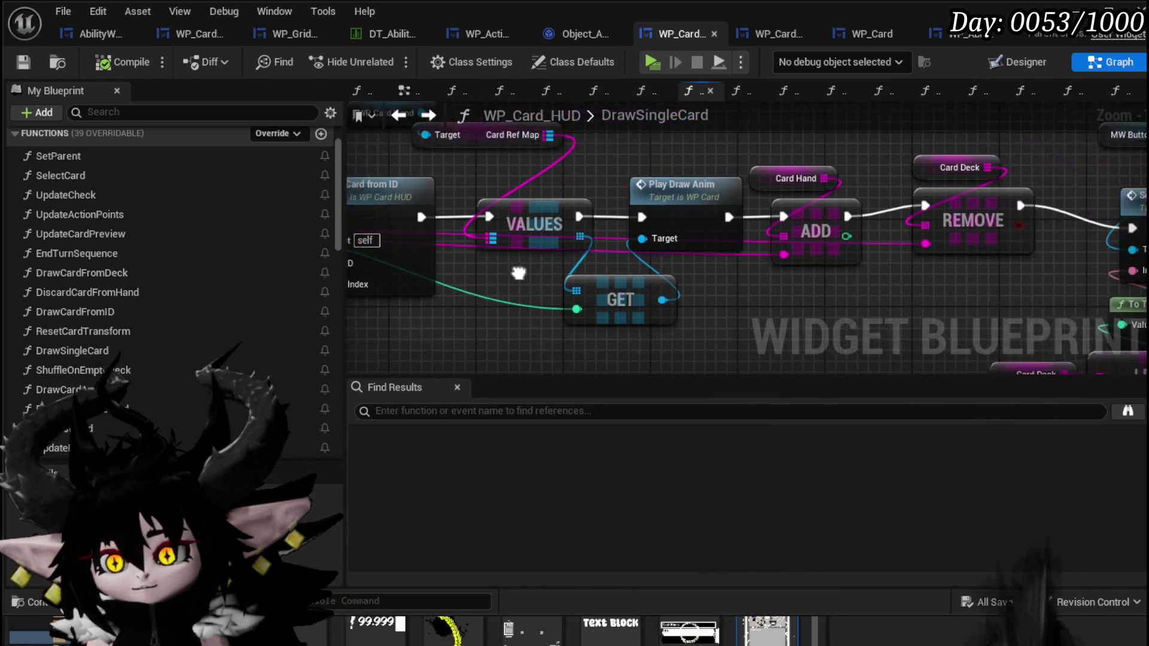
# Step: Add a Card Widget Ref getter off WP Card Hand and delete the VALUES node
pyautogui.moveTo(651, 273); pyautogui.dragTo(498, 317)
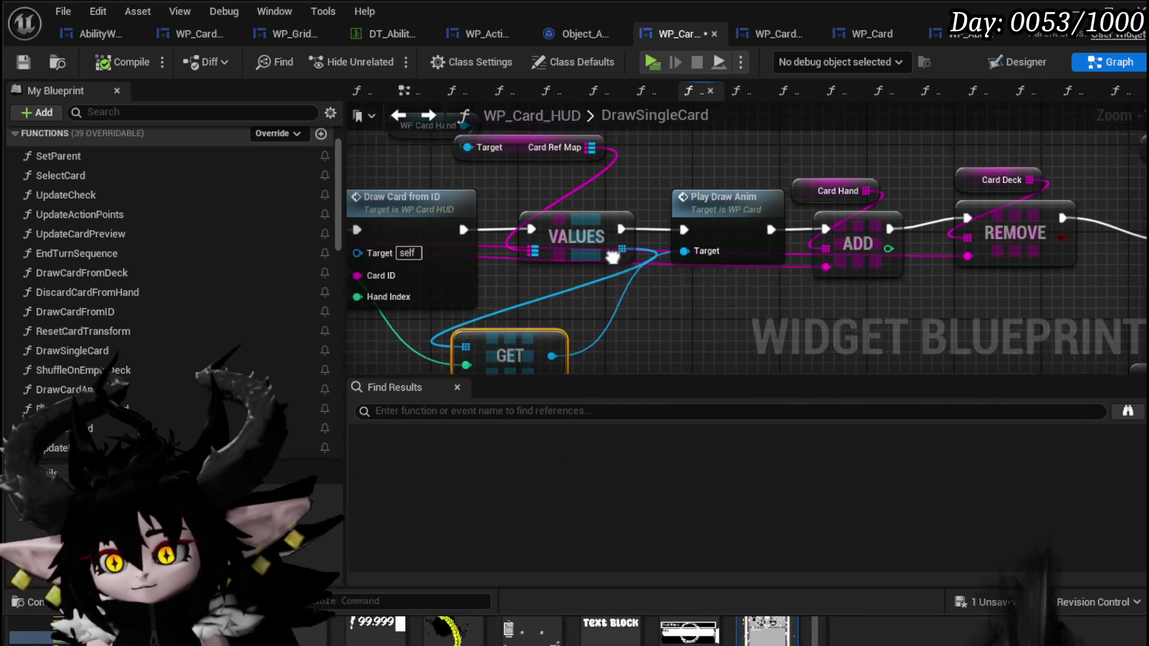
pyautogui.moveTo(504, 208); pyautogui.dragTo(612, 160)
pyautogui.write('get')
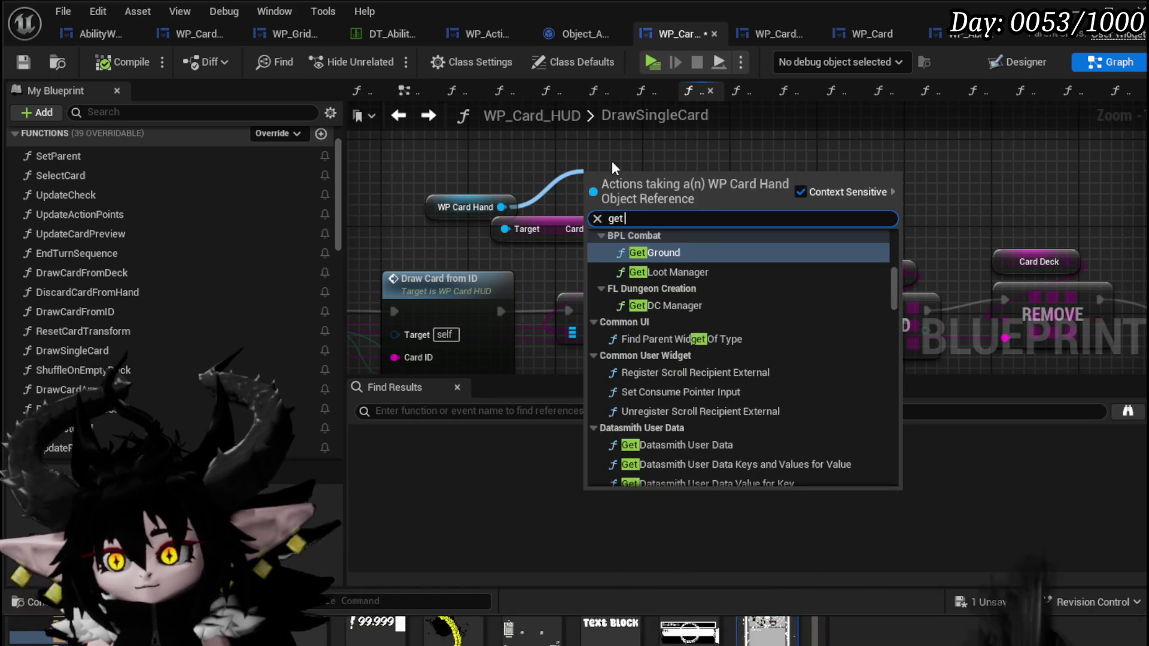
pyautogui.write(' widget')
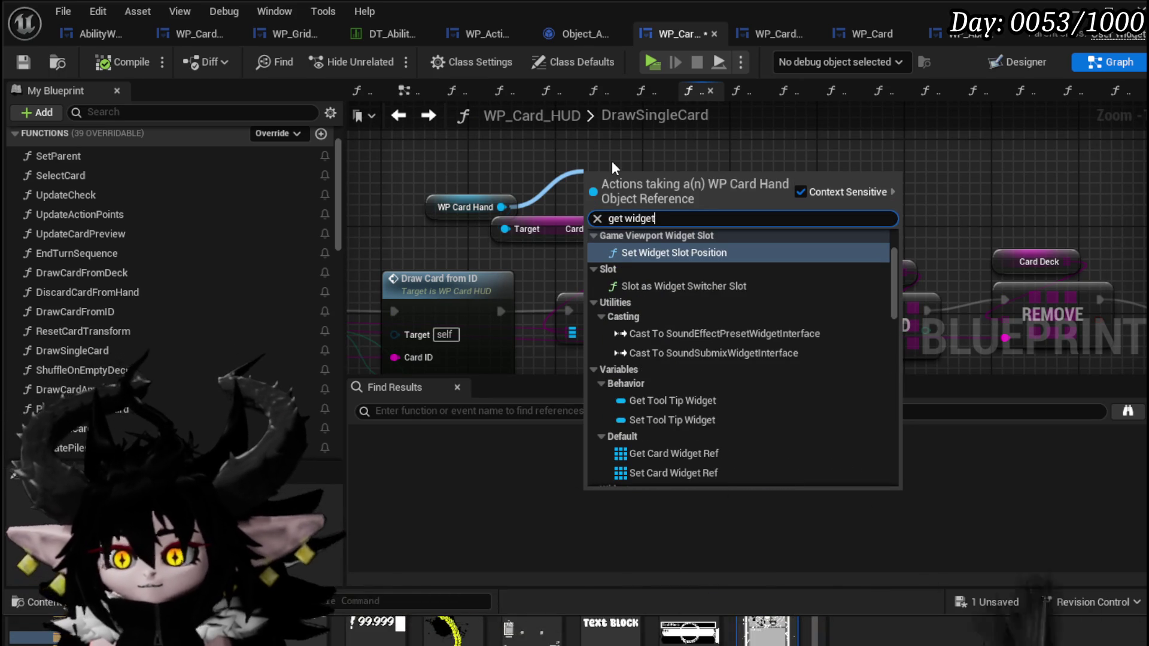
pyautogui.click(695, 453)
pyautogui.click(652, 286)
pyautogui.press('Delete')
# Step: Get the Card Widget Ref entry at the incremented Hand Index
pyautogui.click(547, 311)
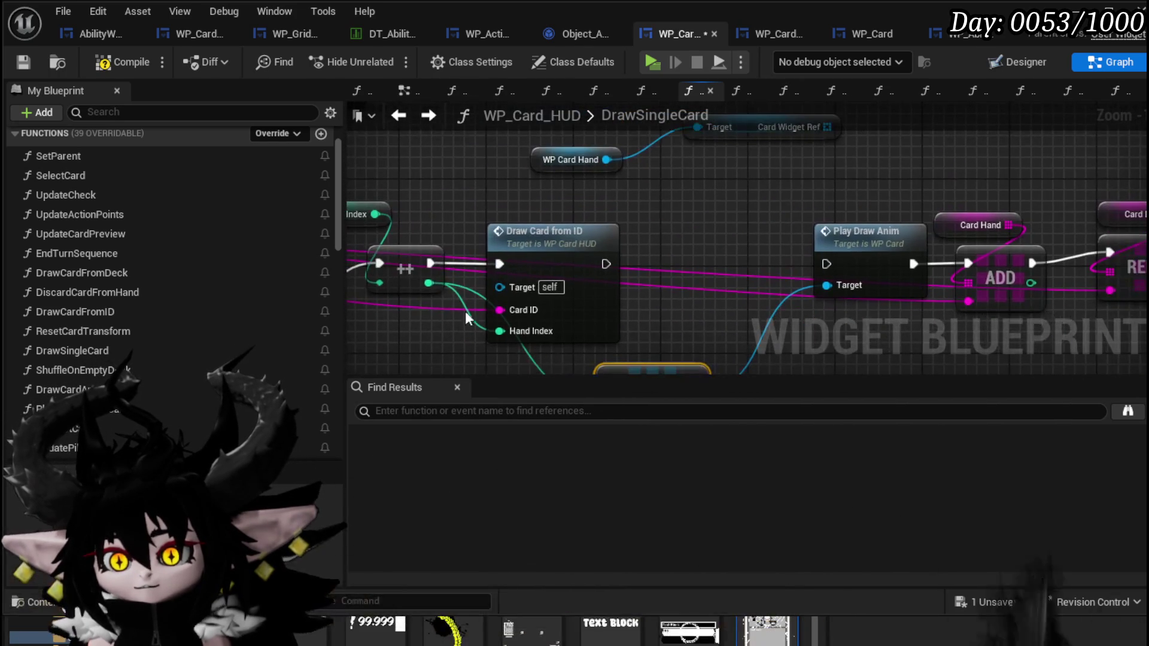
pyautogui.moveTo(480, 293); pyautogui.dragTo(488, 239)
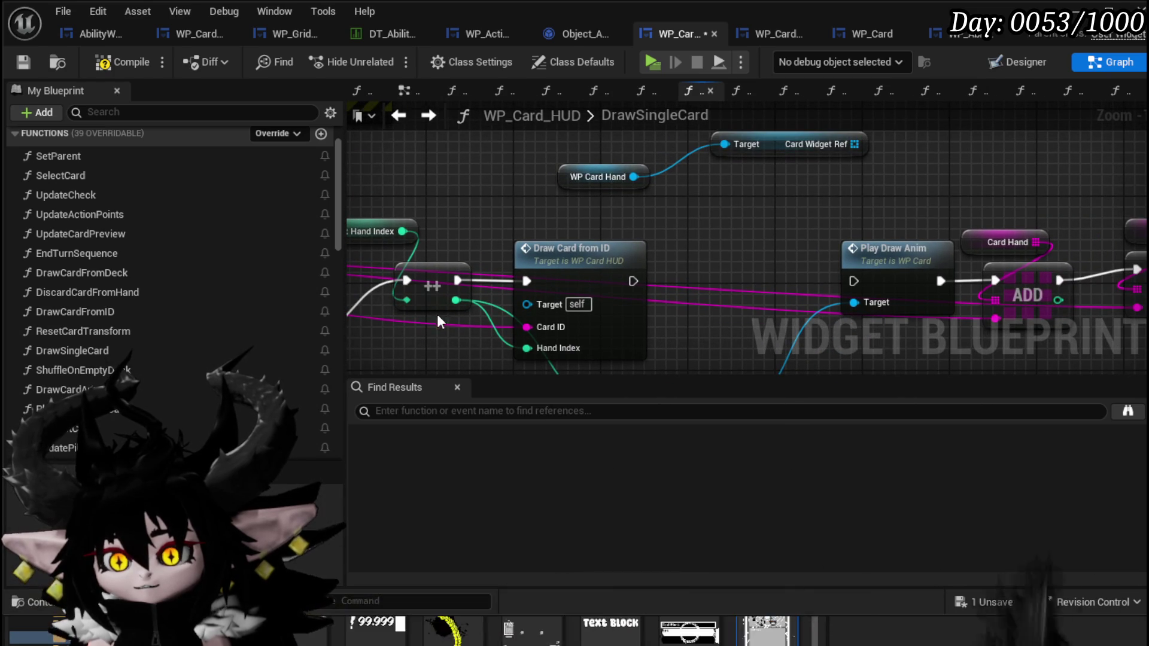
pyautogui.moveTo(456, 299); pyautogui.dragTo(769, 171)
pyautogui.moveTo(753, 227); pyautogui.dragTo(753, 227)
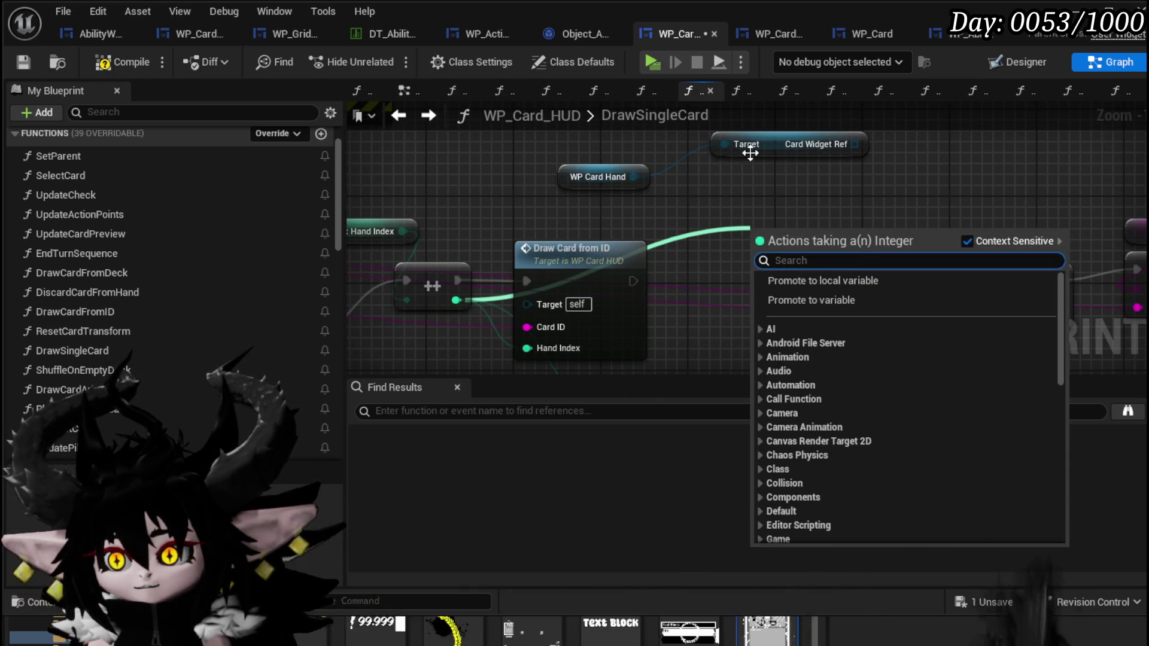
pyautogui.press('Escape')
pyautogui.moveTo(559, 187); pyautogui.dragTo(522, 168)
pyautogui.moveTo(771, 199)
pyautogui.mouseDown()
pyautogui.moveTo(558, 200)
pyautogui.moveTo(710, 208)
pyautogui.mouseUp()
pyautogui.write('get')
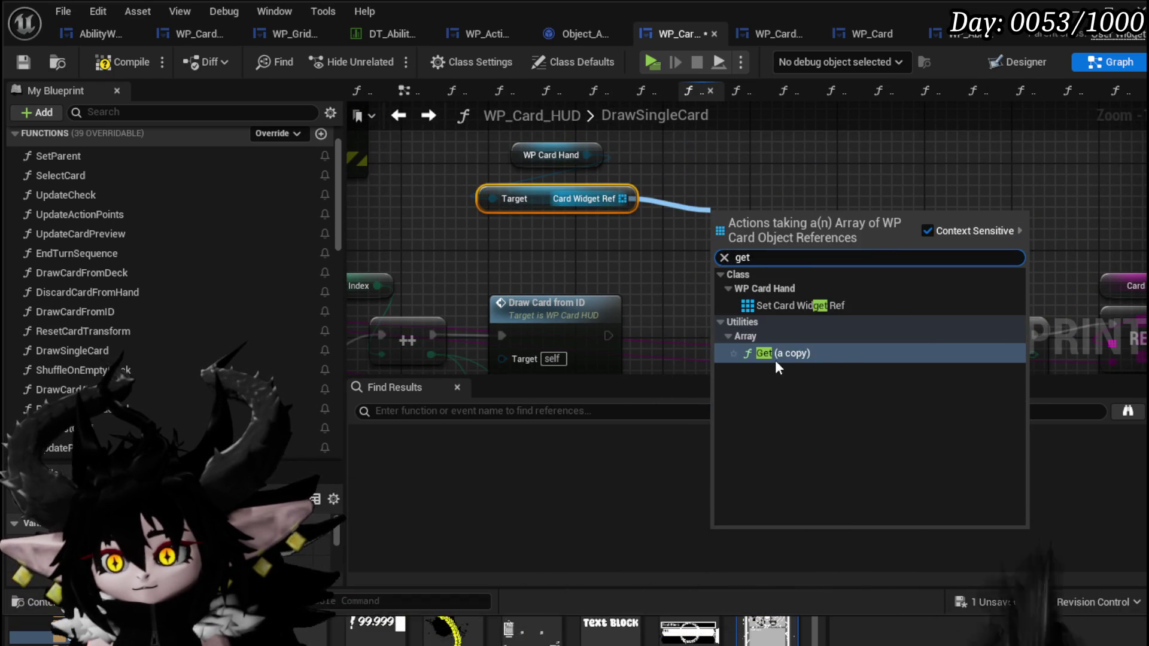
pyautogui.click(778, 354)
pyautogui.moveTo(431, 355); pyautogui.dragTo(720, 232)
pyautogui.moveTo(817, 234)
pyautogui.mouseDown()
pyautogui.moveTo(598, 251)
pyautogui.moveTo(598, 234)
pyautogui.moveTo(756, 226)
pyautogui.mouseUp()
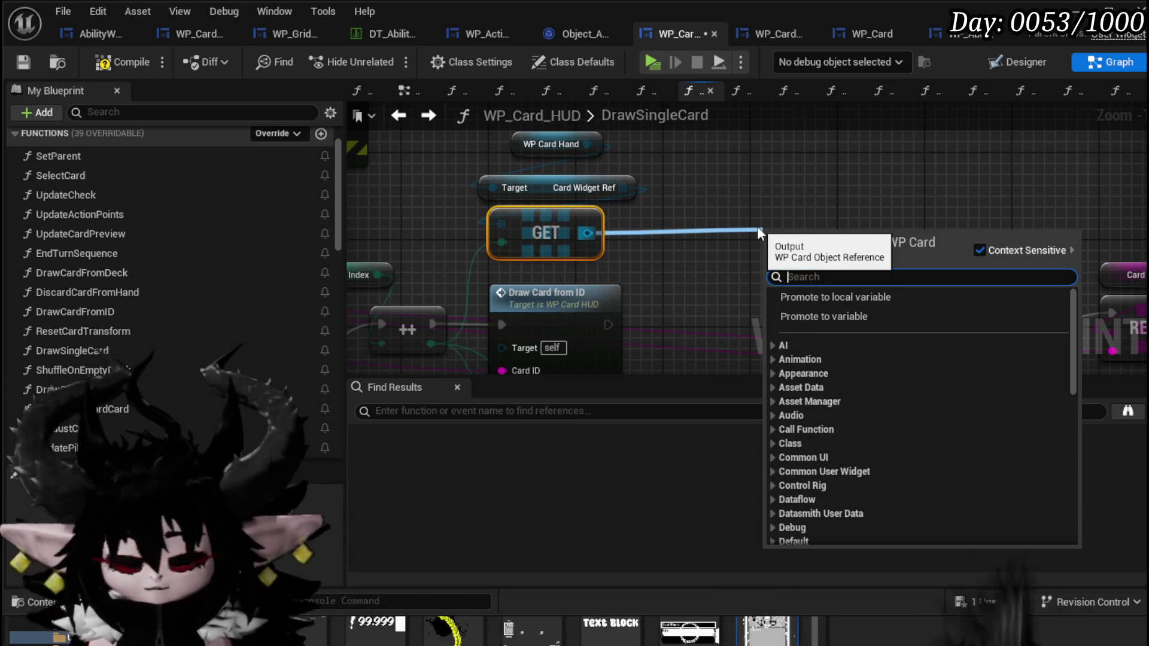
# Step: Call Play Draw Anim on that card, wire it into ADD, and compile and save
pyautogui.write('Play Draw')
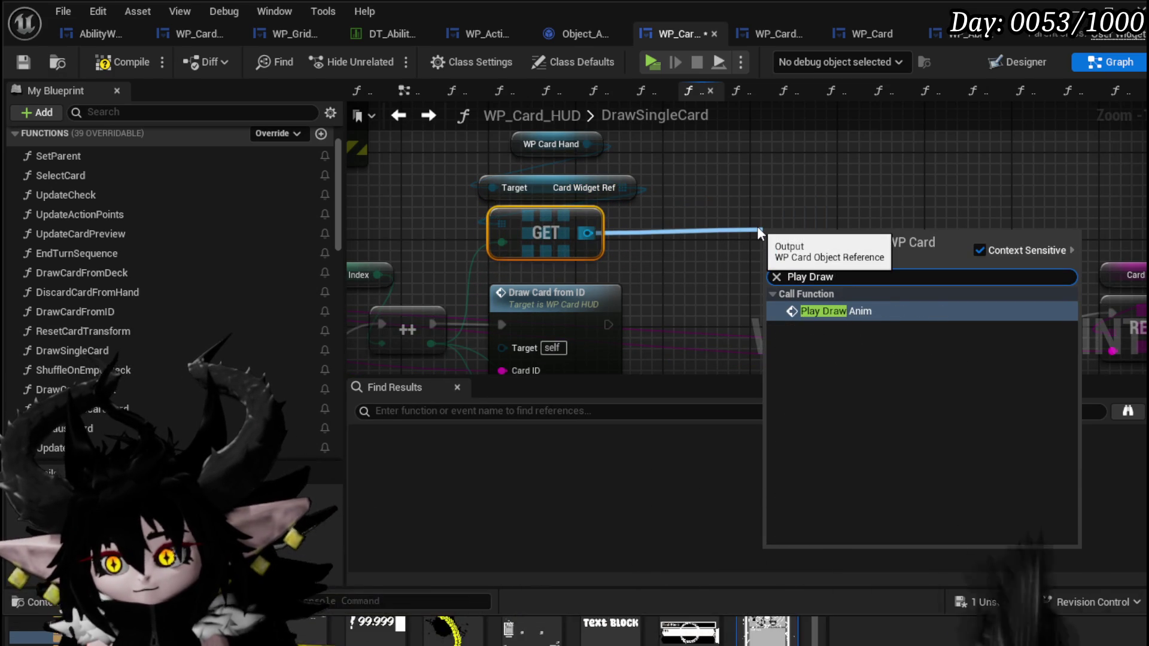
pyautogui.press('Return')
pyautogui.moveTo(849, 230); pyautogui.dragTo(735, 279)
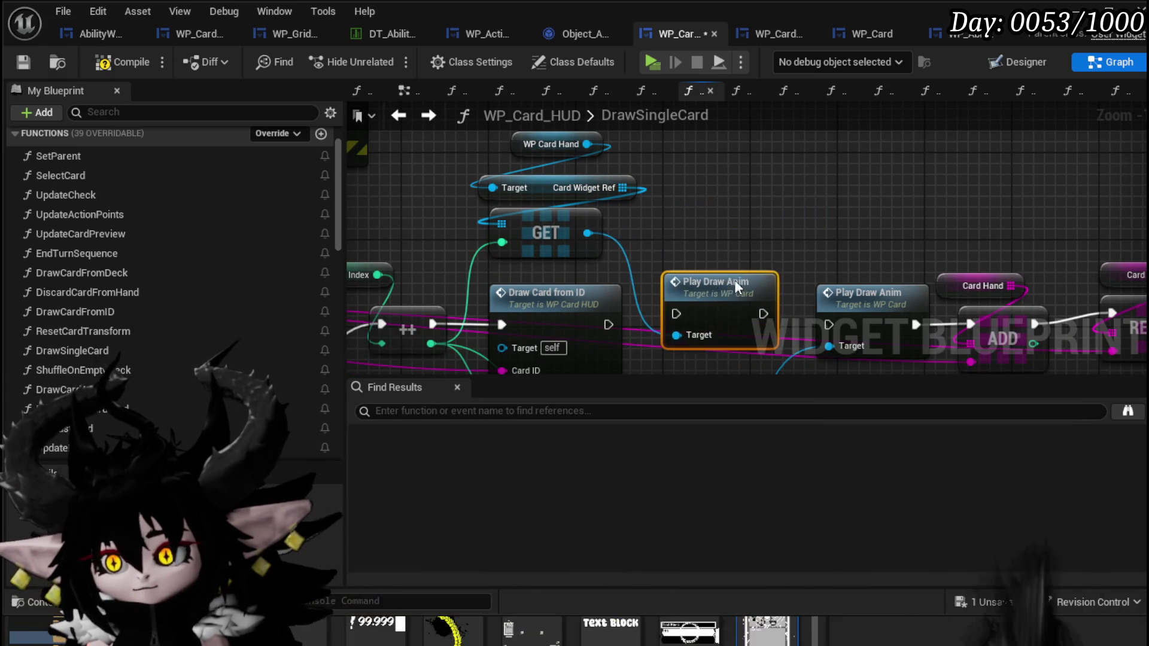
pyautogui.press('Delete')
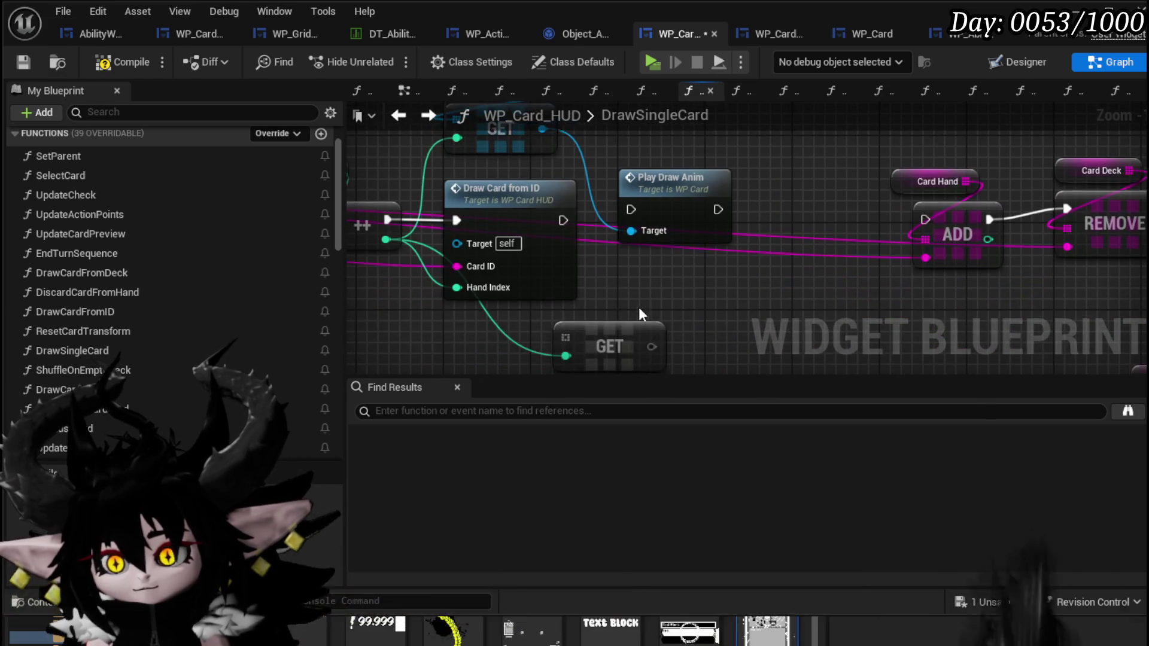
pyautogui.moveTo(633, 209); pyautogui.dragTo(633, 211)
pyautogui.moveTo(699, 214)
pyautogui.mouseDown()
pyautogui.moveTo(721, 226)
pyautogui.moveTo(925, 220)
pyautogui.mouseUp()
pyautogui.scroll(-1, 795, 192)
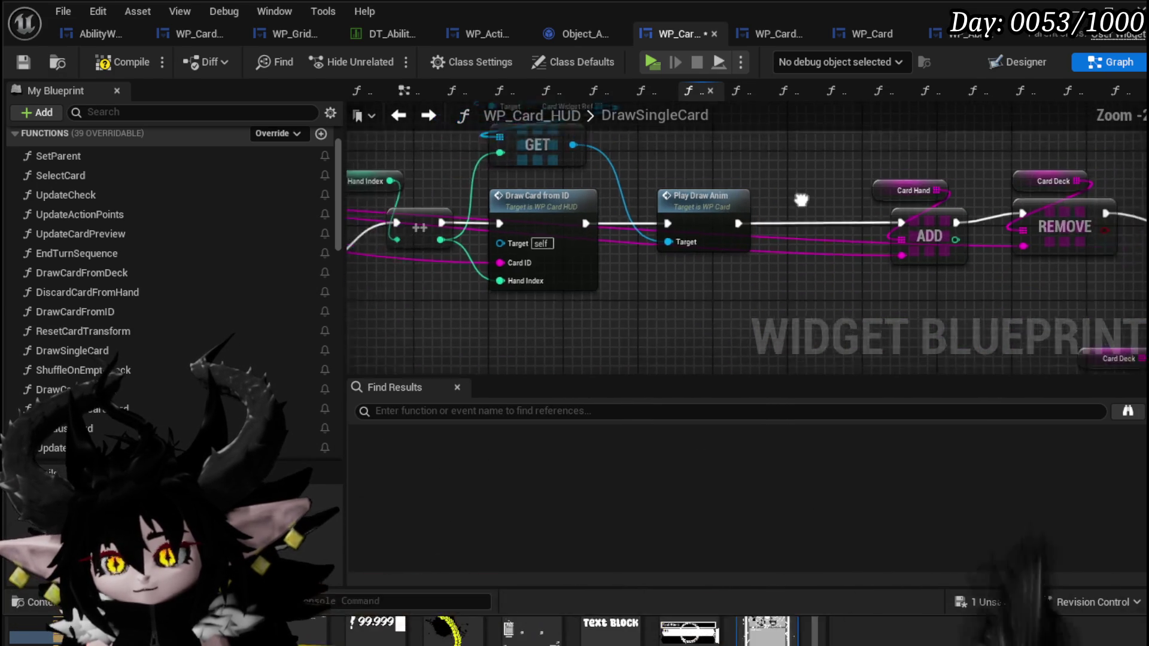
pyautogui.click(22, 62)
pyautogui.doubleClick(570, 271)
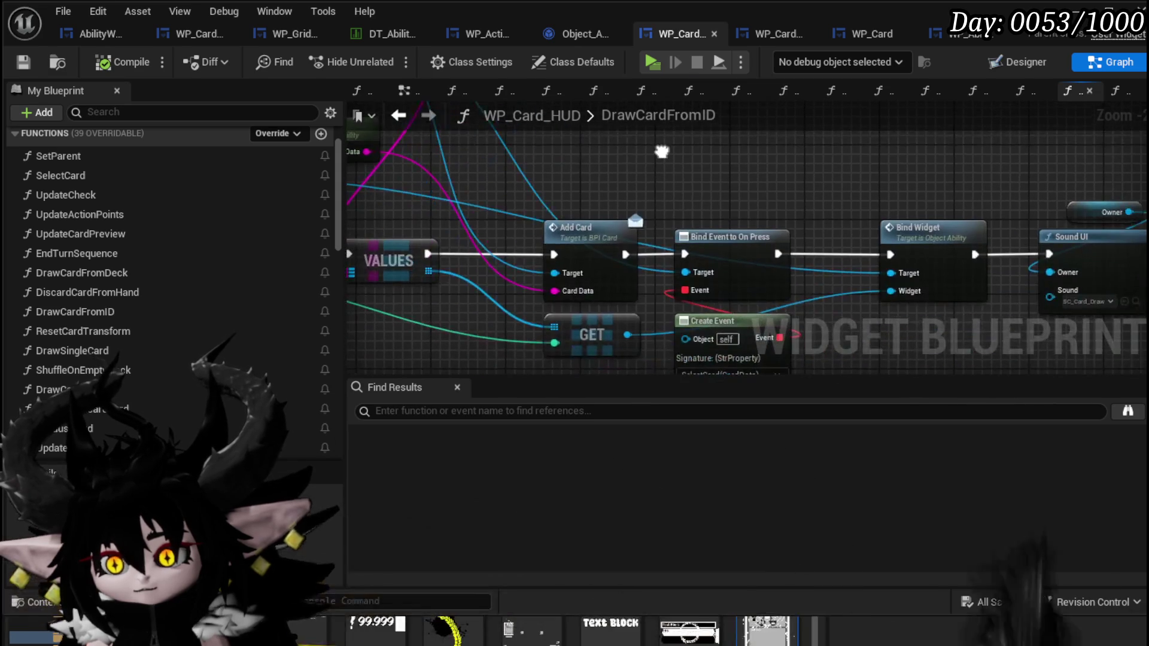
# Step: Move the Get Data node down beside FIND, above VALUES and Add Card, and save the blueprint
pyautogui.moveTo(657, 198)
pyautogui.mouseDown()
pyautogui.moveTo(876, 198)
pyautogui.moveTo(864, 173)
pyautogui.moveTo(836, 226)
pyautogui.moveTo(862, 254)
pyautogui.moveTo(802, 180)
pyautogui.moveTo(709, 114)
pyautogui.moveTo(850, 150)
pyautogui.moveTo(1057, 161)
pyautogui.moveTo(842, 147)
pyautogui.mouseUp()
pyautogui.moveTo(818, 226)
pyautogui.mouseDown()
pyautogui.moveTo(906, 309)
pyautogui.moveTo(876, 282)
pyautogui.mouseUp()
pyautogui.moveTo(580, 174); pyautogui.dragTo(586, 222)
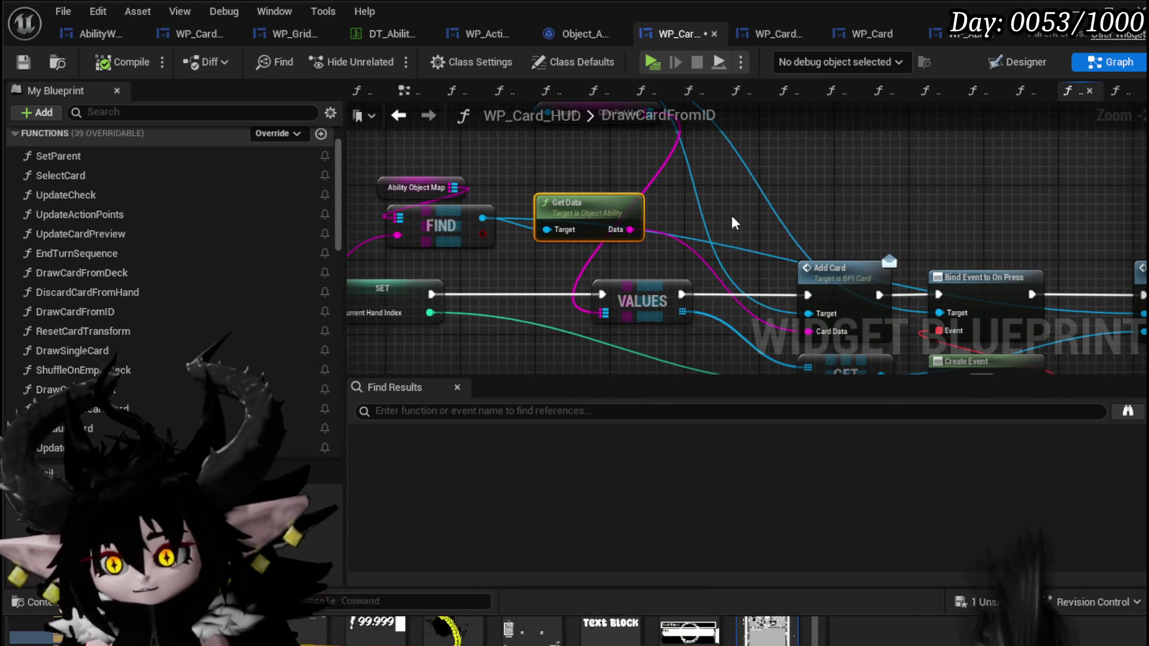
pyautogui.click(694, 189)
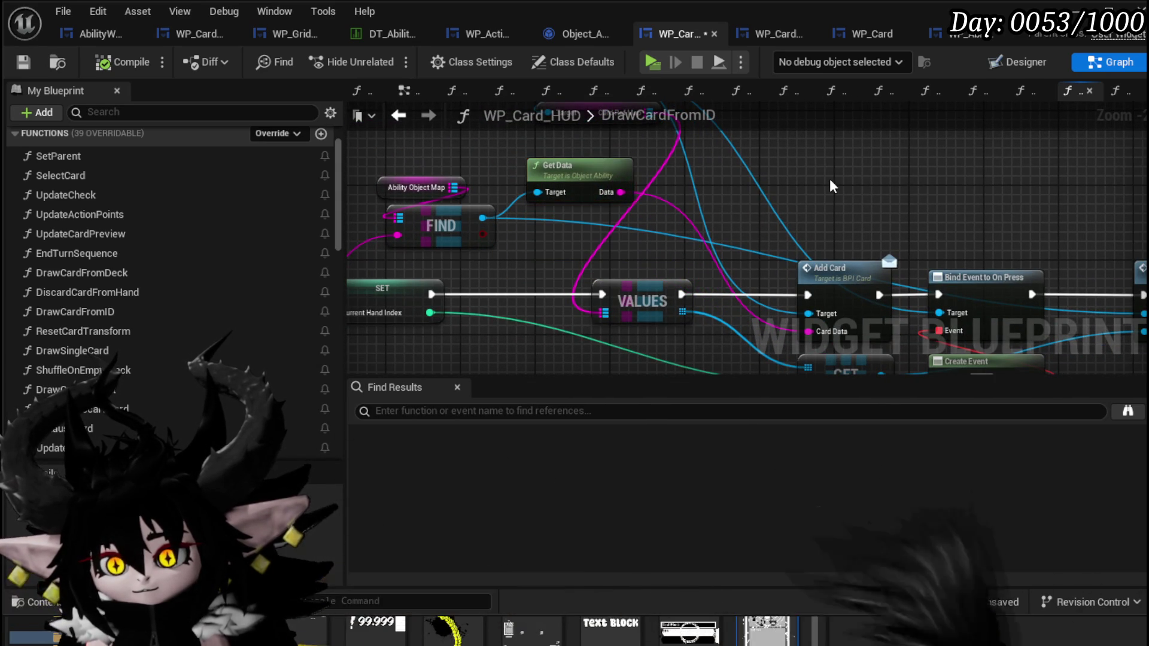
pyautogui.moveTo(834, 180); pyautogui.dragTo(855, 158)
pyautogui.click(24, 62)
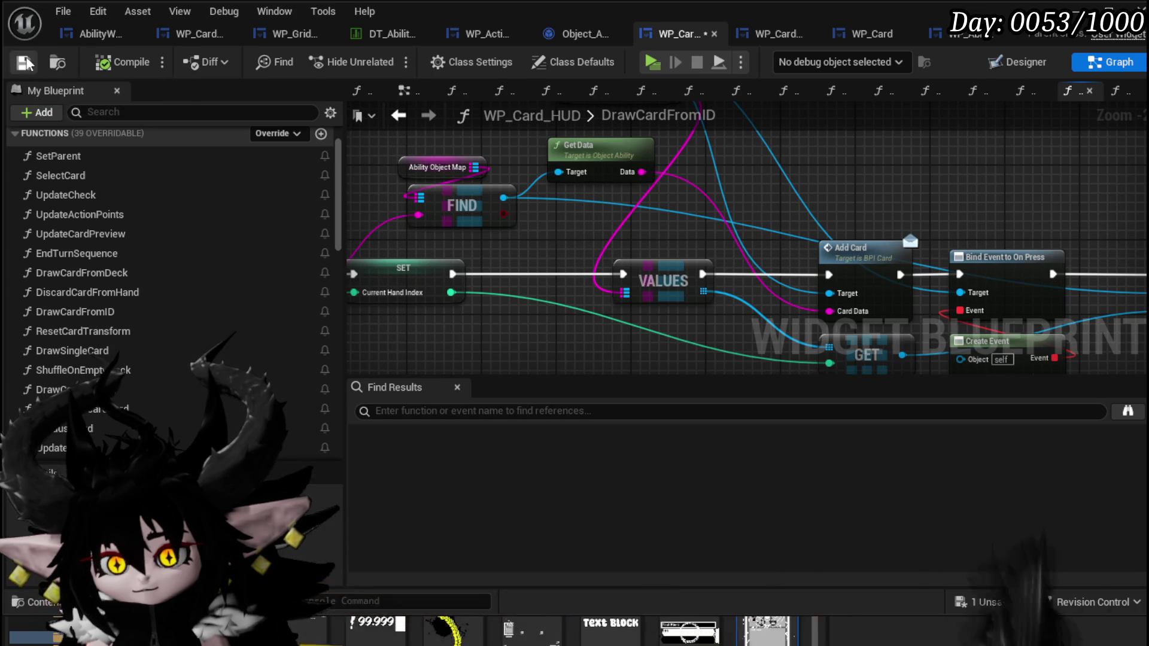
pyautogui.moveTo(921, 179); pyautogui.dragTo(807, 196)
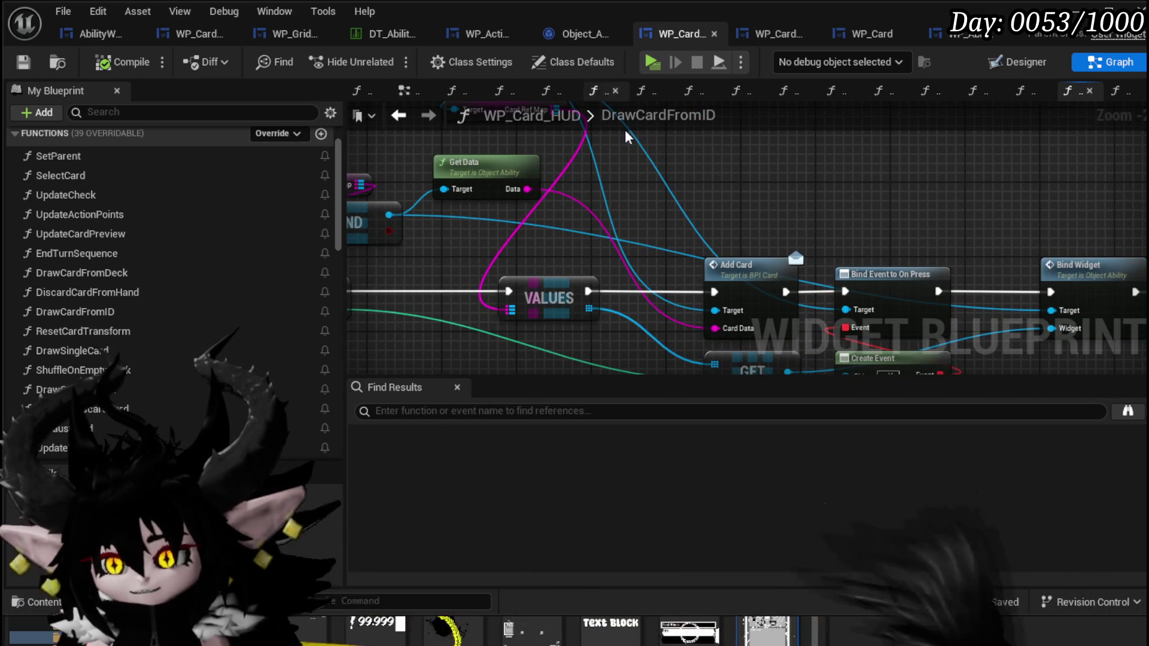
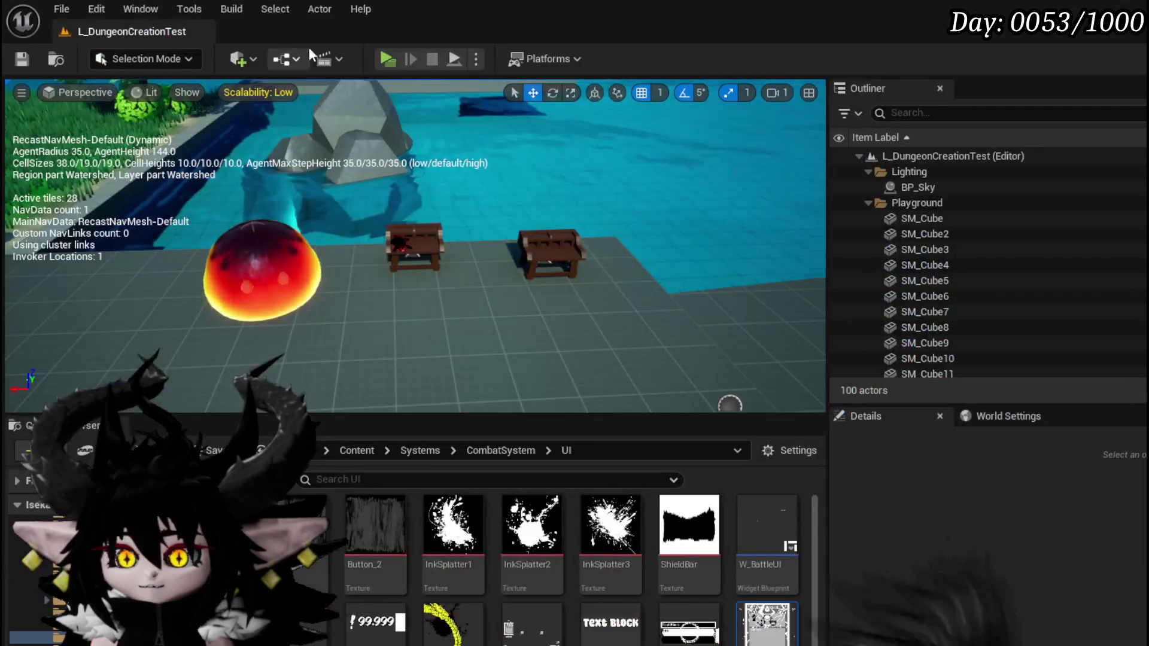
# Step: Playtest by running to the fire creature and casting the Defence Up Melee Draw card, then return to the editor
pyautogui.click(396, 56)
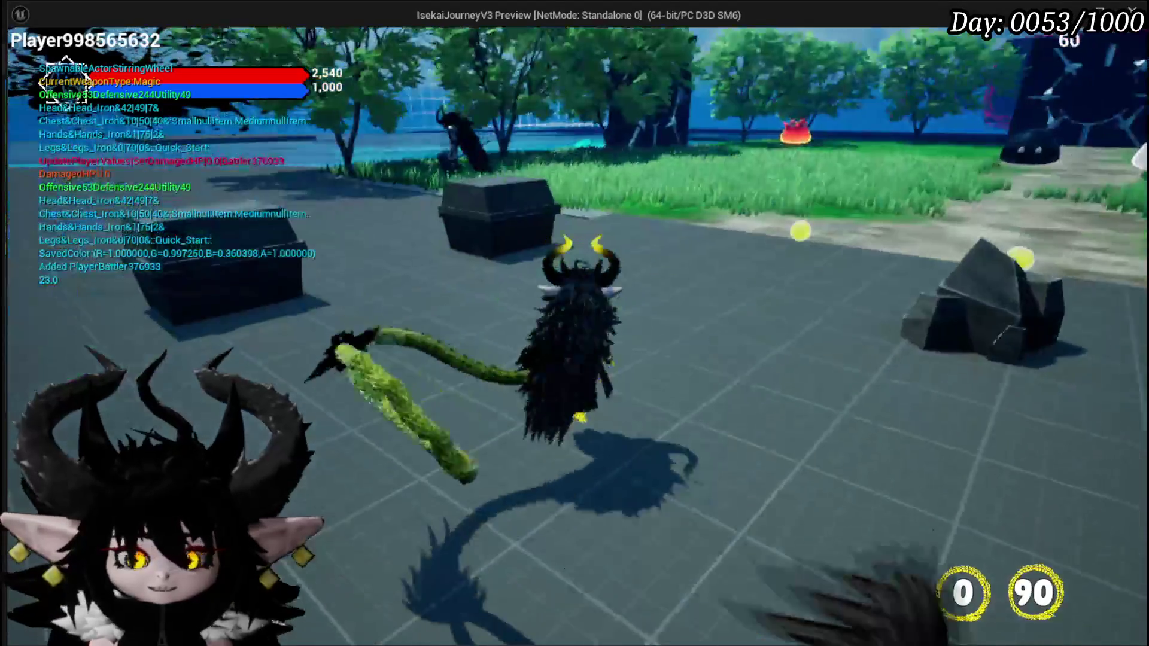
pyautogui.press('w')
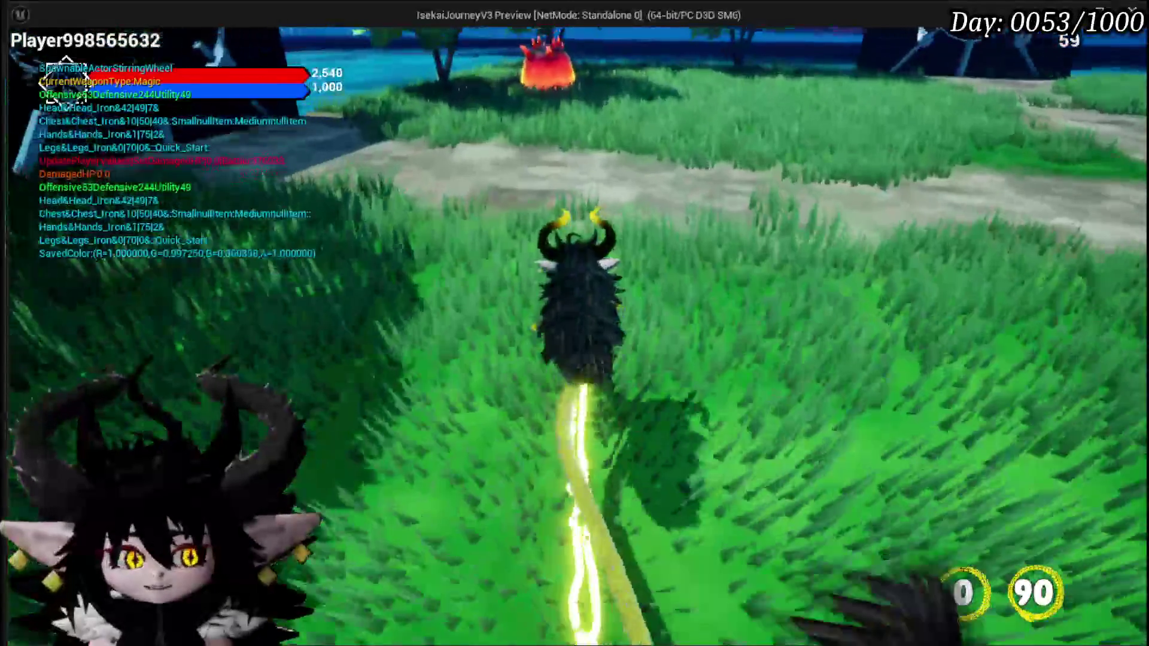
pyautogui.press('w')
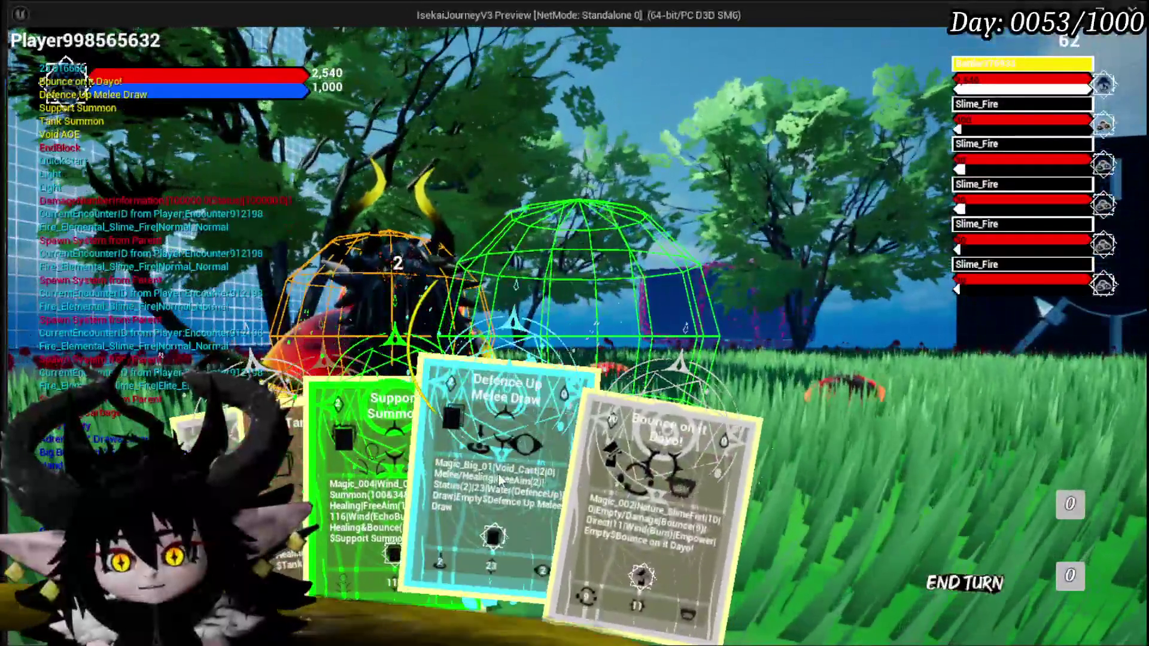
pyautogui.click(479, 467)
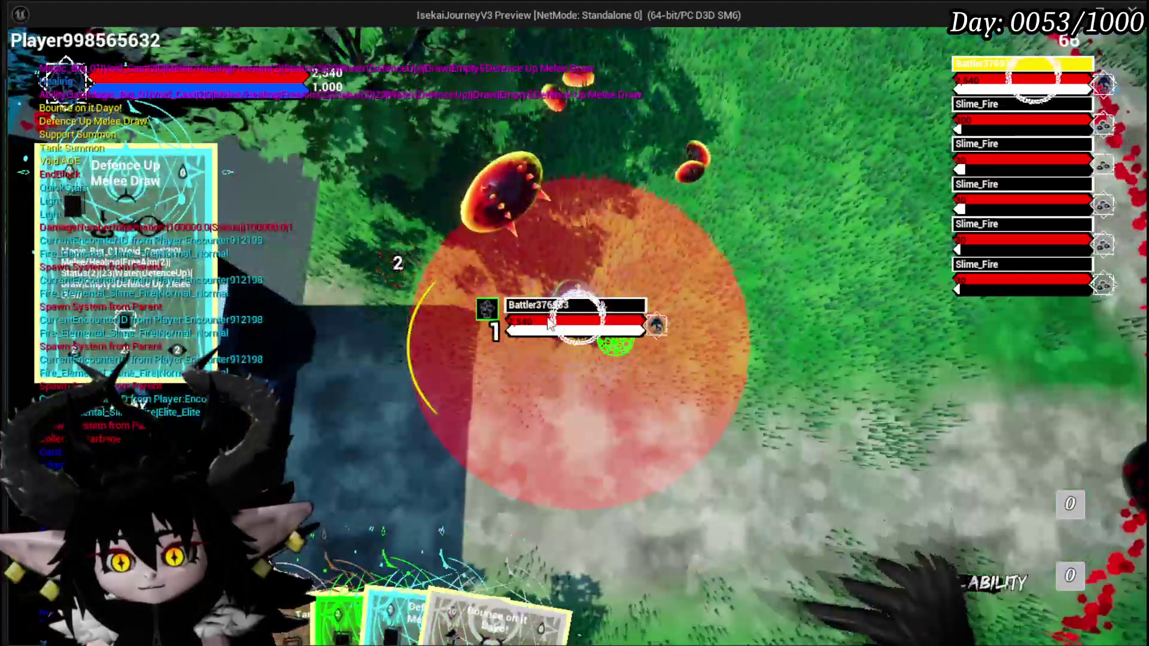
pyautogui.click(555, 305)
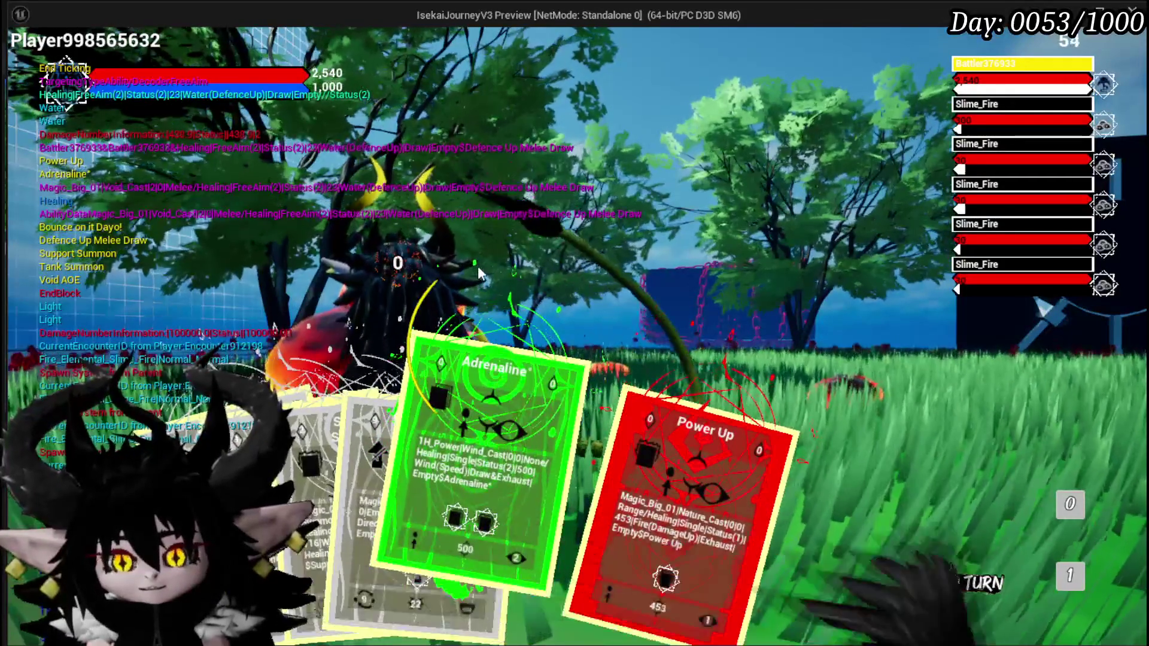
pyautogui.press('Escape')
pyautogui.hotkey('ctrl', 's')
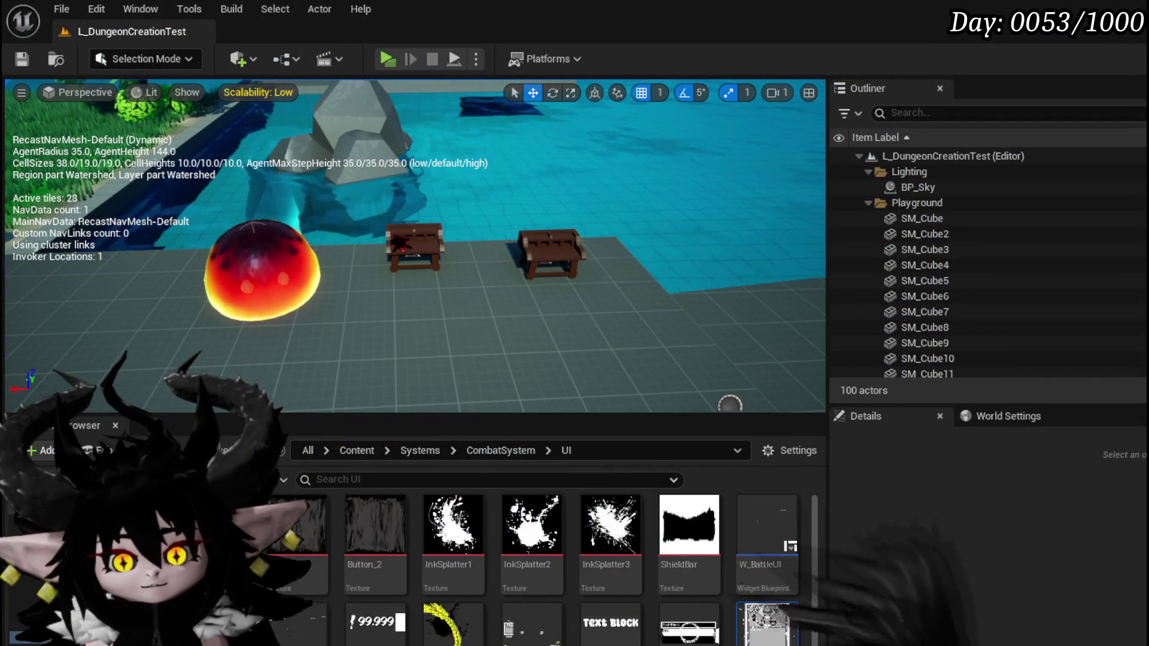
# Step: In WP_Card_HUD's DrawCardFromID graph, select the Add Card node and save the blueprint
pyautogui.hotkey('alt', 'Tab')
pyautogui.moveTo(606, 280)
pyautogui.mouseDown()
pyautogui.moveTo(422, 167)
pyautogui.moveTo(488, 191)
pyautogui.moveTo(677, 187)
pyautogui.moveTo(449, 171)
pyautogui.mouseUp()
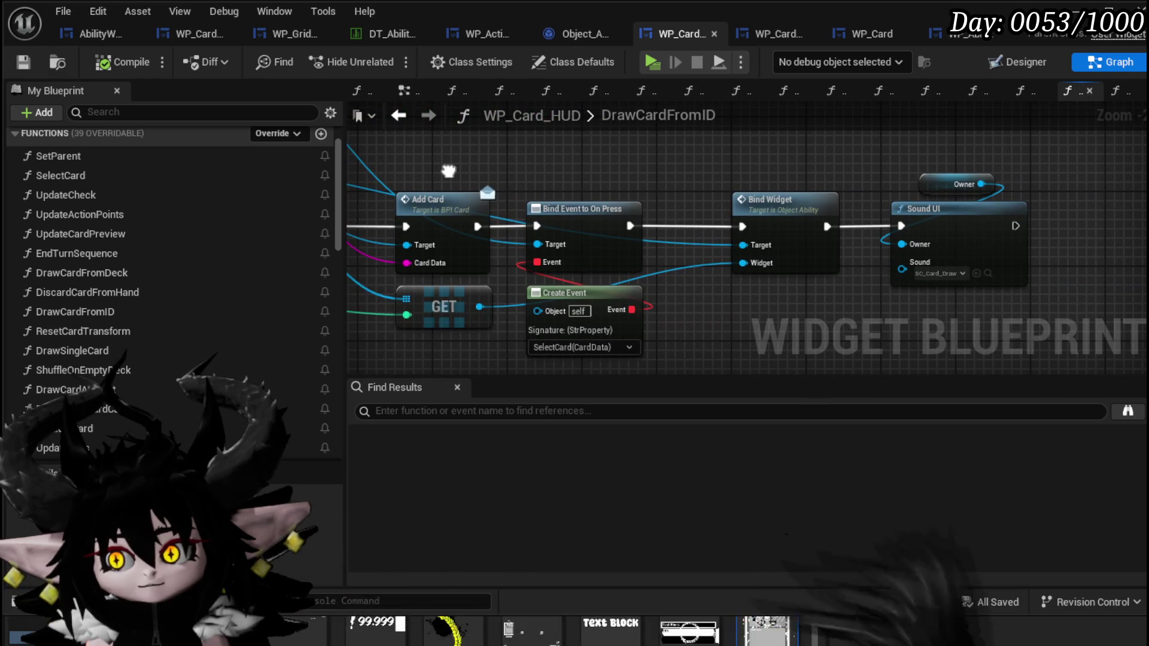
pyautogui.moveTo(450, 177)
pyautogui.mouseDown()
pyautogui.moveTo(755, 209)
pyautogui.moveTo(797, 325)
pyautogui.moveTo(802, 307)
pyautogui.moveTo(748, 247)
pyautogui.mouseUp()
pyautogui.click(737, 240)
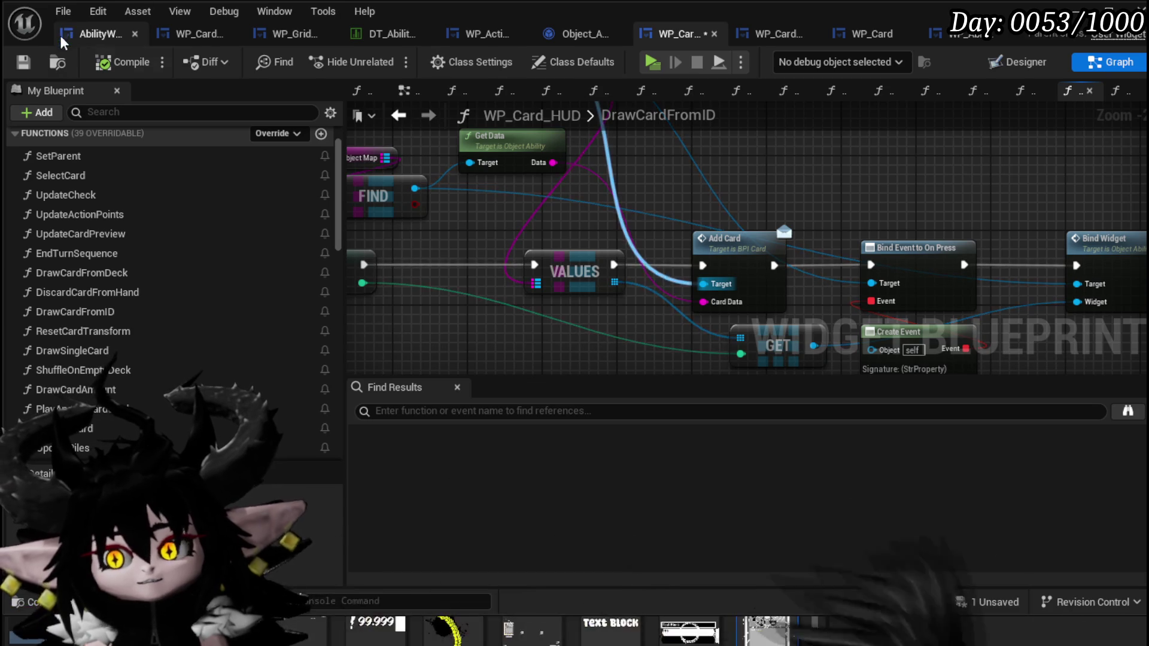
pyautogui.click(22, 61)
pyautogui.moveTo(733, 212)
pyautogui.mouseDown()
pyautogui.moveTo(1080, 184)
pyautogui.moveTo(951, 196)
pyautogui.moveTo(961, 202)
pyautogui.moveTo(940, 216)
pyautogui.mouseUp()
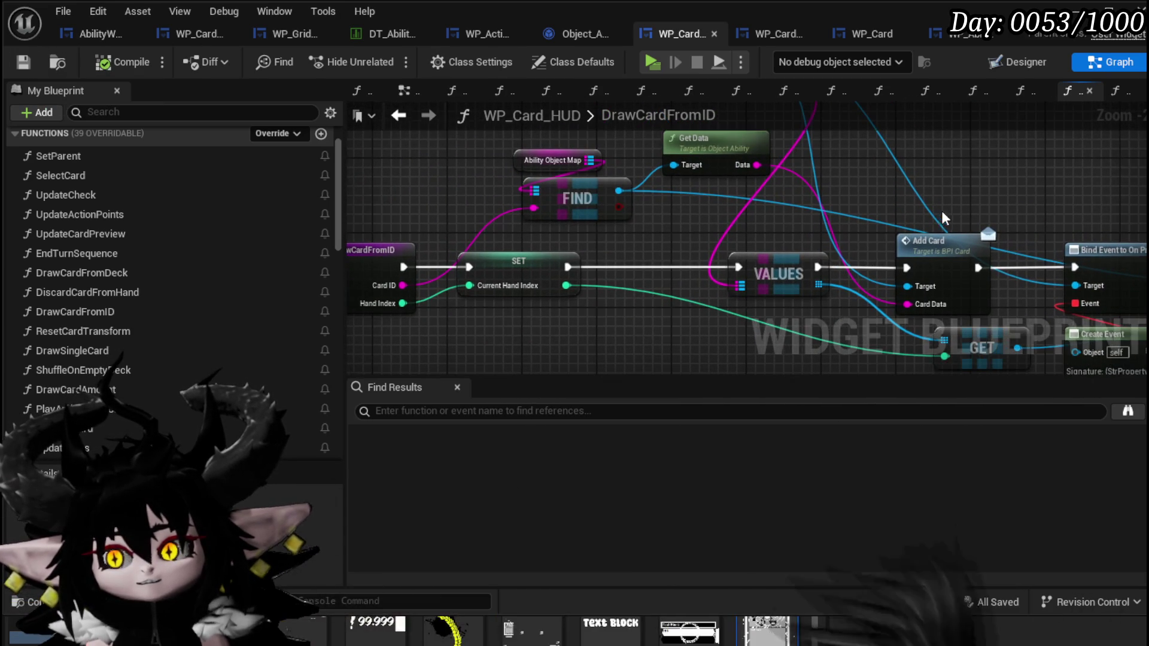
pyautogui.moveTo(717, 154); pyautogui.dragTo(726, 234)
pyautogui.click(717, 227)
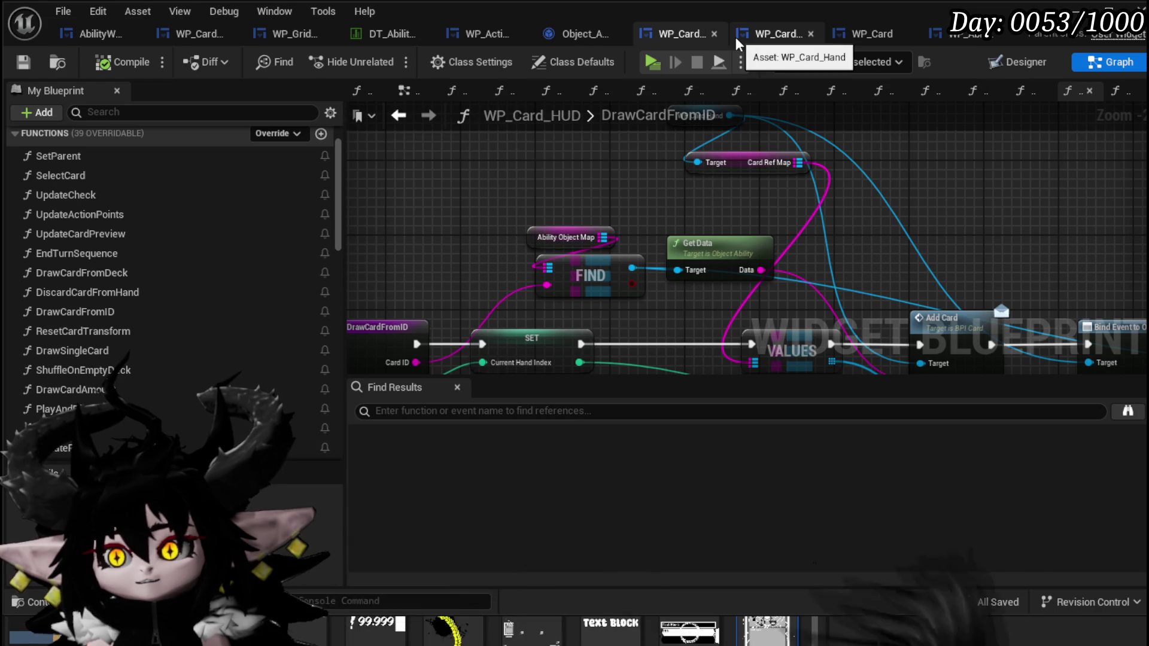
pyautogui.click(772, 36)
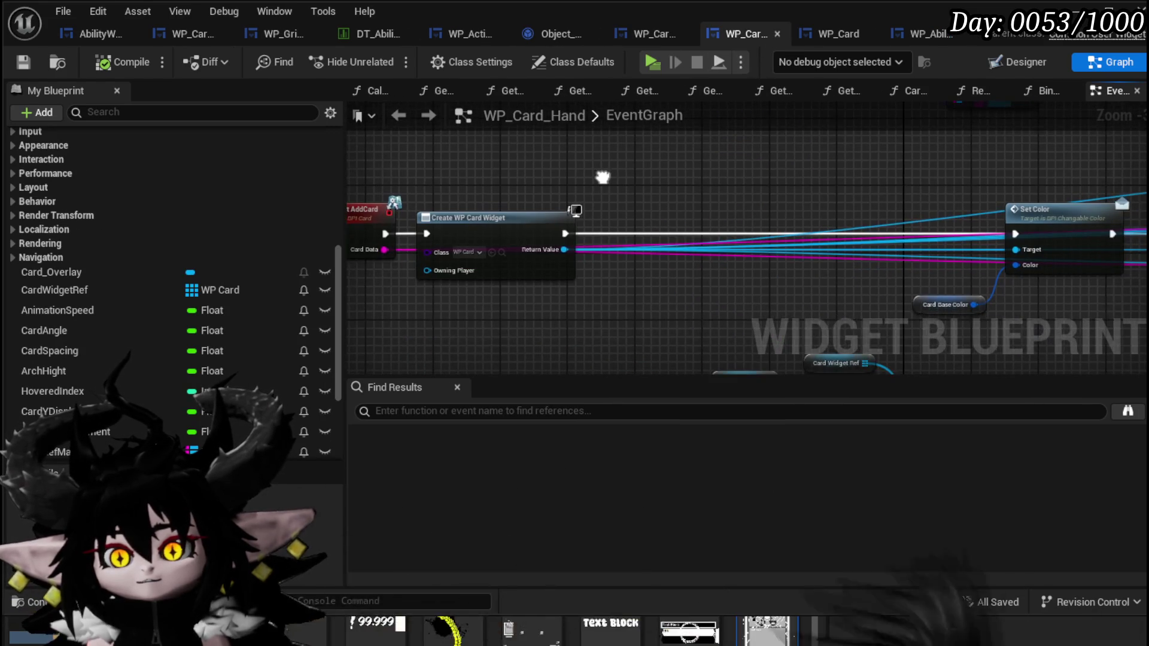
# Step: Spread out the AddCard graph by moving Create WP Card Widget right and Card Base Color above Set Color
pyautogui.moveTo(477, 230); pyautogui.dragTo(509, 231)
pyautogui.moveTo(348, 201); pyautogui.dragTo(439, 189)
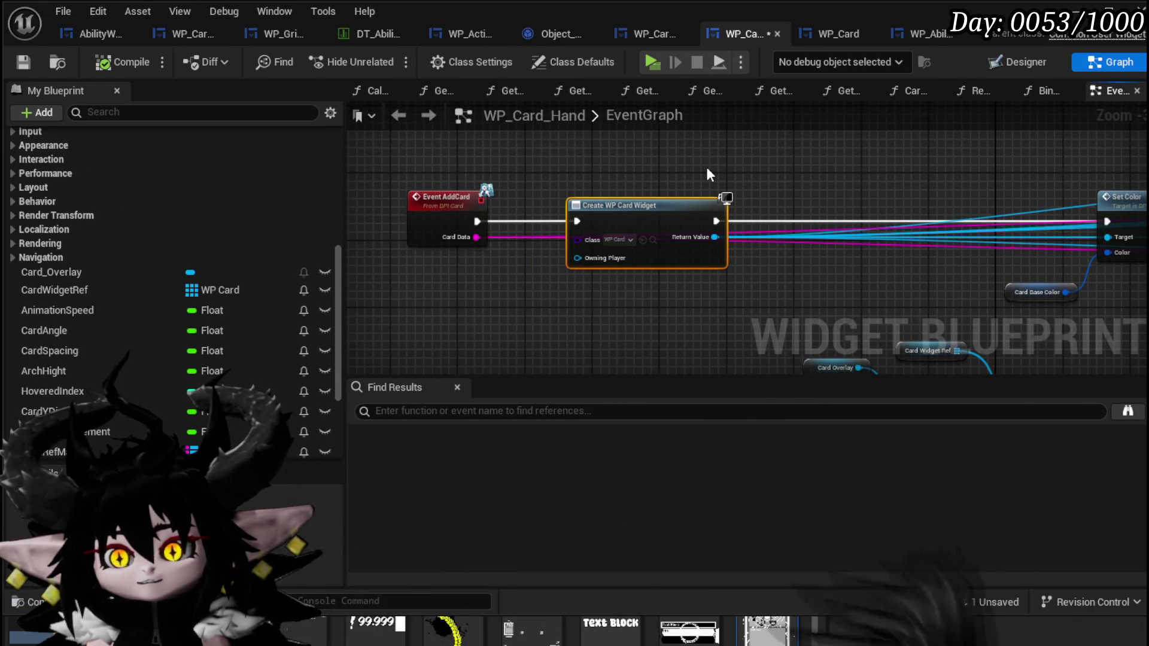
pyautogui.scroll(3, 114, 160)
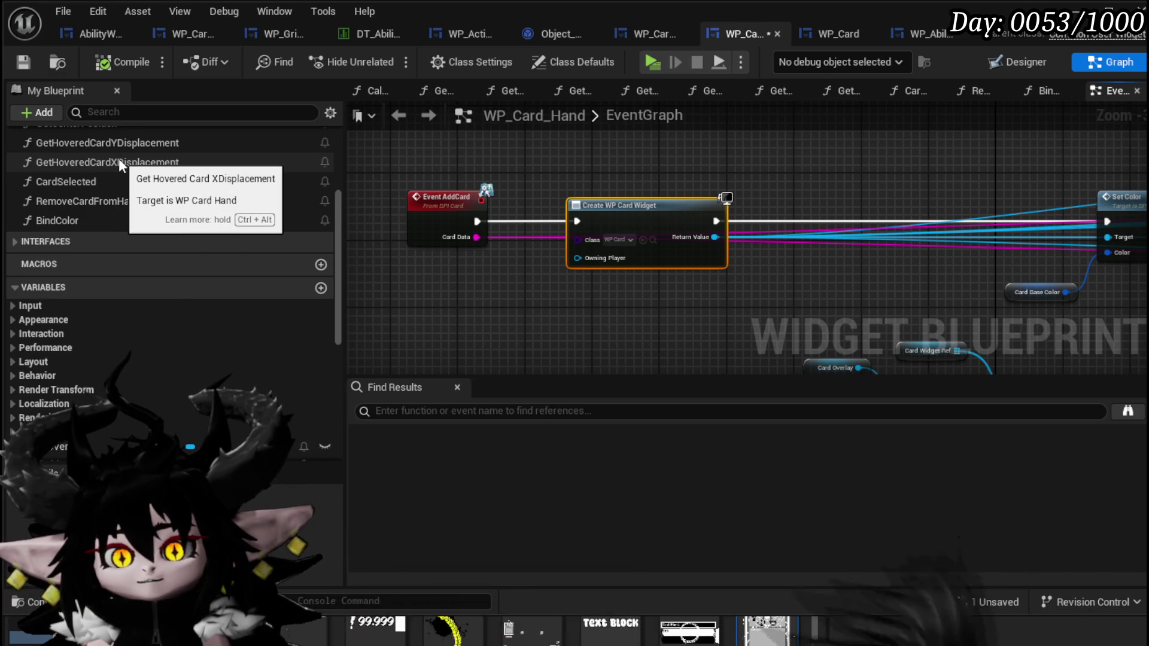
pyautogui.scroll(2, 118, 159)
pyautogui.scroll(-4, 118, 160)
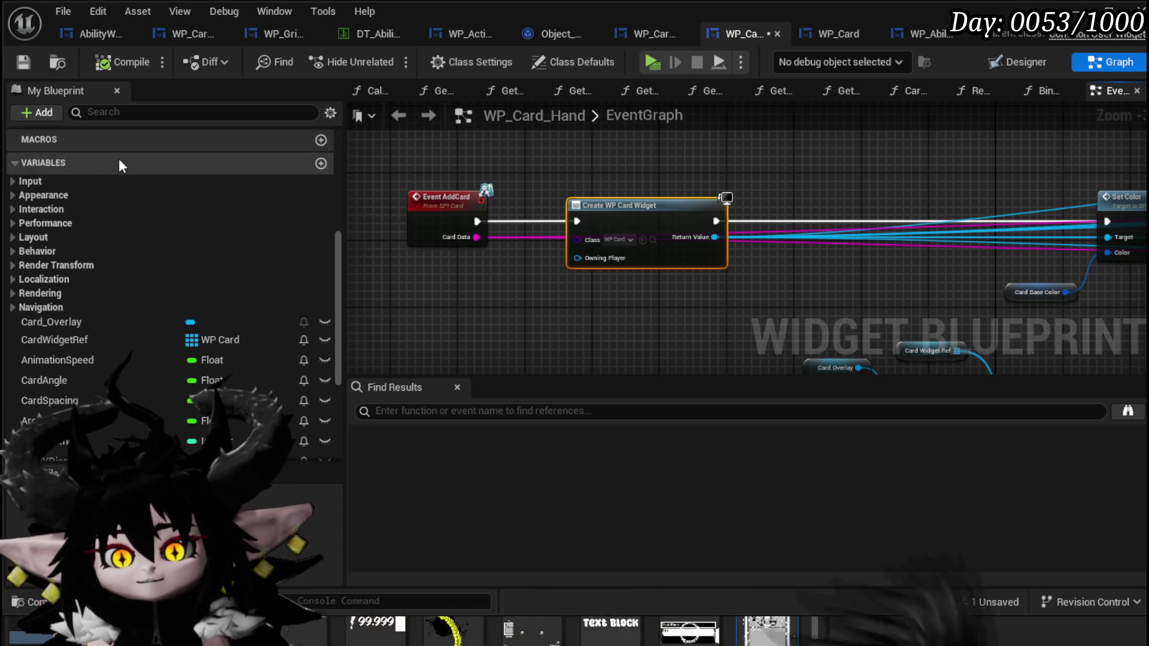
pyautogui.scroll(-2, 118, 158)
pyautogui.scroll(-1, 119, 160)
pyautogui.moveTo(1009, 181); pyautogui.dragTo(640, 187)
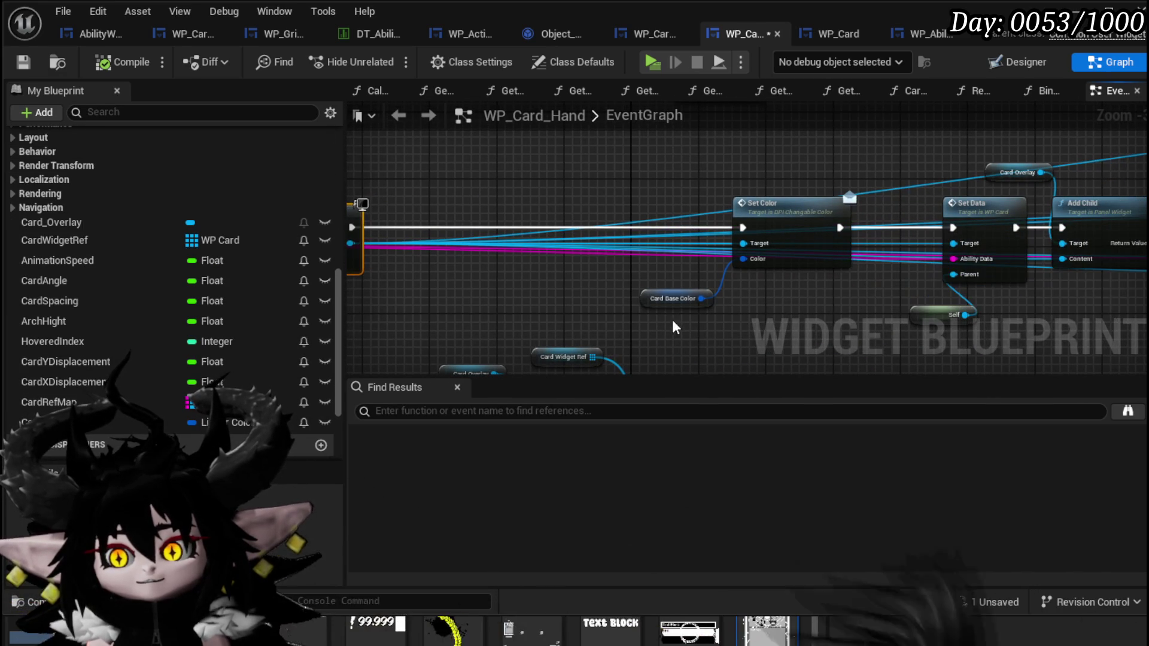
pyautogui.moveTo(651, 299); pyautogui.dragTo(747, 173)
pyautogui.moveTo(458, 178)
pyautogui.mouseDown()
pyautogui.moveTo(468, 250)
pyautogui.moveTo(591, 294)
pyautogui.moveTo(768, 303)
pyautogui.moveTo(470, 289)
pyautogui.moveTo(598, 282)
pyautogui.moveTo(770, 193)
pyautogui.moveTo(587, 226)
pyautogui.mouseUp()
# Step: Select the Bind Event, Create Event and Update Card Position nodes, and review the Set Data, Add Child and ADD chain
pyautogui.moveTo(710, 336); pyautogui.dragTo(992, 180)
pyautogui.moveTo(892, 187); pyautogui.dragTo(898, 208)
pyautogui.moveTo(572, 178)
pyautogui.mouseDown()
pyautogui.moveTo(620, 213)
pyautogui.moveTo(521, 222)
pyautogui.moveTo(432, 210)
pyautogui.moveTo(836, 211)
pyautogui.moveTo(625, 214)
pyautogui.mouseUp()
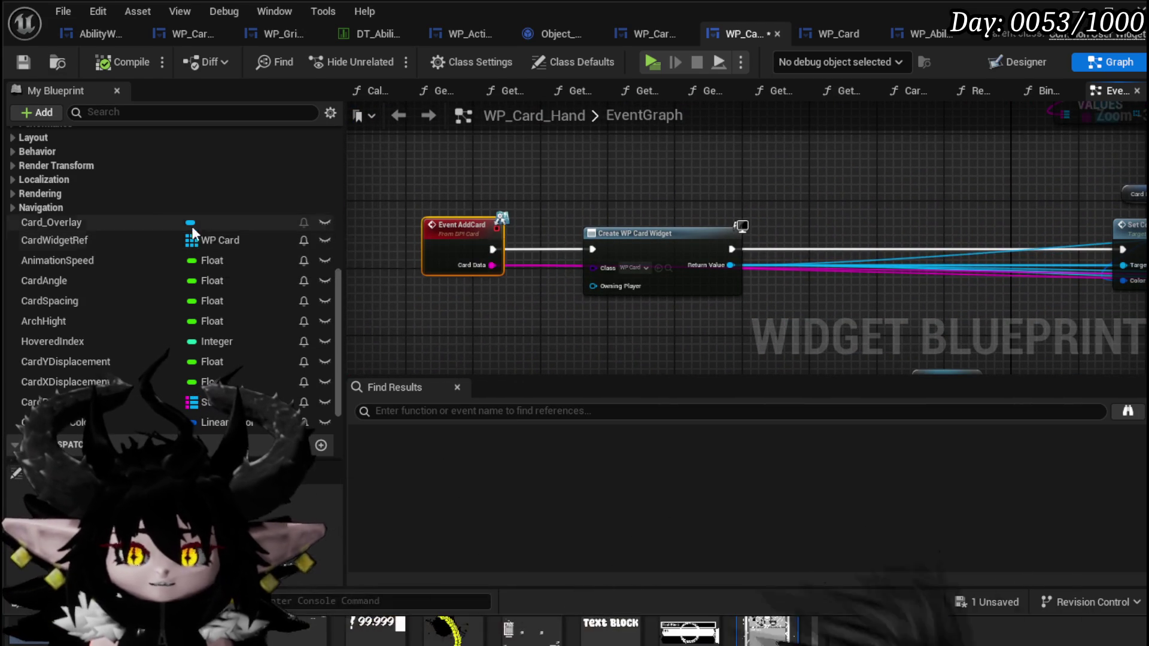
pyautogui.scroll(-3, 174, 198)
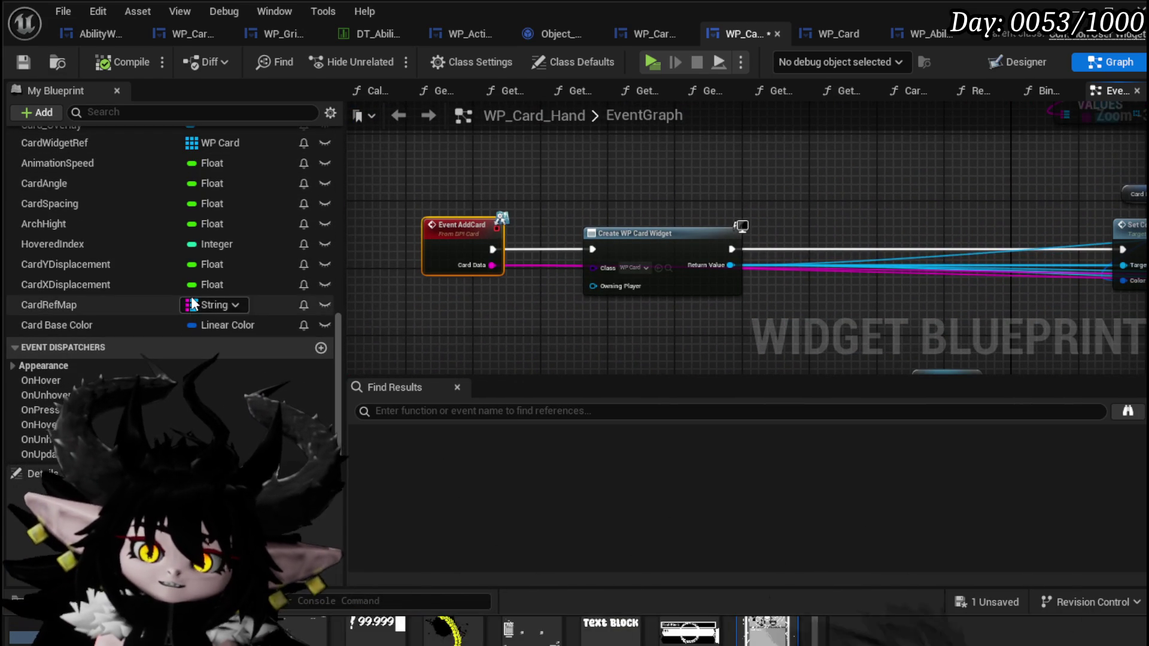
pyautogui.scroll(6, 191, 295)
pyautogui.scroll(6, 190, 295)
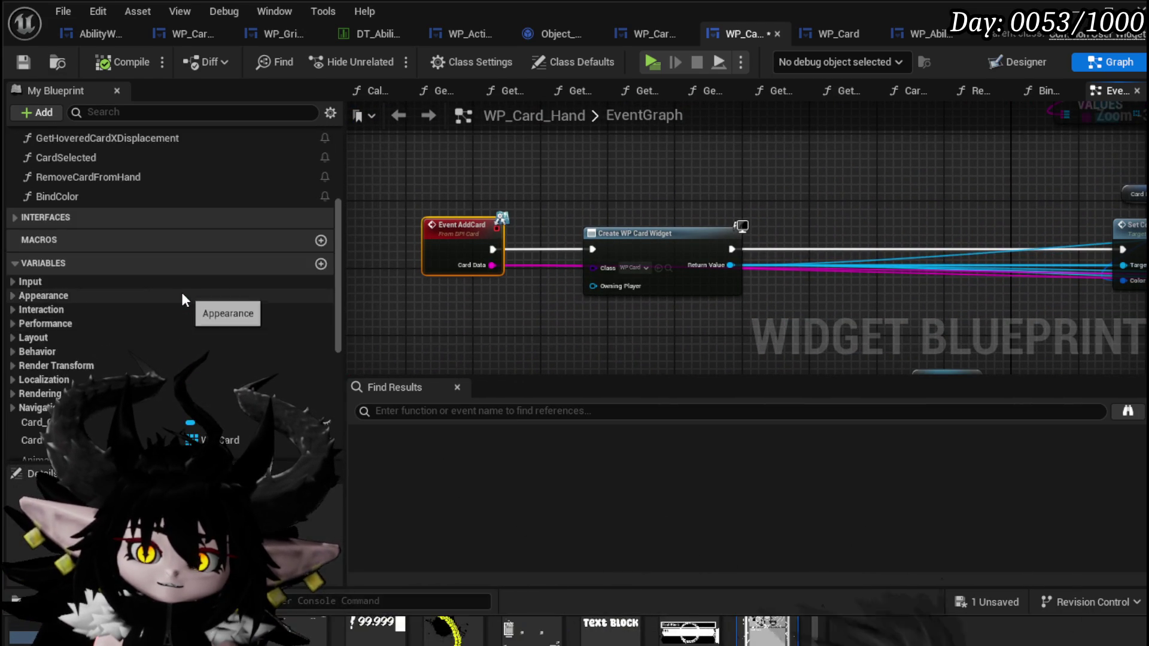
pyautogui.scroll(4, 170, 277)
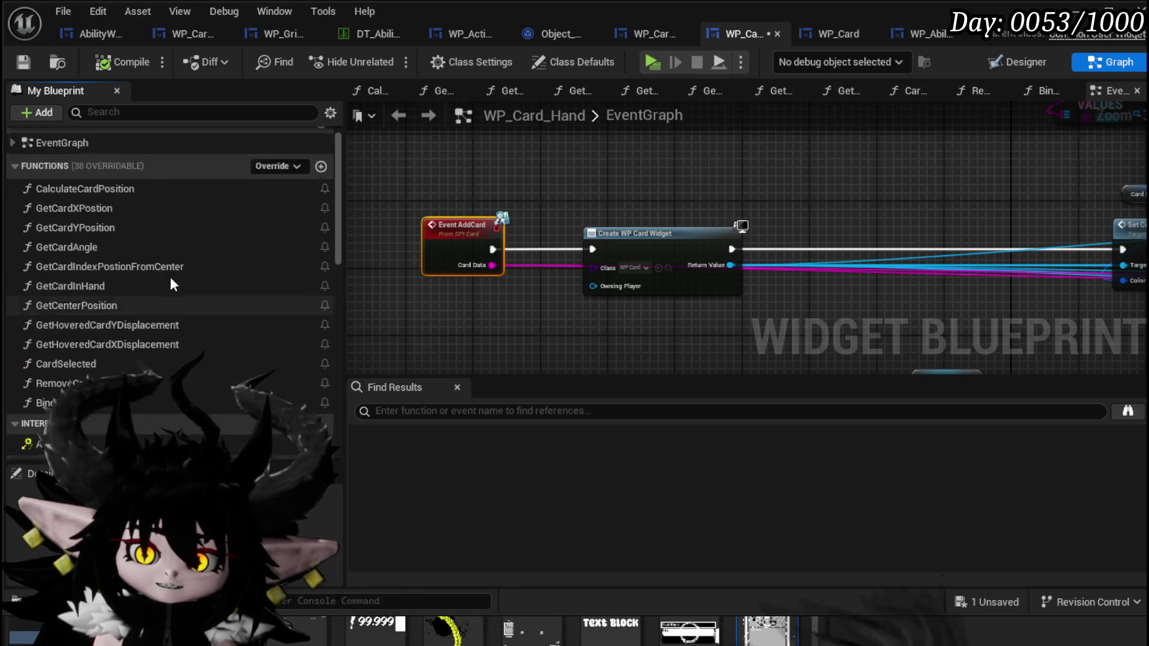
pyautogui.scroll(-2, 170, 277)
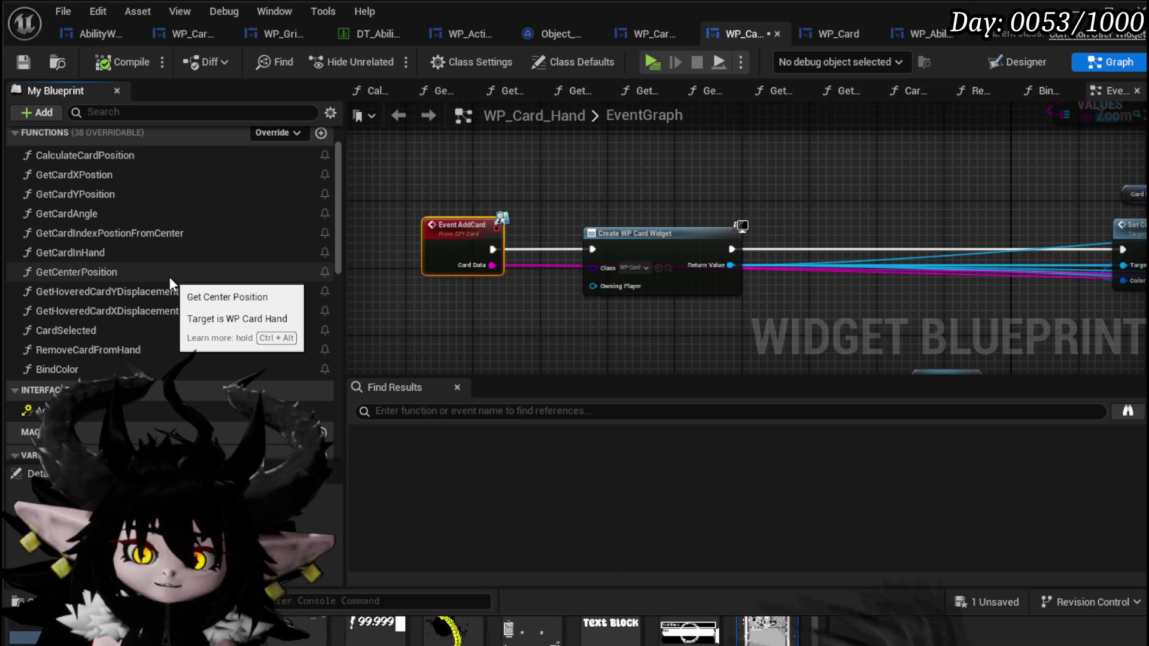
pyautogui.scroll(-10, 170, 276)
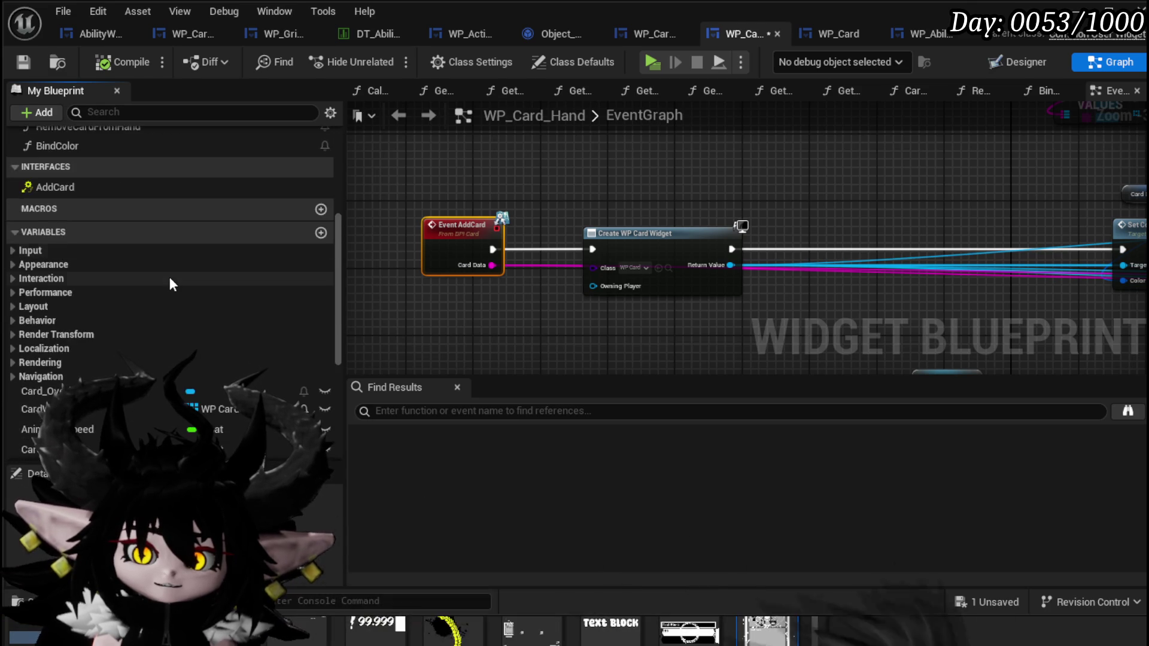
pyautogui.moveTo(948, 323); pyautogui.dragTo(499, 317)
pyautogui.moveTo(755, 310); pyautogui.dragTo(677, 308)
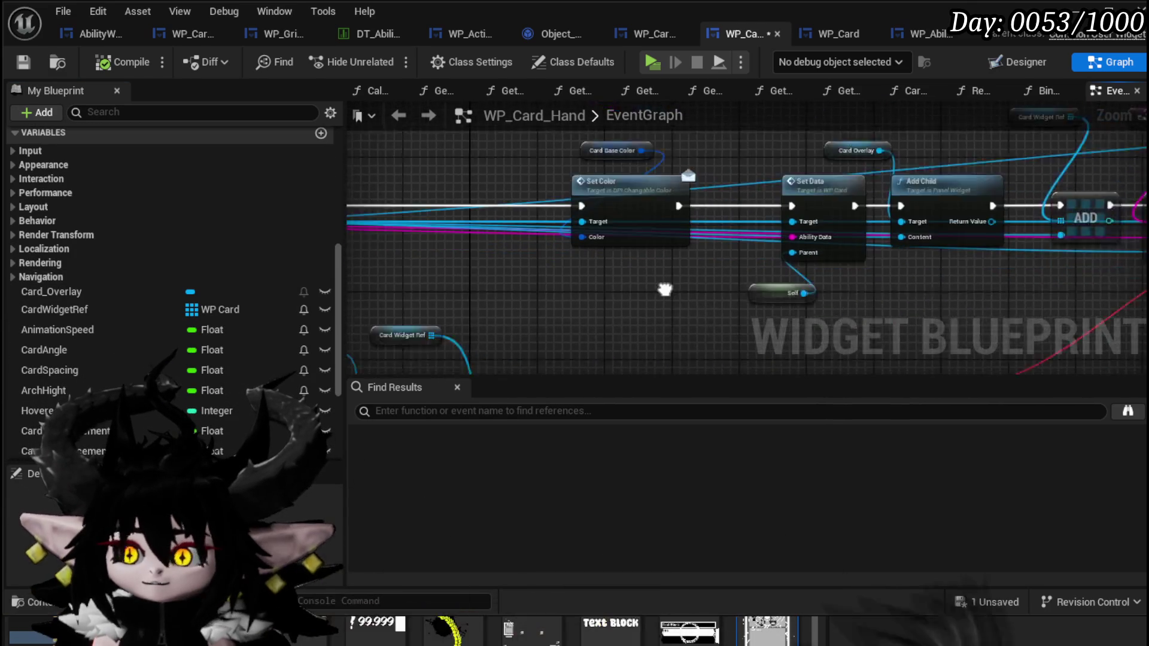
pyautogui.moveTo(685, 246)
pyautogui.mouseDown()
pyautogui.moveTo(528, 282)
pyautogui.moveTo(413, 328)
pyautogui.mouseUp()
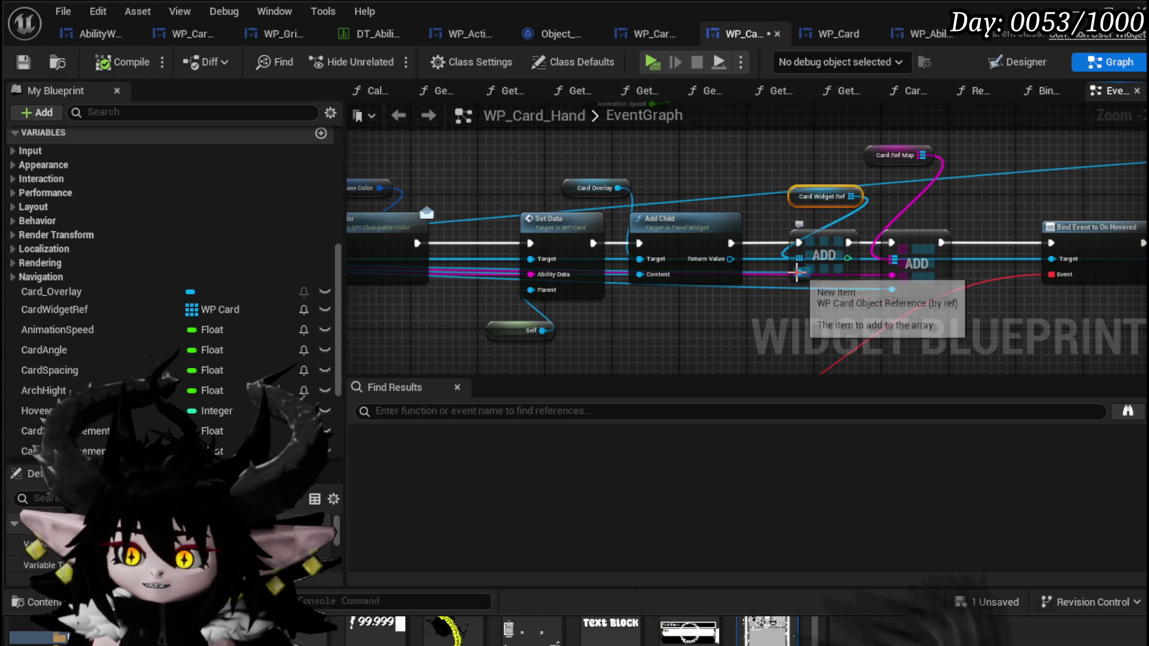
pyautogui.moveTo(599, 300); pyautogui.dragTo(737, 300)
pyautogui.moveTo(658, 306)
pyautogui.mouseDown()
pyautogui.moveTo(870, 308)
pyautogui.moveTo(866, 289)
pyautogui.moveTo(534, 318)
pyautogui.mouseUp()
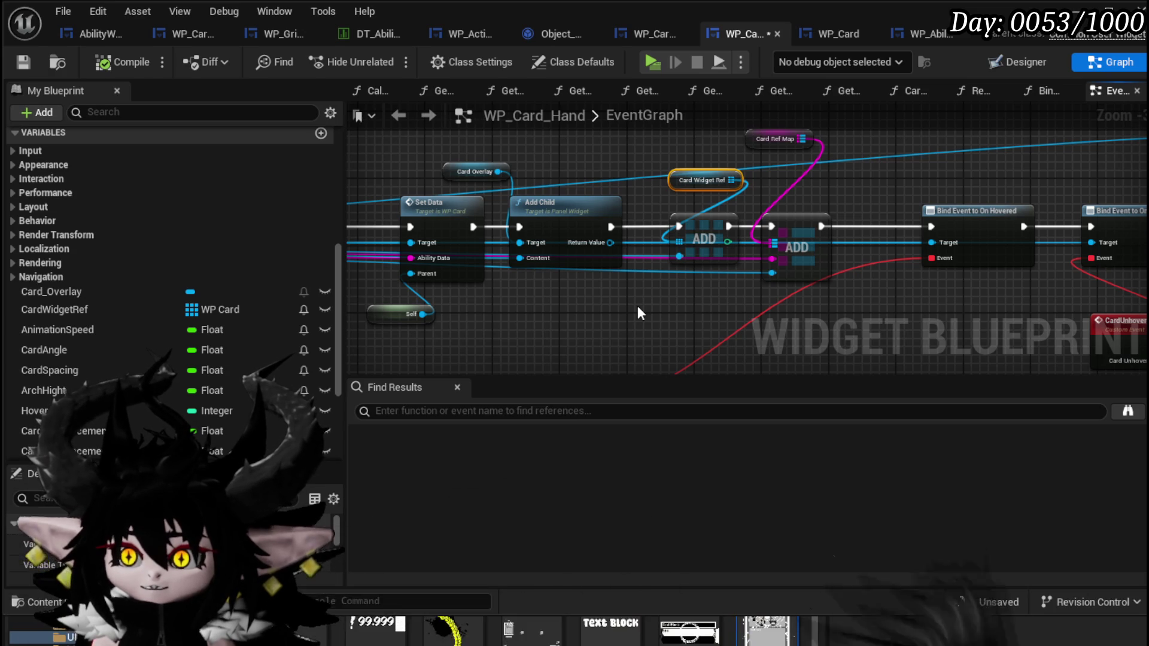
# Step: Nudge Card Widget Ref left and Card Ref Map above the second ADD node, then save
pyautogui.moveTo(659, 150); pyautogui.dragTo(688, 226)
pyautogui.click(662, 151)
pyautogui.moveTo(620, 214); pyautogui.dragTo(600, 214)
pyautogui.click(830, 218)
pyautogui.moveTo(713, 306); pyautogui.dragTo(653, 279)
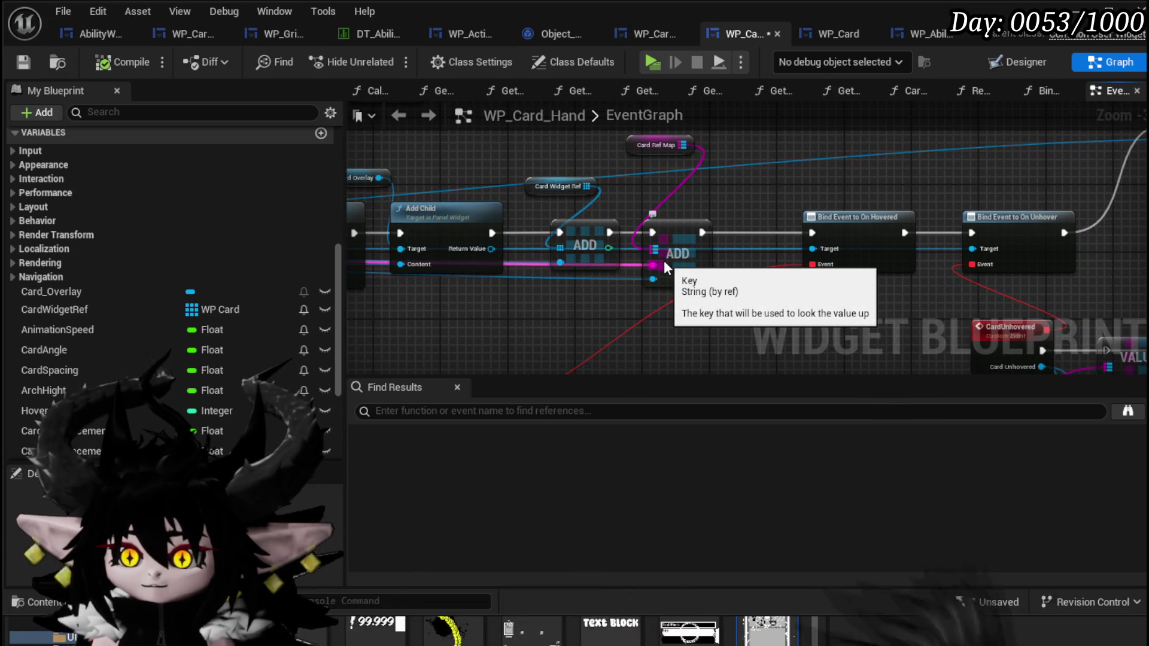
pyautogui.moveTo(648, 153)
pyautogui.mouseDown()
pyautogui.moveTo(677, 203)
pyautogui.moveTo(659, 209)
pyautogui.mouseUp()
pyautogui.keyDown('ctrl'); pyautogui.click(680, 257); pyautogui.keyUp('ctrl')
pyautogui.moveTo(693, 332)
pyautogui.mouseDown()
pyautogui.moveTo(935, 294)
pyautogui.moveTo(846, 320)
pyautogui.moveTo(870, 321)
pyautogui.moveTo(862, 309)
pyautogui.moveTo(892, 311)
pyautogui.moveTo(422, 315)
pyautogui.moveTo(654, 320)
pyautogui.moveTo(431, 308)
pyautogui.moveTo(731, 353)
pyautogui.moveTo(827, 307)
pyautogui.mouseUp()
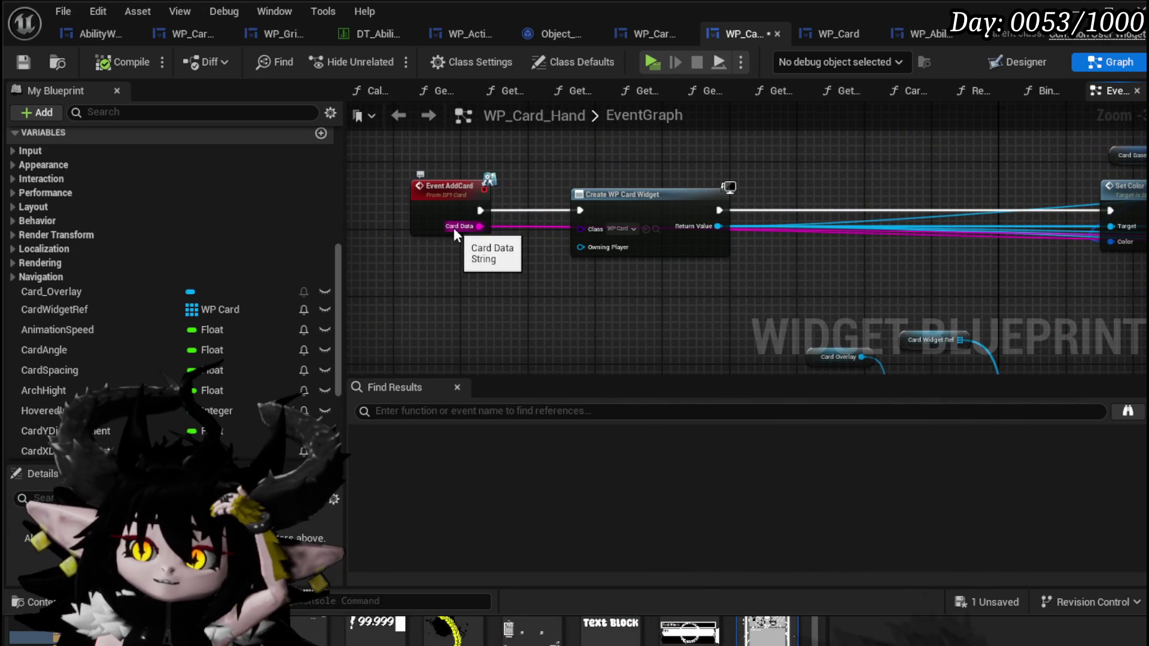
pyautogui.click(24, 62)
pyautogui.moveTo(1078, 180)
pyautogui.mouseDown()
pyautogui.moveTo(539, 180)
pyautogui.moveTo(842, 175)
pyautogui.moveTo(599, 175)
pyautogui.moveTo(479, 133)
pyautogui.mouseUp()
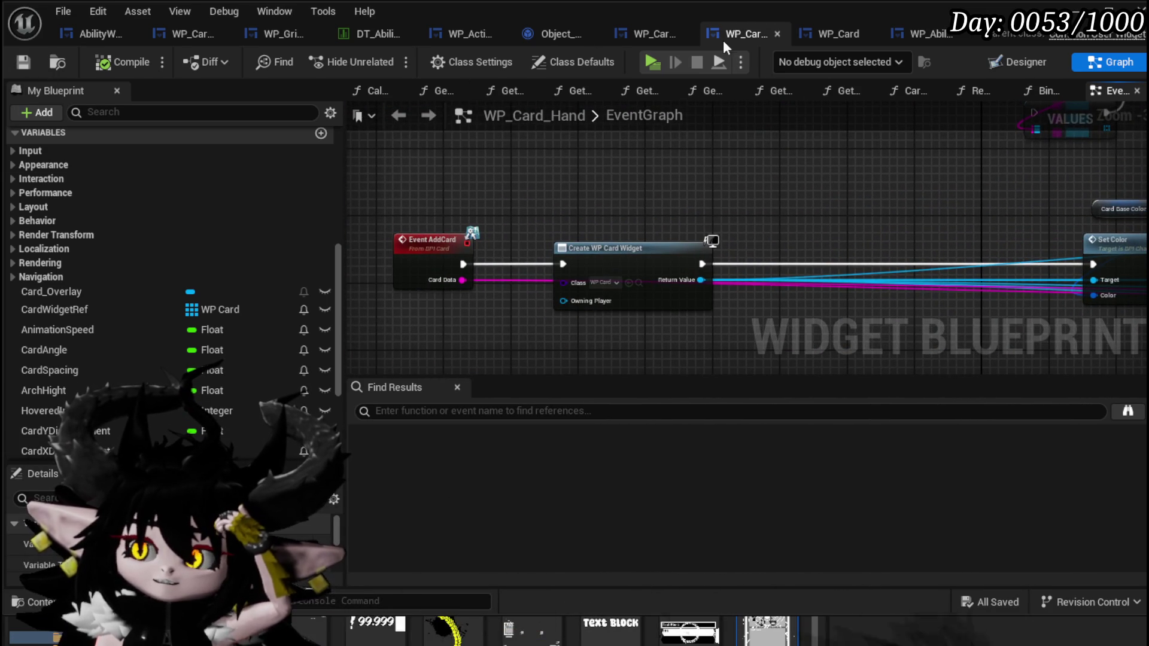
pyautogui.click(645, 37)
# Step: Try a Find search off the Card Ref Map getter, then abandon it and return to DrawSingleCard
pyautogui.moveTo(680, 211)
pyautogui.mouseDown()
pyautogui.moveTo(629, 207)
pyautogui.moveTo(532, 157)
pyautogui.moveTo(505, 219)
pyautogui.mouseUp()
pyautogui.moveTo(623, 172); pyautogui.dragTo(698, 180)
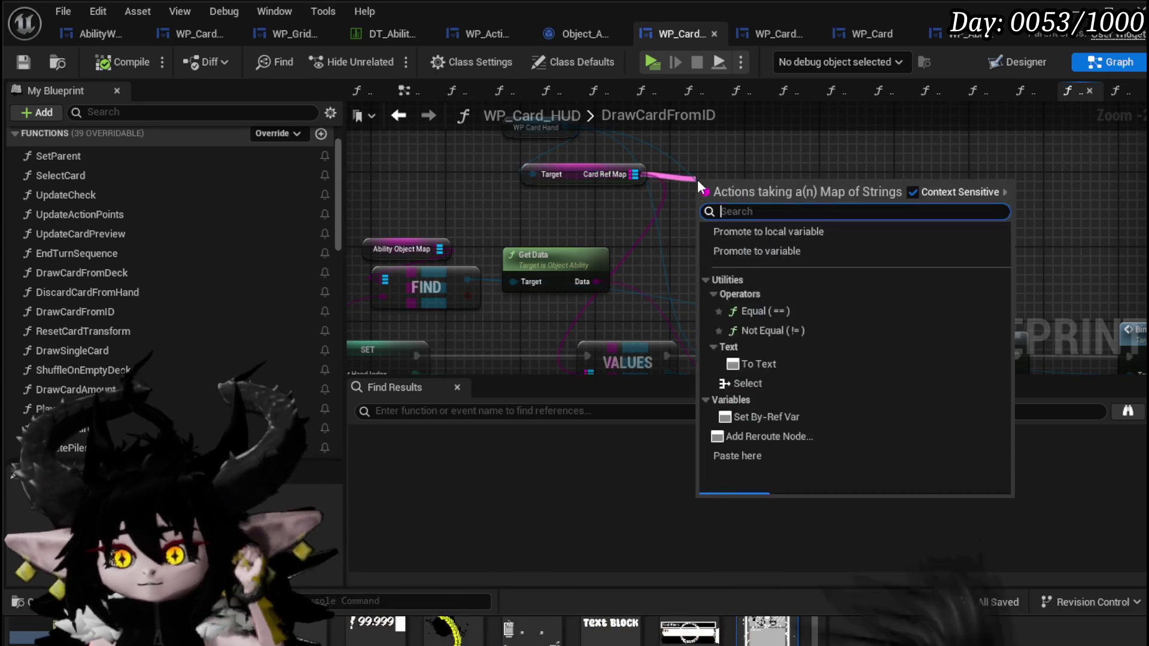
pyautogui.write('Find')
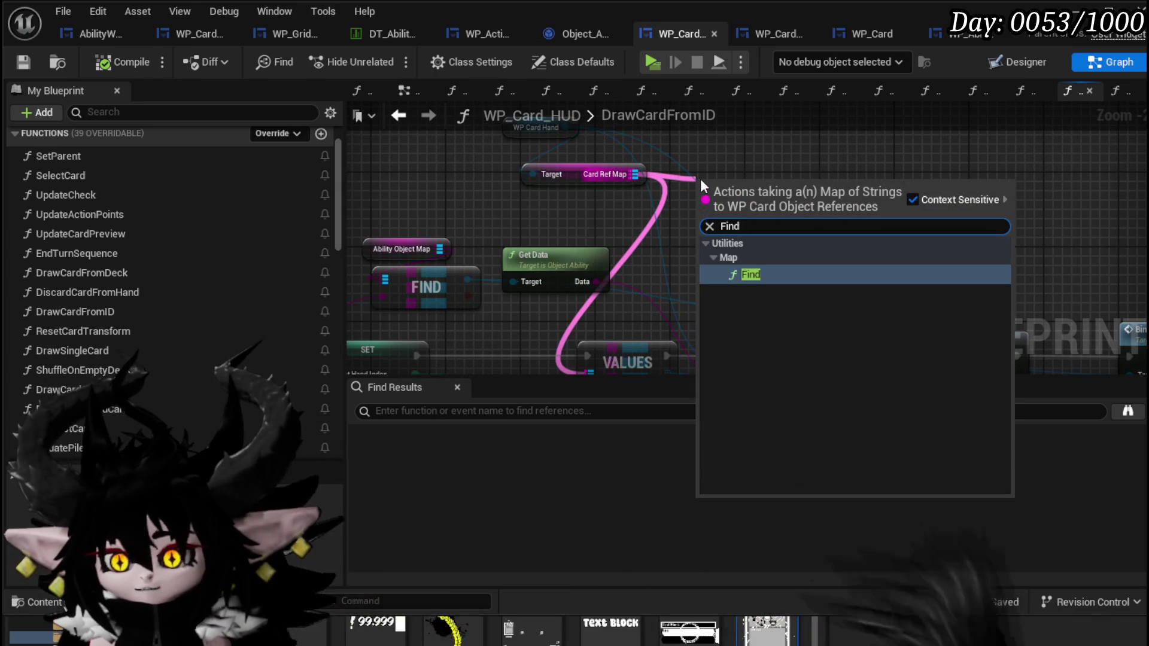
pyautogui.moveTo(616, 193)
pyautogui.mouseDown()
pyautogui.moveTo(512, 113)
pyautogui.moveTo(373, 78)
pyautogui.mouseUp()
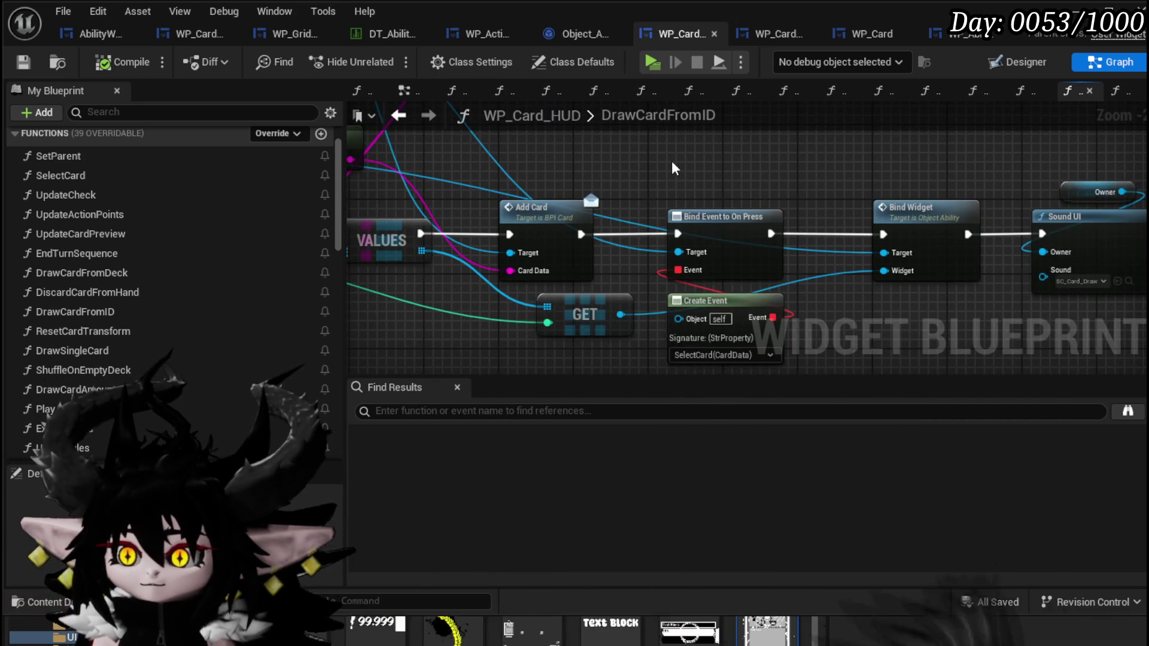
pyautogui.scroll(-2, 672, 160)
pyautogui.moveTo(679, 156); pyautogui.dragTo(925, 200)
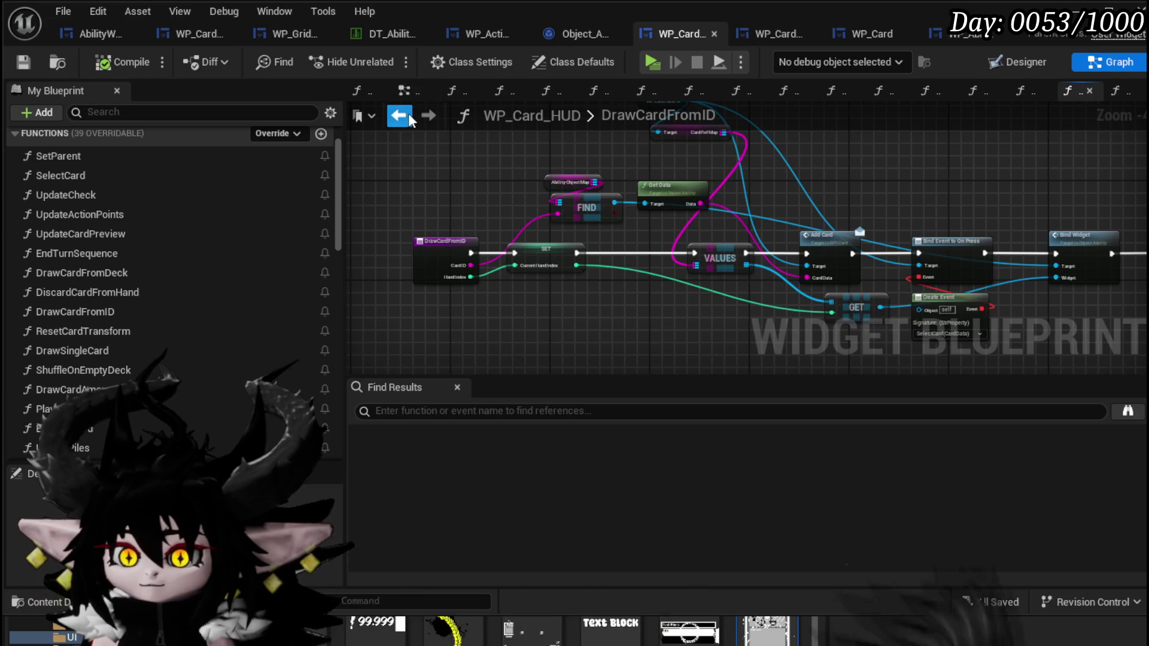
pyautogui.click(398, 115)
pyautogui.moveTo(773, 235)
pyautogui.mouseDown()
pyautogui.moveTo(756, 254)
pyautogui.moveTo(579, 216)
pyautogui.moveTo(807, 218)
pyautogui.moveTo(761, 239)
pyautogui.mouseUp()
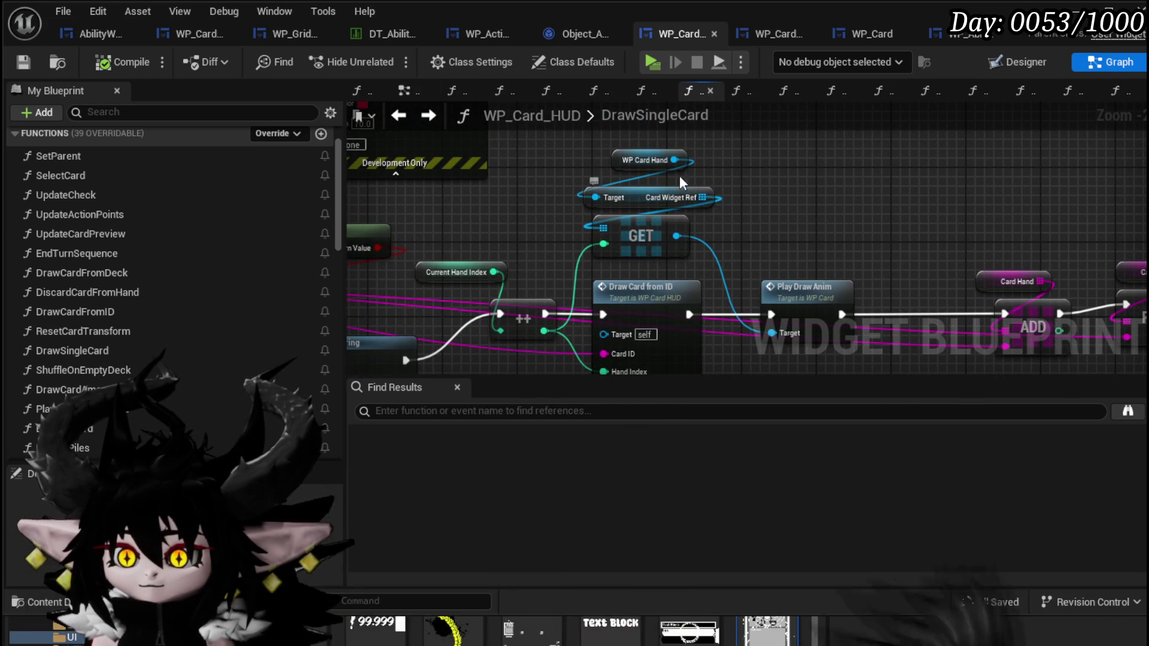
# Step: Get WP Card Hand's Card Ref Map, Find the key, wire the result to Play Draw Anim's Target, and save
pyautogui.moveTo(673, 161); pyautogui.dragTo(790, 178)
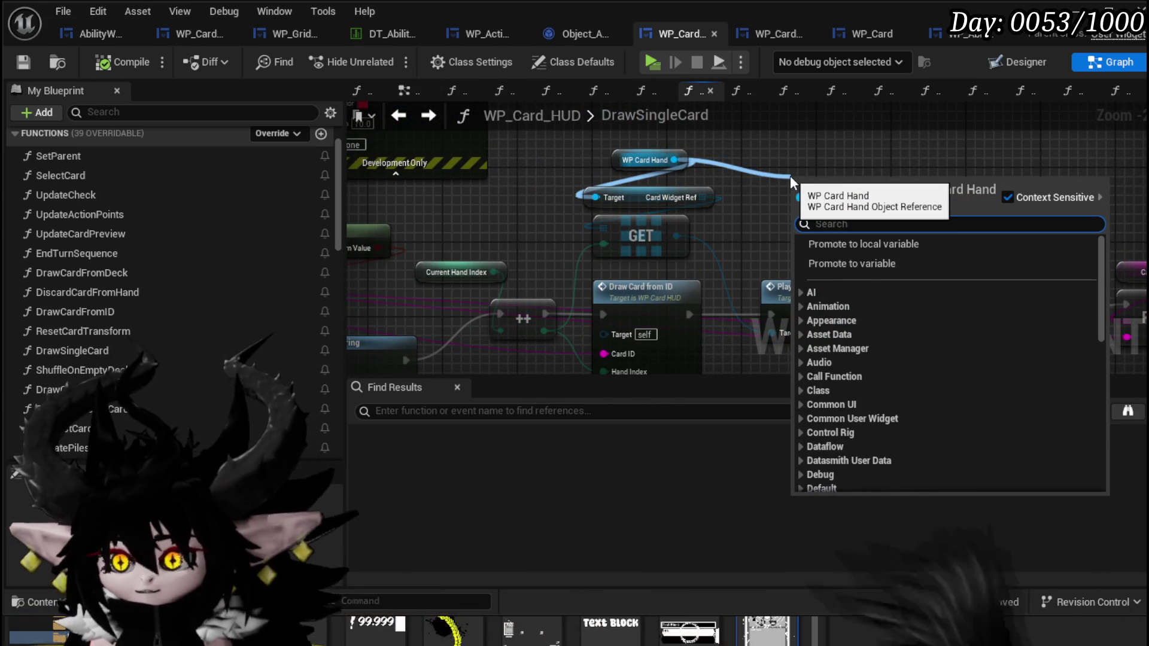
pyautogui.write('Map')
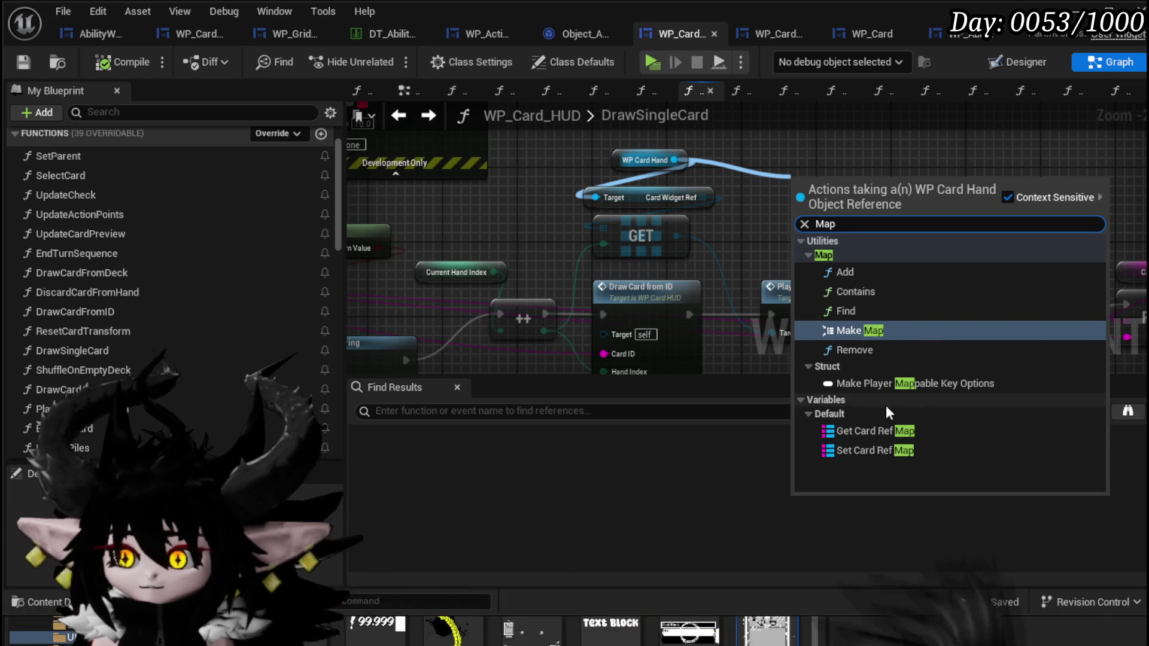
pyautogui.click(874, 431)
pyautogui.moveTo(980, 188); pyautogui.dragTo(838, 238)
pyautogui.write('find')
pyautogui.press('Return')
pyautogui.moveTo(623, 353); pyautogui.dragTo(772, 245)
pyautogui.moveTo(773, 329); pyautogui.dragTo(772, 329)
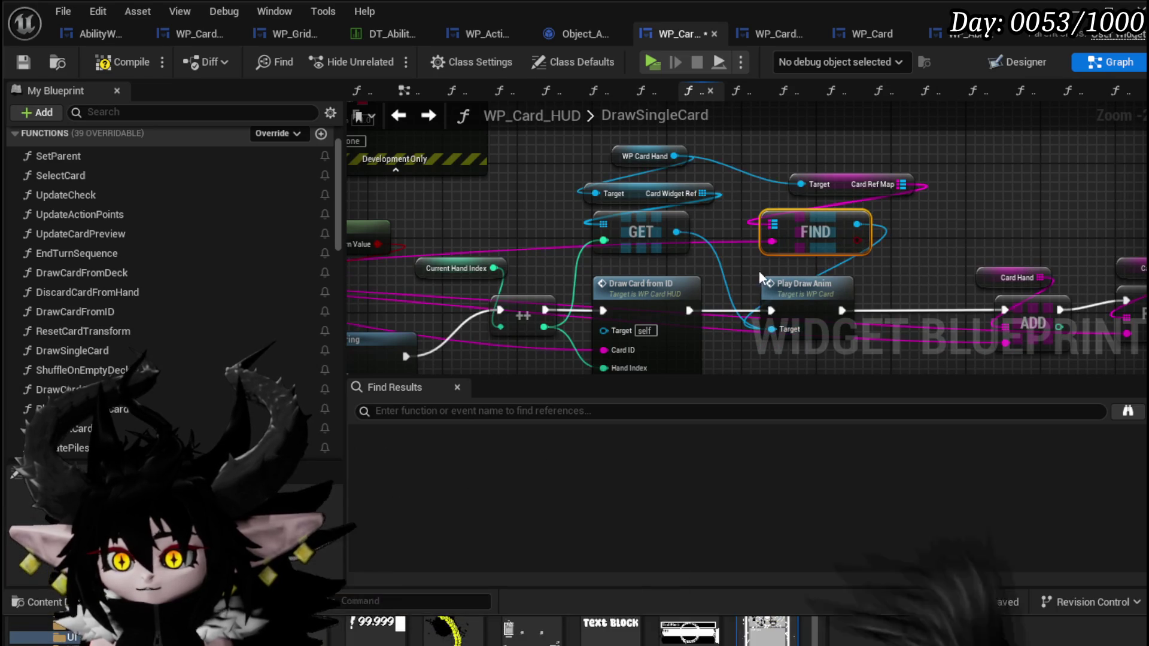
pyautogui.moveTo(662, 173)
pyautogui.mouseDown()
pyautogui.moveTo(668, 146)
pyautogui.moveTo(701, 133)
pyautogui.mouseUp()
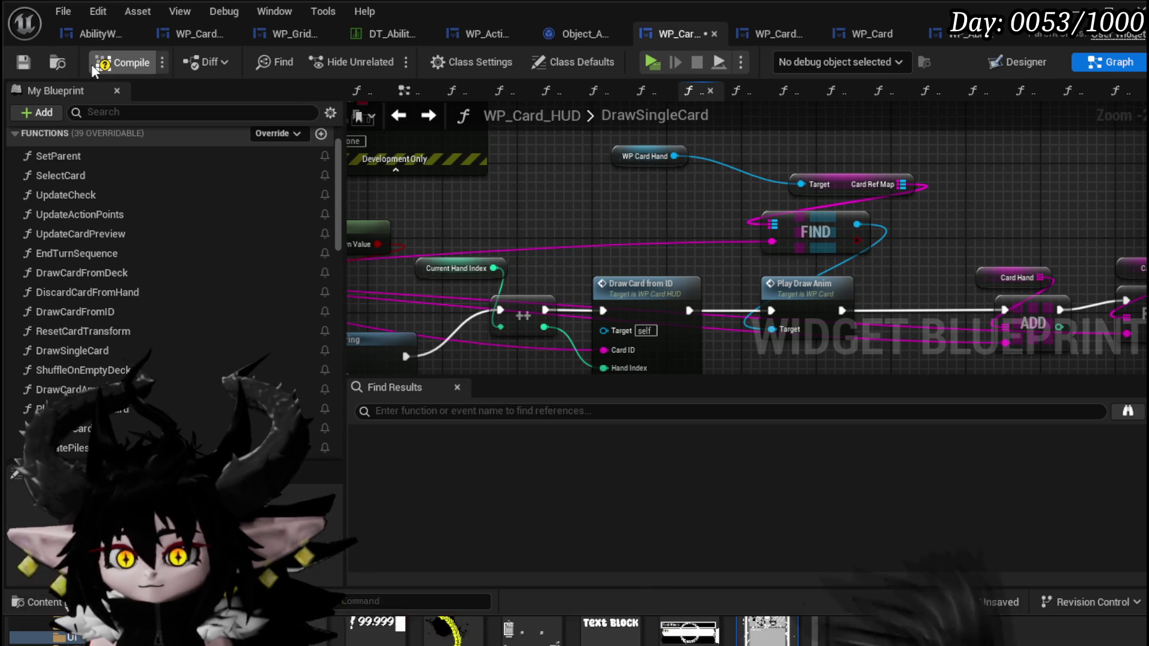
pyautogui.click(23, 62)
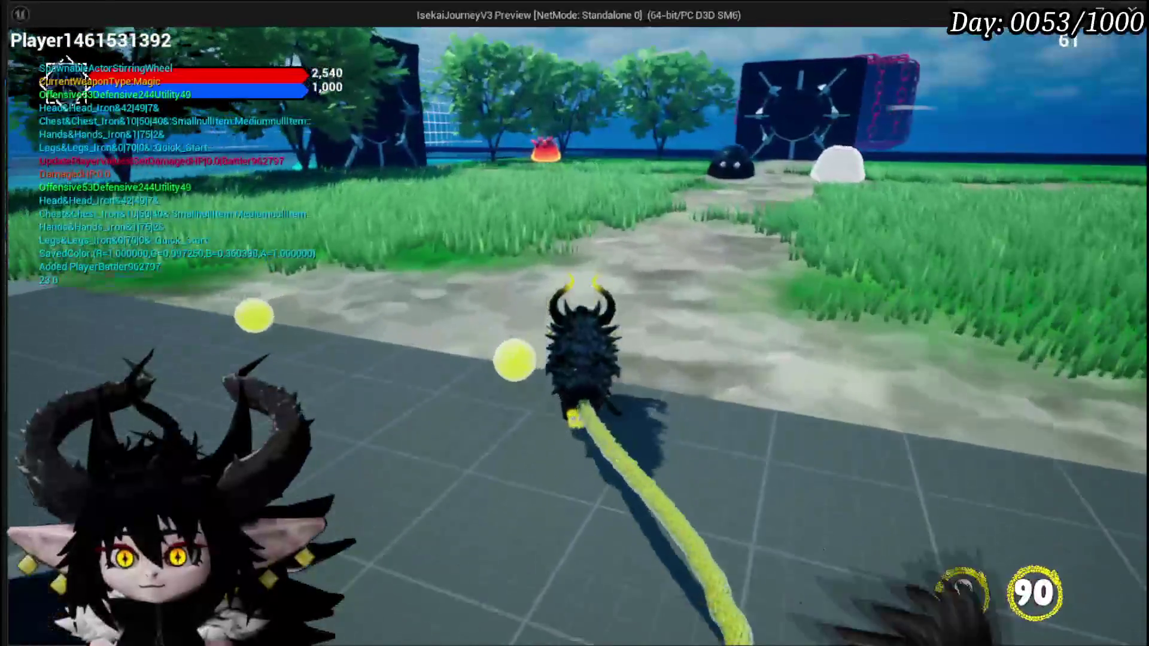
# Step: Run to the red creature, start combat, play the Adrenaline card, then return to the editor and save the level
pyautogui.press('w')
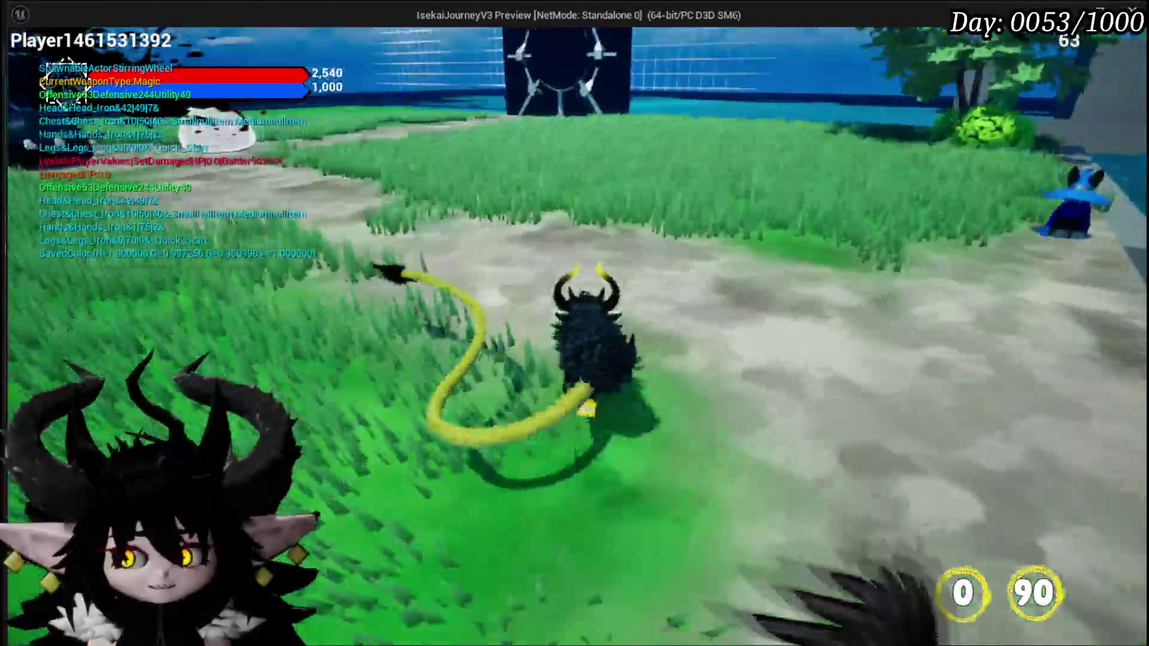
pyautogui.press('w')
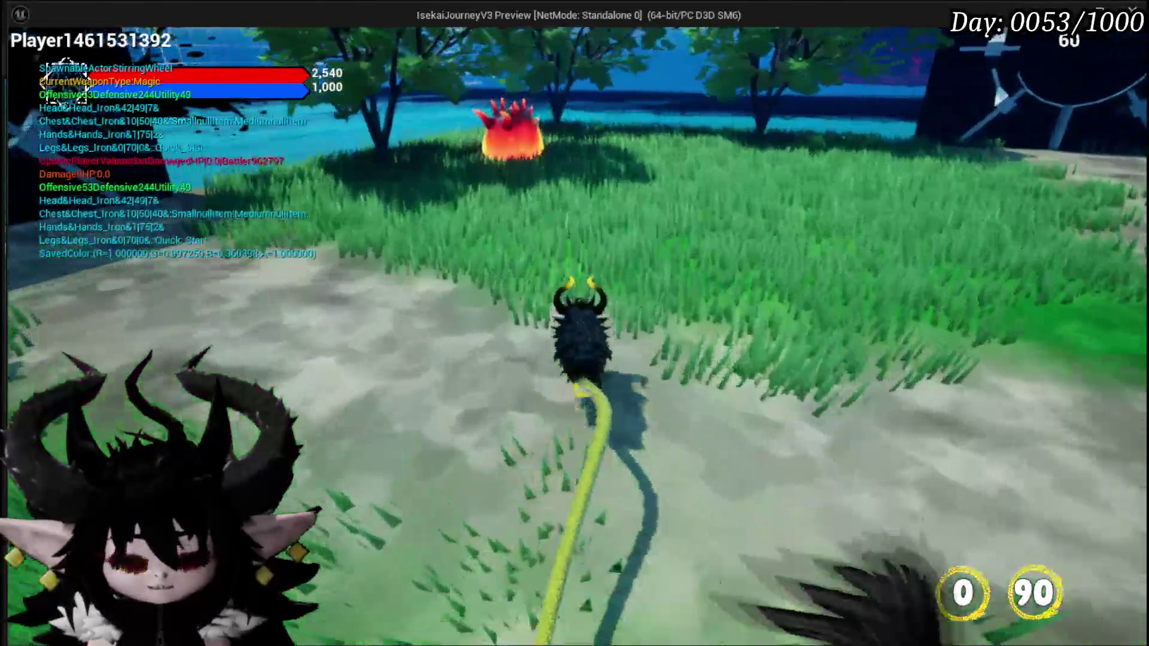
pyautogui.press('w')
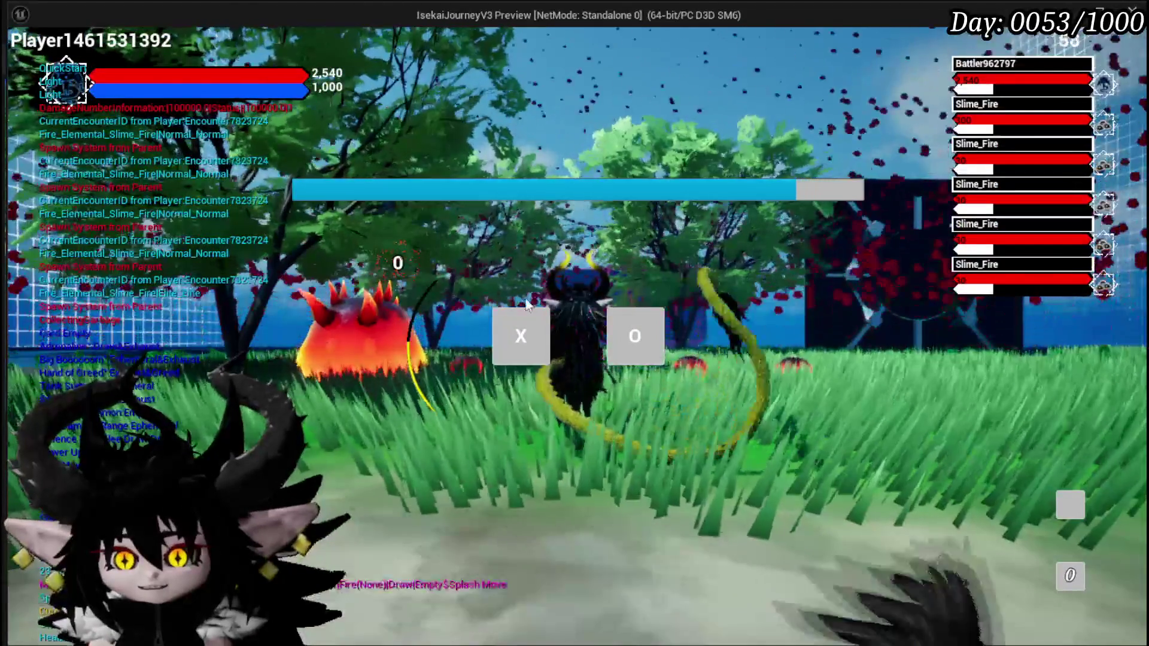
pyautogui.click(538, 308)
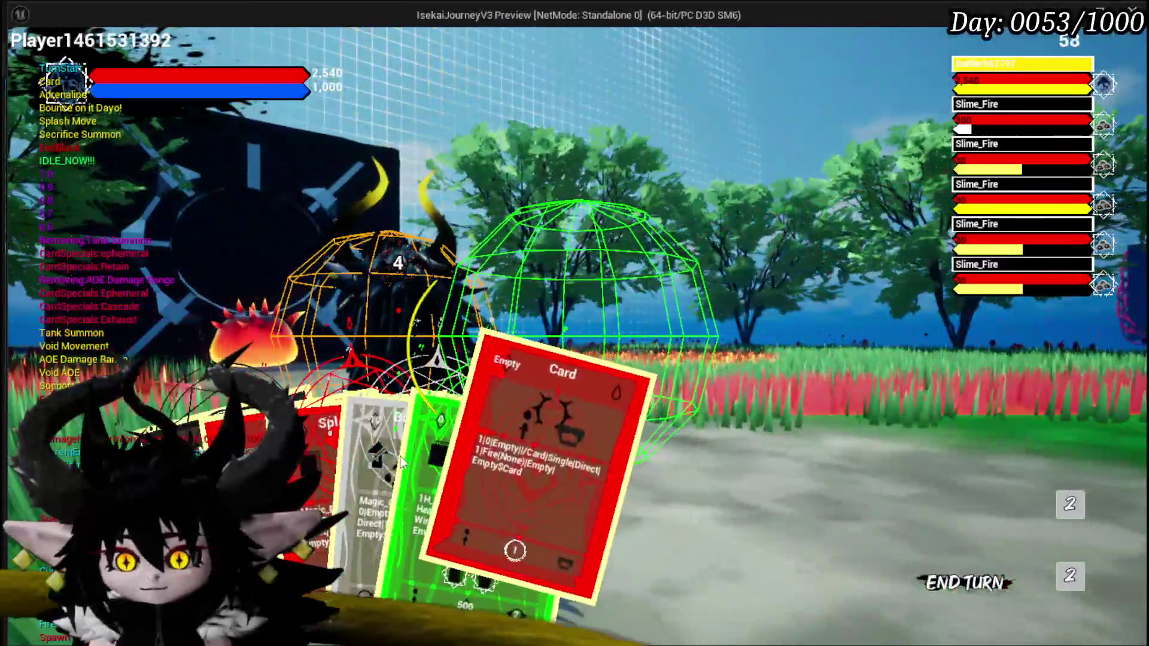
pyautogui.click(419, 539)
pyautogui.click(444, 443)
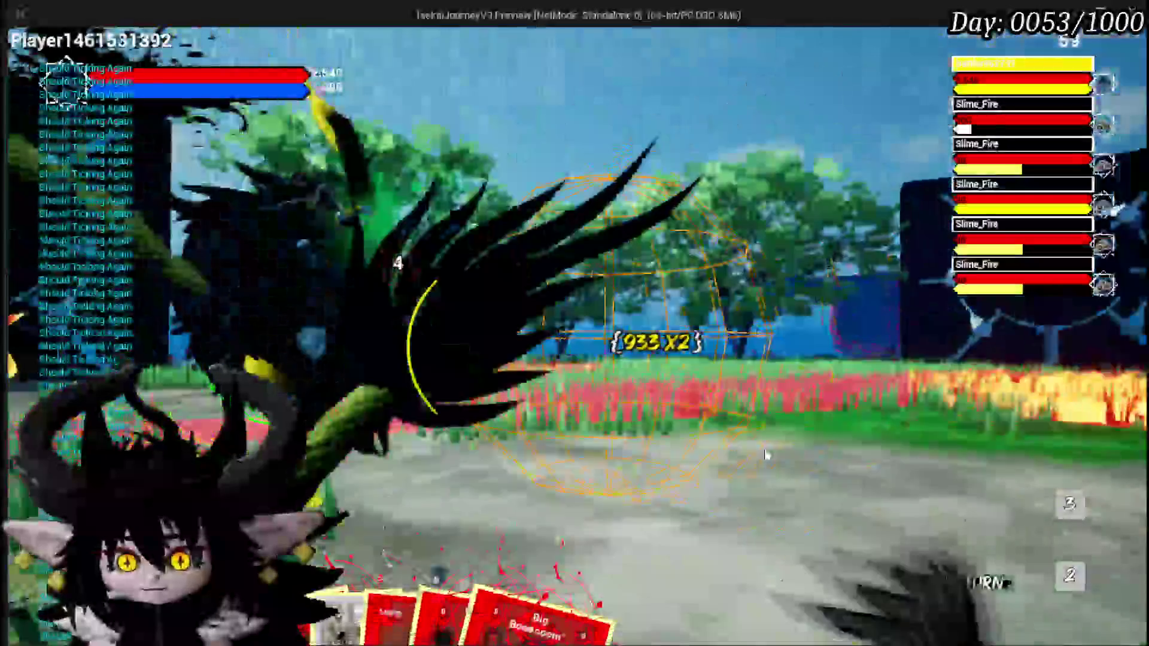
pyautogui.hotkey('alt', 'Tab')
pyautogui.hotkey('ctrl', 's')
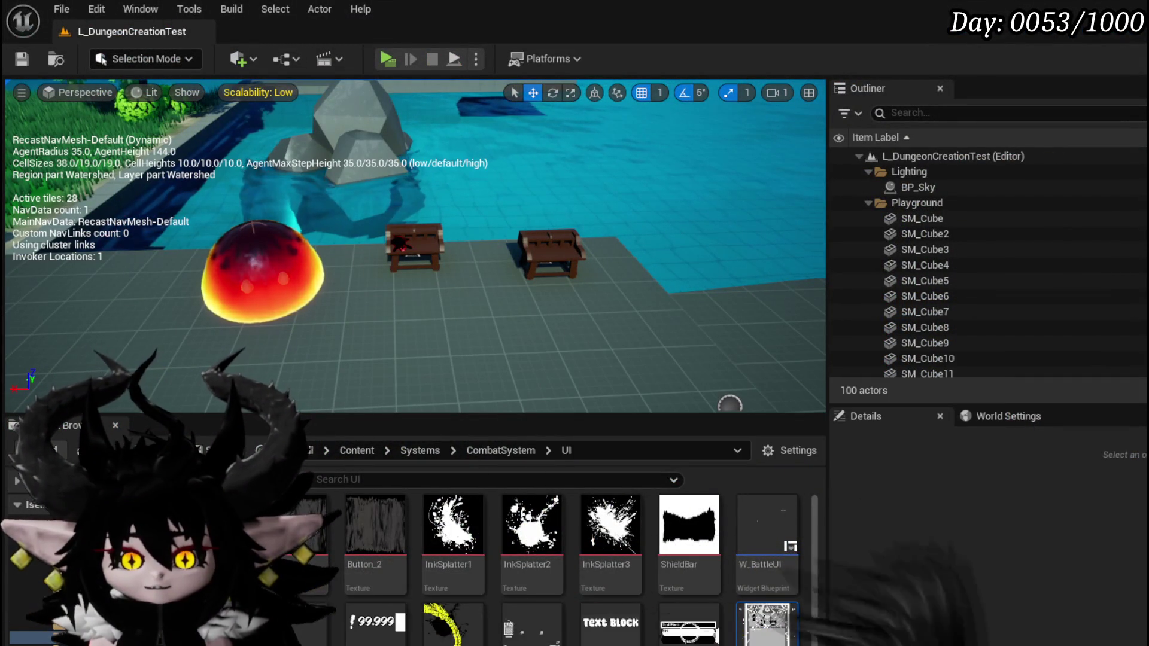
# Step: Put a breakpoint on DrawSingleCard's Play Draw Anim node and start a new play session
pyautogui.hotkey('alt', 'Tab')
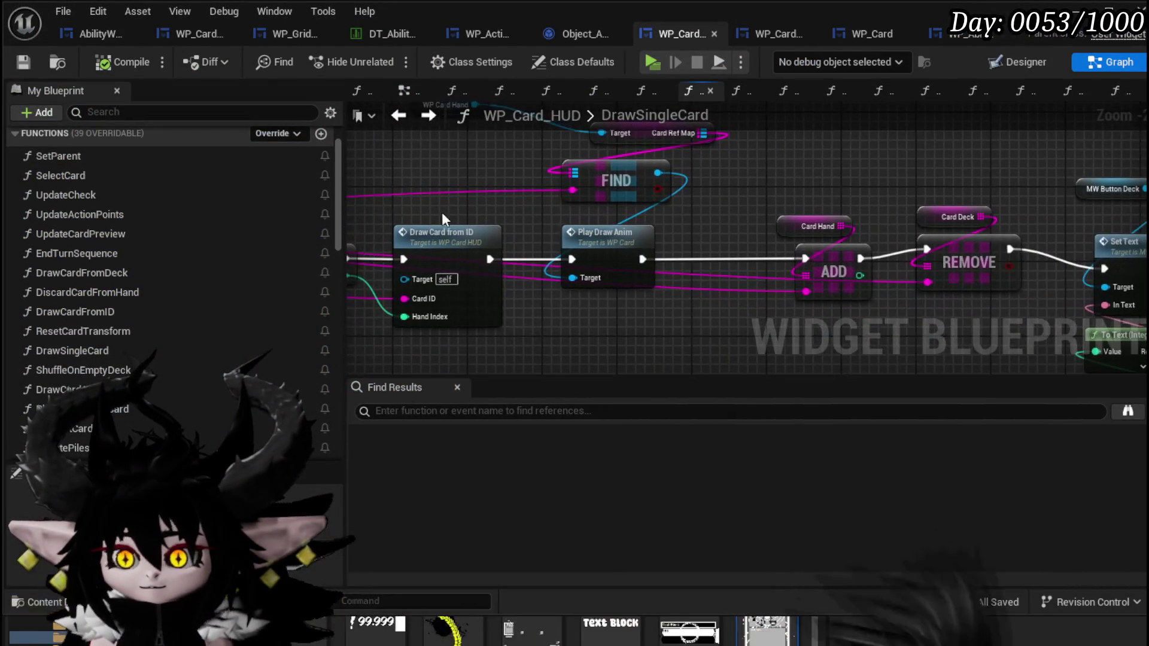
pyautogui.rightClick(599, 242)
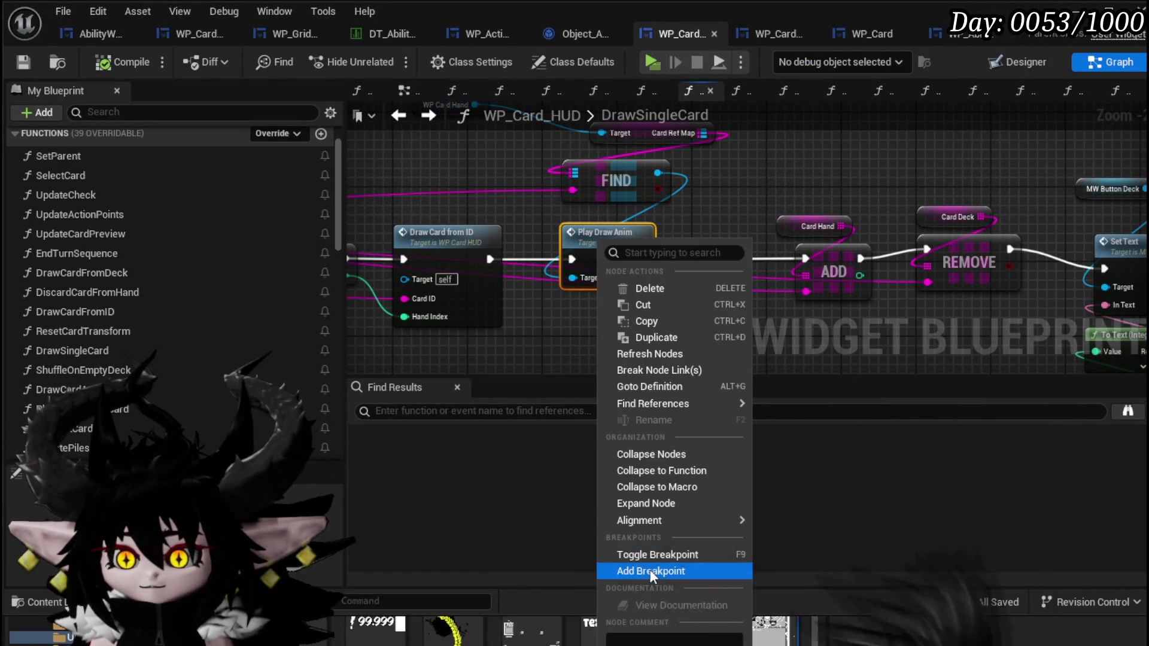
pyautogui.click(651, 572)
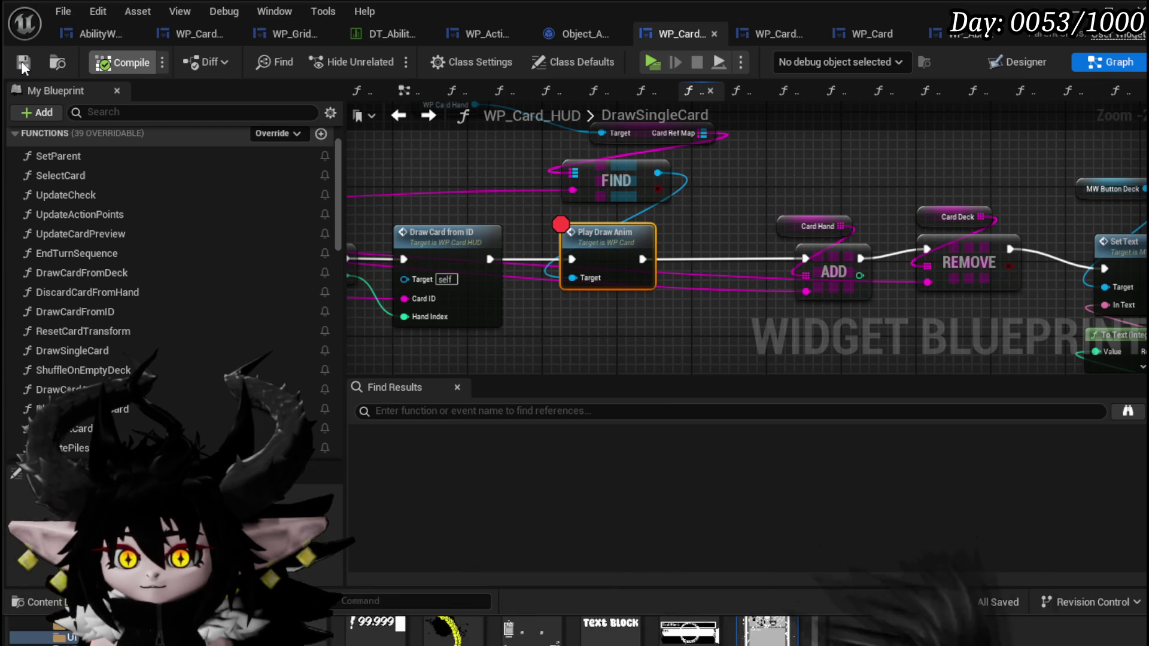
pyautogui.hotkey('alt', 'Tab')
pyautogui.click(386, 56)
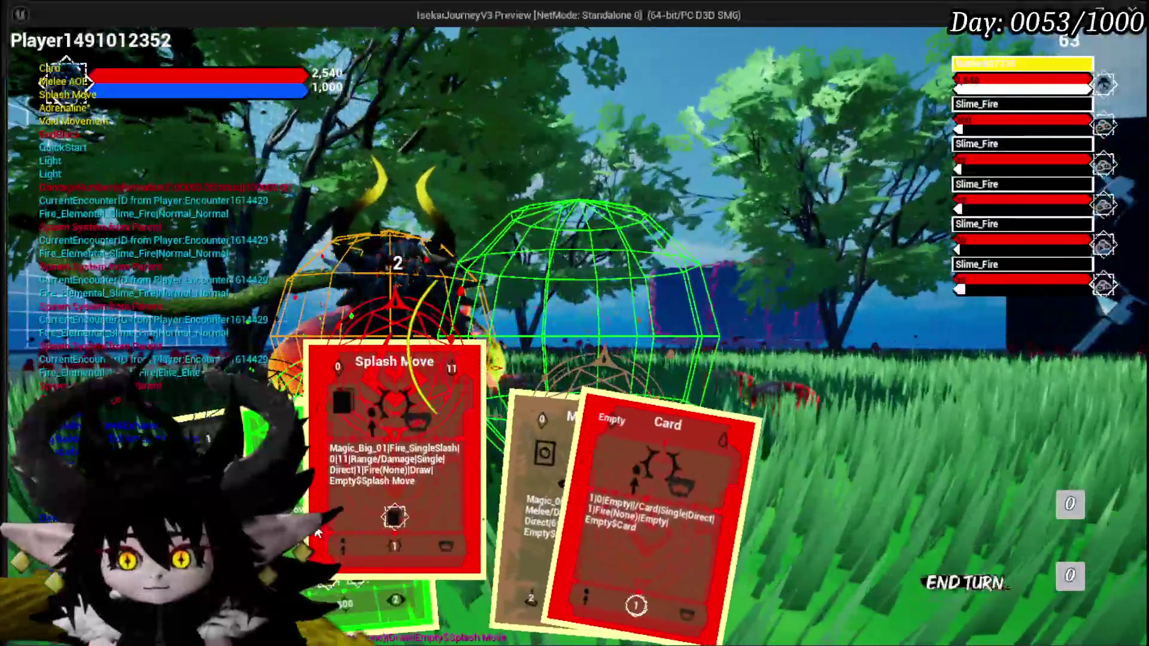
# Step: Play the Splash Move card in combat to trigger the Play Draw Anim breakpoint
pyautogui.click(318, 532)
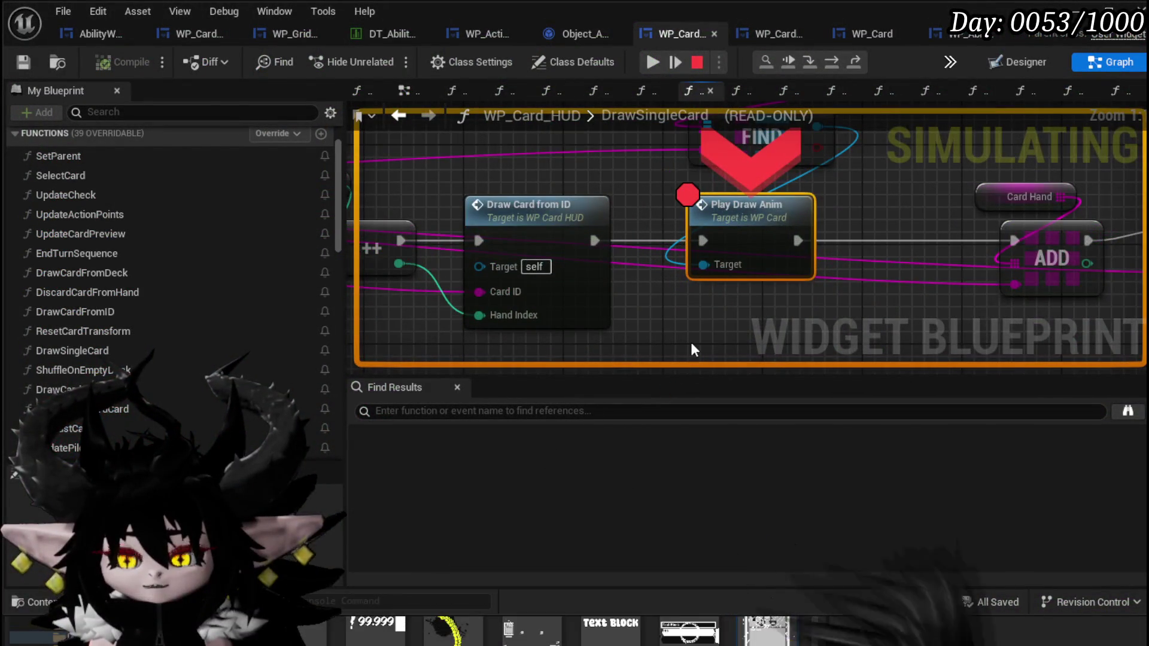
# Step: Read the FIND and Card Ref Map debug values, which show the lookup returned False, then stop the session
pyautogui.moveTo(698, 352); pyautogui.dragTo(557, 358)
pyautogui.moveTo(570, 206)
pyautogui.mouseDown()
pyautogui.moveTo(628, 248)
pyautogui.moveTo(661, 244)
pyautogui.mouseUp()
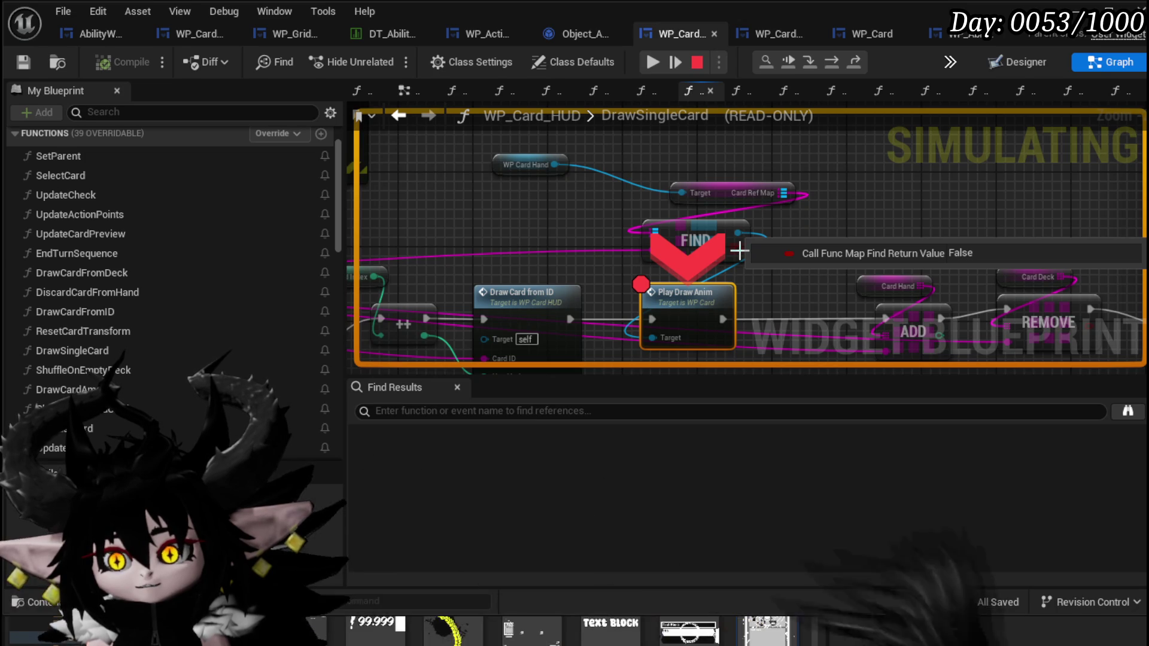
pyautogui.moveTo(656, 248)
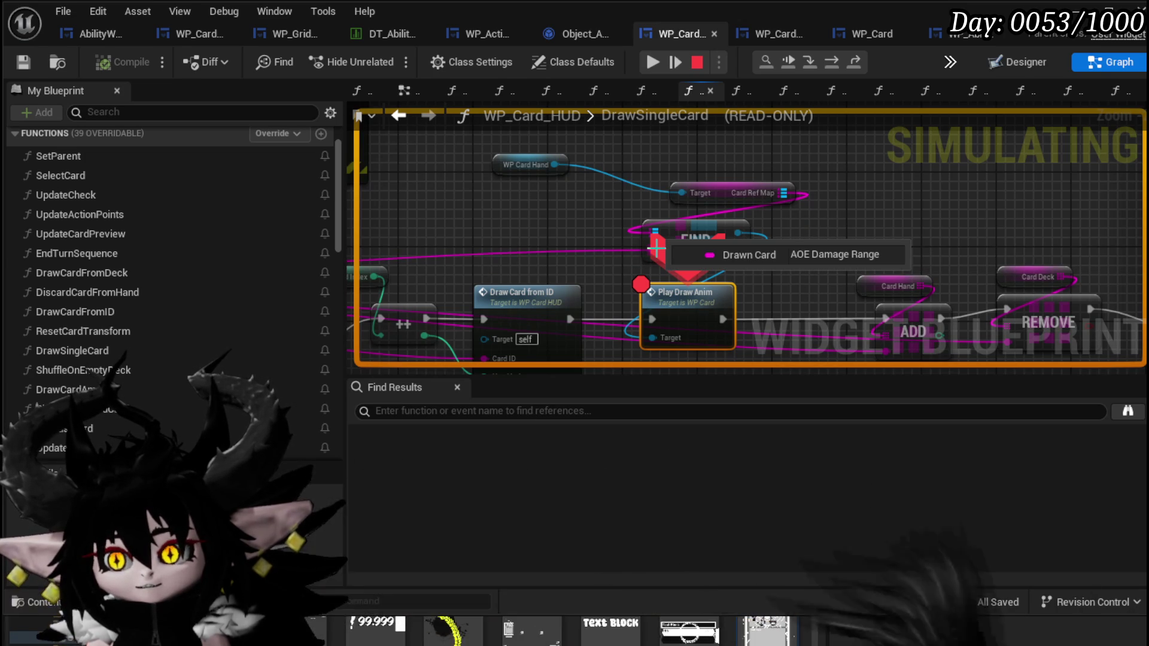
pyautogui.moveTo(781, 200)
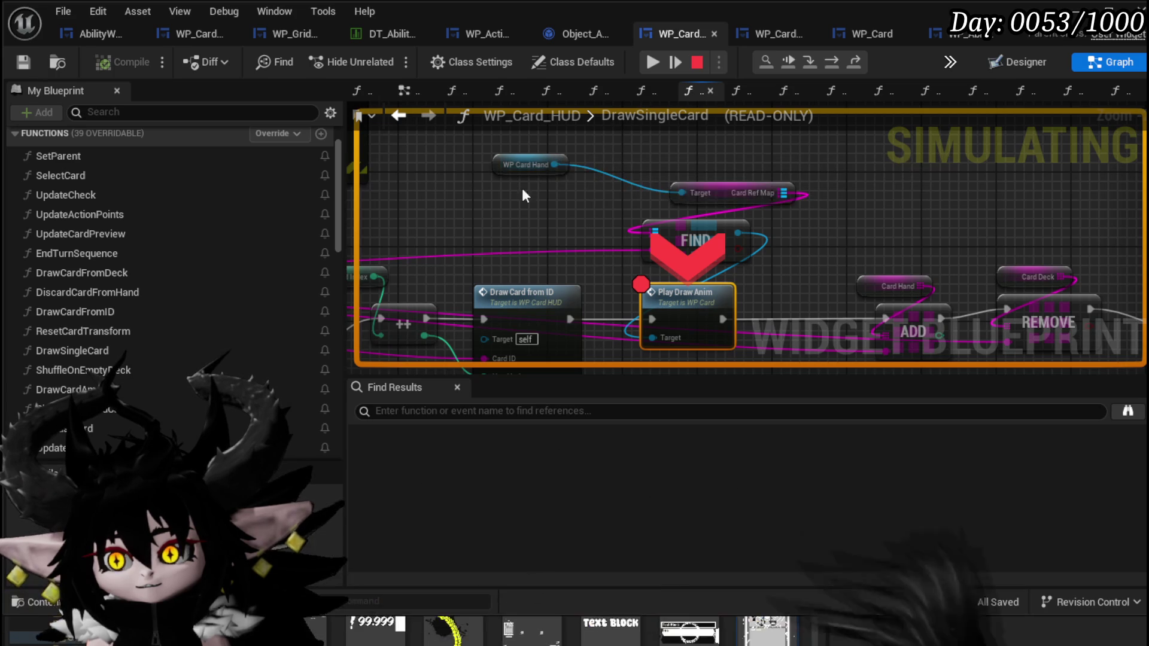
pyautogui.moveTo(646, 222); pyautogui.dragTo(700, 151)
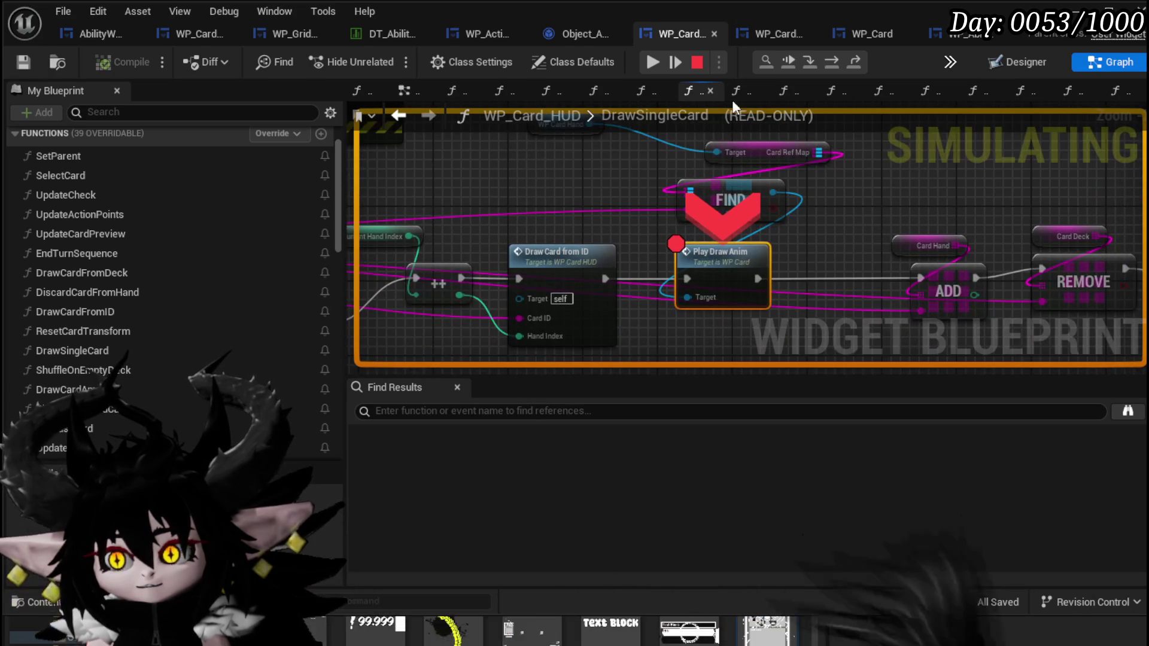
pyautogui.click(697, 62)
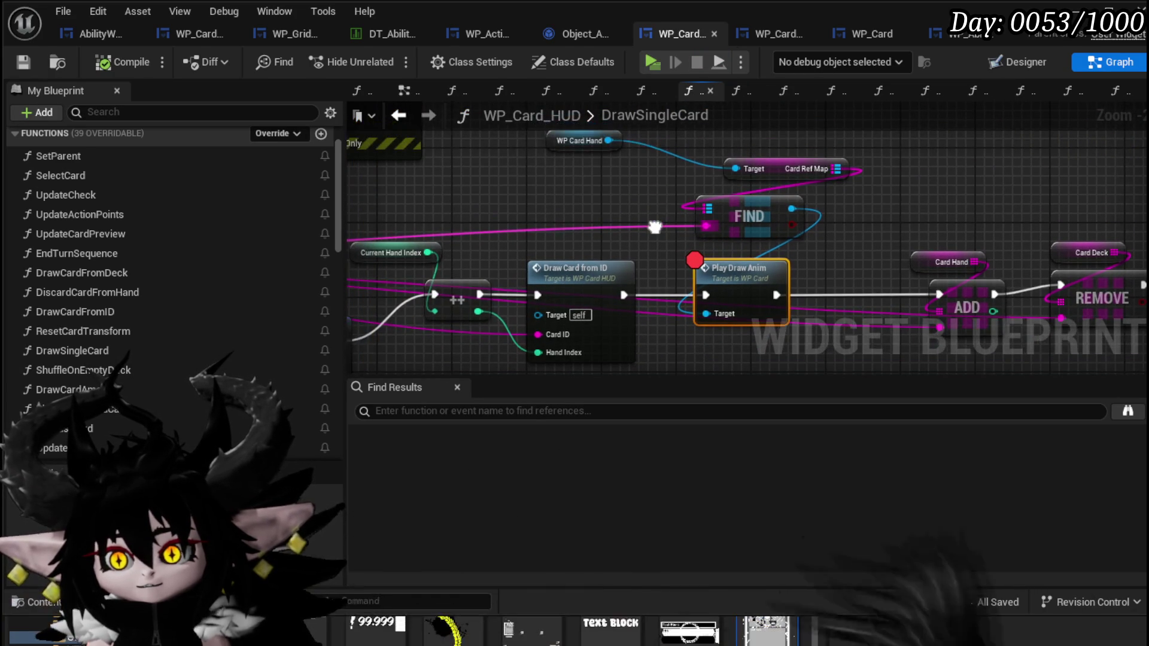
# Step: Shift the Card Ref Map and WP Card Hand nodes left, open DrawCardFromID, and save WP_Card_HUD
pyautogui.moveTo(778, 167); pyautogui.dragTo(629, 168)
pyautogui.doubleClick(575, 269)
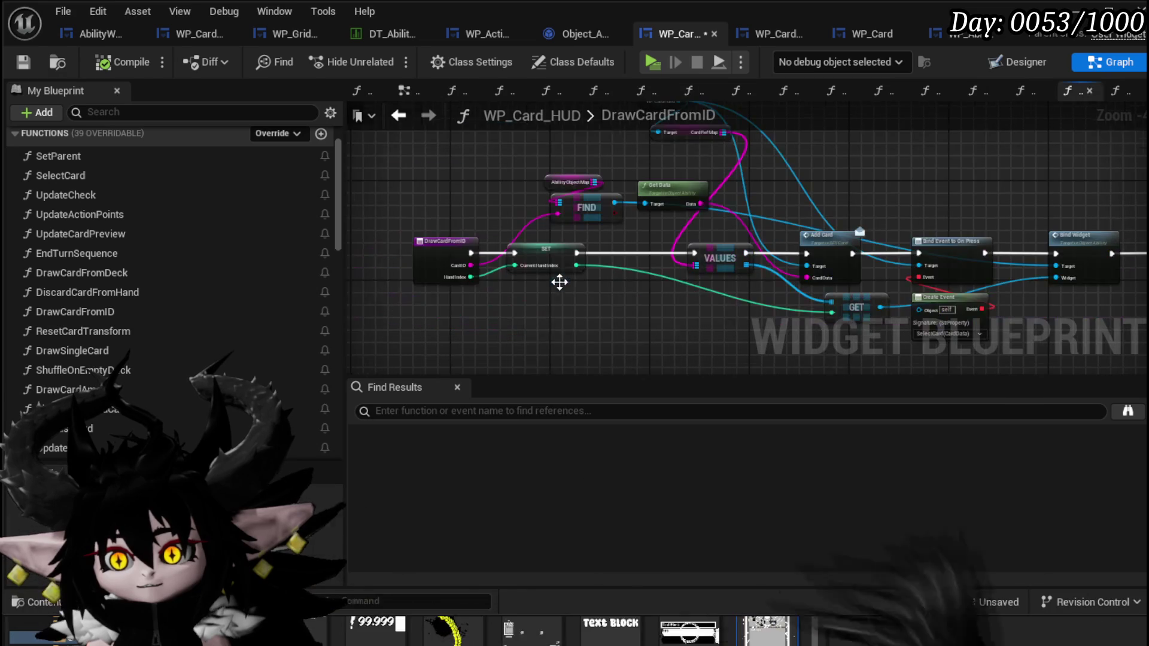
pyautogui.moveTo(507, 298)
pyautogui.mouseDown()
pyautogui.moveTo(540, 331)
pyautogui.moveTo(520, 293)
pyautogui.moveTo(537, 301)
pyautogui.mouseUp()
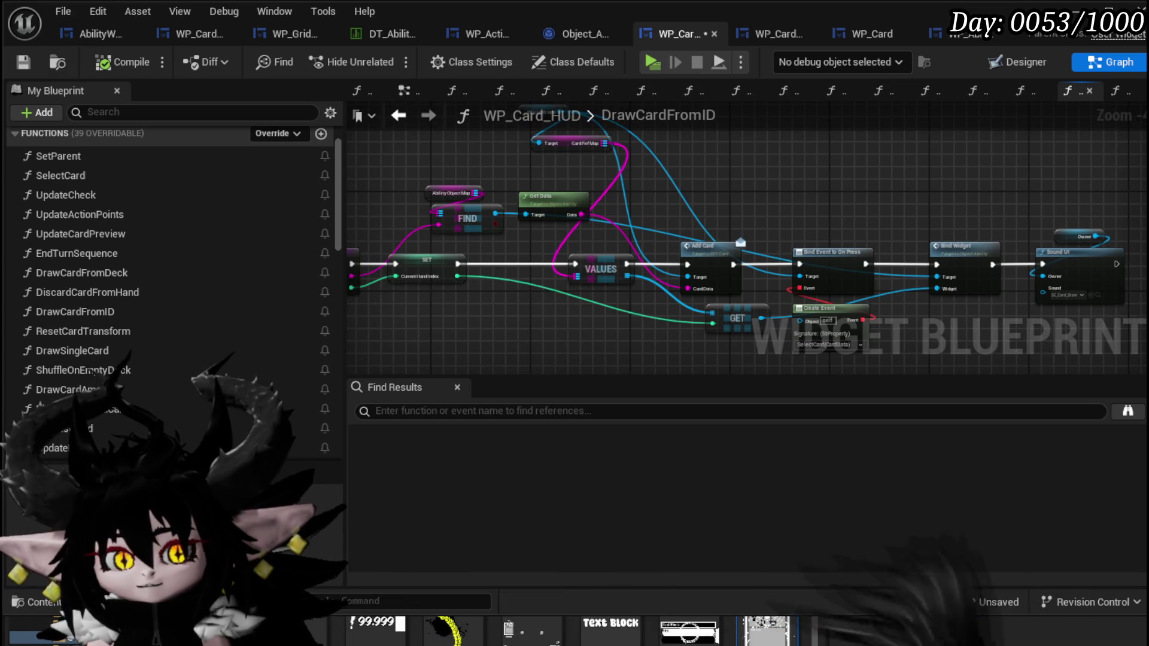
pyautogui.click(23, 63)
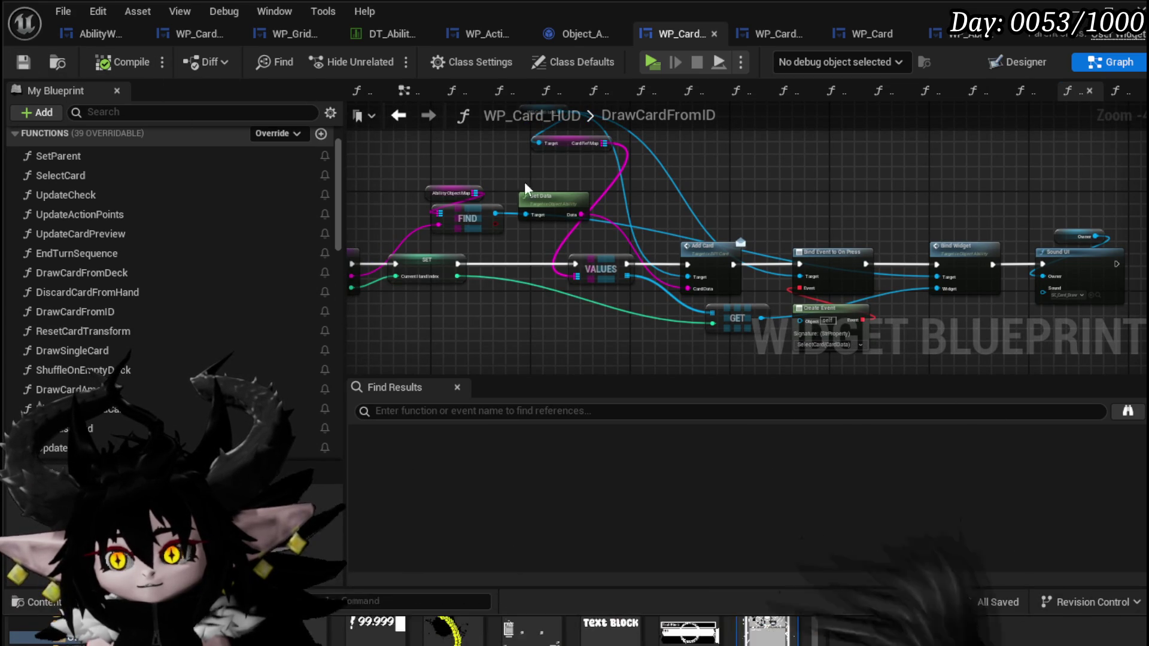
pyautogui.click(744, 34)
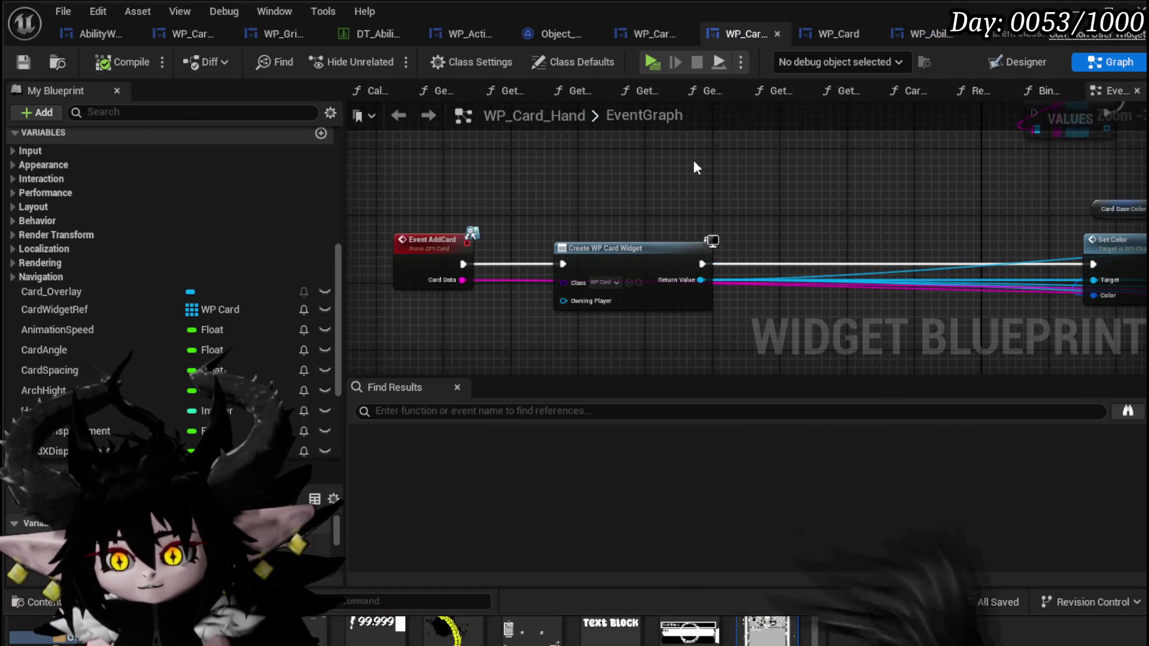
# Step: Inspect the ADD nodes in WP_Card_Hand's AddCard graph and nudge the Card Ref Map getter slightly upward
pyautogui.moveTo(391, 204); pyautogui.dragTo(438, 313)
pyautogui.moveTo(776, 170)
pyautogui.mouseDown()
pyautogui.moveTo(733, 186)
pyautogui.moveTo(733, 208)
pyautogui.mouseUp()
pyautogui.click(730, 257)
pyautogui.click(662, 163)
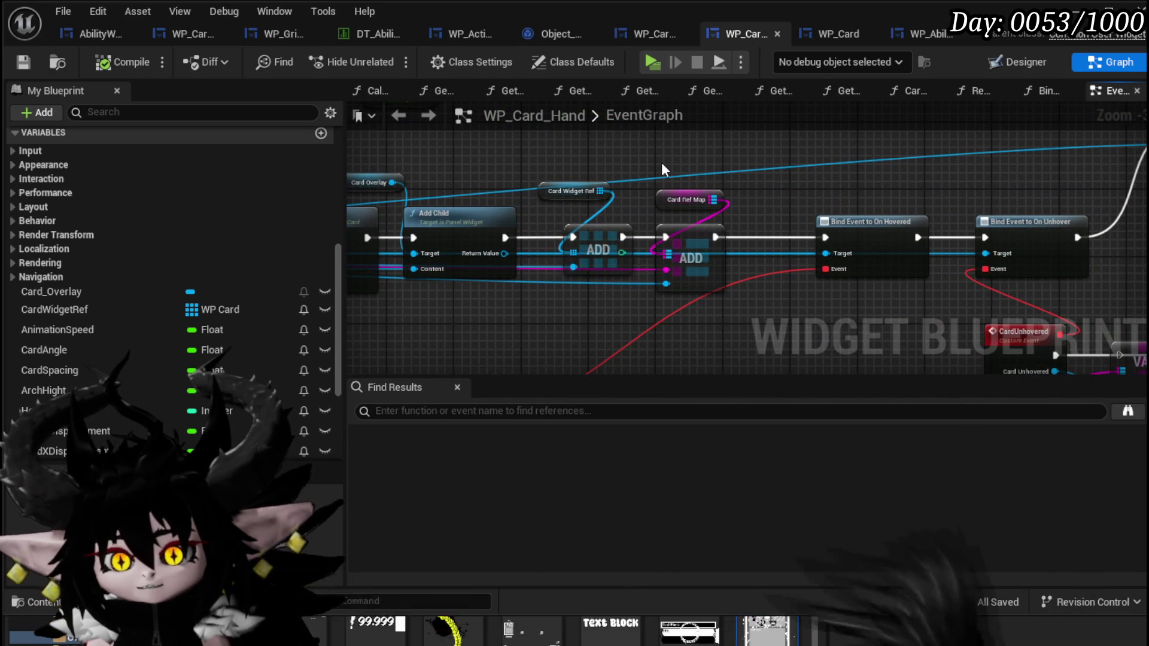
pyautogui.click(770, 177)
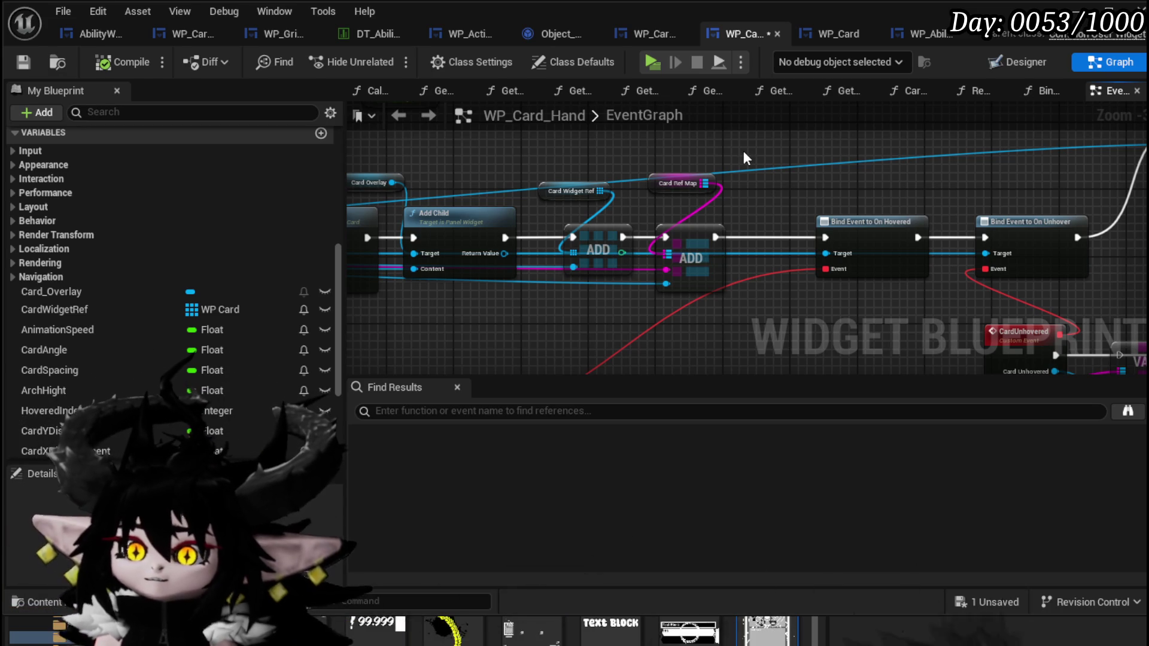
# Step: Go back to the DrawCardFromID graph and select its WP Card Hand and Card Ref Map nodes
pyautogui.click(654, 34)
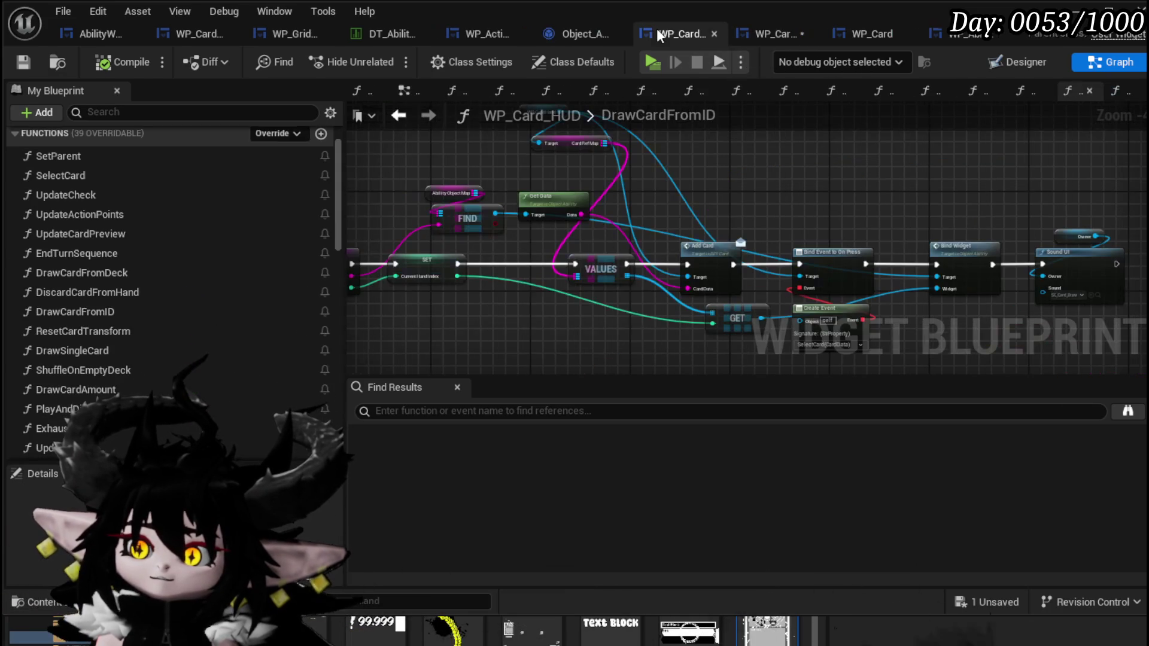
pyautogui.scroll(3, 611, 206)
pyautogui.moveTo(611, 206)
pyautogui.mouseDown()
pyautogui.moveTo(541, 138)
pyautogui.moveTo(627, 157)
pyautogui.moveTo(467, 167)
pyautogui.moveTo(460, 177)
pyautogui.moveTo(588, 144)
pyautogui.moveTo(604, 123)
pyautogui.moveTo(618, 138)
pyautogui.moveTo(983, 178)
pyautogui.moveTo(717, 181)
pyautogui.moveTo(1022, 180)
pyautogui.moveTo(752, 155)
pyautogui.moveTo(781, 182)
pyautogui.mouseUp()
pyautogui.scroll(-1, 542, 139)
pyautogui.scroll(-3, 780, 182)
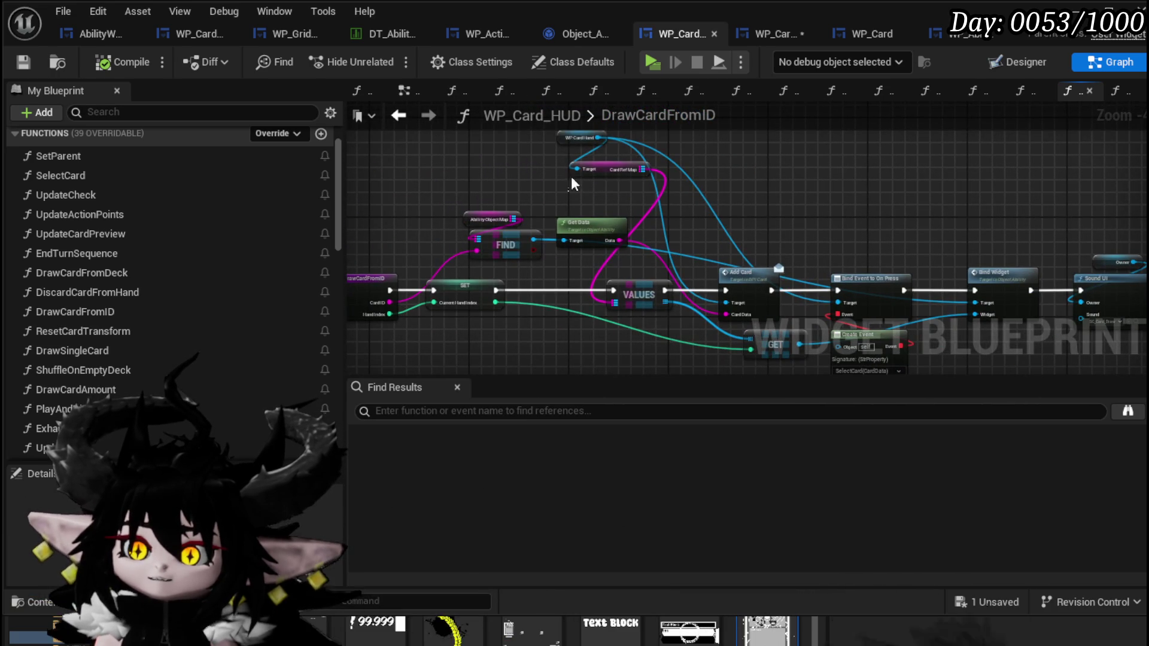
pyautogui.moveTo(569, 194); pyautogui.dragTo(611, 135)
pyautogui.scroll(4, 652, 269)
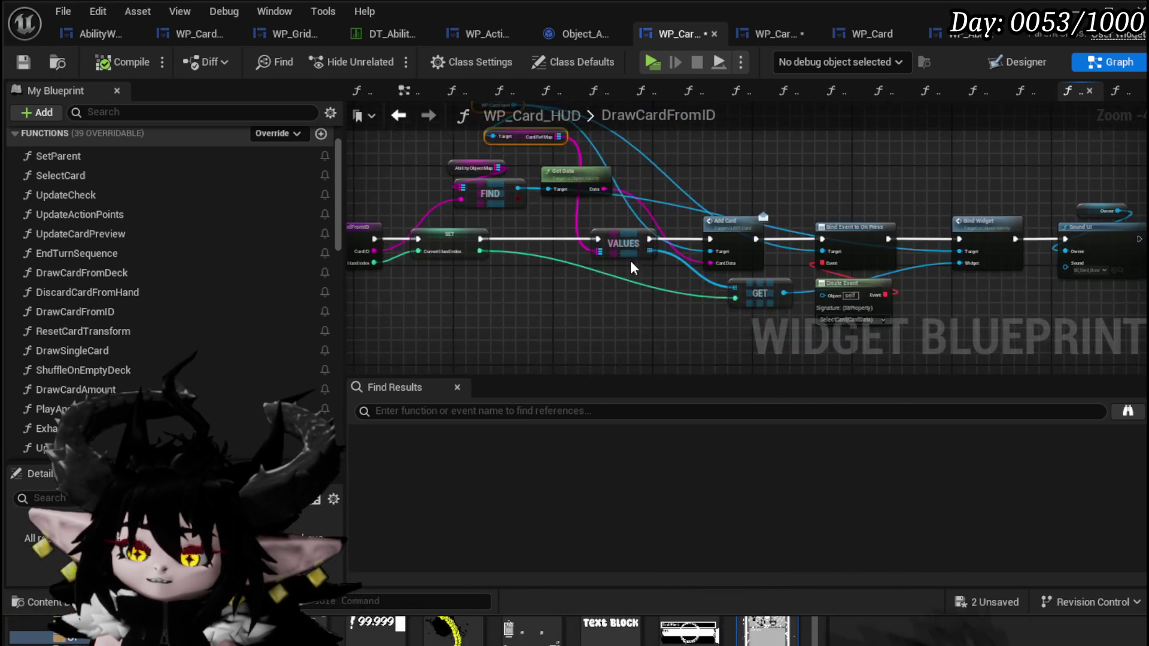
# Step: Select Ability Object Map, FIND and Get Data together, save WP_Card_HUD, and check the other blueprint tabs
pyautogui.click(642, 271)
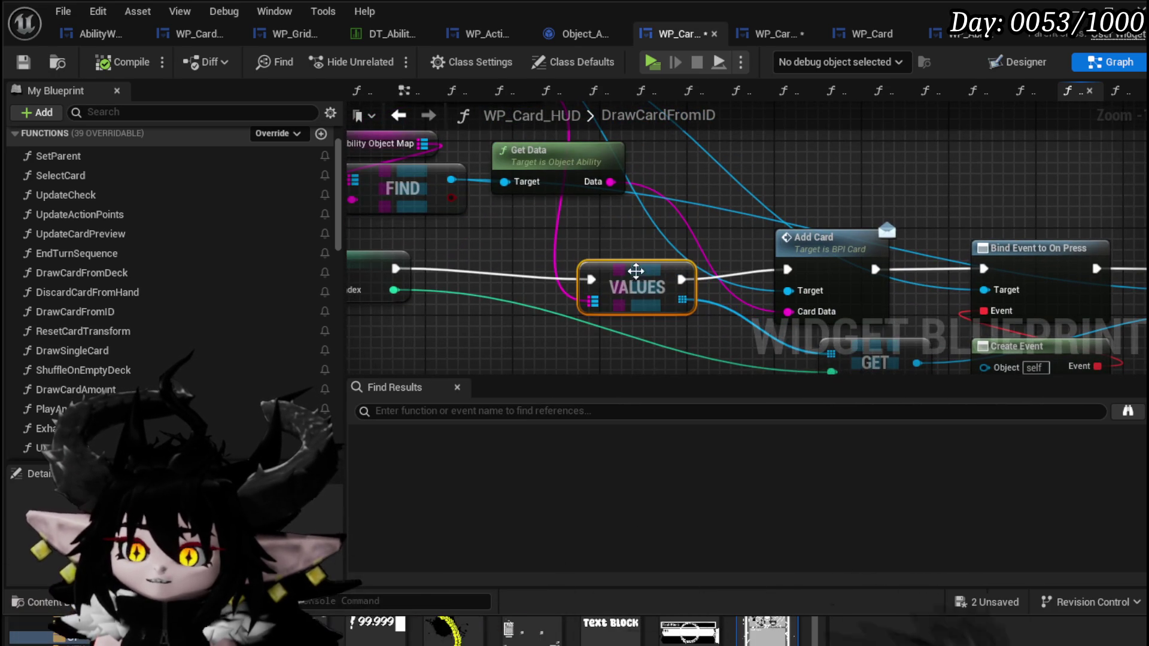
pyautogui.moveTo(529, 264); pyautogui.dragTo(705, 278)
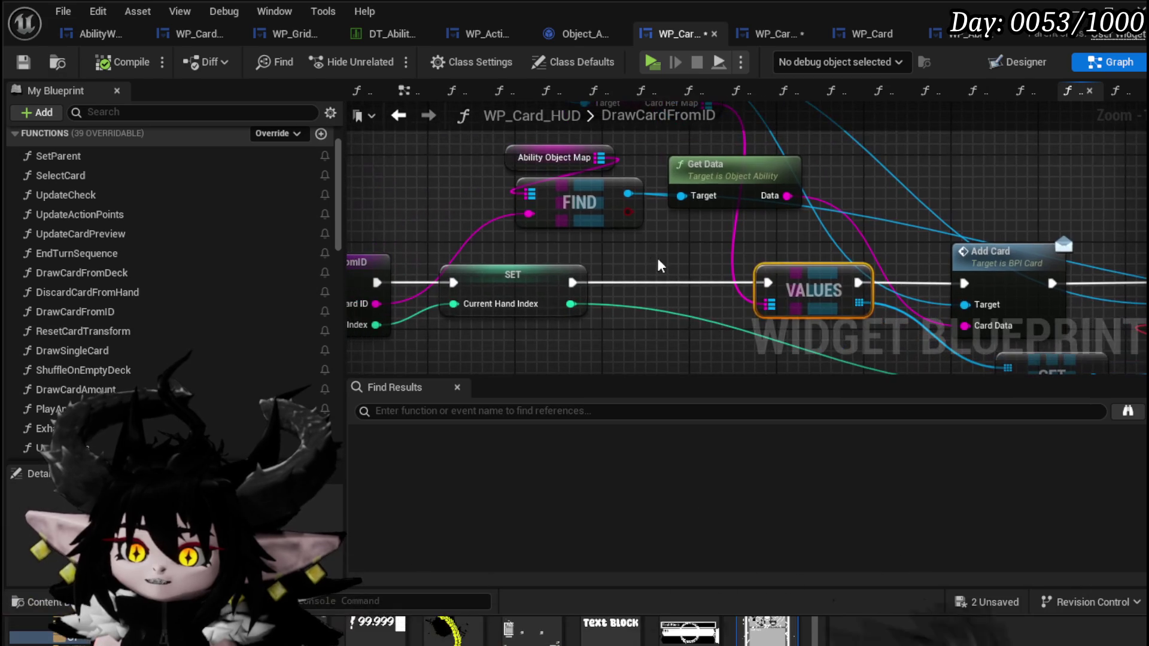
pyautogui.moveTo(496, 140)
pyautogui.mouseDown()
pyautogui.moveTo(647, 232)
pyautogui.moveTo(541, 221)
pyautogui.moveTo(586, 261)
pyautogui.mouseUp()
pyautogui.moveTo(639, 198)
pyautogui.mouseDown()
pyautogui.moveTo(785, 165)
pyautogui.moveTo(636, 186)
pyautogui.moveTo(647, 197)
pyautogui.mouseUp()
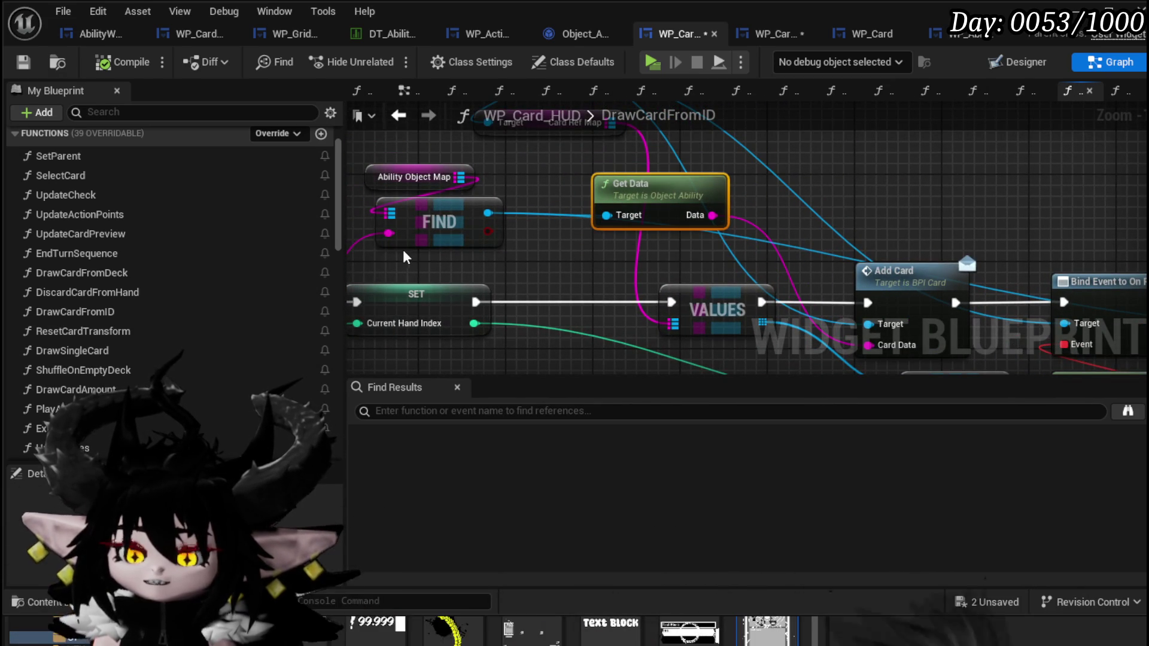
pyautogui.moveTo(404, 261); pyautogui.dragTo(508, 220)
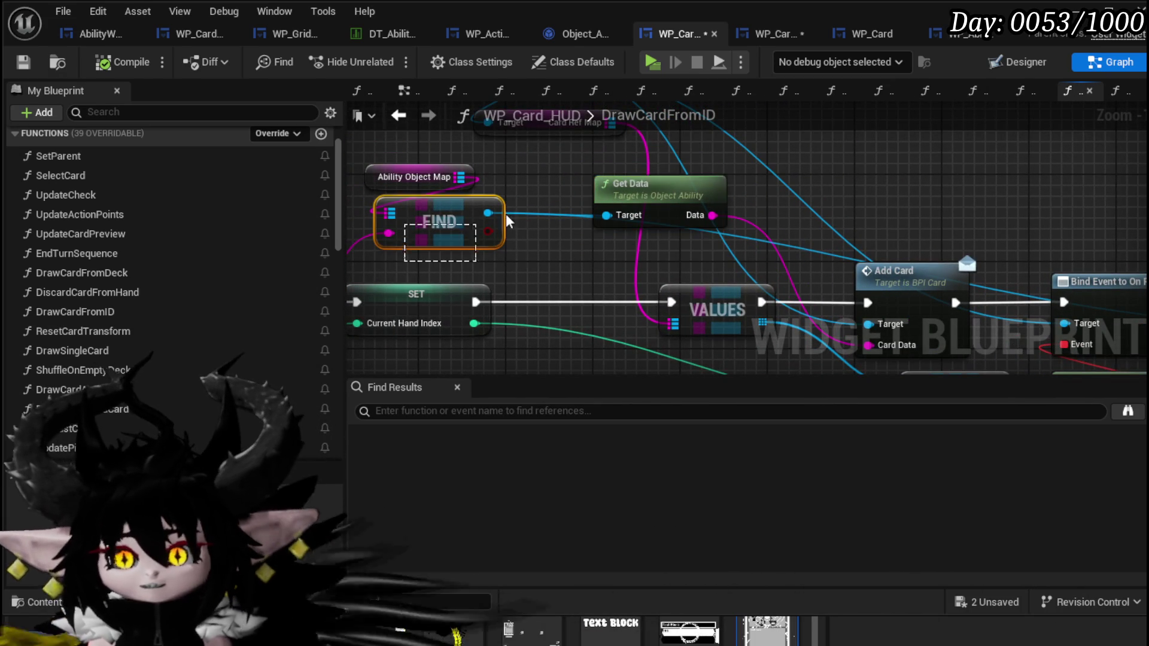
pyautogui.click(22, 62)
pyautogui.click(772, 35)
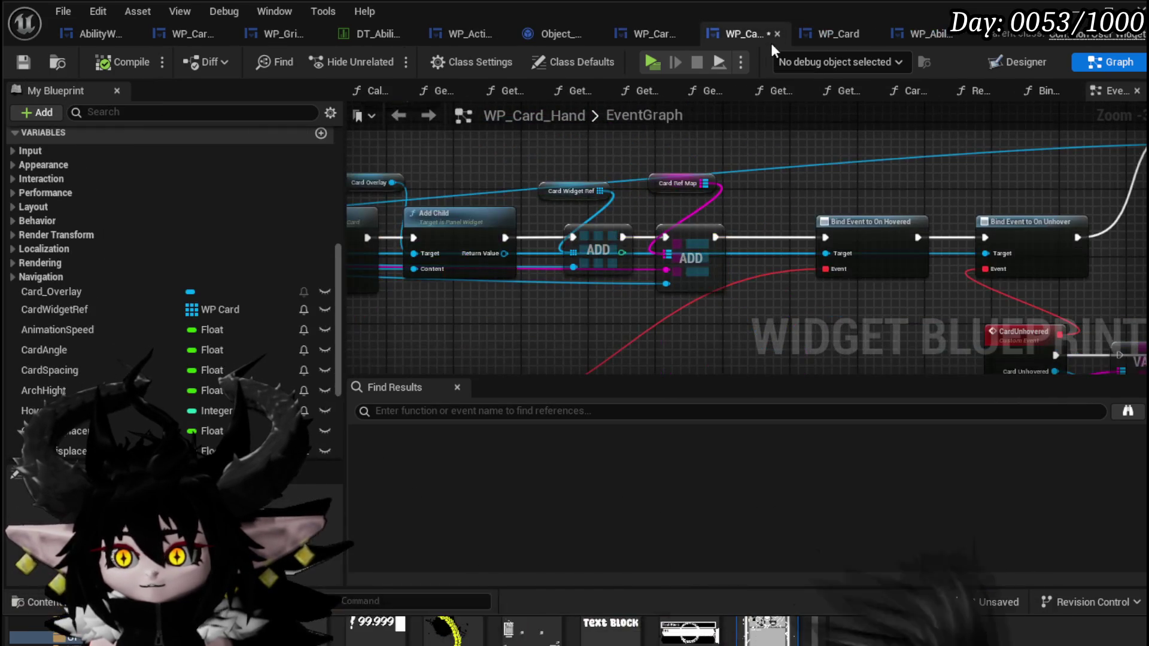
pyautogui.click(556, 35)
pyautogui.click(697, 34)
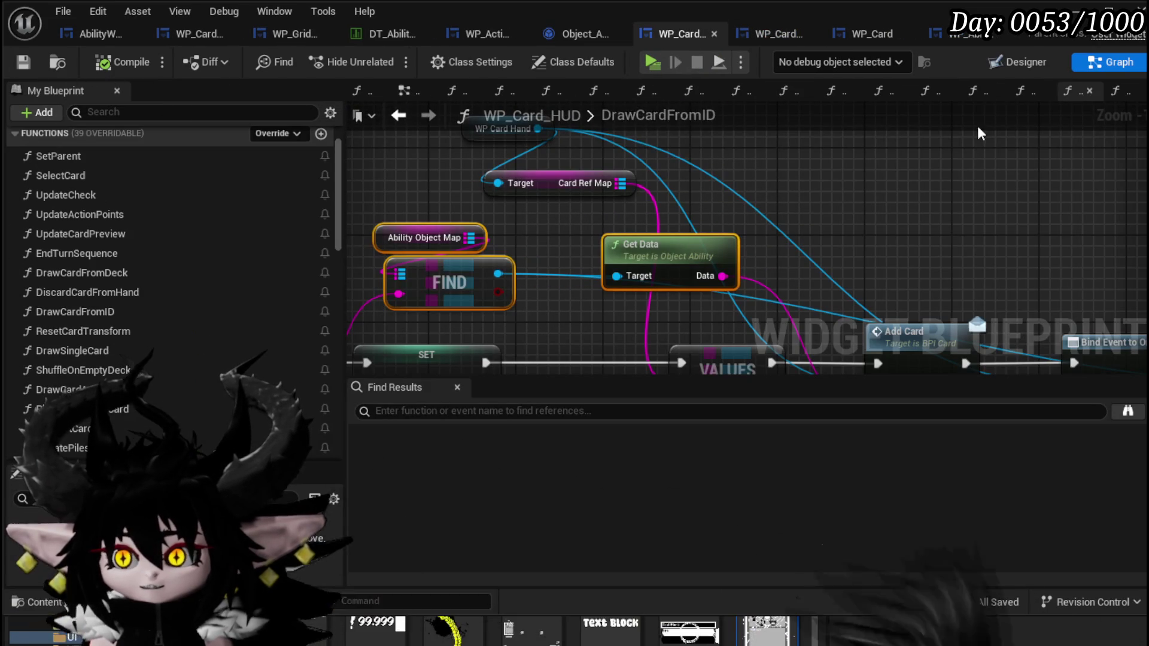
# Step: Paste the Ability Object Map FIND and Get Data nodes into DrawSingleCard and wire Data into the lower FIND
pyautogui.click(399, 115)
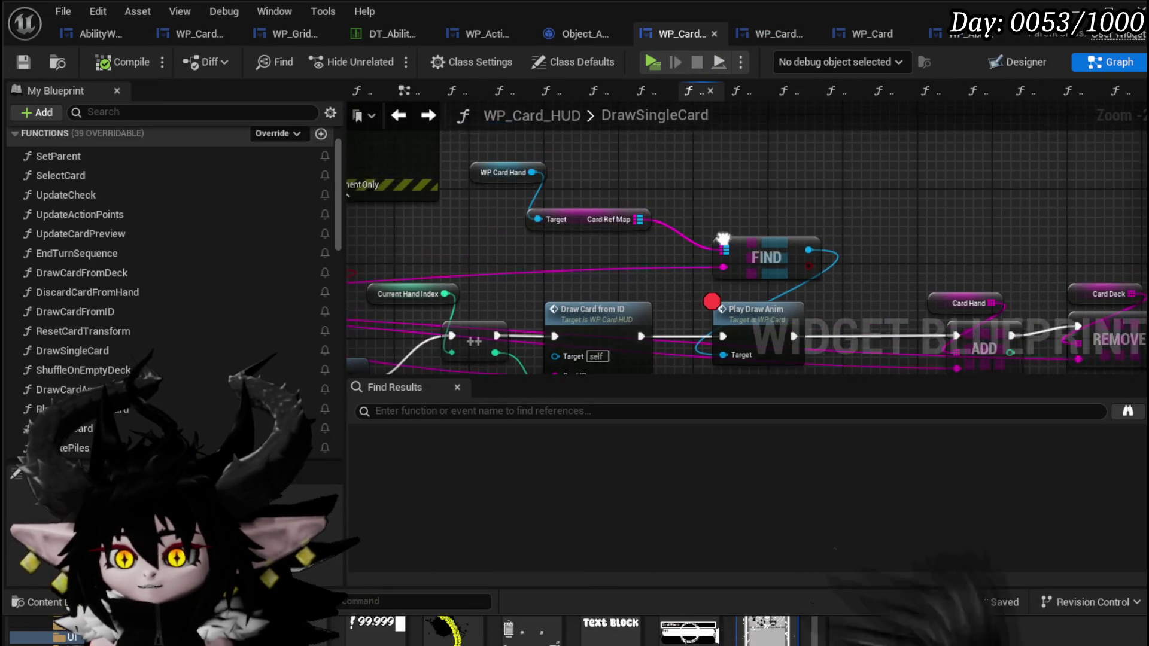
pyautogui.hotkey('ctrl', 'v')
pyautogui.moveTo(904, 202); pyautogui.dragTo(848, 165)
pyautogui.click(988, 220)
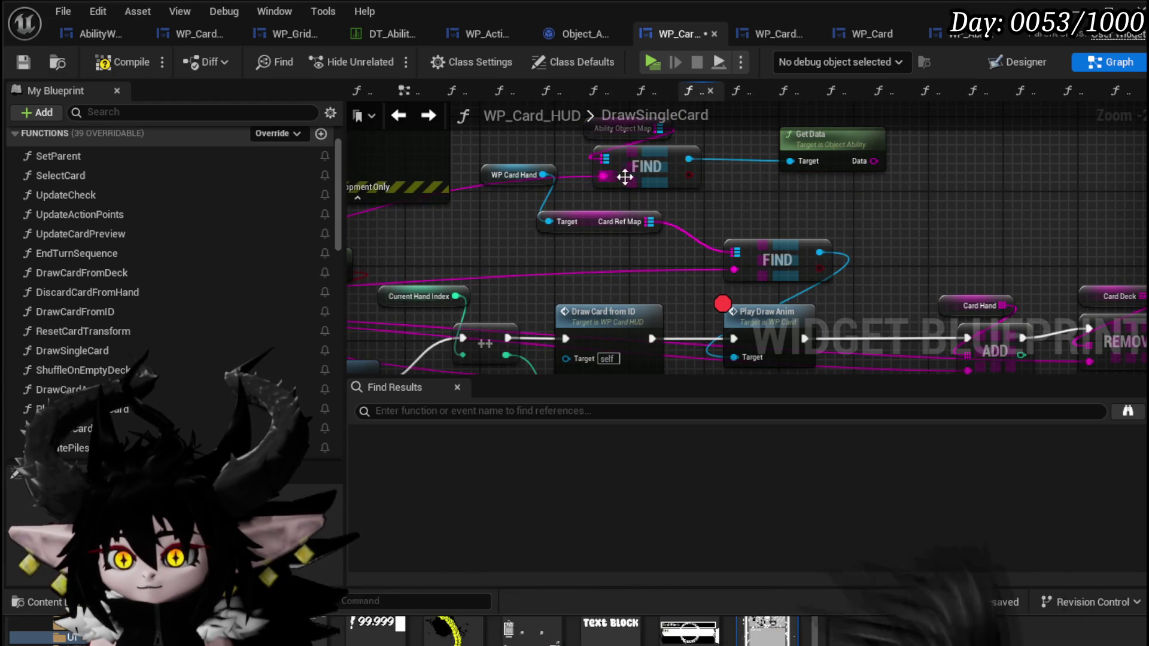
pyautogui.moveTo(874, 161); pyautogui.dragTo(728, 275)
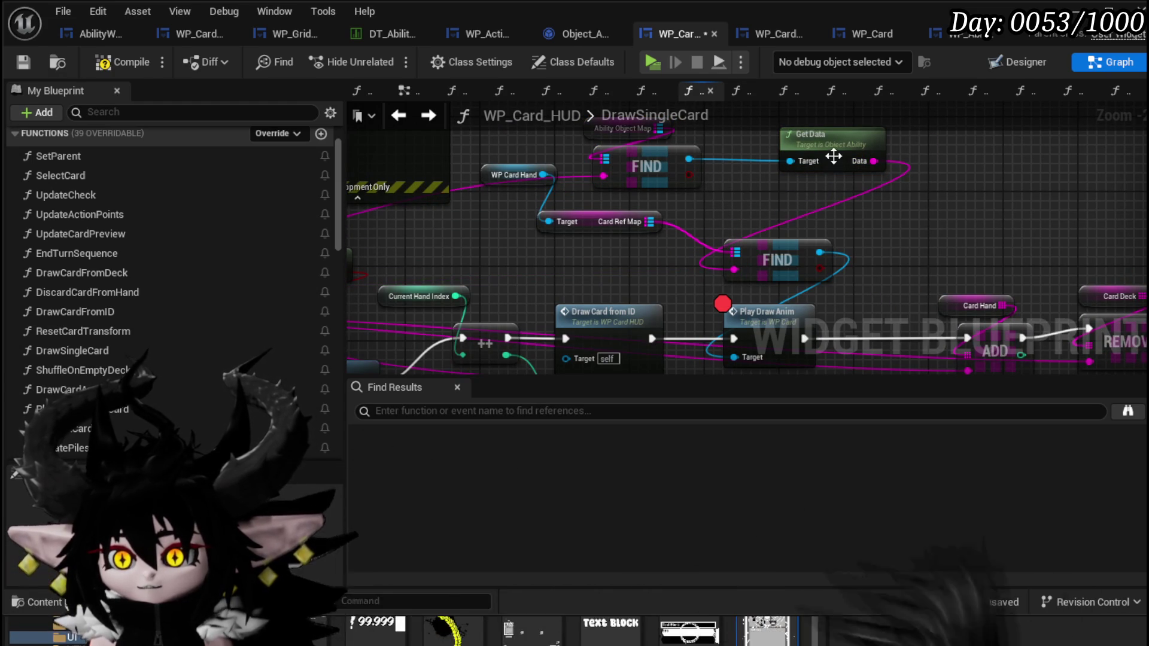
pyautogui.moveTo(853, 162); pyautogui.dragTo(778, 199)
# Step: Minimize the blueprint editor and start a playtest of the level
pyautogui.rightClick(762, 315)
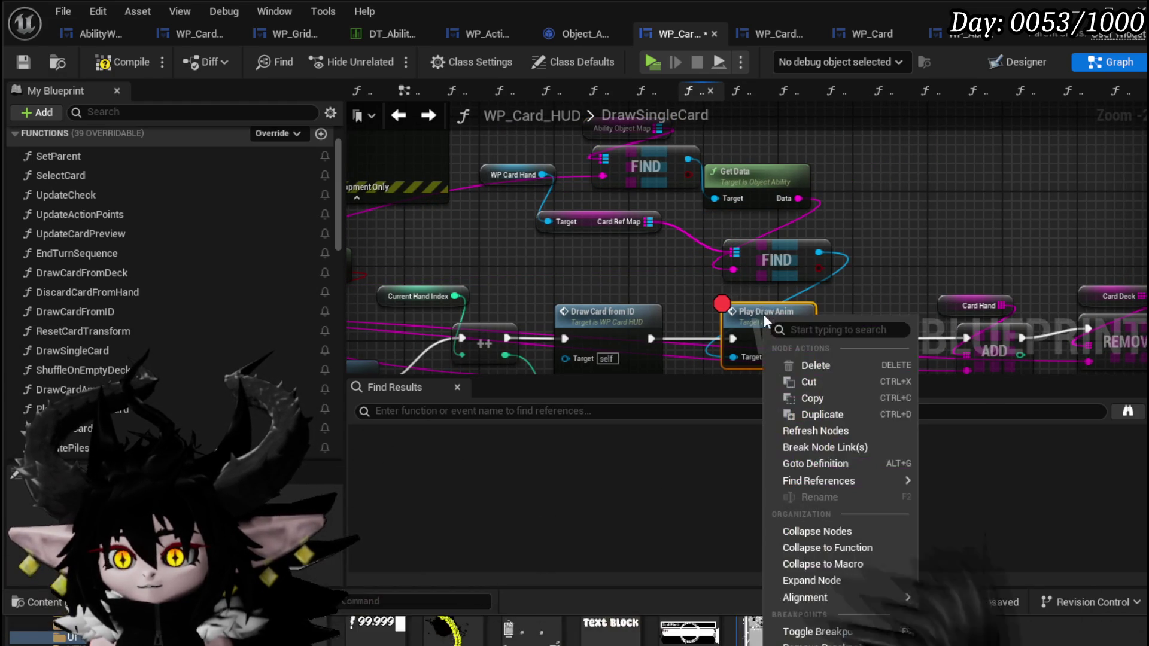
pyautogui.click(705, 556)
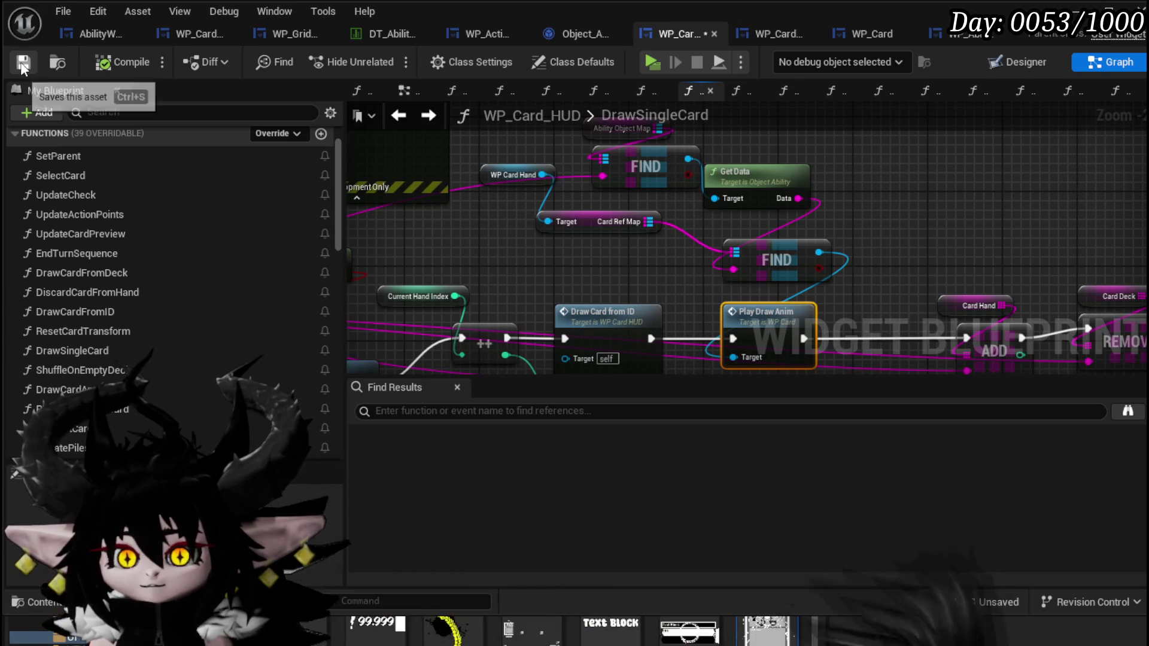
pyautogui.click(1076, 12)
pyautogui.click(387, 59)
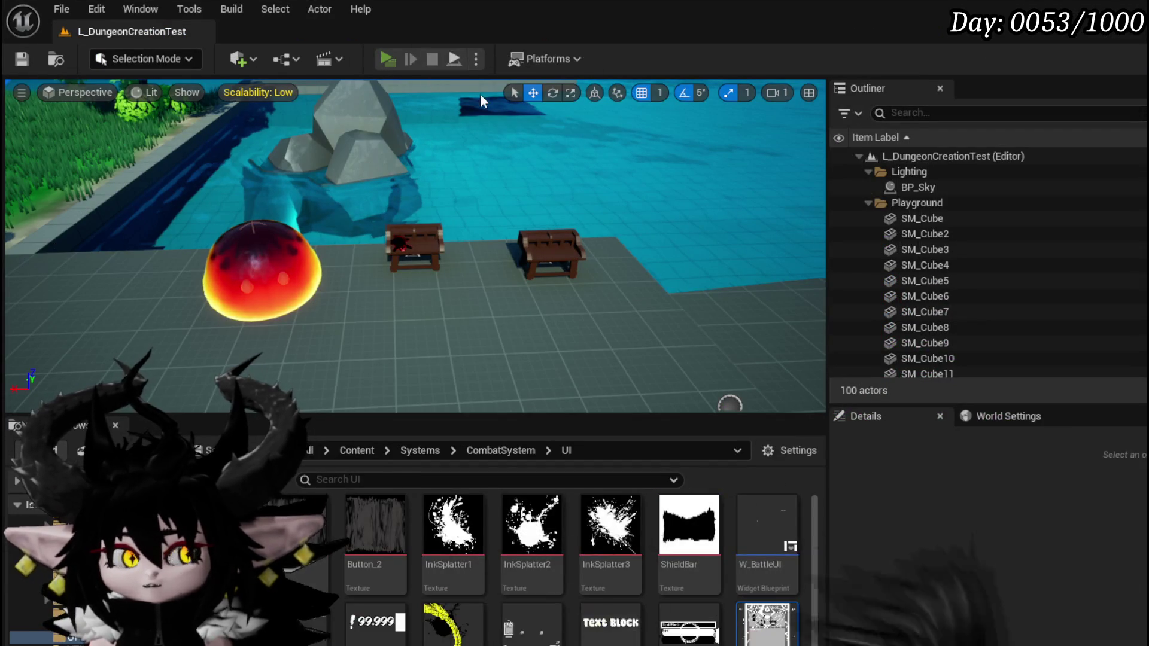
# Step: Playtest a combat turn: attack the red slime, play Splash Move, end the turn, then save the level
pyautogui.press('w')
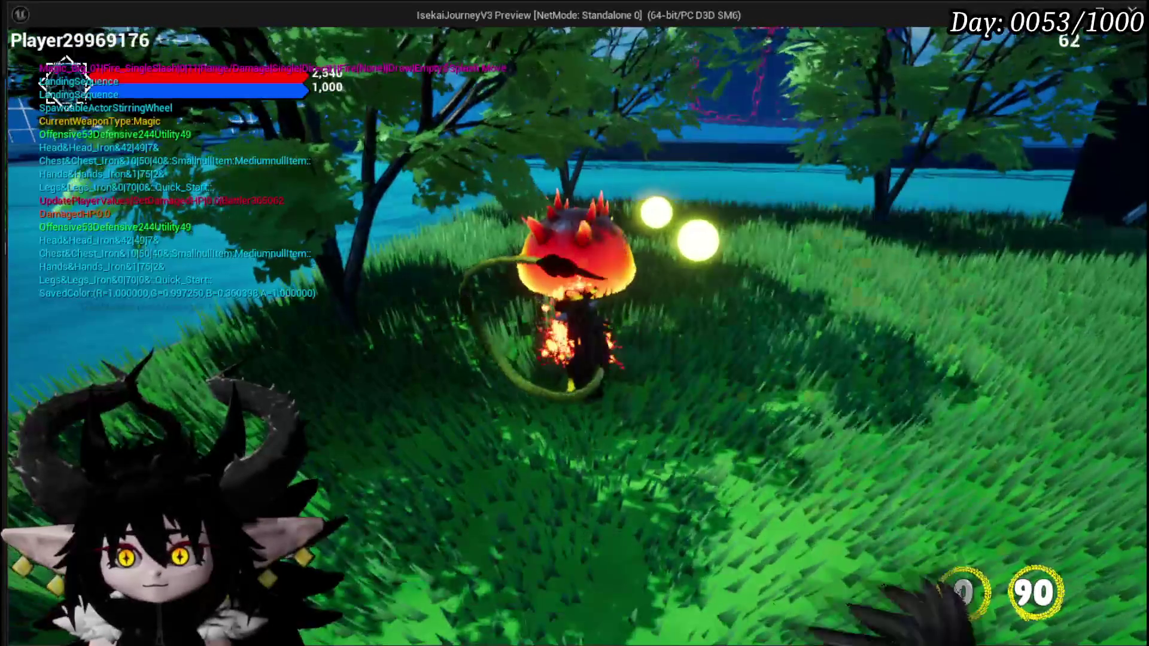
pyautogui.click(574, 324)
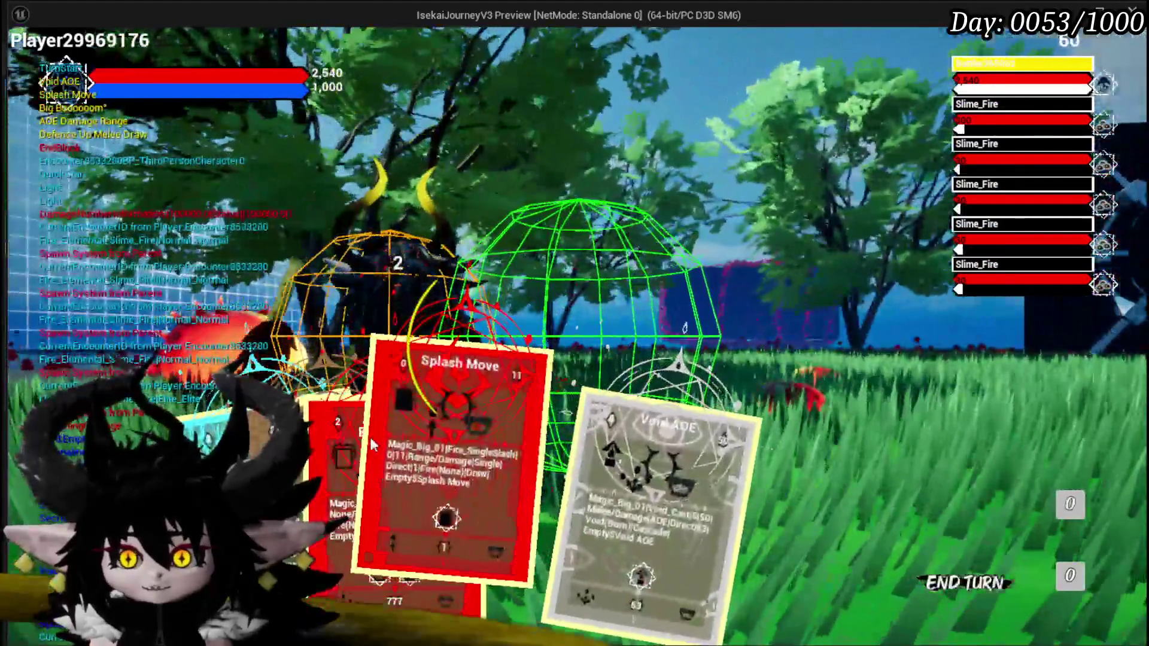
pyautogui.click(371, 444)
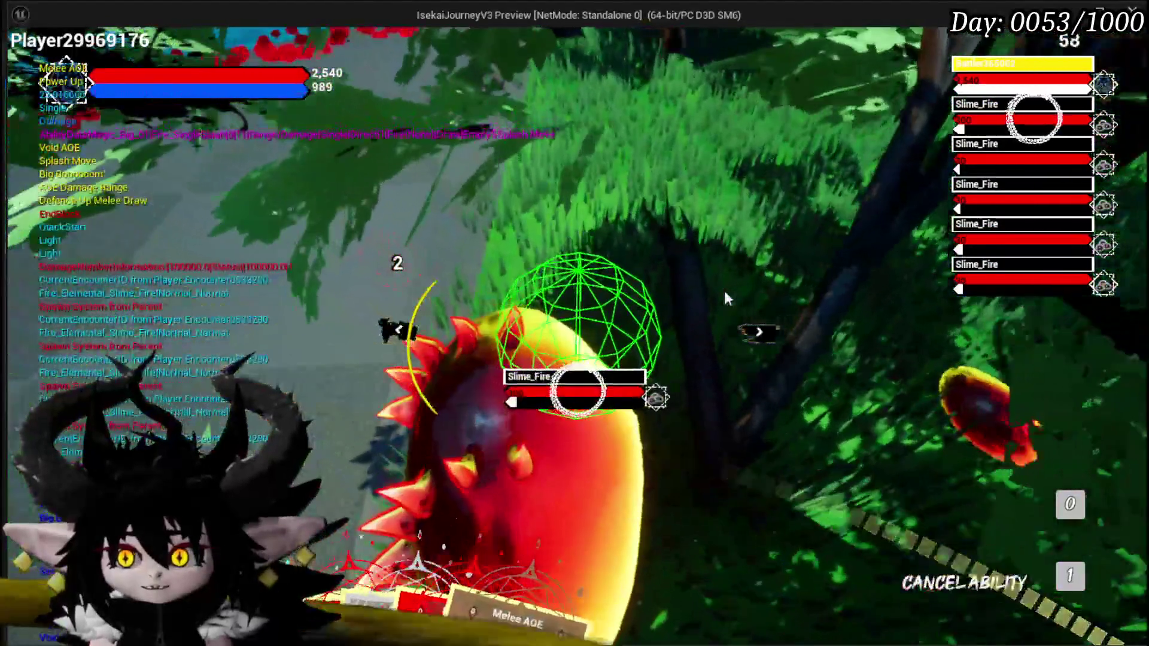
pyautogui.click(725, 293)
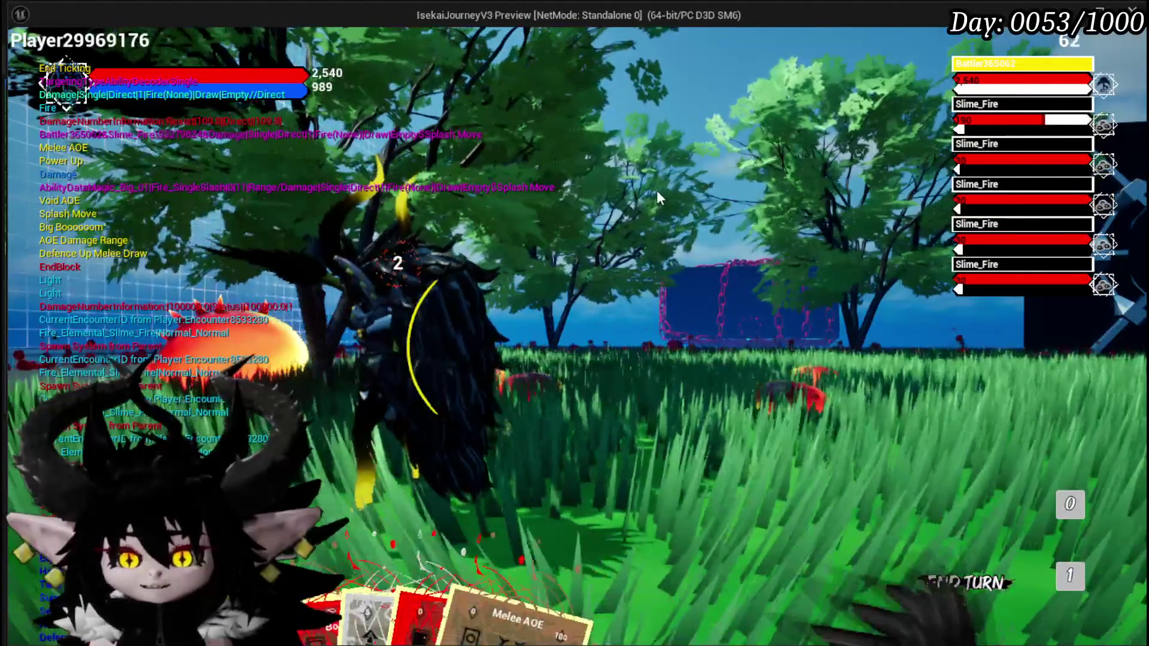
pyautogui.press('Return')
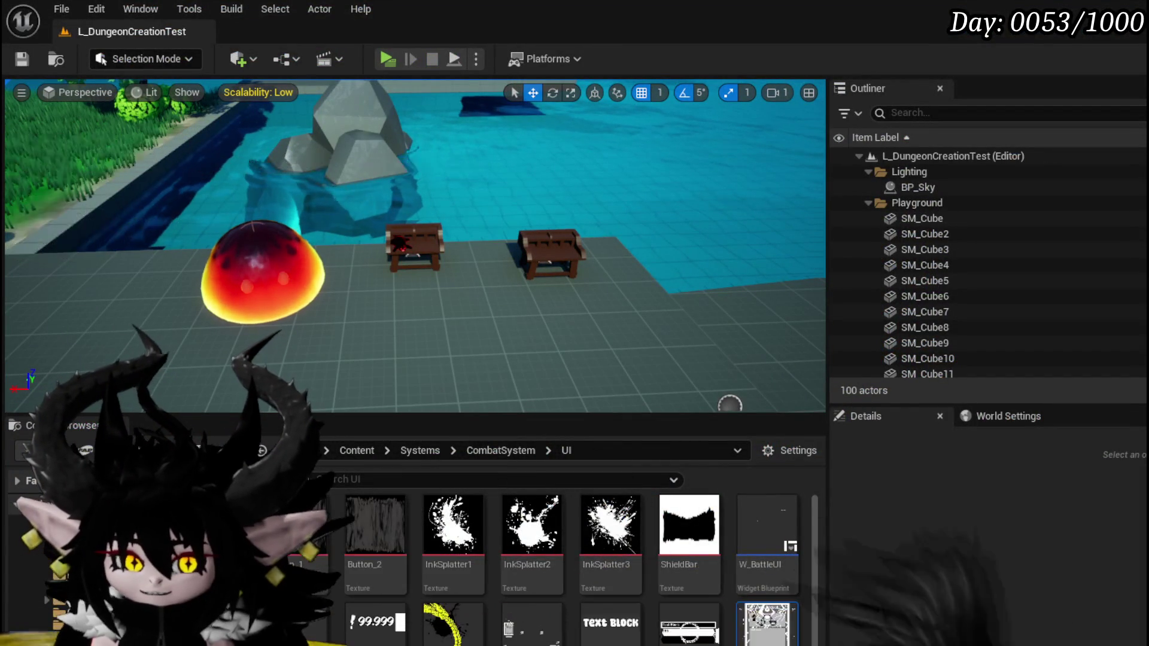
pyautogui.click(22, 60)
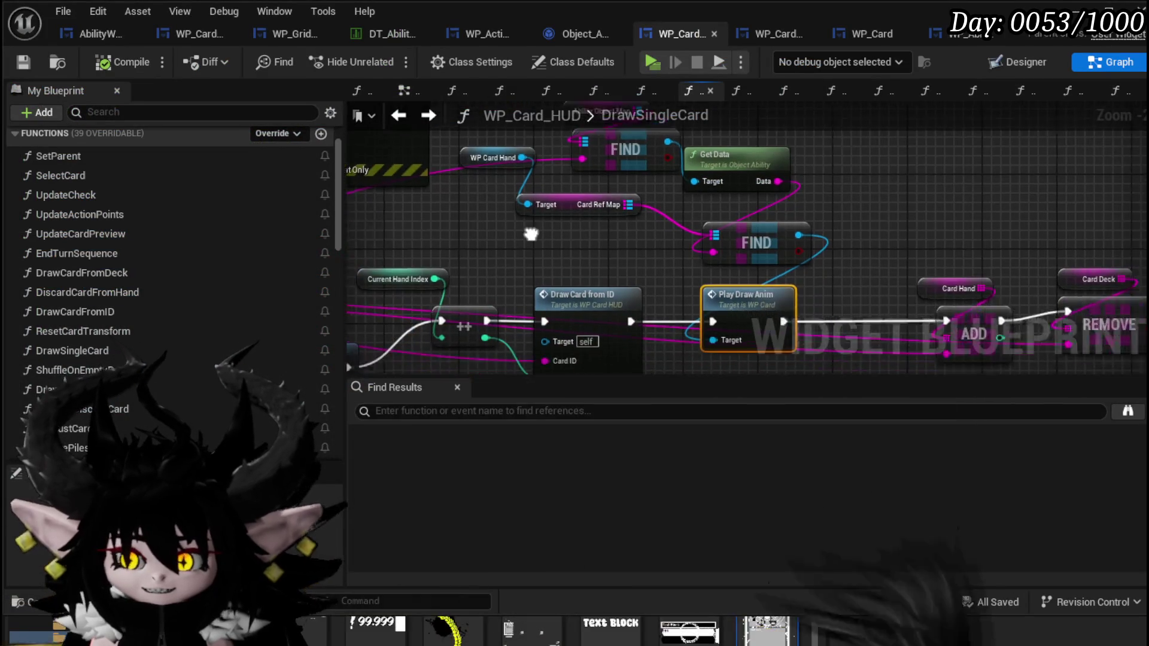
# Step: Put a breakpoint on the Play Draw Anim node and launch a standalone game preview
pyautogui.rightClick(611, 296)
pyautogui.click(615, 295)
pyautogui.rightClick(653, 311)
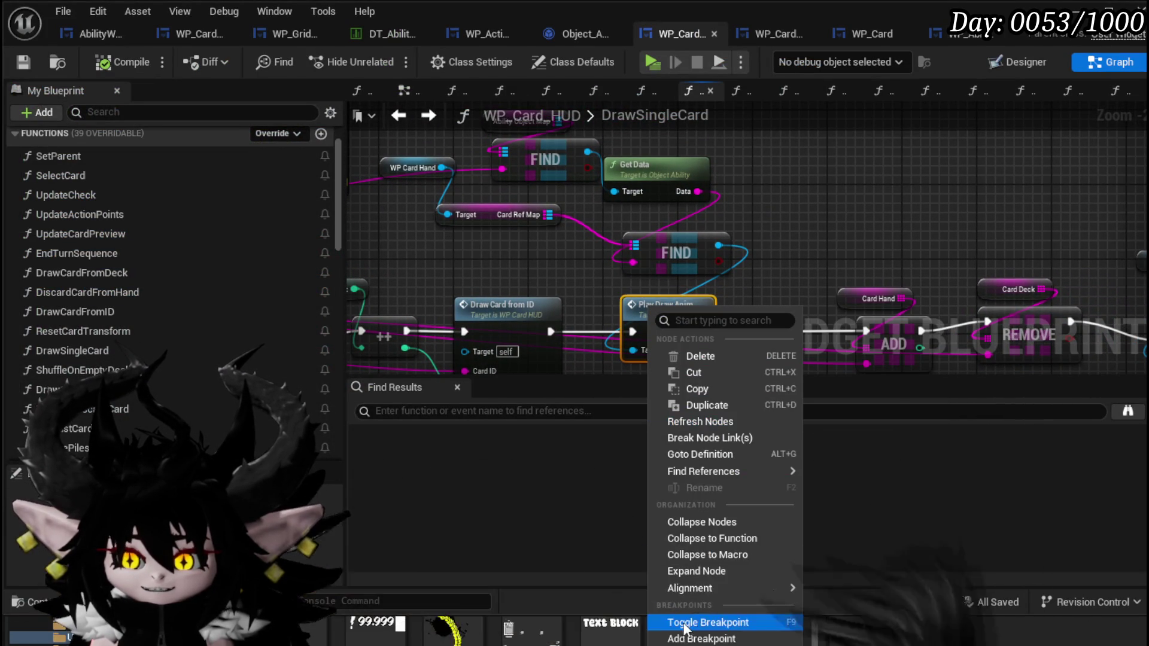
pyautogui.click(693, 640)
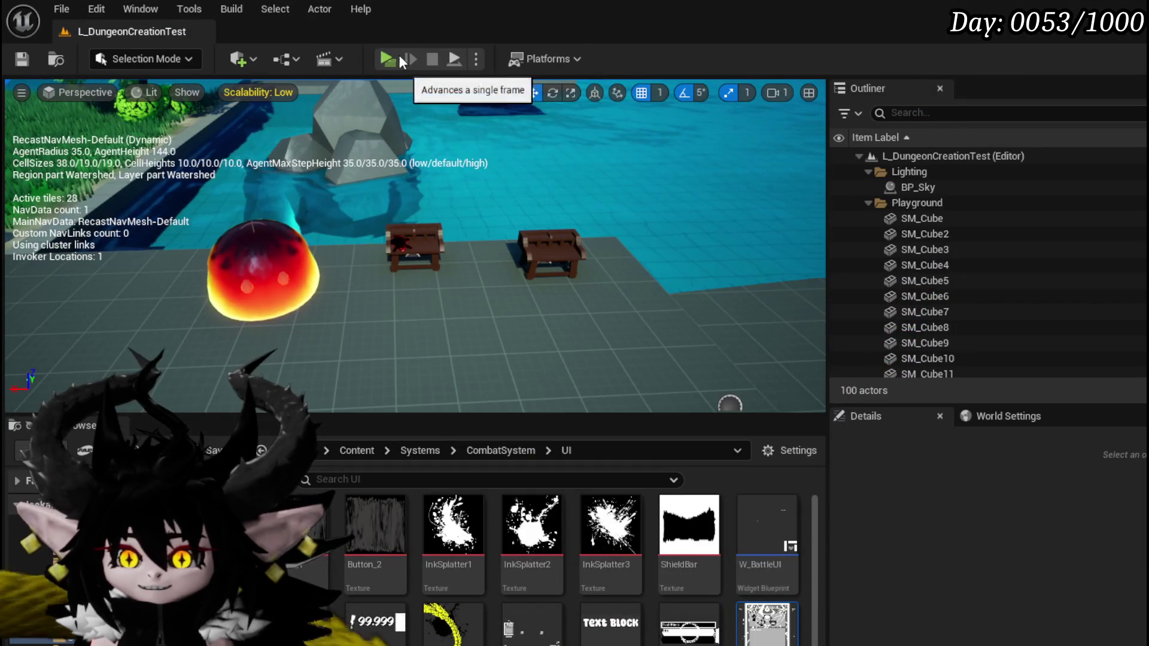
pyautogui.click(387, 58)
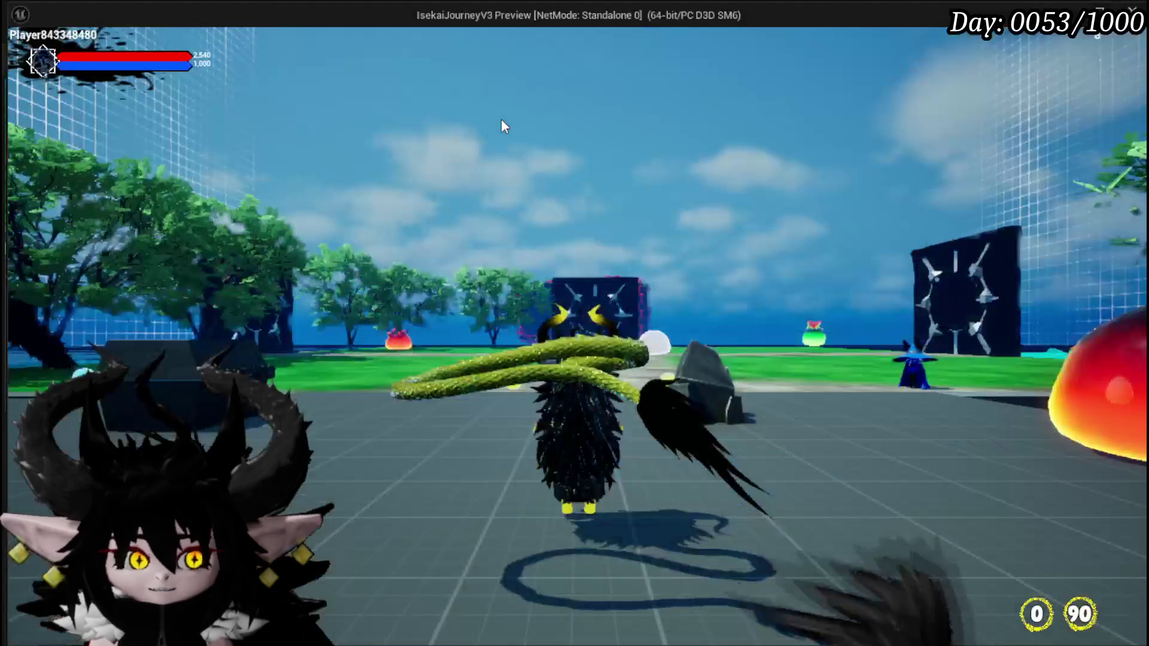
# Step: Run to the fire slime and cast the Defence Up card to trigger the Play Draw Anim breakpoint
pyautogui.press('w')
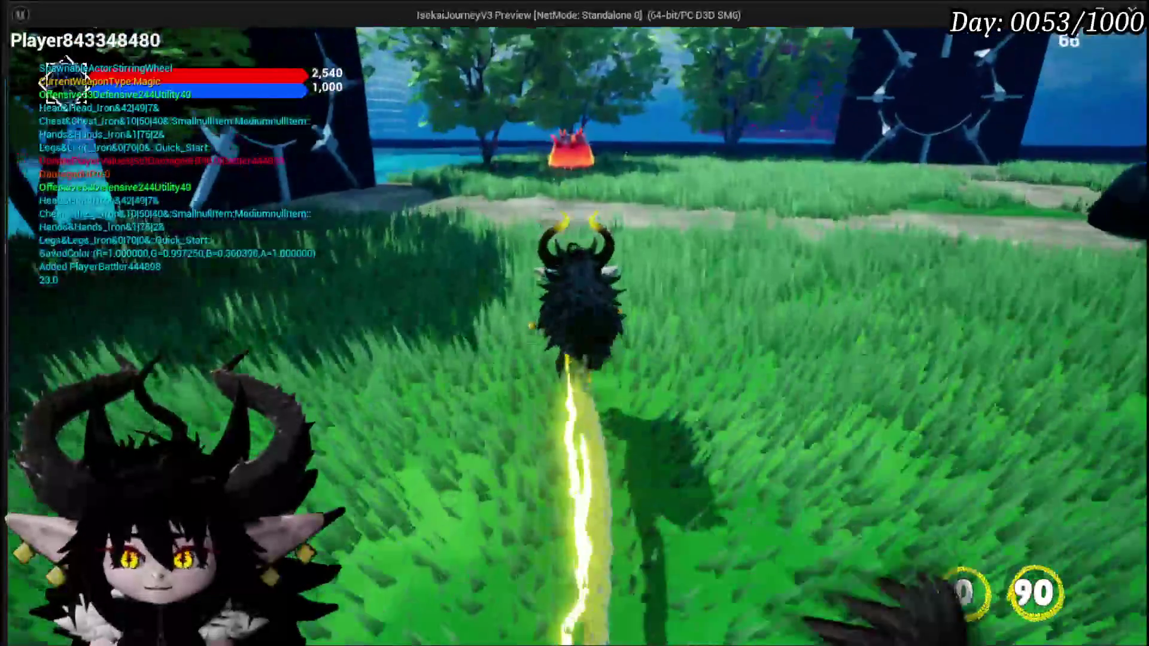
pyautogui.press('w')
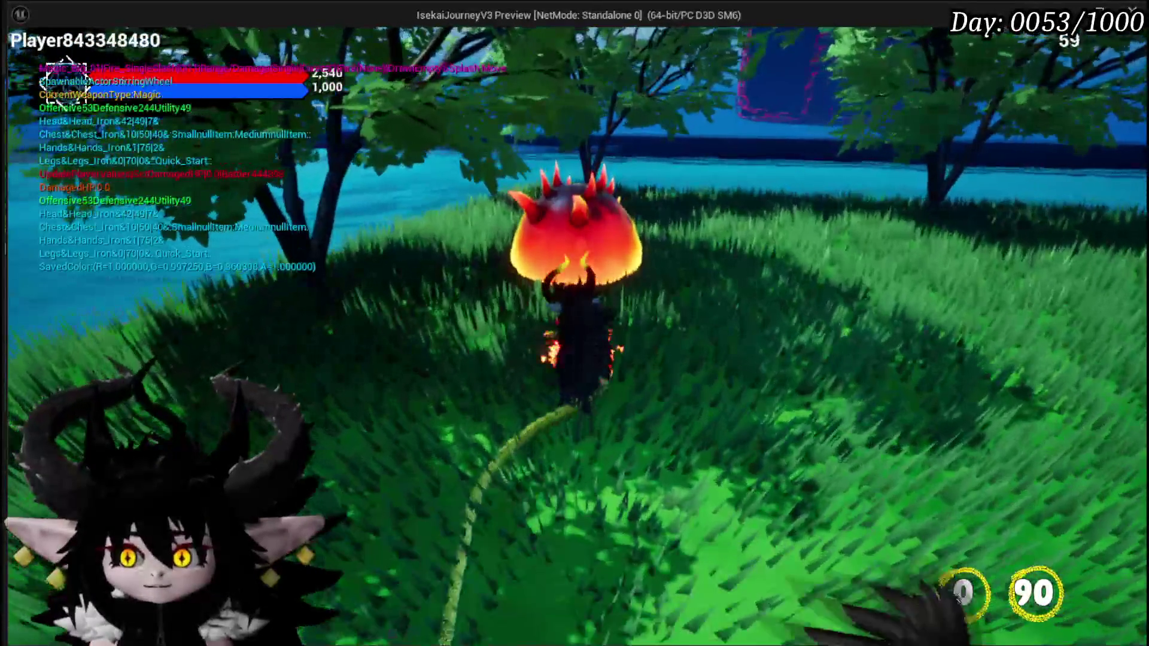
pyautogui.press('s')
pyautogui.press('w')
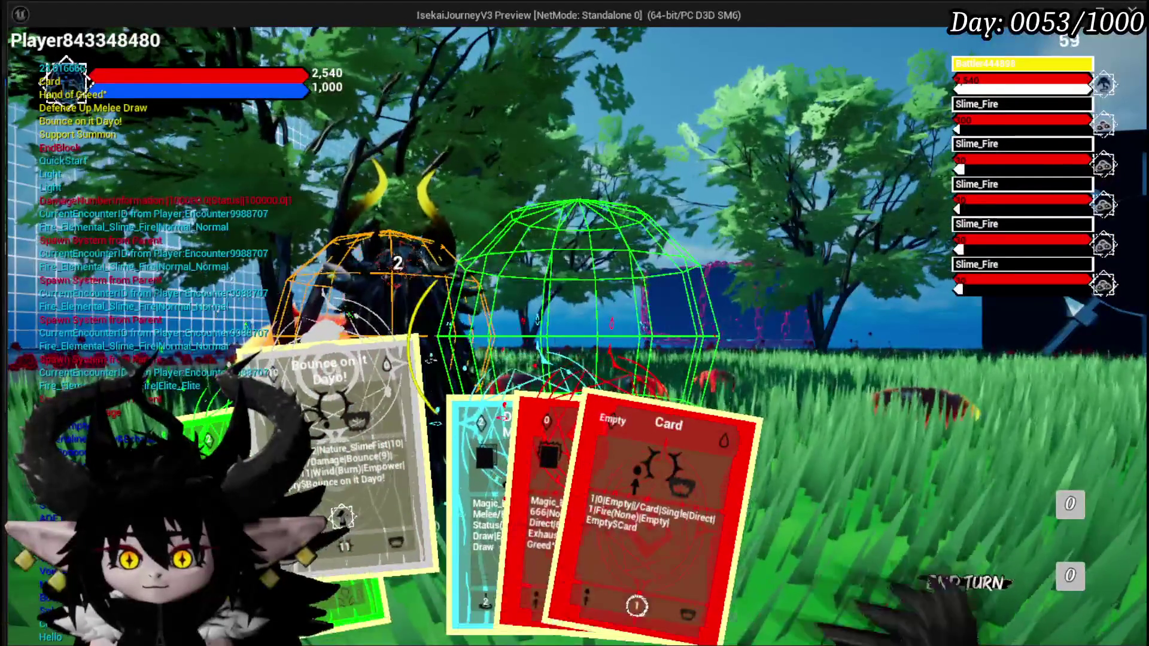
pyautogui.click(438, 440)
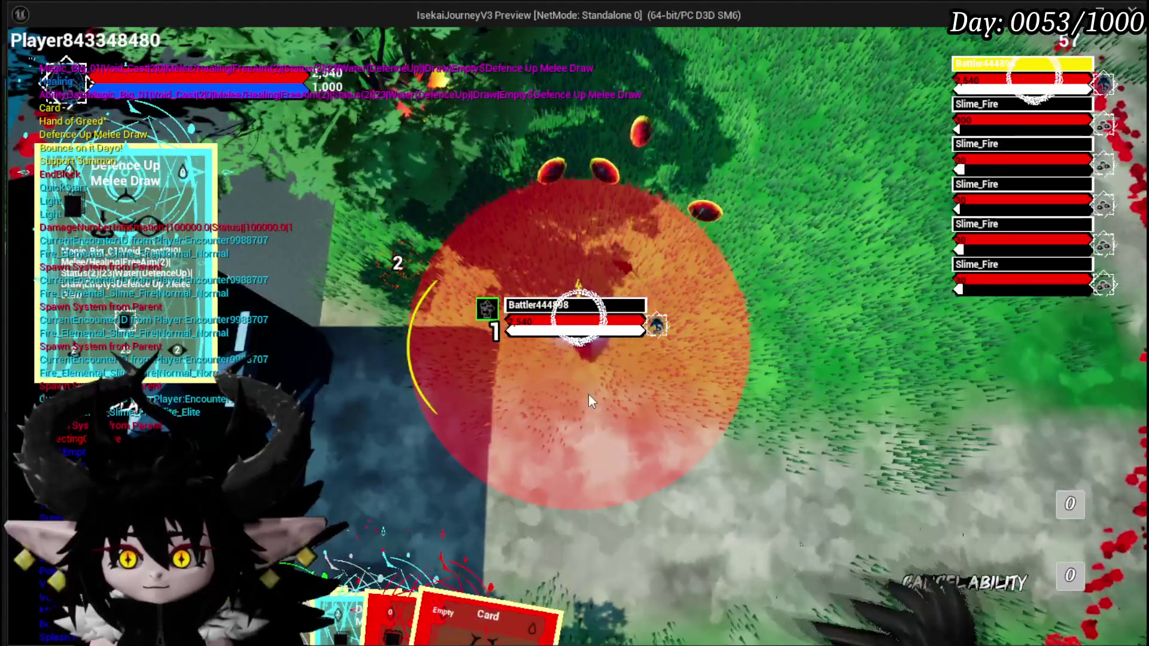
pyautogui.click(588, 393)
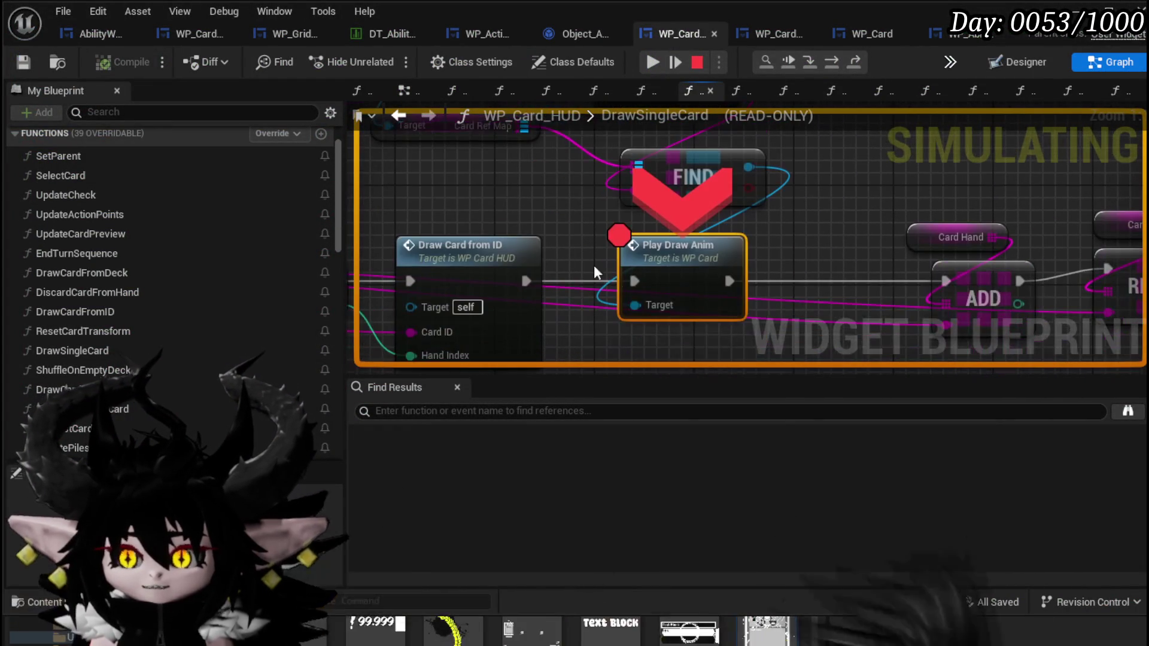
# Step: Inspect the debug values on DrawSingleCard's pins while paused at the breakpoint
pyautogui.moveTo(747, 177)
pyautogui.scroll(-2, 537, 270)
pyautogui.moveTo(537, 271)
pyautogui.mouseDown()
pyautogui.moveTo(637, 182)
pyautogui.moveTo(533, 289)
pyautogui.mouseUp()
pyautogui.moveTo(535, 245)
pyautogui.moveTo(675, 222)
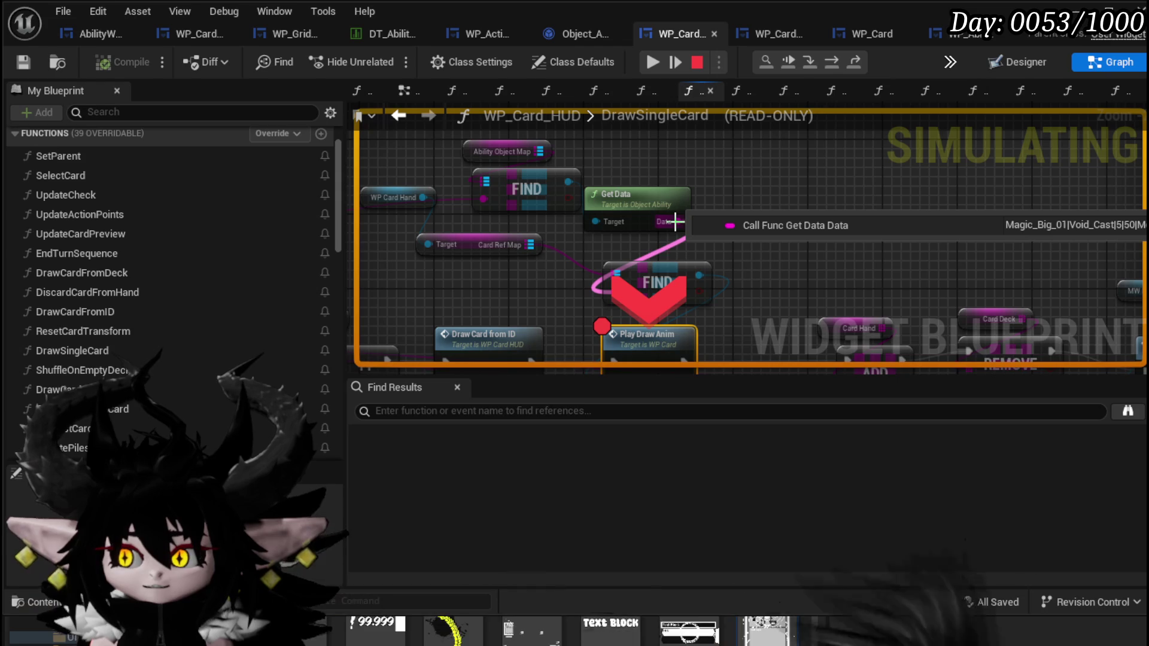
pyautogui.moveTo(570, 179)
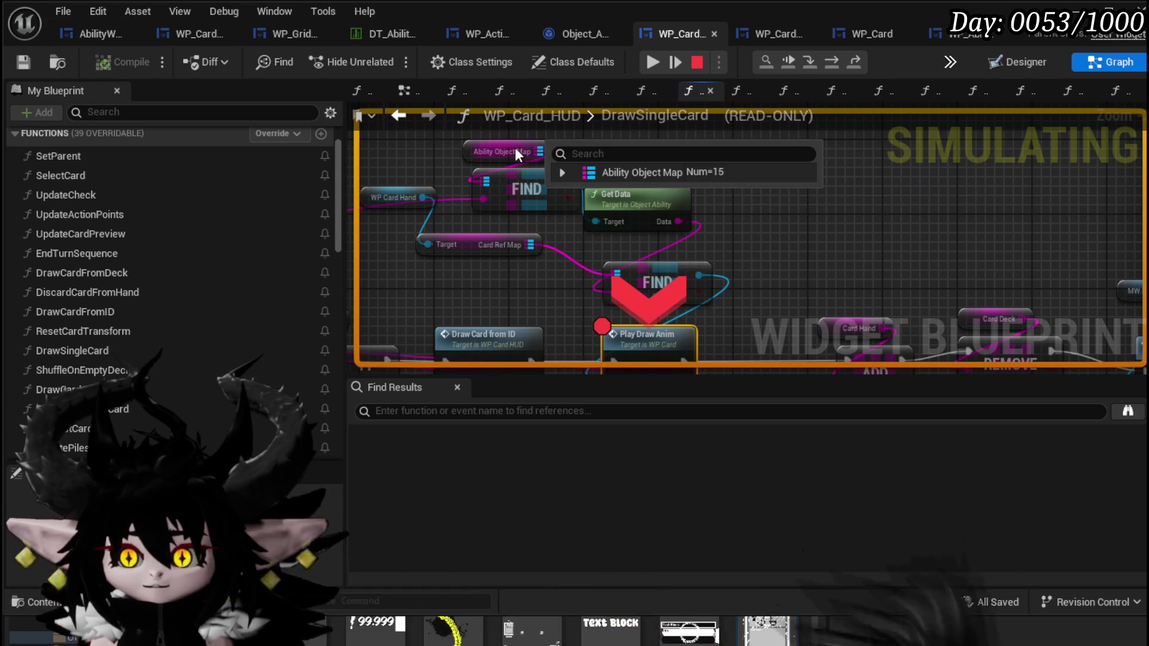
# Step: Review the Shuffle on Empty Deck nodes and Play Draw Anim, then resume the paused game
pyautogui.scroll(-5, 634, 178)
pyautogui.scroll(6, 634, 170)
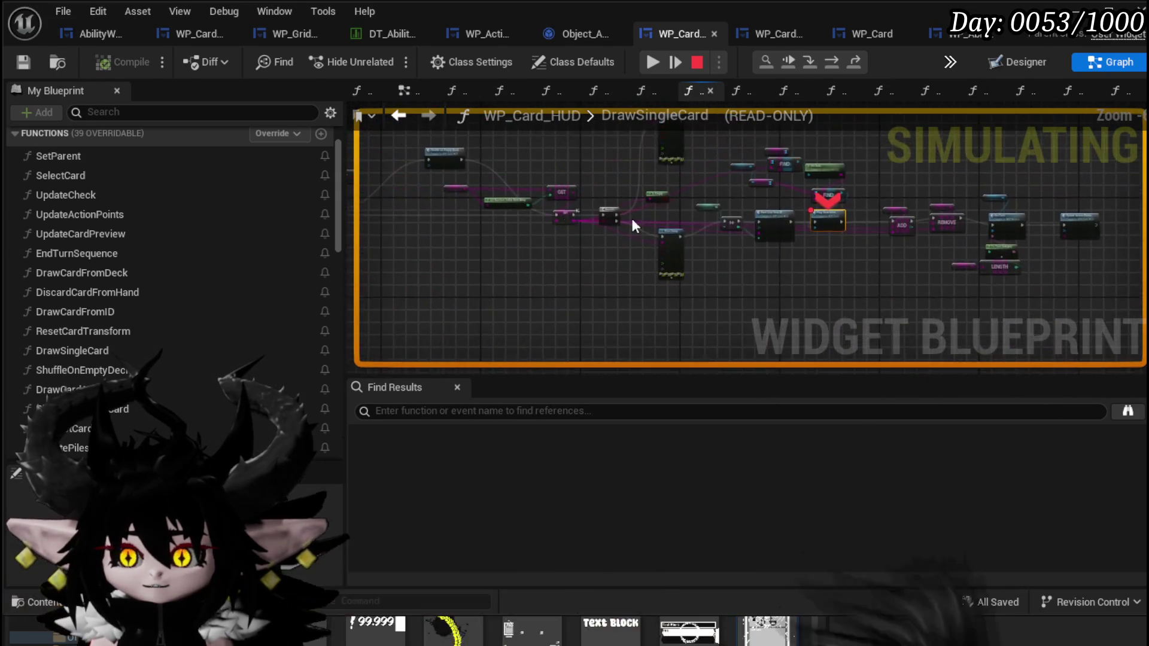
pyautogui.scroll(-2, 763, 322)
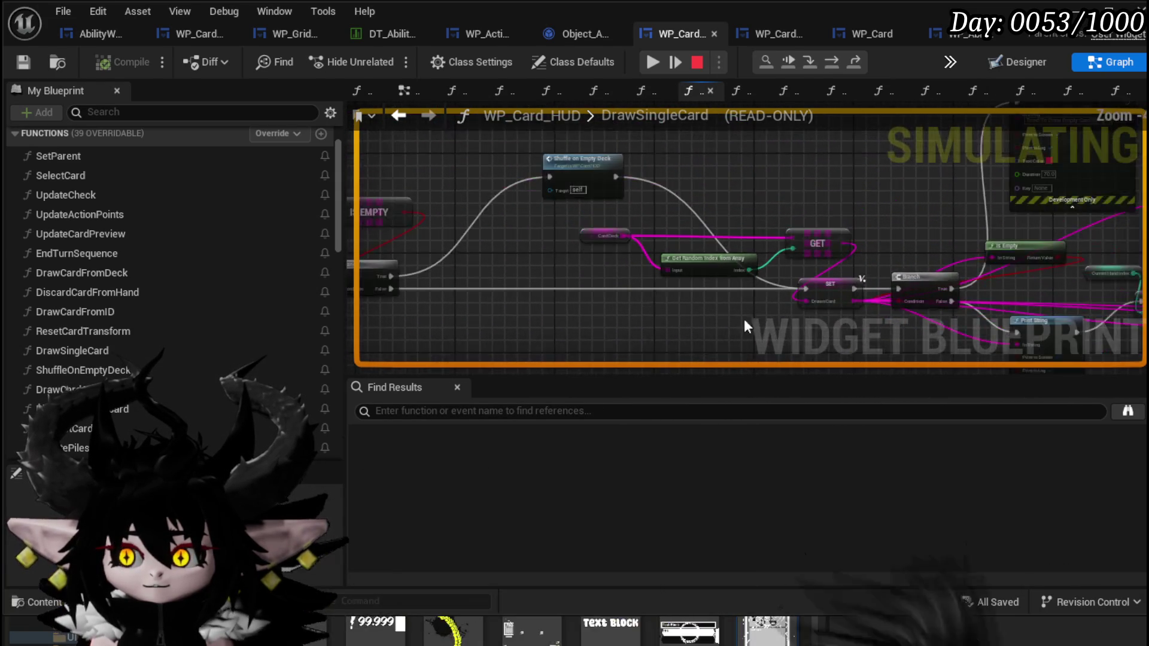
pyautogui.moveTo(778, 321); pyautogui.dragTo(1108, 304)
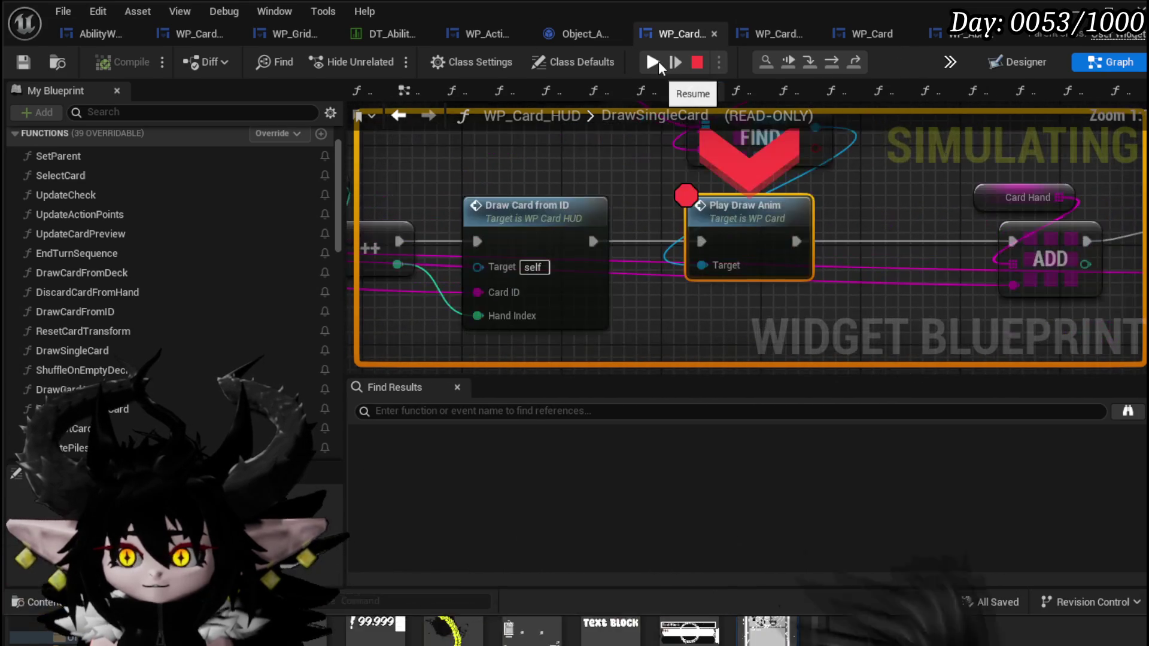
pyautogui.moveTo(886, 186); pyautogui.dragTo(854, 274)
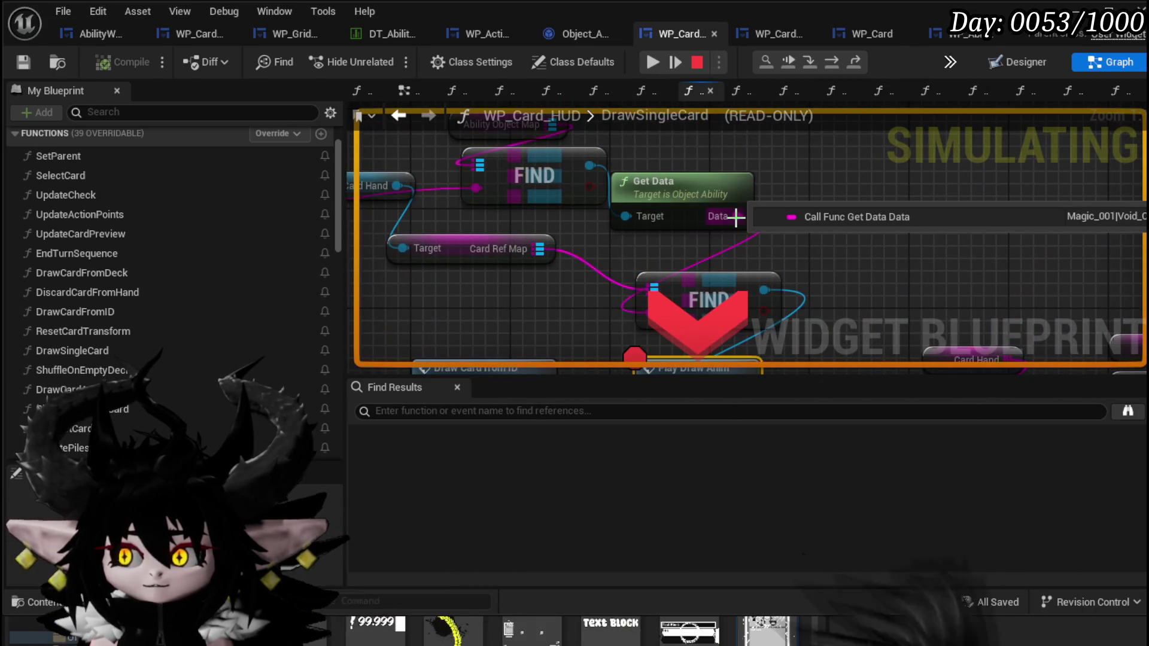
pyautogui.click(652, 62)
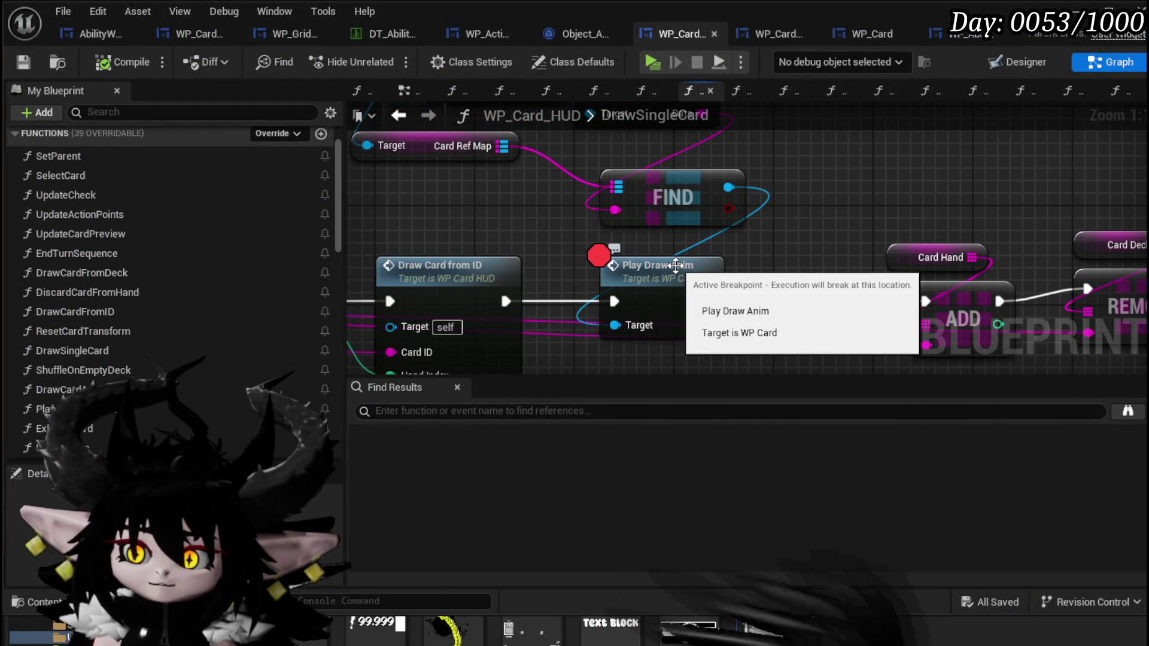
# Step: Open WP_Card's PlayDrawAnim function and select its Play Draw Anim call
pyautogui.doubleClick(676, 266)
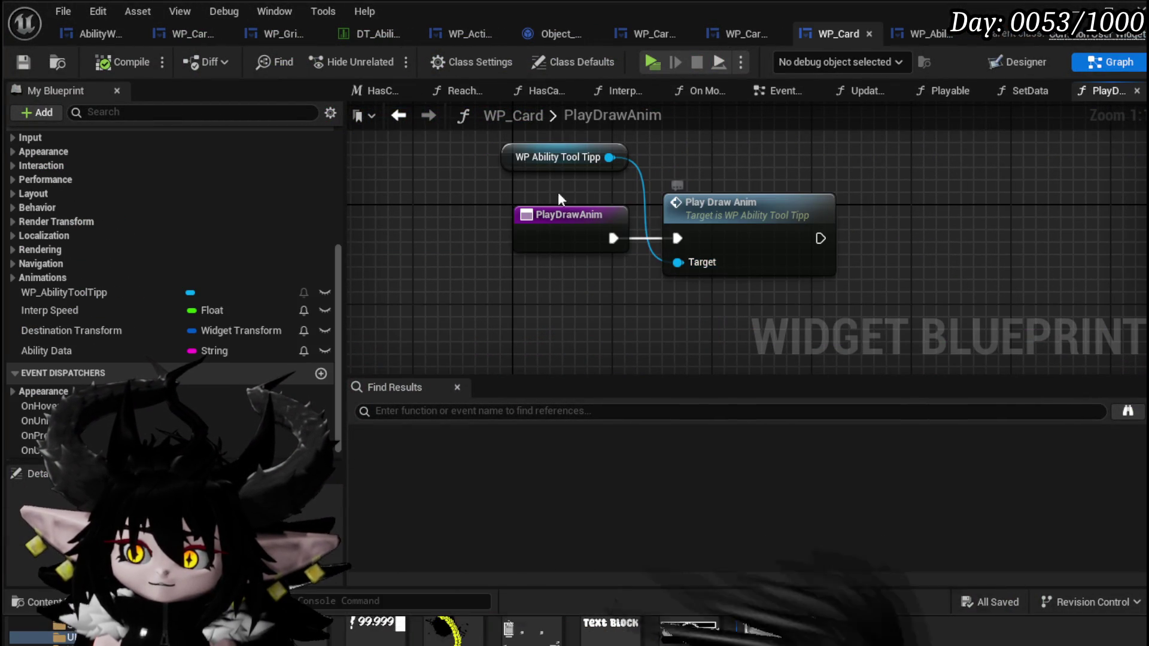
pyautogui.moveTo(523, 171); pyautogui.dragTo(535, 196)
pyautogui.click(744, 198)
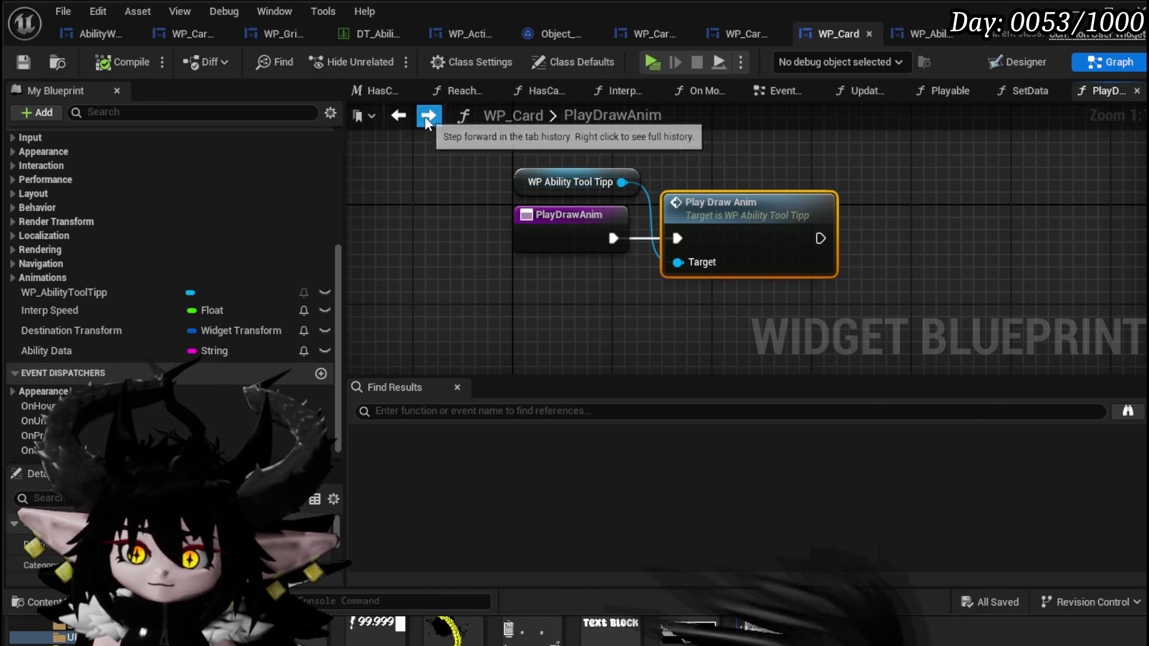
# Step: Open WP_AbilityToolTipp's PlayDrawAnim and move its entry and Draw Anim nodes to the left
pyautogui.doubleClick(738, 201)
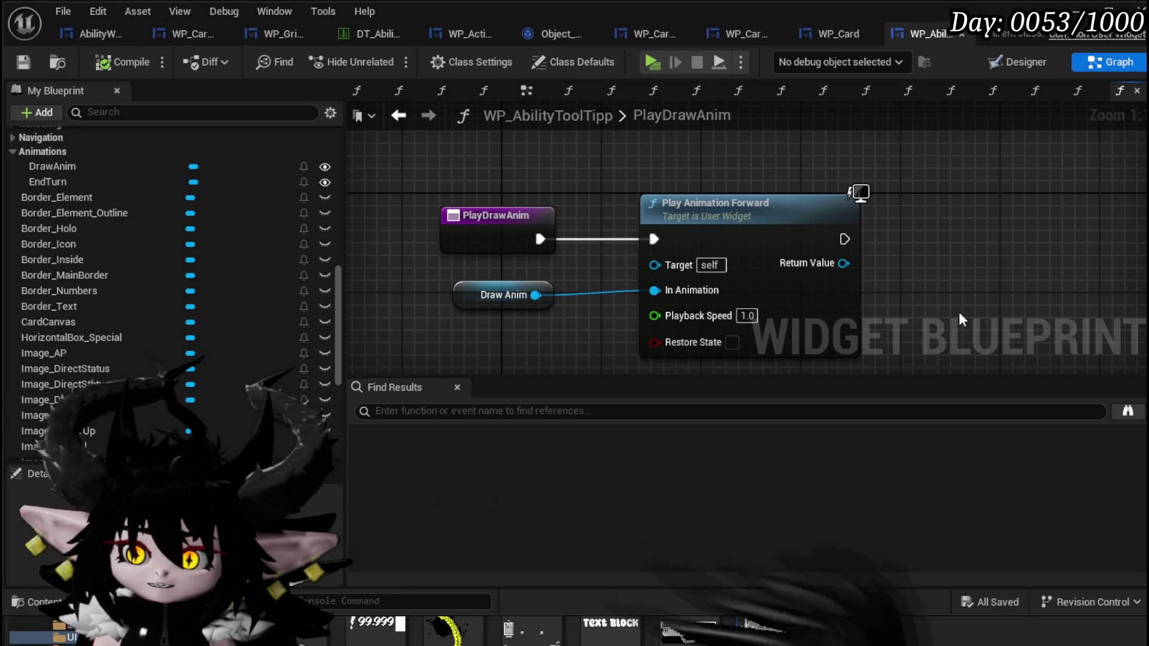
pyautogui.click(571, 207)
pyautogui.moveTo(571, 207); pyautogui.dragTo(379, 196)
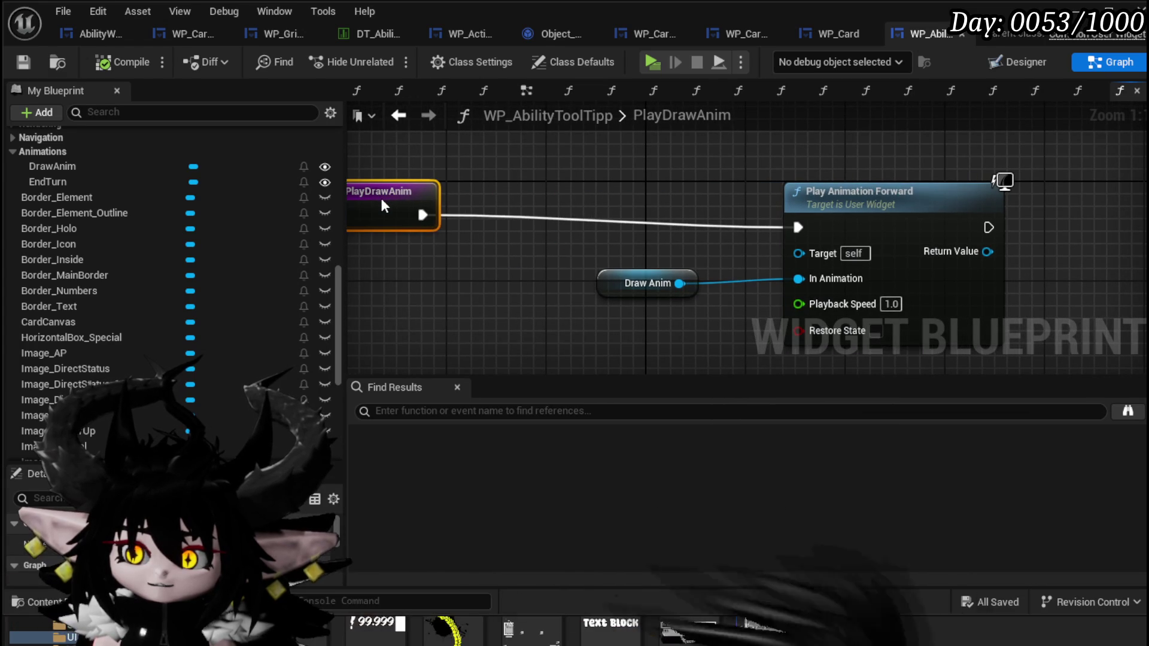
pyautogui.moveTo(659, 267)
pyautogui.mouseDown()
pyautogui.moveTo(734, 169)
pyautogui.moveTo(558, 134)
pyautogui.moveTo(379, 156)
pyautogui.mouseUp()
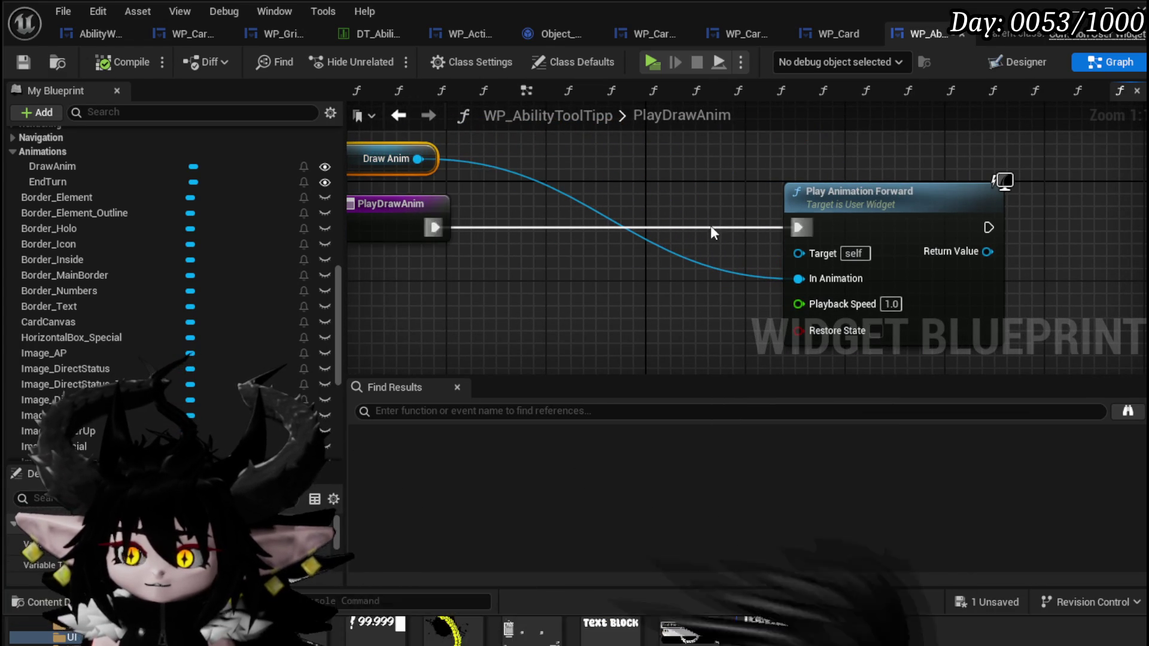
pyautogui.rightClick(459, 243)
# Step: Search the action menu and add a Stop Animation node ahead of Play Animation Forward
pyautogui.write('Stop ani')
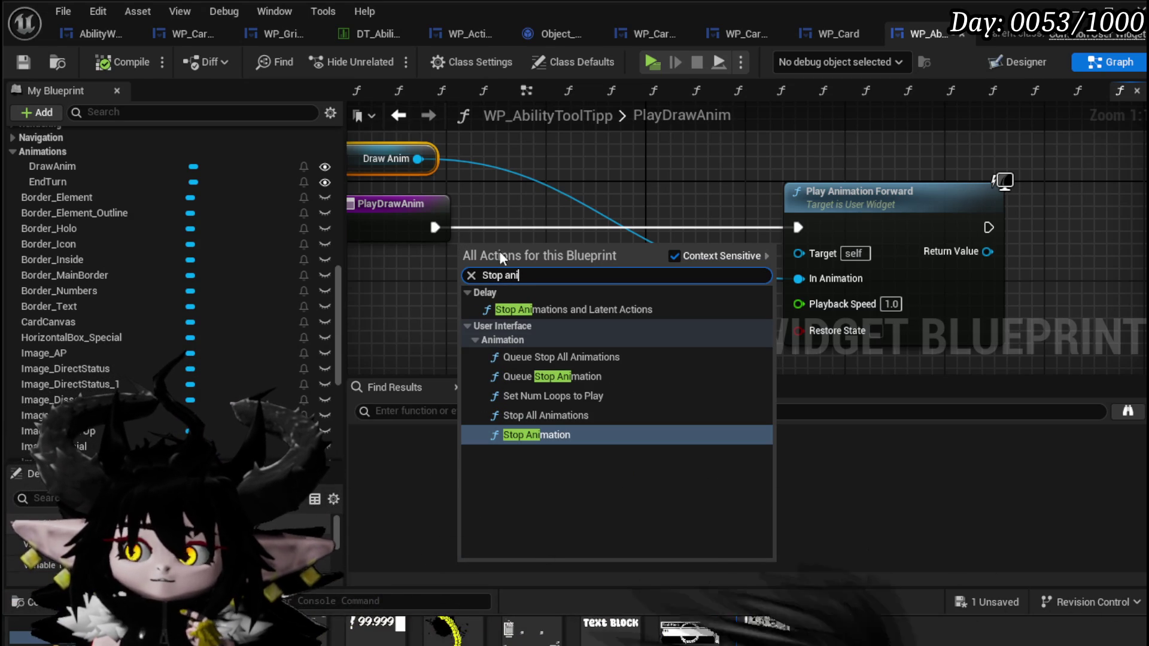
pyautogui.write('cancel ani')
pyautogui.press('BackSpace')
pyautogui.press('BackSpace')
pyautogui.press('BackSpace')
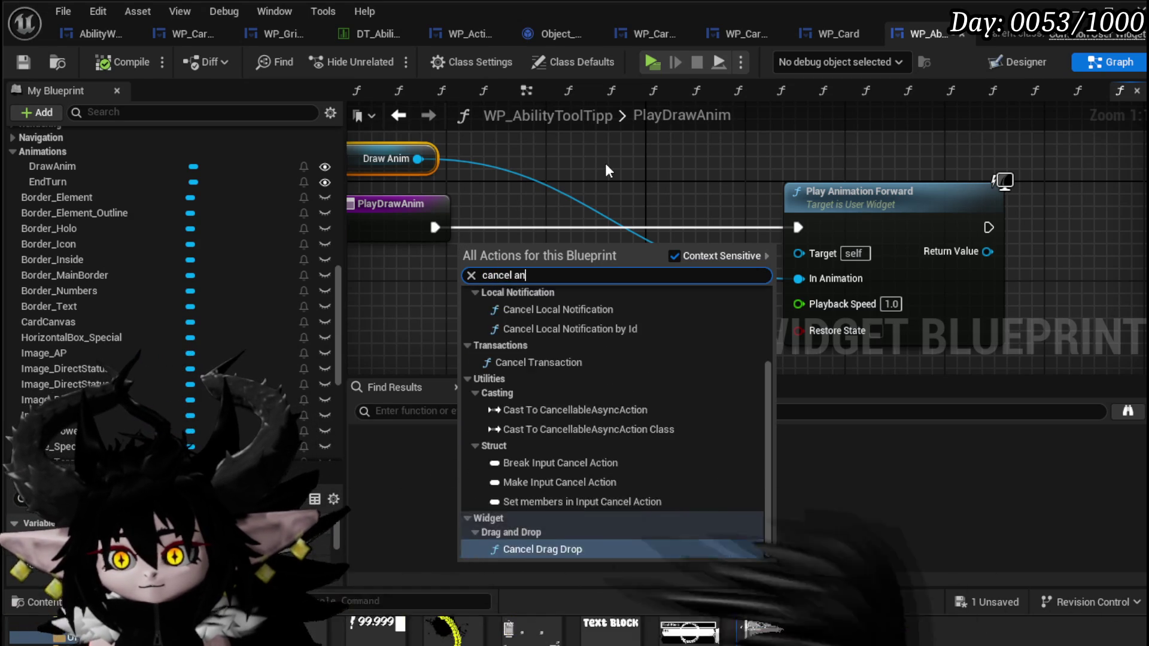
pyautogui.press('BackSpace')
pyautogui.press('BackSpace')
pyautogui.press('BackSpace')
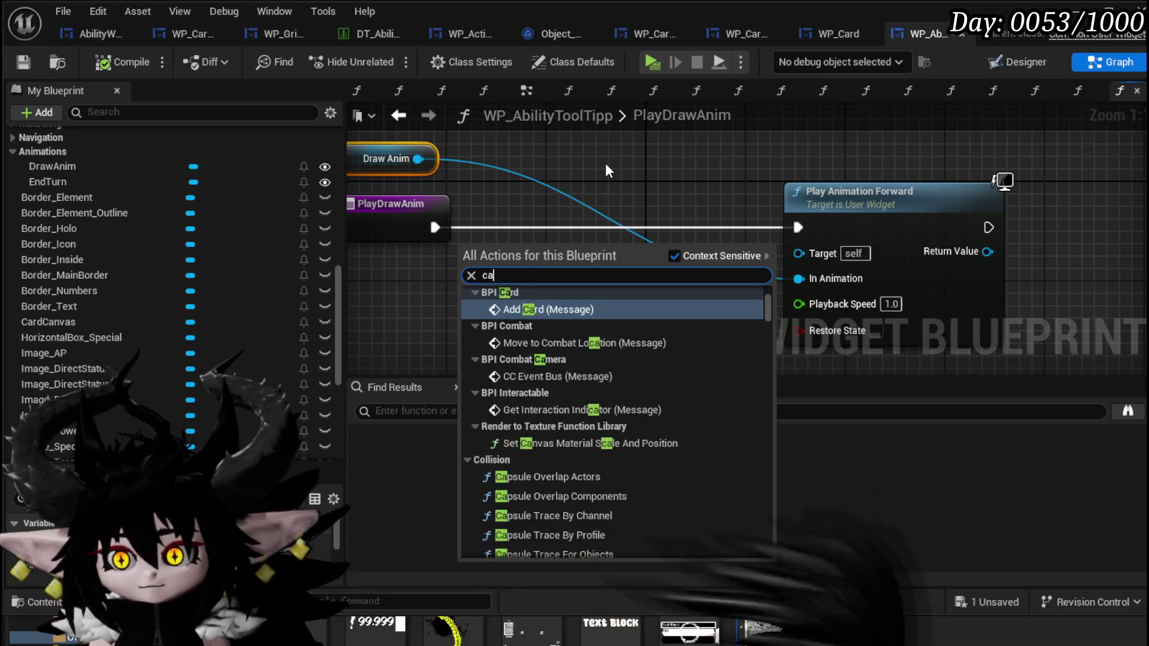
pyautogui.write('Animation')
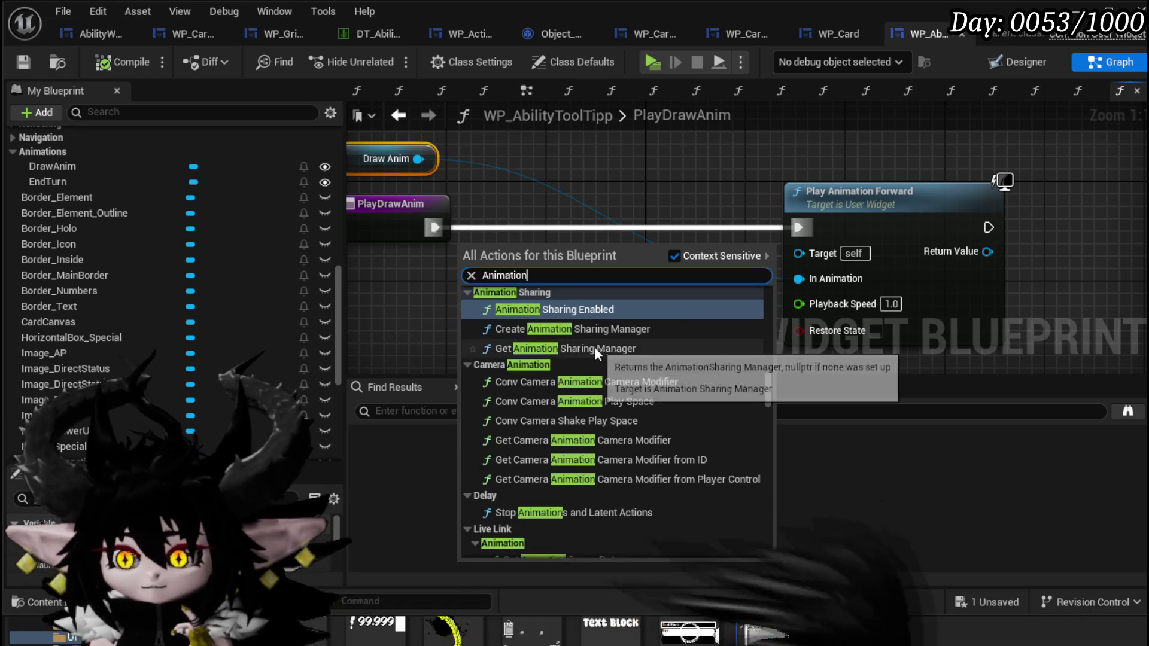
pyautogui.scroll(-2, 659, 341)
pyautogui.scroll(-6, 660, 343)
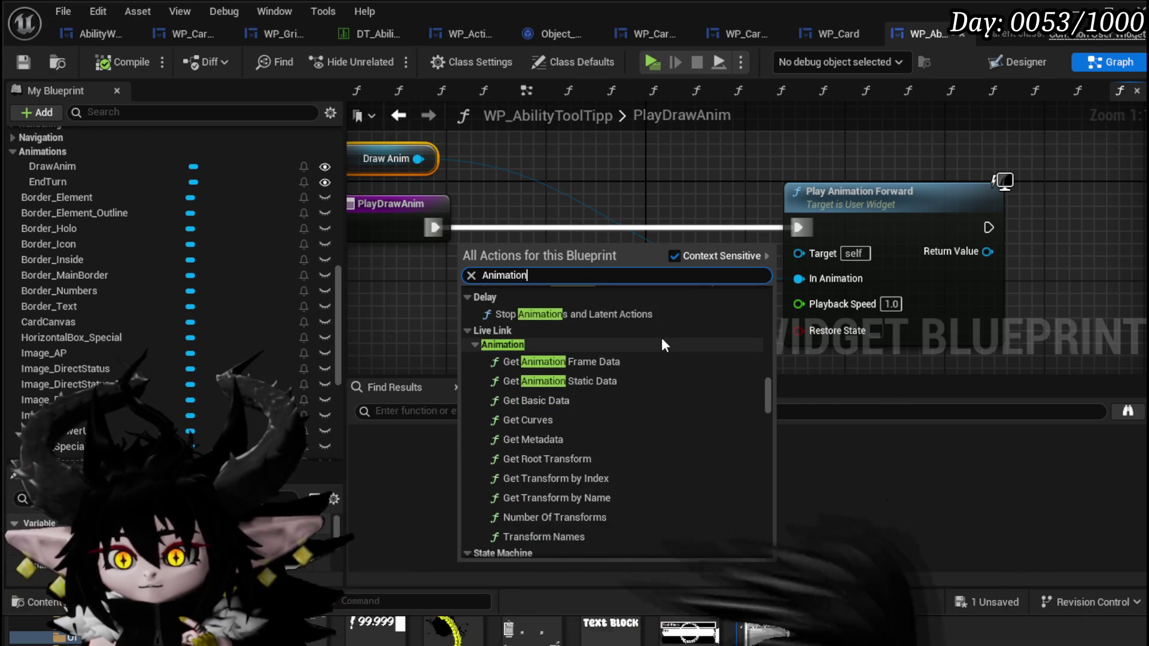
pyautogui.scroll(-3, 663, 337)
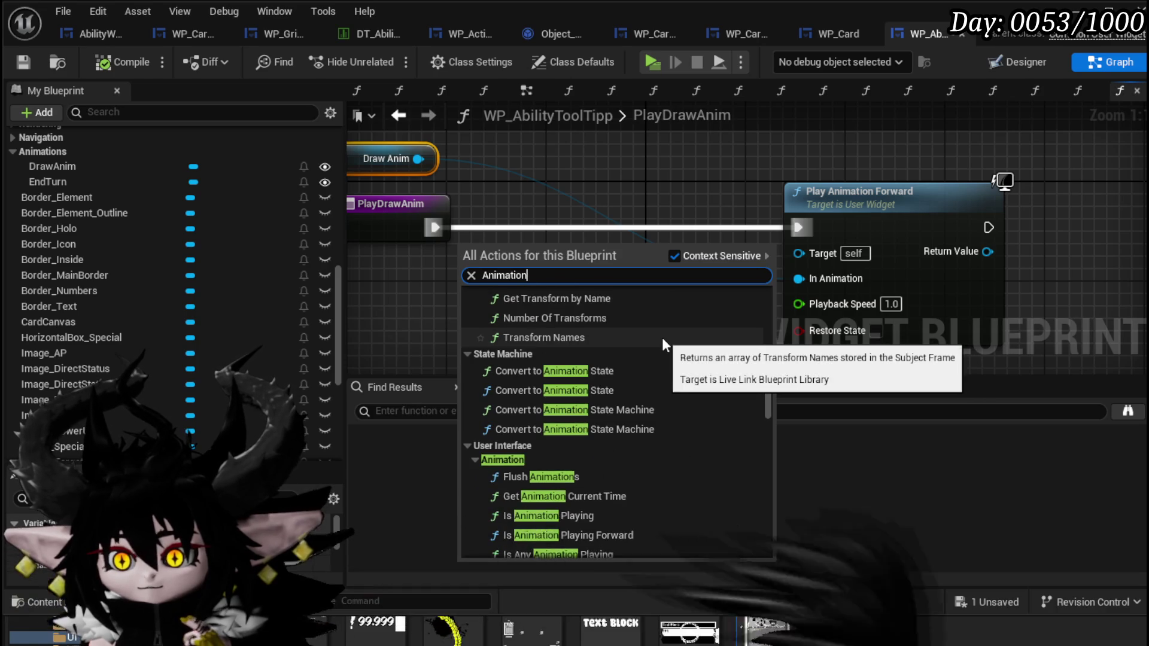
pyautogui.scroll(-2, 662, 338)
pyautogui.scroll(-3, 662, 338)
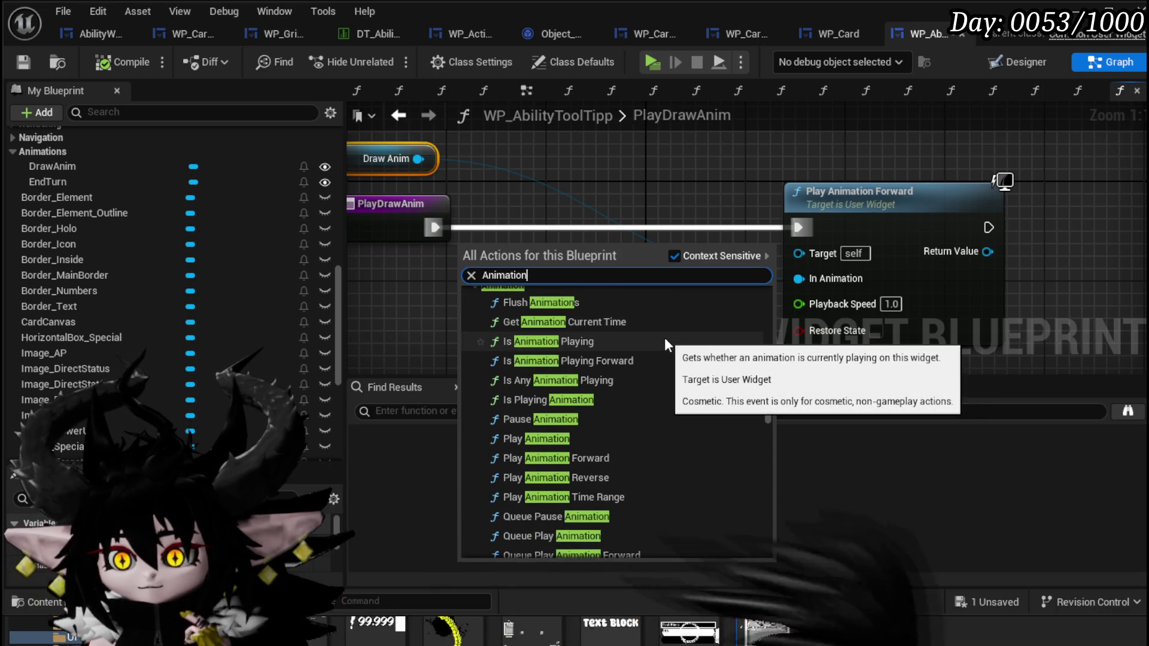
pyautogui.scroll(-4, 665, 339)
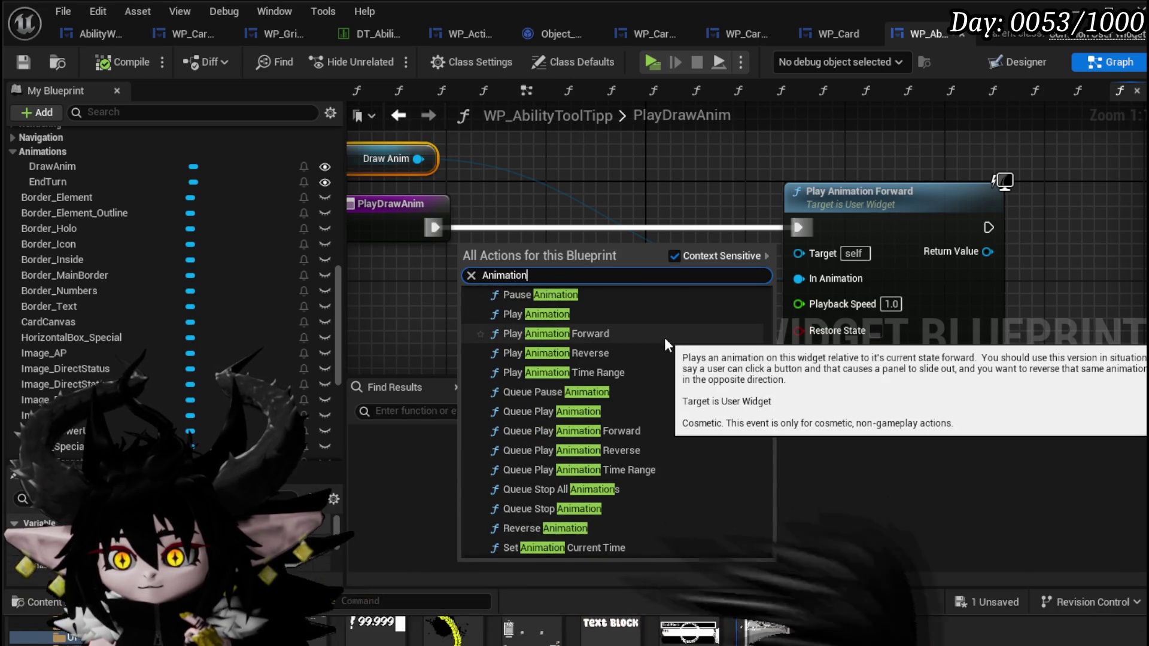
pyautogui.scroll(-2, 664, 337)
pyautogui.scroll(-2, 670, 338)
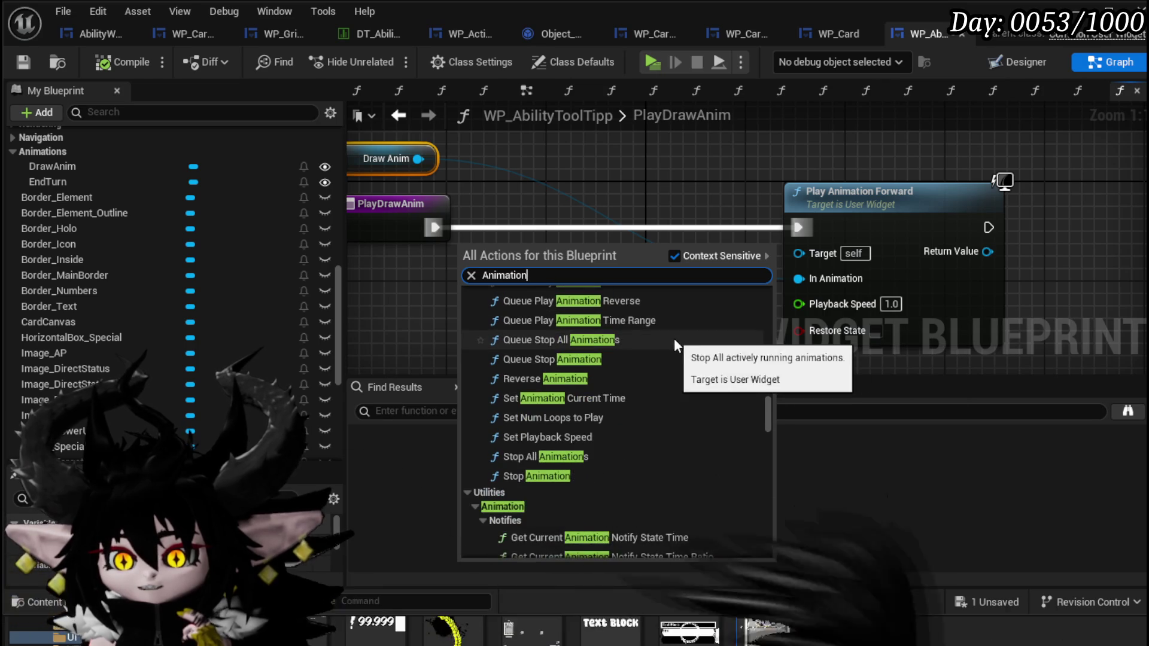
pyautogui.click(558, 480)
pyautogui.moveTo(529, 275); pyautogui.dragTo(612, 242)
# Step: Wire PlayDrawAnim entry → Stop Animation → Play Animation Forward, then compile and save the tooltip blueprint
pyautogui.moveTo(454, 224); pyautogui.dragTo(549, 237)
pyautogui.moveTo(694, 228); pyautogui.dragTo(799, 226)
pyautogui.click(652, 315)
pyautogui.click(126, 66)
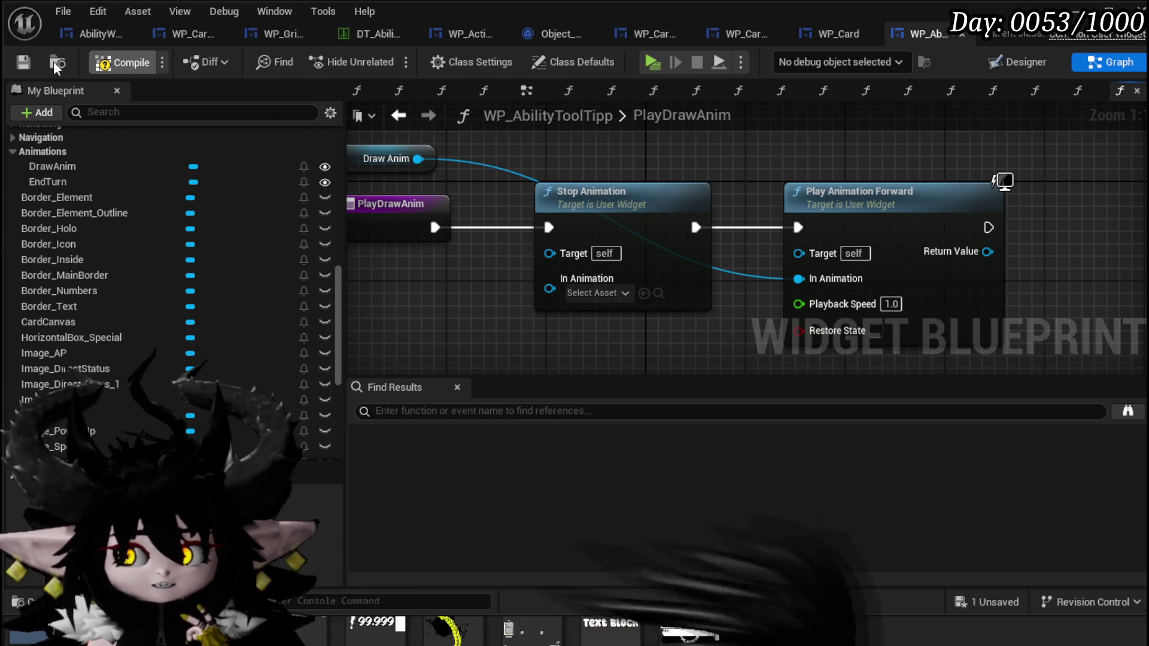
pyautogui.click(22, 64)
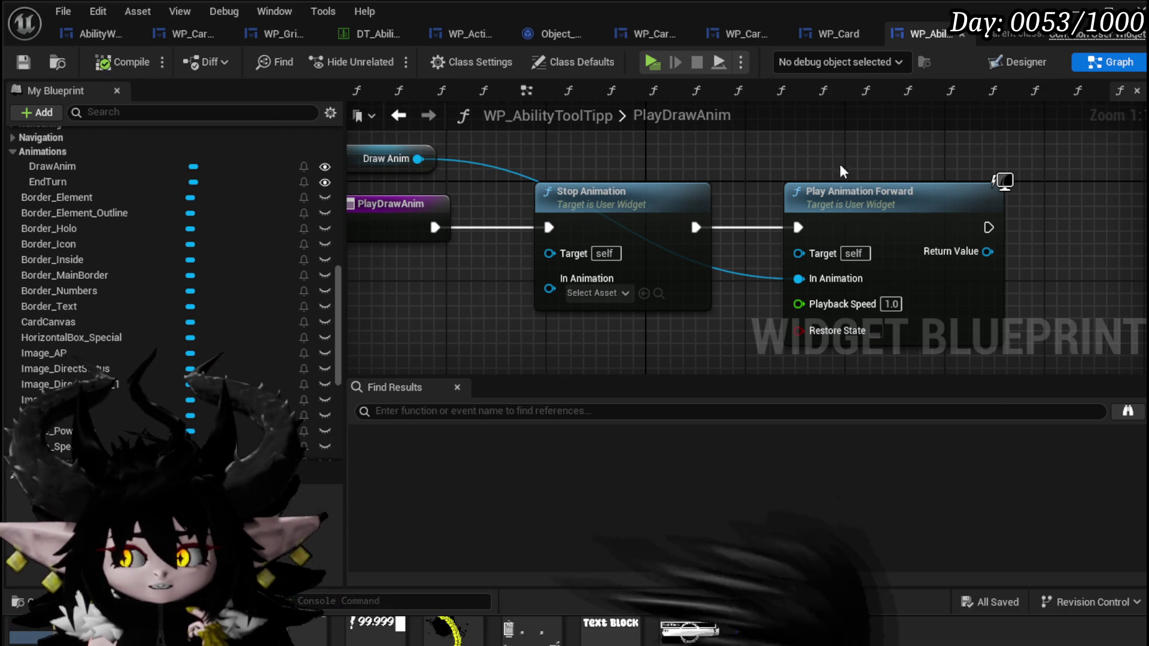
pyautogui.moveTo(358, 196); pyautogui.dragTo(616, 175)
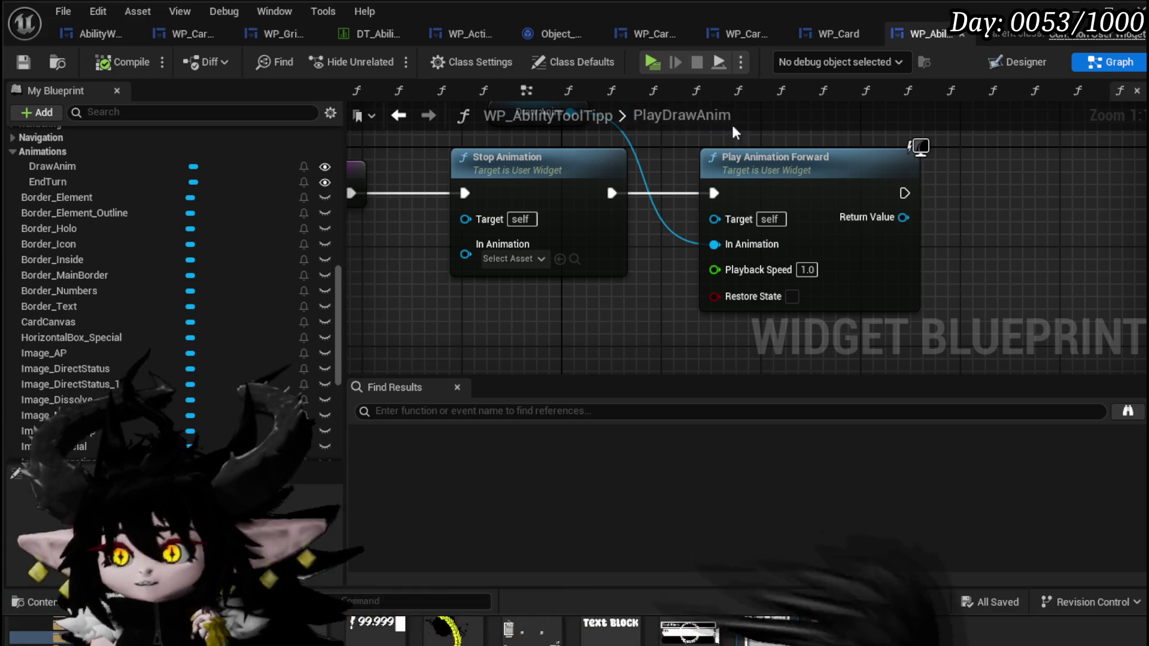
pyautogui.click(180, 38)
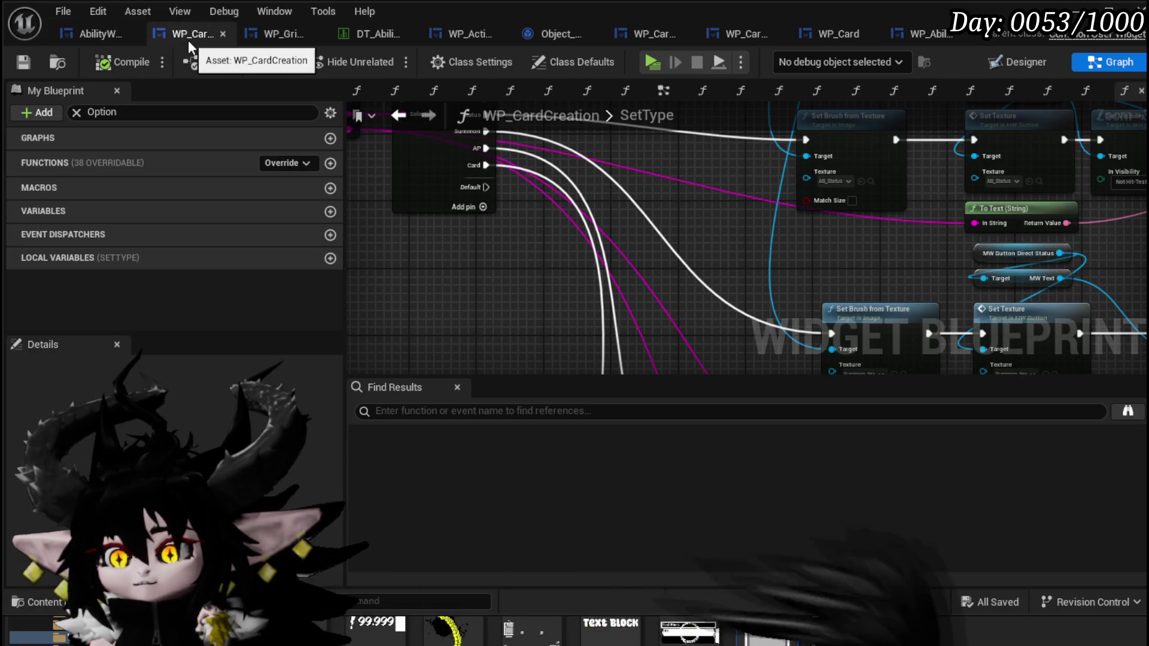
# Step: Pan through WP_Card_HUD's DrawSingleCard, reviewing the ADD/REMOVE, FIND, Branch and GET/SET nodes
pyautogui.click(657, 37)
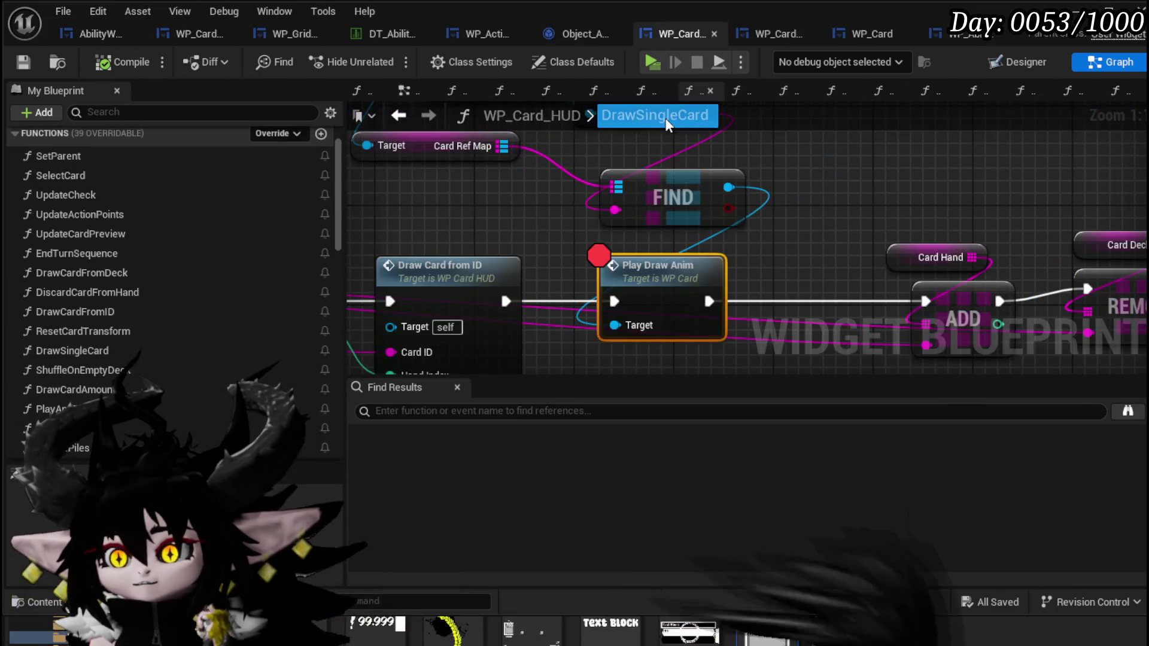
pyautogui.moveTo(825, 207)
pyautogui.mouseDown()
pyautogui.moveTo(597, 143)
pyautogui.moveTo(601, 174)
pyautogui.moveTo(955, 311)
pyautogui.mouseUp()
pyautogui.scroll(-2, 602, 174)
pyautogui.scroll(2, 900, 273)
pyautogui.scroll(-2, 900, 273)
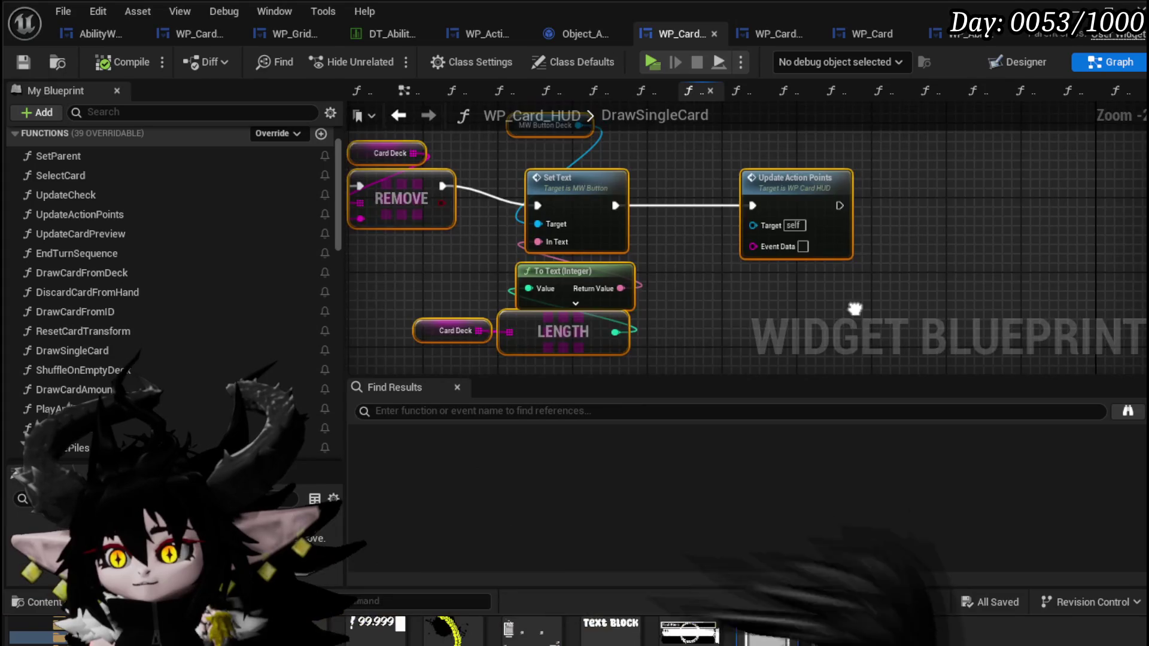
pyautogui.scroll(2, 736, 290)
pyautogui.scroll(-2, 910, 289)
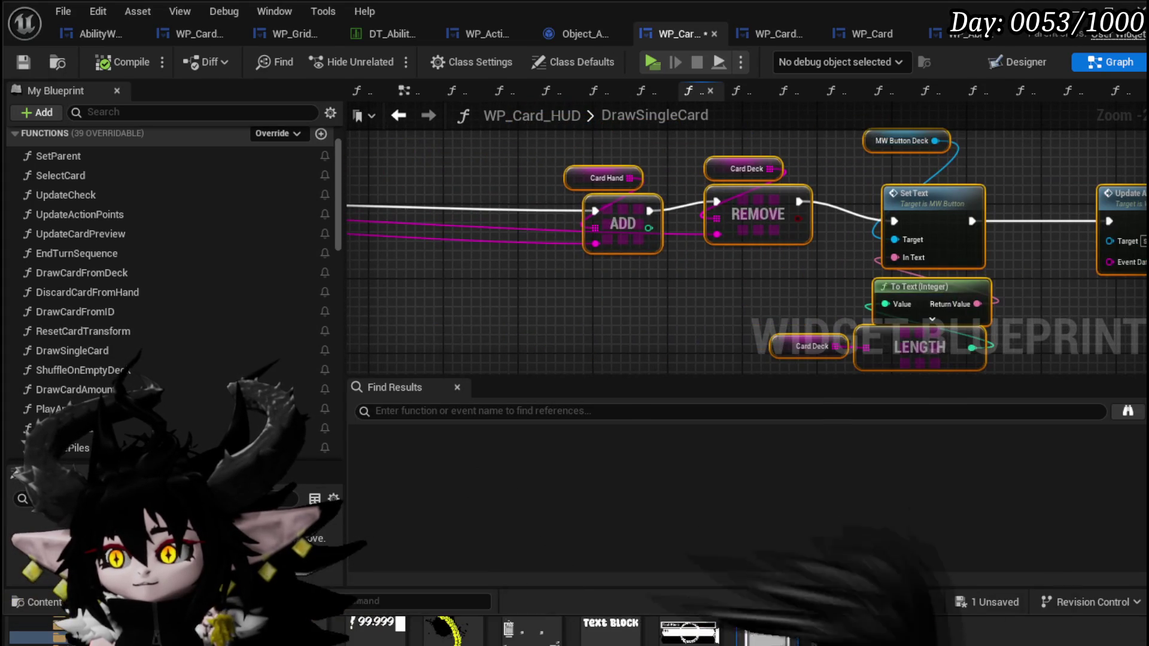
pyautogui.scroll(2, 734, 282)
pyautogui.moveTo(737, 279); pyautogui.dragTo(775, 201)
pyautogui.moveTo(642, 210); pyautogui.dragTo(680, 210)
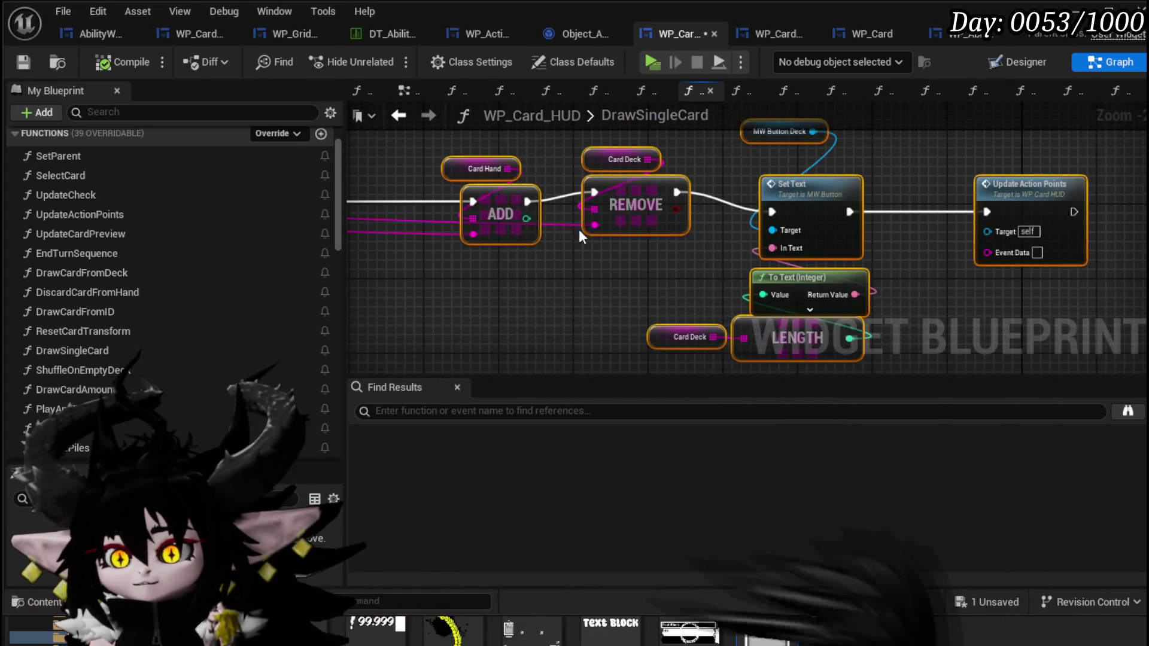
pyautogui.moveTo(363, 259); pyautogui.dragTo(760, 258)
pyautogui.moveTo(615, 246); pyautogui.dragTo(834, 267)
pyautogui.moveTo(573, 257)
pyautogui.mouseDown()
pyautogui.moveTo(1000, 240)
pyautogui.moveTo(1053, 223)
pyautogui.mouseUp()
pyautogui.moveTo(537, 90)
pyautogui.mouseDown()
pyautogui.moveTo(541, 188)
pyautogui.moveTo(631, 239)
pyautogui.moveTo(597, 233)
pyautogui.moveTo(568, 263)
pyautogui.moveTo(661, 186)
pyautogui.moveTo(829, 185)
pyautogui.moveTo(868, 210)
pyautogui.mouseUp()
# Step: Confirm Play Draw Anim follows Draw Card from ID, save WP_Card_HUD, and switch to WP_Card_Hand
pyautogui.scroll(-1, 598, 235)
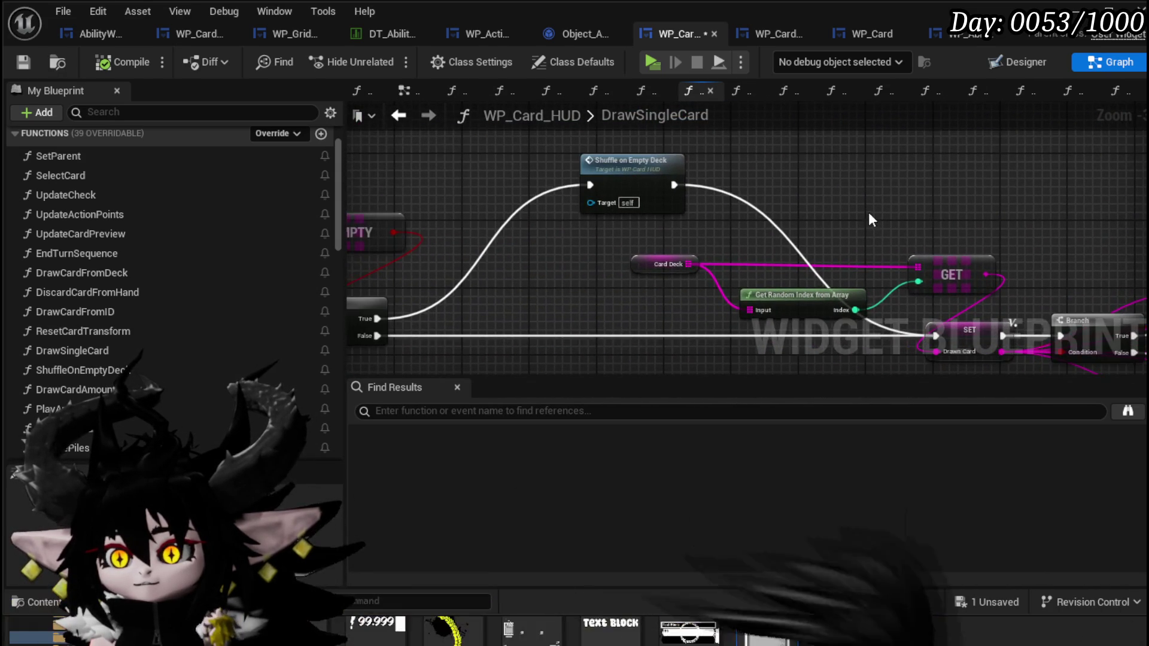
pyautogui.moveTo(589, 237)
pyautogui.mouseDown()
pyautogui.moveTo(1146, 211)
pyautogui.moveTo(1107, 197)
pyautogui.moveTo(863, 192)
pyautogui.moveTo(491, 207)
pyautogui.mouseUp()
pyautogui.moveTo(724, 207); pyautogui.dragTo(491, 213)
pyautogui.moveTo(910, 216); pyautogui.dragTo(584, 217)
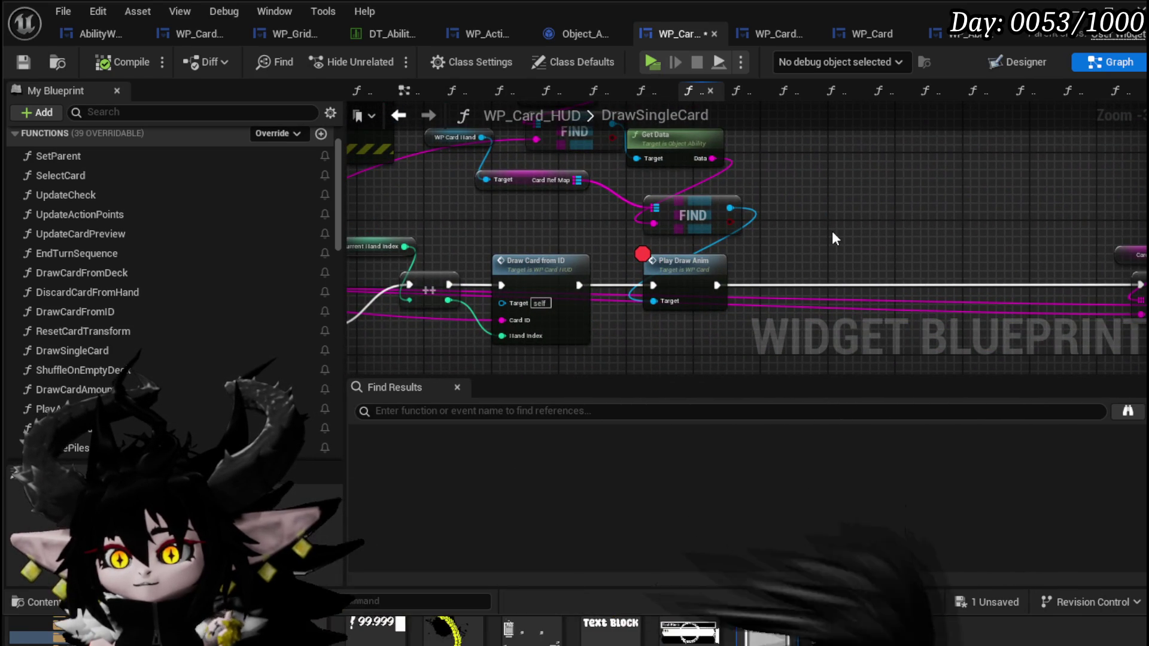
pyautogui.moveTo(832, 232); pyautogui.dragTo(856, 281)
pyautogui.moveTo(756, 279)
pyautogui.mouseDown()
pyautogui.moveTo(595, 257)
pyautogui.moveTo(592, 230)
pyautogui.mouseUp()
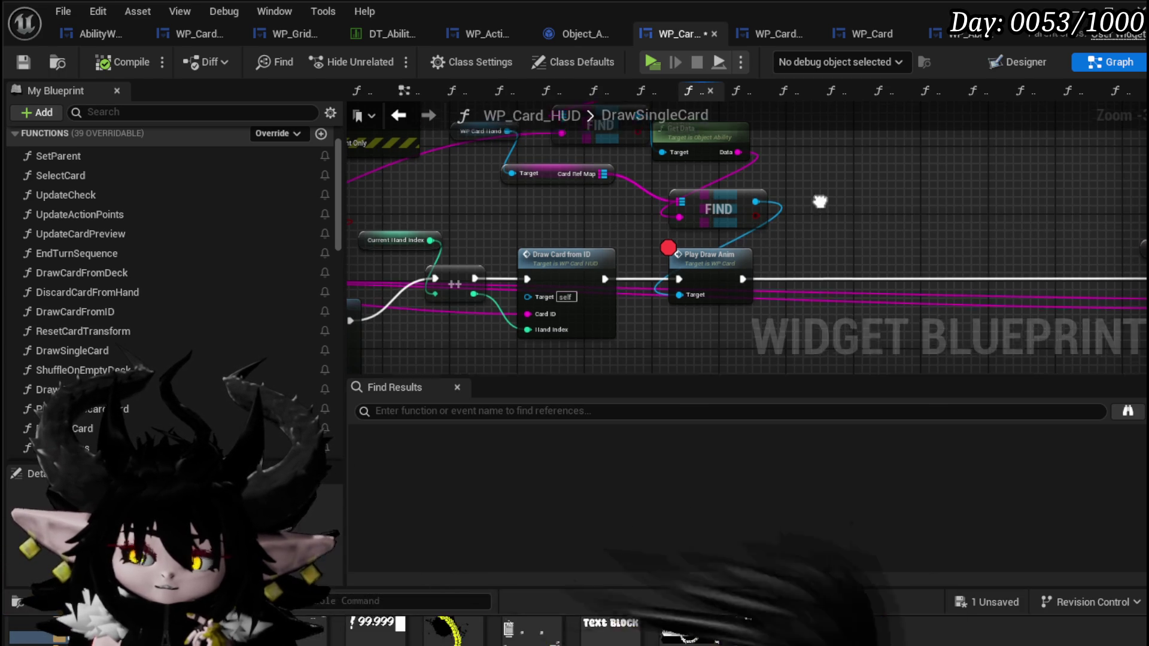
pyautogui.click(23, 61)
pyautogui.click(779, 28)
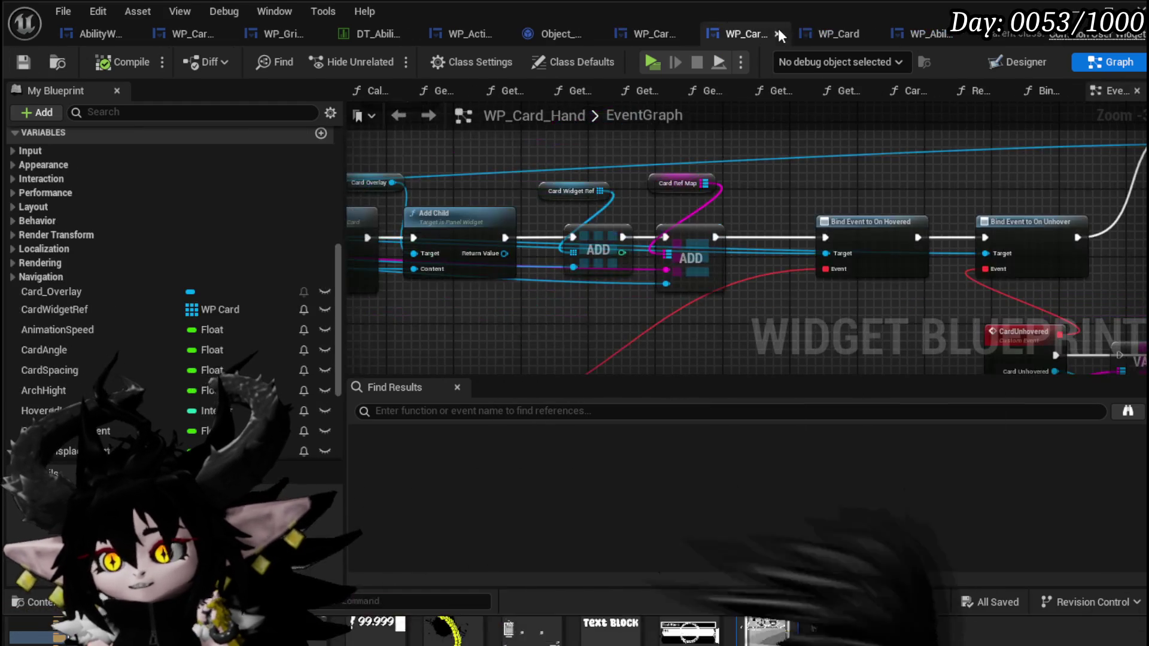
# Step: Check WP_Card's PlayDrawAnim function, then return to the WP_Card_Hand event graph
pyautogui.click(856, 36)
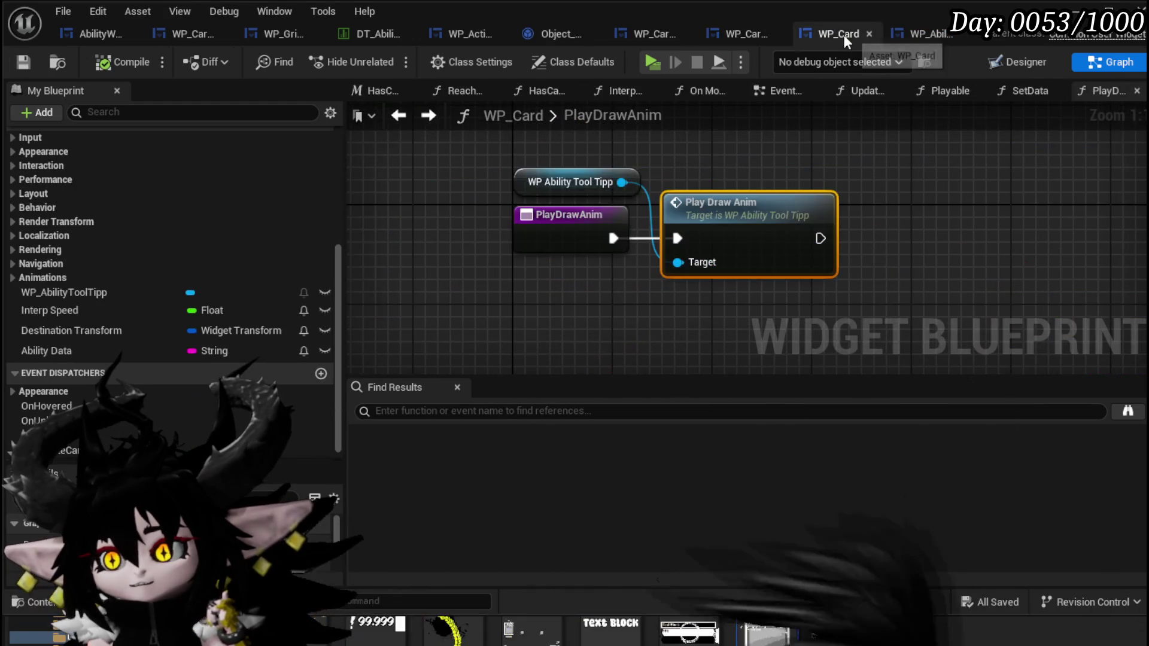
pyautogui.click(747, 36)
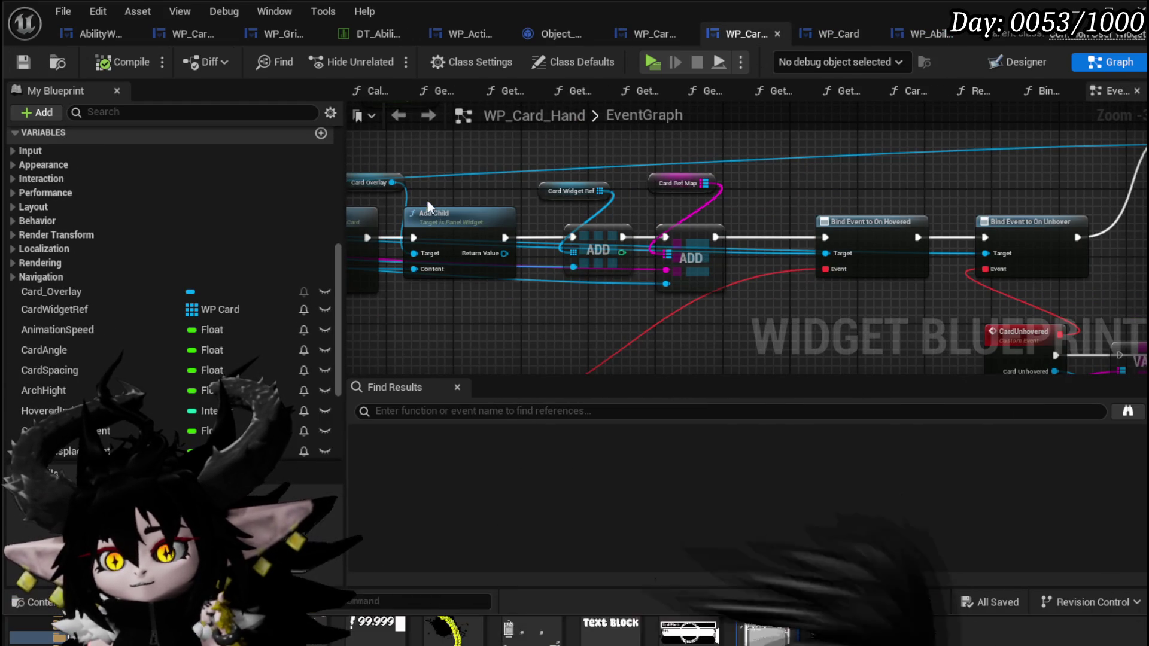
pyautogui.scroll(-3, 440, 191)
pyautogui.scroll(4, 538, 243)
pyautogui.scroll(-3, 595, 234)
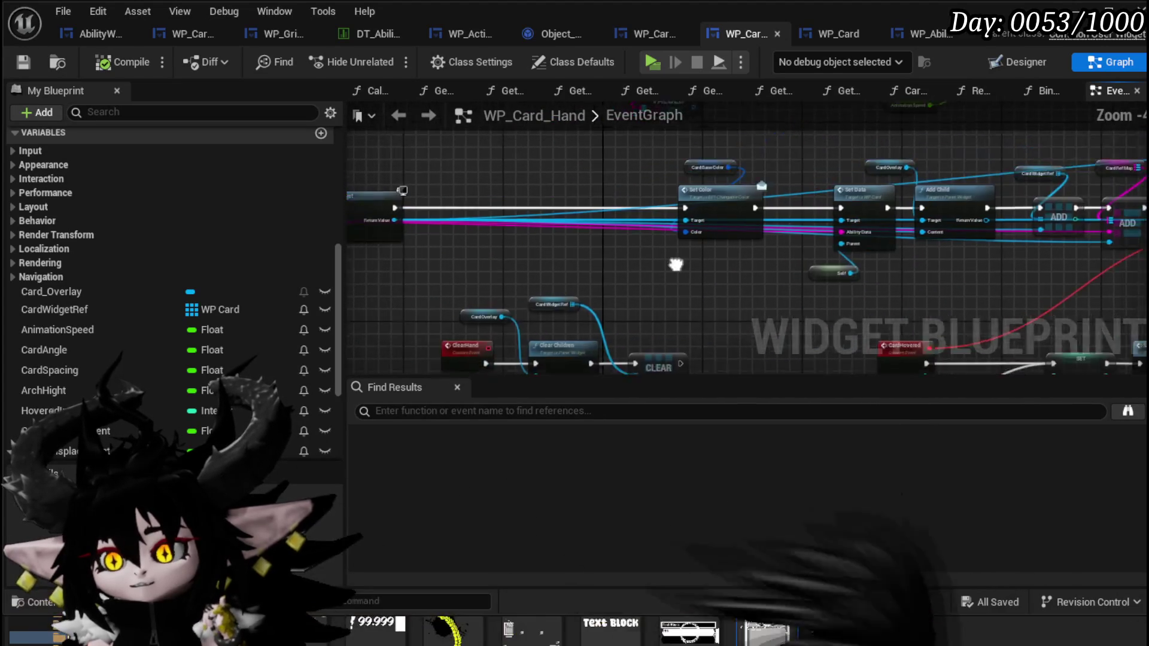
pyautogui.scroll(2, 674, 261)
pyautogui.moveTo(546, 244); pyautogui.dragTo(747, 353)
pyautogui.scroll(-2, 745, 353)
pyautogui.scroll(3, 513, 274)
# Step: Add a Play Draw Anim call on Create WP Card Widget's Return Value, inserted before Set Color
pyautogui.moveTo(416, 196); pyautogui.dragTo(572, 272)
pyautogui.write('P')
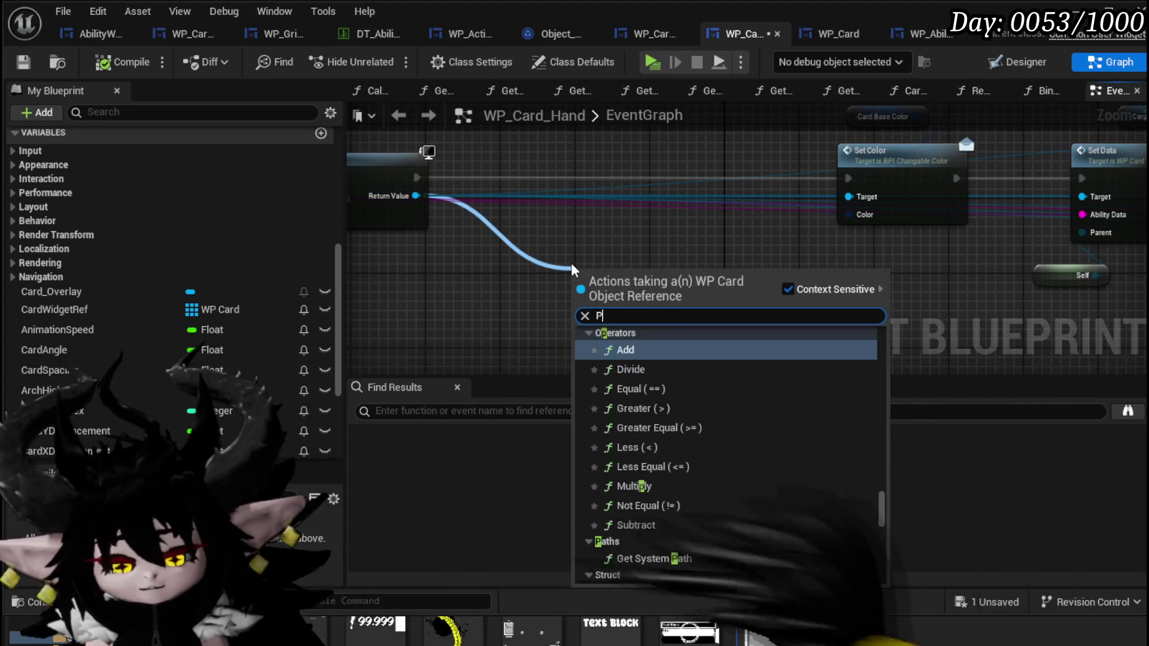
pyautogui.write('lay Ani')
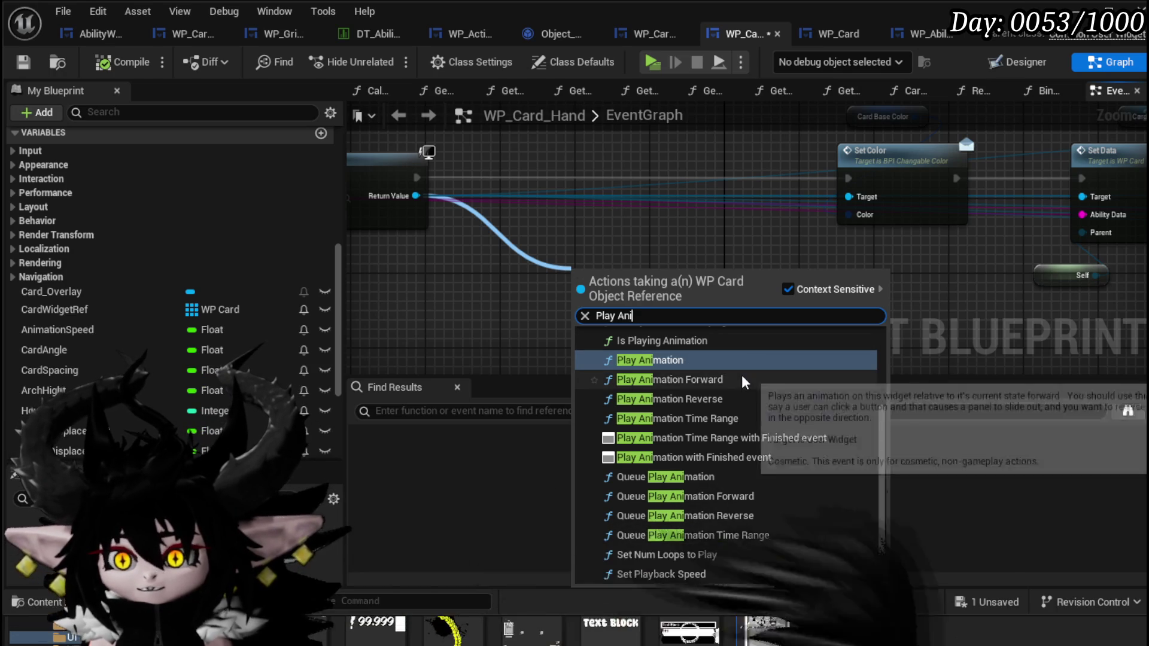
pyautogui.scroll(3, 669, 359)
pyautogui.click(669, 352)
pyautogui.moveTo(626, 260); pyautogui.dragTo(647, 131)
# Step: Tidy the Set Data, Add Child and Set Color nodes, then compile WP_Card_Hand
pyautogui.moveTo(753, 228); pyautogui.dragTo(379, 260)
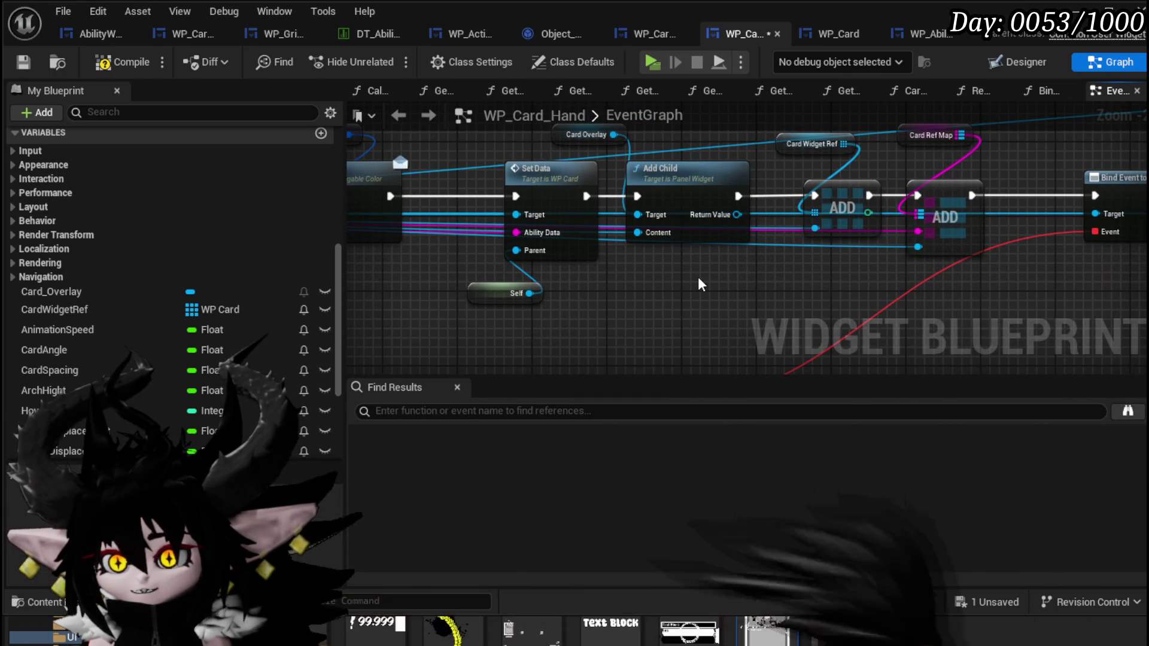
pyautogui.moveTo(699, 285)
pyautogui.mouseDown()
pyautogui.moveTo(789, 306)
pyautogui.moveTo(766, 308)
pyautogui.mouseUp()
pyautogui.moveTo(595, 345)
pyautogui.mouseDown()
pyautogui.moveTo(663, 243)
pyautogui.moveTo(596, 160)
pyautogui.mouseUp()
pyautogui.click(594, 160)
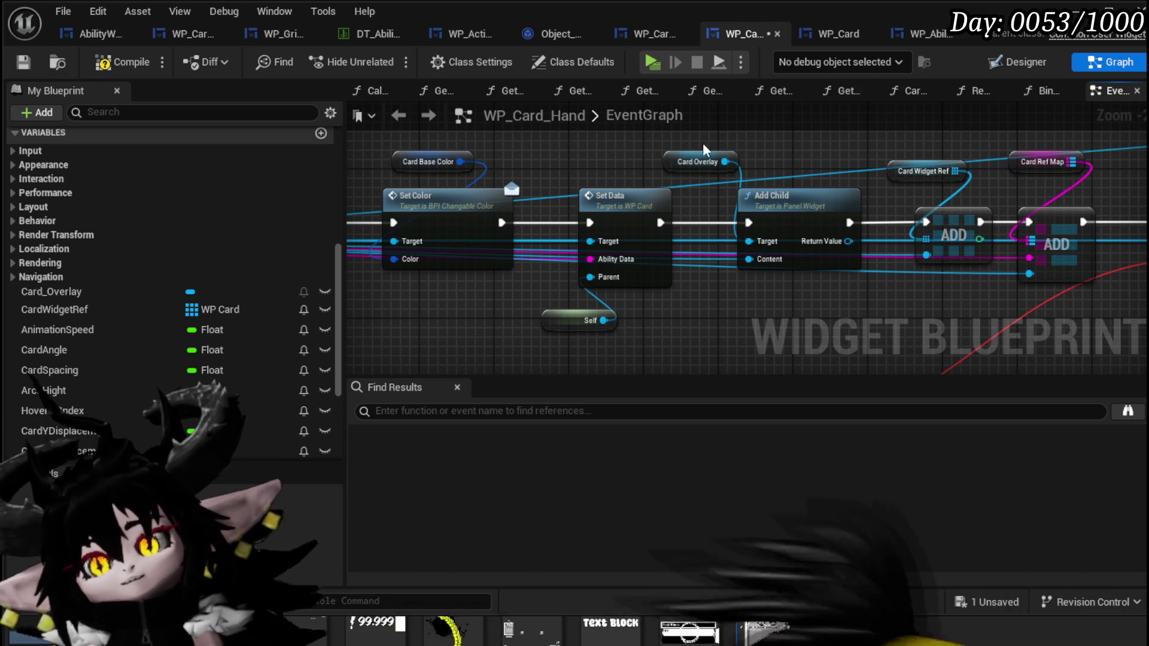
pyautogui.moveTo(805, 312); pyautogui.dragTo(620, 313)
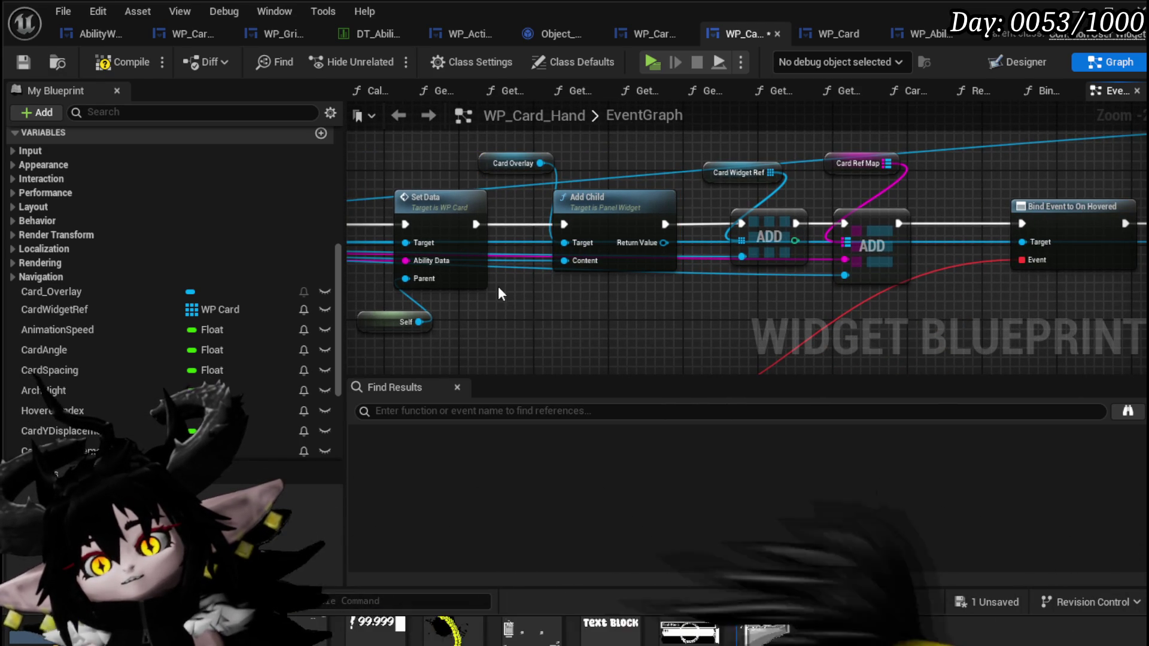
pyautogui.moveTo(631, 145)
pyautogui.mouseDown()
pyautogui.moveTo(587, 146)
pyautogui.moveTo(870, 179)
pyautogui.mouseUp()
pyautogui.moveTo(418, 188); pyautogui.dragTo(745, 202)
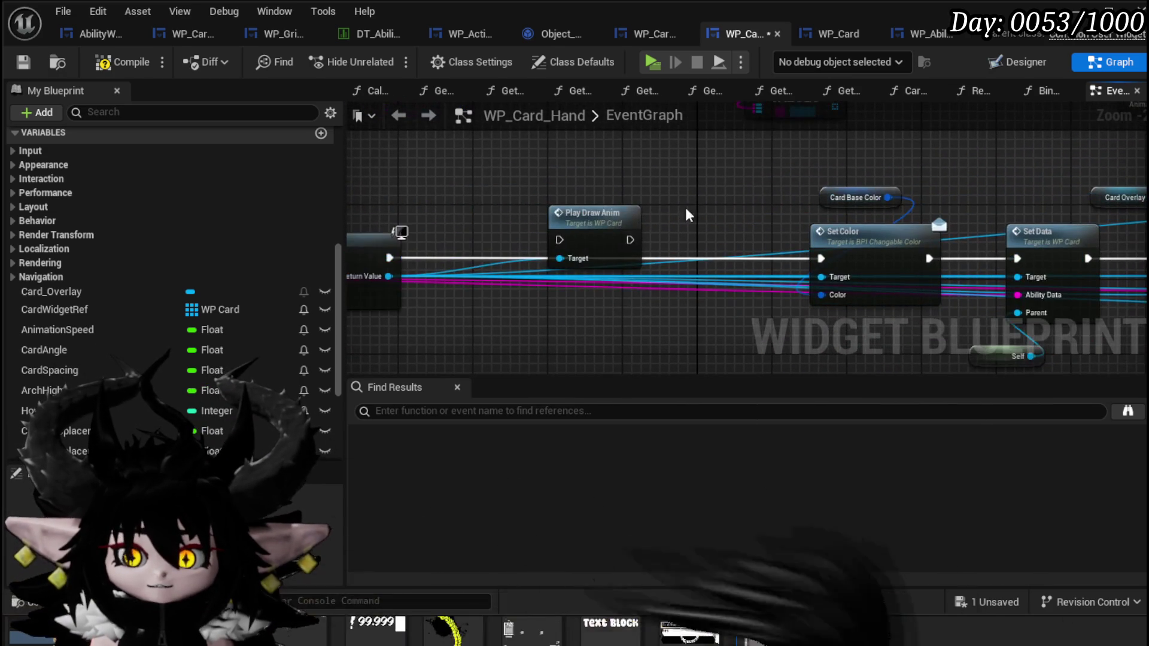
pyautogui.click(85, 66)
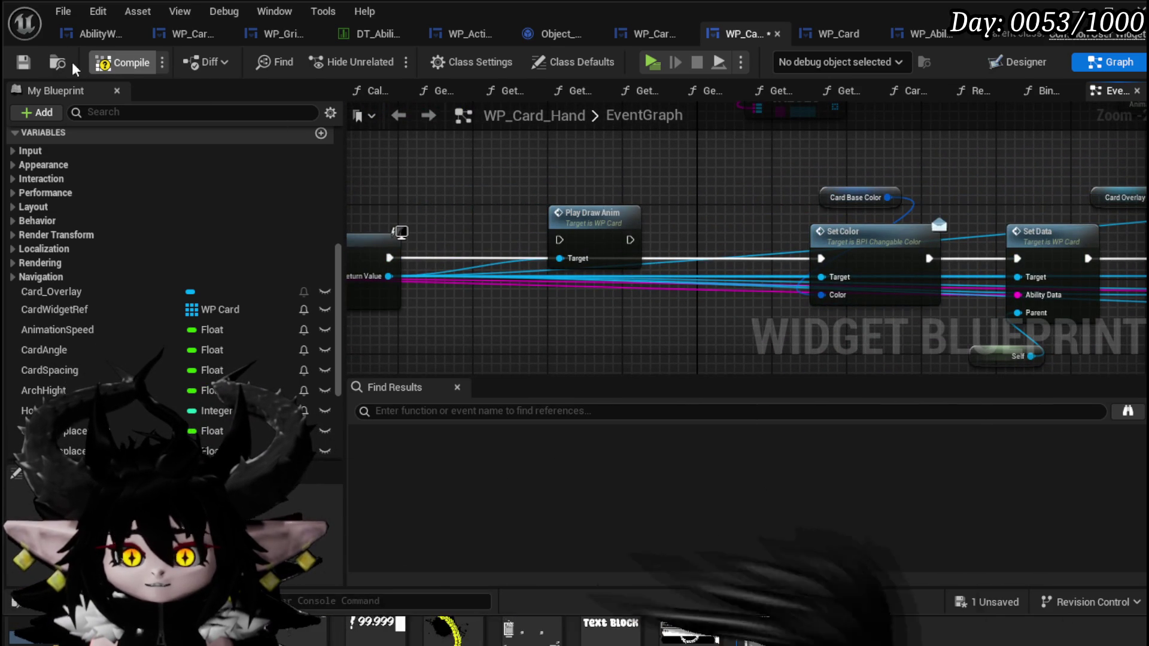
pyautogui.moveTo(504, 178); pyautogui.dragTo(783, 180)
pyautogui.moveTo(688, 203); pyautogui.dragTo(805, 188)
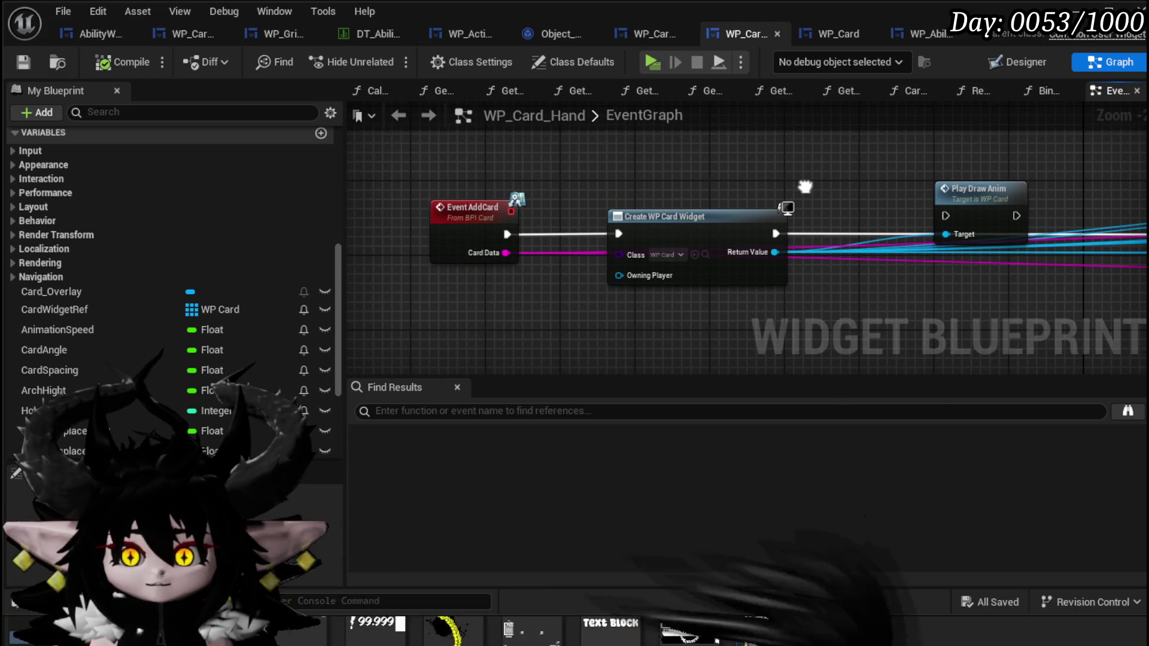
pyautogui.click(474, 225)
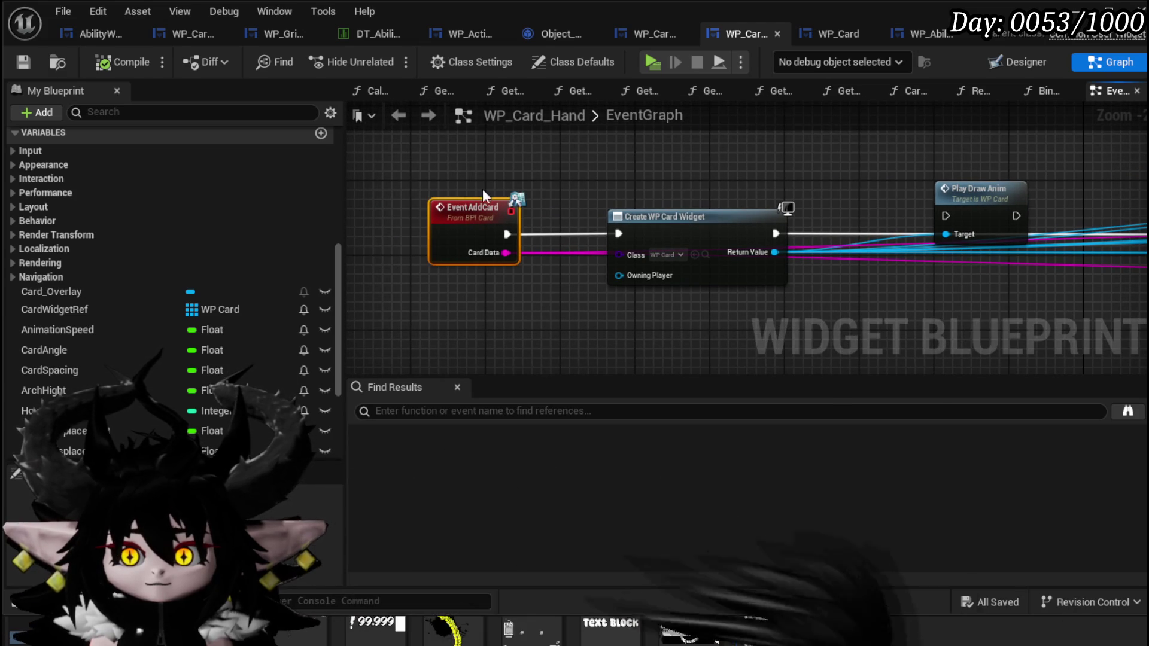
pyautogui.moveTo(416, 172)
pyautogui.mouseDown()
pyautogui.moveTo(550, 310)
pyautogui.moveTo(551, 197)
pyautogui.mouseUp()
pyautogui.moveTo(397, 172)
pyautogui.mouseDown()
pyautogui.moveTo(607, 318)
pyautogui.moveTo(540, 301)
pyautogui.moveTo(550, 282)
pyautogui.mouseUp()
pyautogui.moveTo(394, 299); pyautogui.dragTo(550, 171)
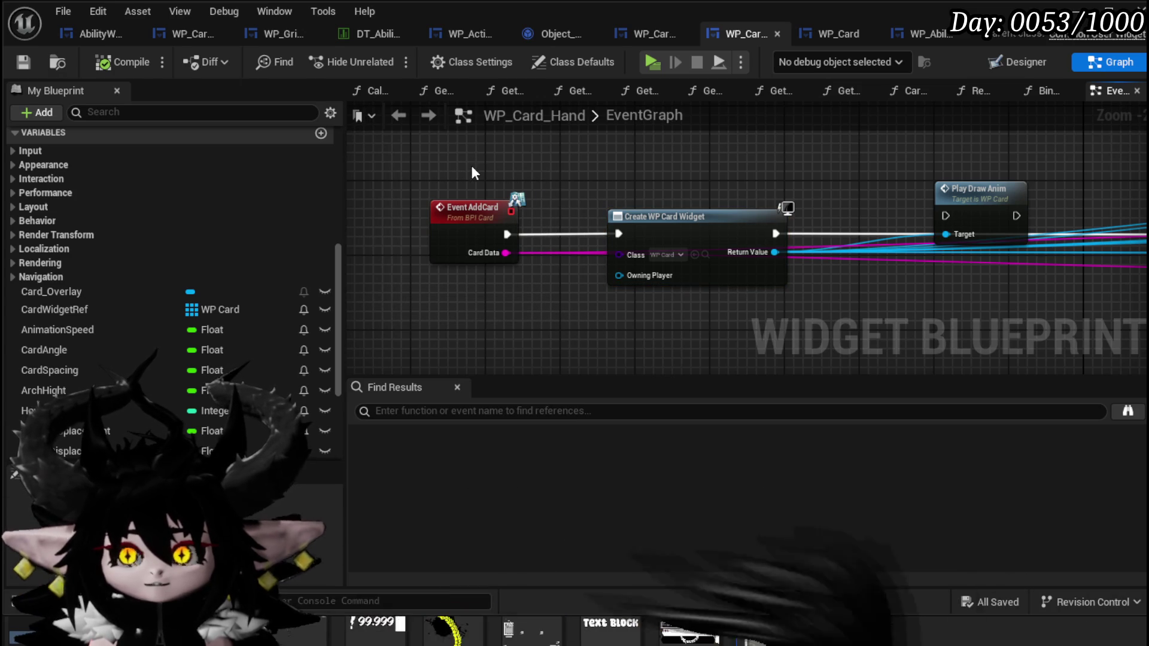